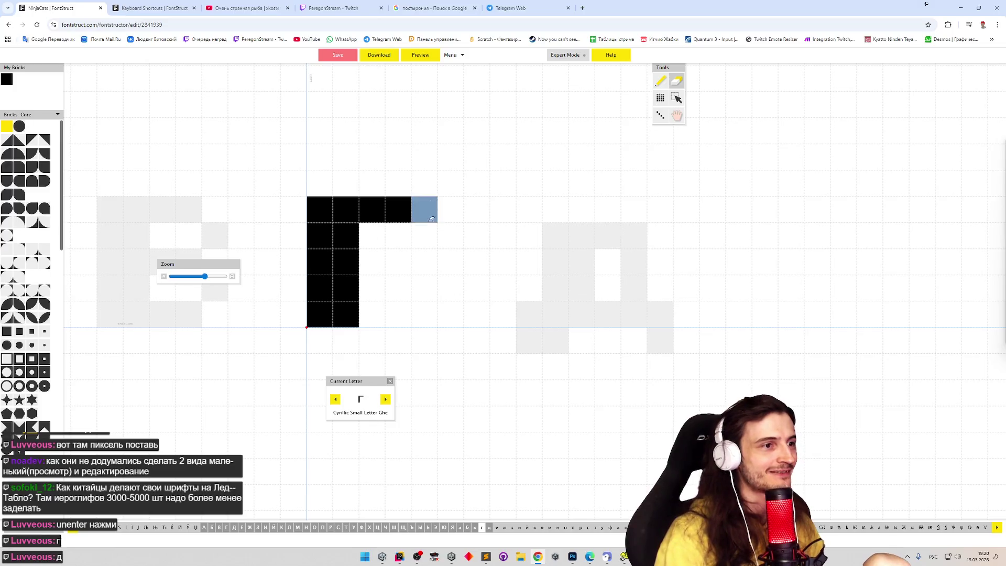
Step: Trim the г top-right brick and rework the top of д into two centred bricks
{"action": "left_click", "coordinate": [385, 399]}
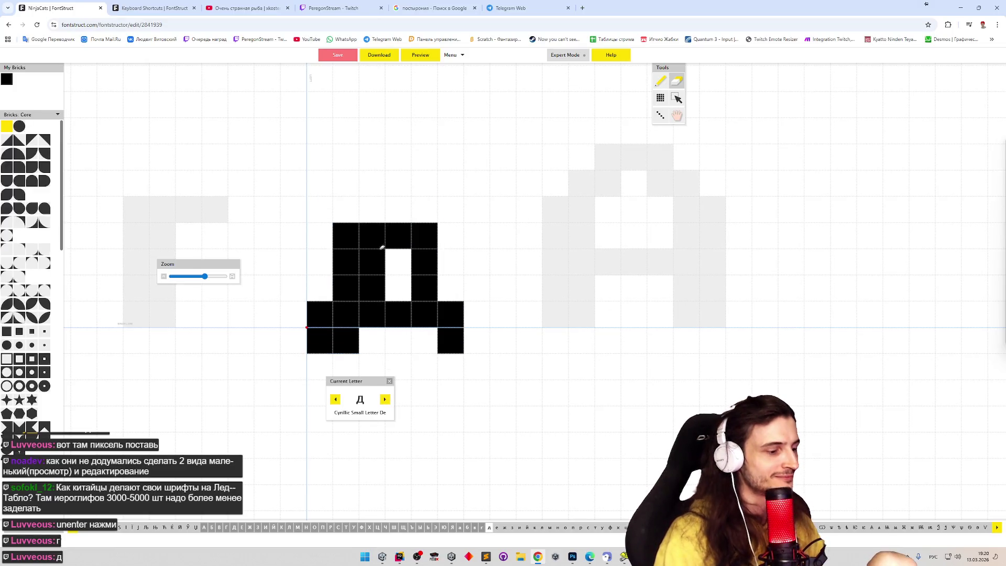
{"action": "key", "text": "p"}
{"action": "left_click_drag", "start_coordinate": [350, 210], "coordinate": [380, 208]}
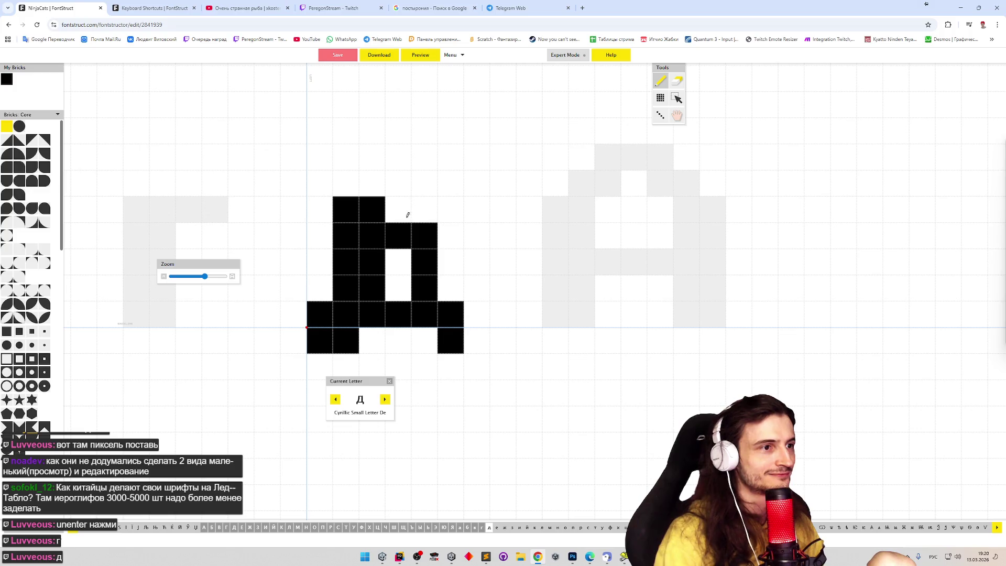
{"action": "key", "text": "e"}
{"action": "left_click", "coordinate": [399, 236]}
{"action": "key", "text": "p"}
{"action": "left_click", "coordinate": [425, 210]}
{"action": "key", "text": "e"}
{"action": "left_click", "coordinate": [348, 209]}
Step: Check д in the font preview, erase its top-right brick, and preview it again
{"action": "left_click", "coordinate": [420, 60]}
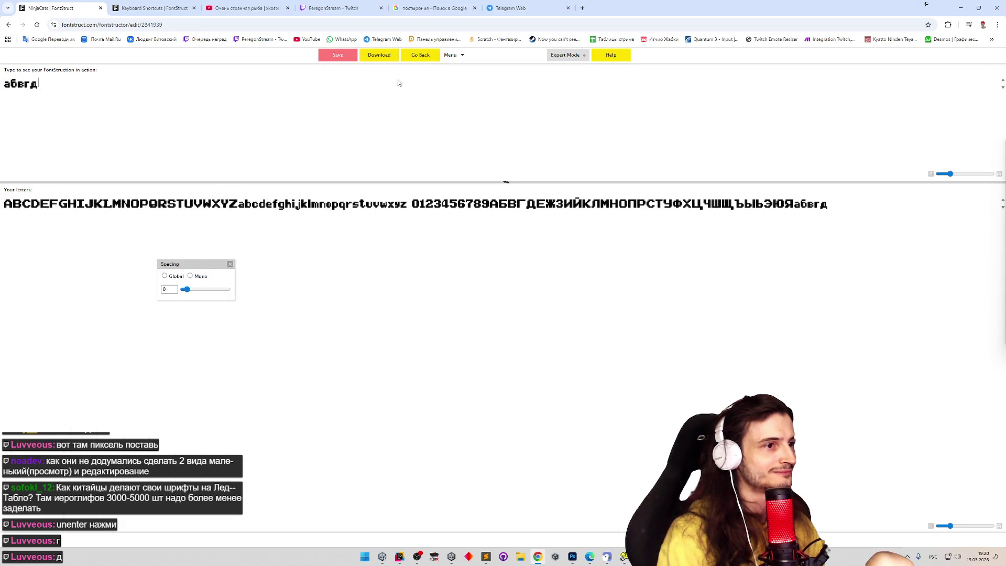
{"action": "left_click", "coordinate": [420, 57]}
{"action": "left_click", "coordinate": [425, 209]}
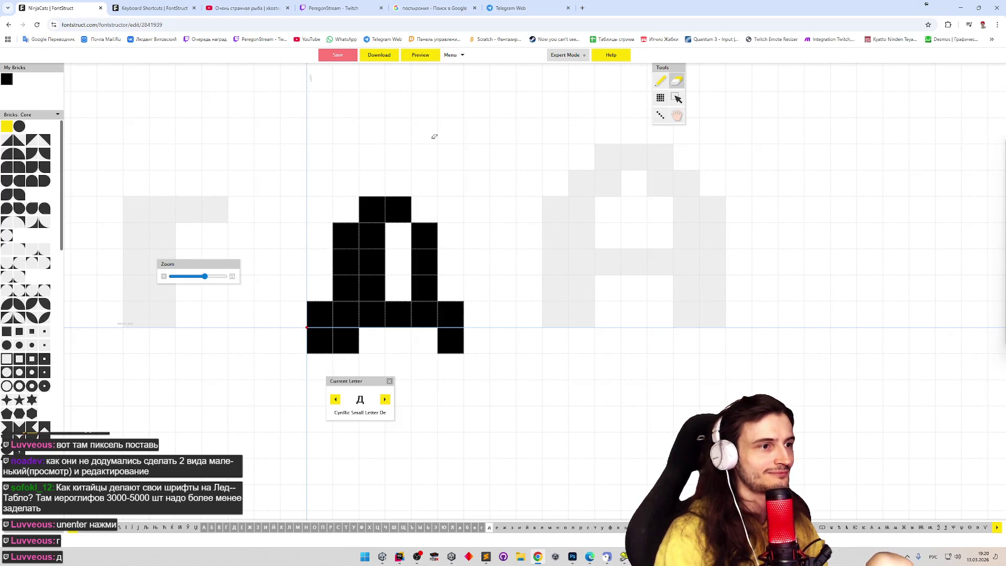
{"action": "left_click", "coordinate": [422, 56]}
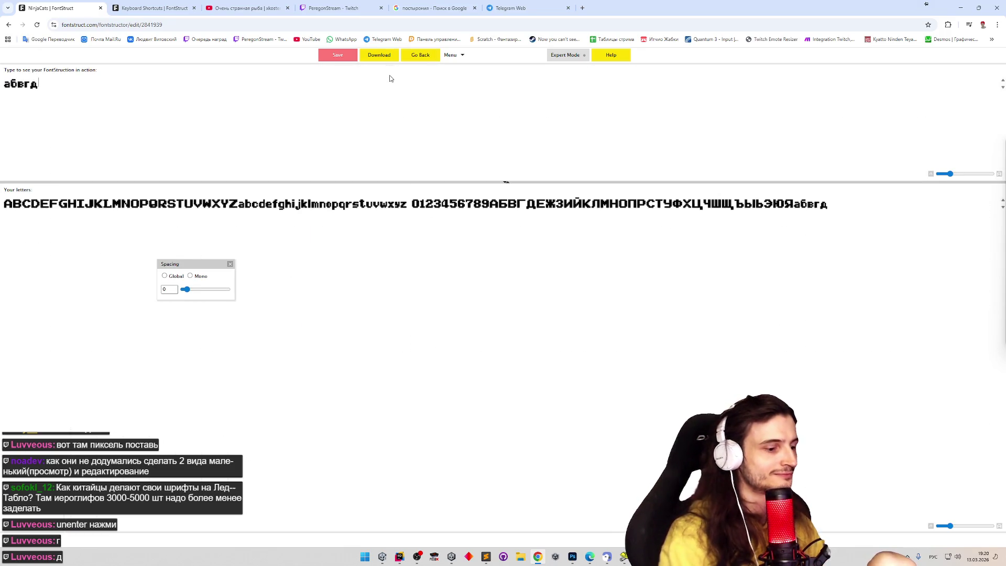
{"action": "type", "text": "Д"}
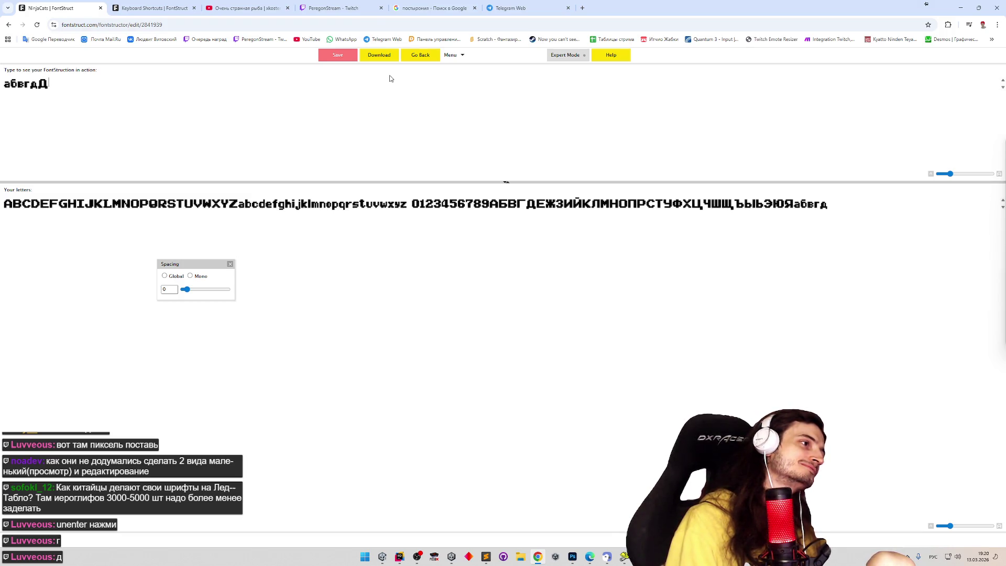
{"action": "left_click", "coordinate": [431, 55]}
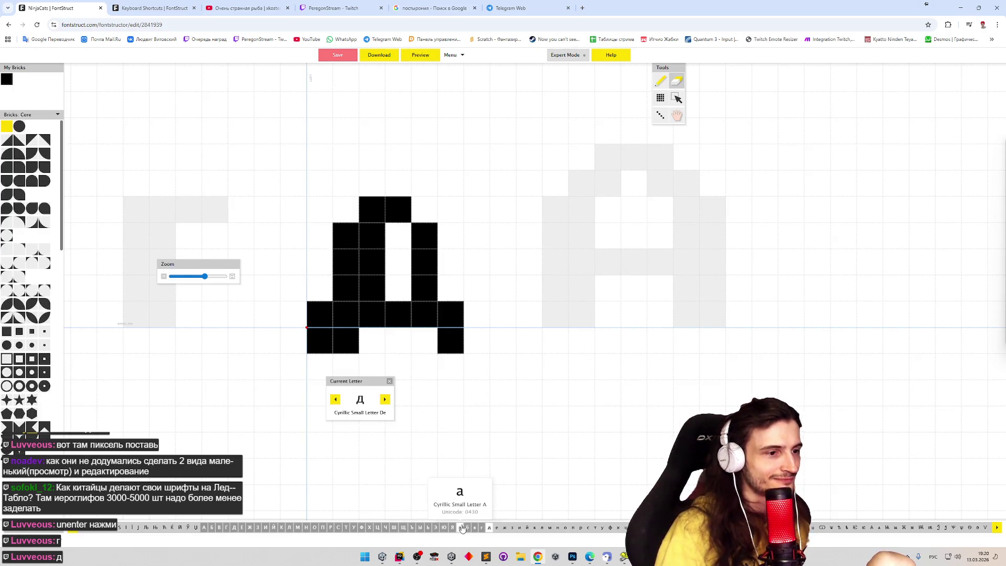
Step: Step from а through б, в, г back to д and select its middle column for reshaping
{"action": "left_click", "coordinate": [465, 528]}
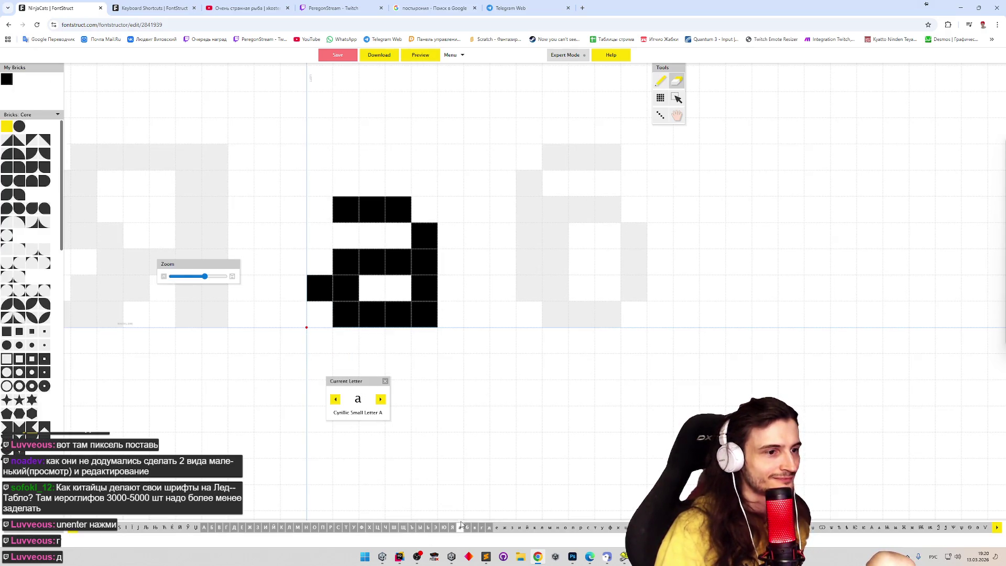
{"action": "left_click", "coordinate": [365, 280]}
{"action": "key", "text": "ctrl+z"}
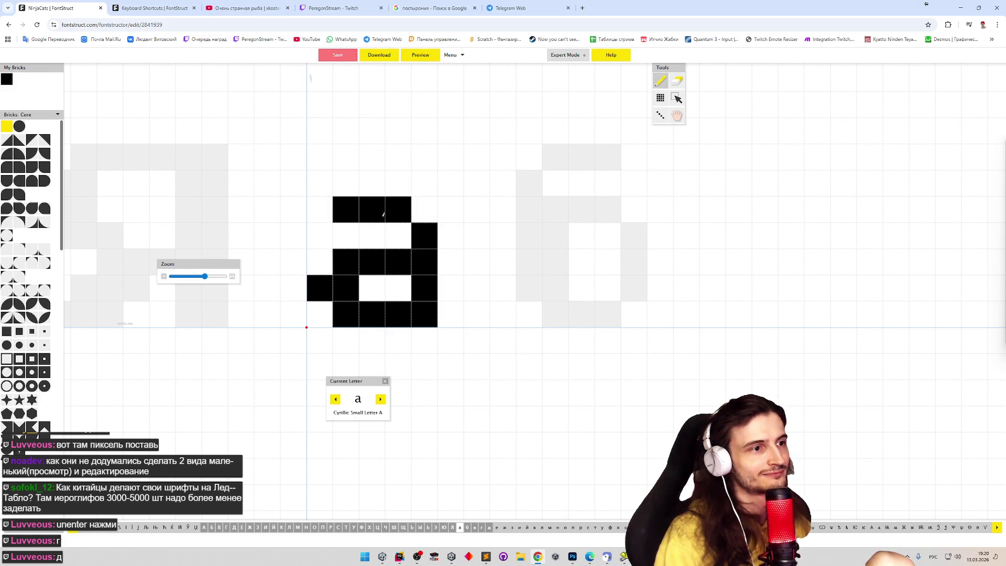
{"action": "left_click", "coordinate": [384, 400]}
{"action": "left_click", "coordinate": [384, 399]}
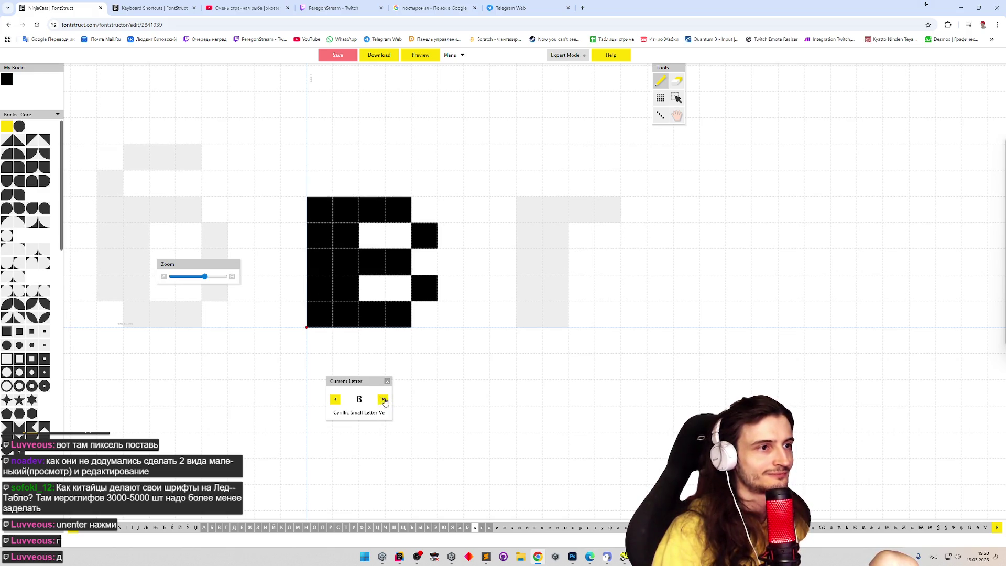
{"action": "left_click", "coordinate": [382, 401]}
{"action": "left_click", "coordinate": [385, 401]}
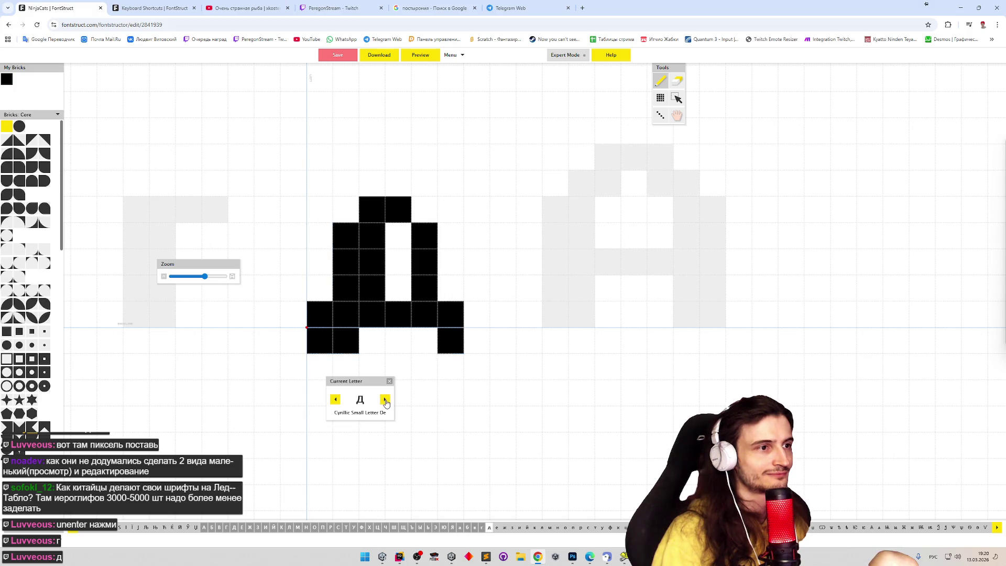
{"action": "mouse_move", "coordinate": [373, 291]}
{"action": "left_mouse_down"}
{"action": "mouse_move", "coordinate": [374, 235]}
{"action": "mouse_move", "coordinate": [372, 292]}
{"action": "left_mouse_up"}
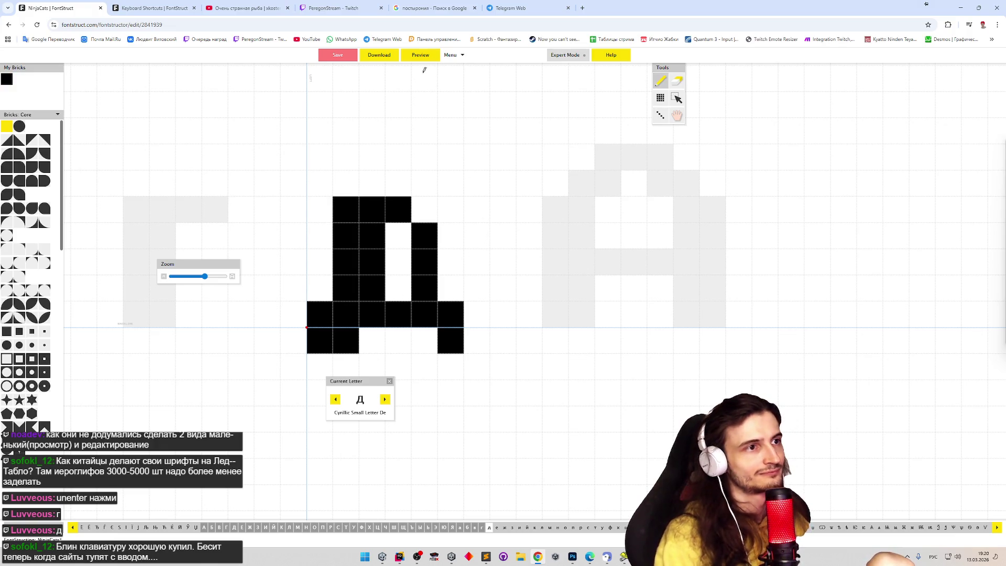
{"action": "left_click", "coordinate": [424, 56]}
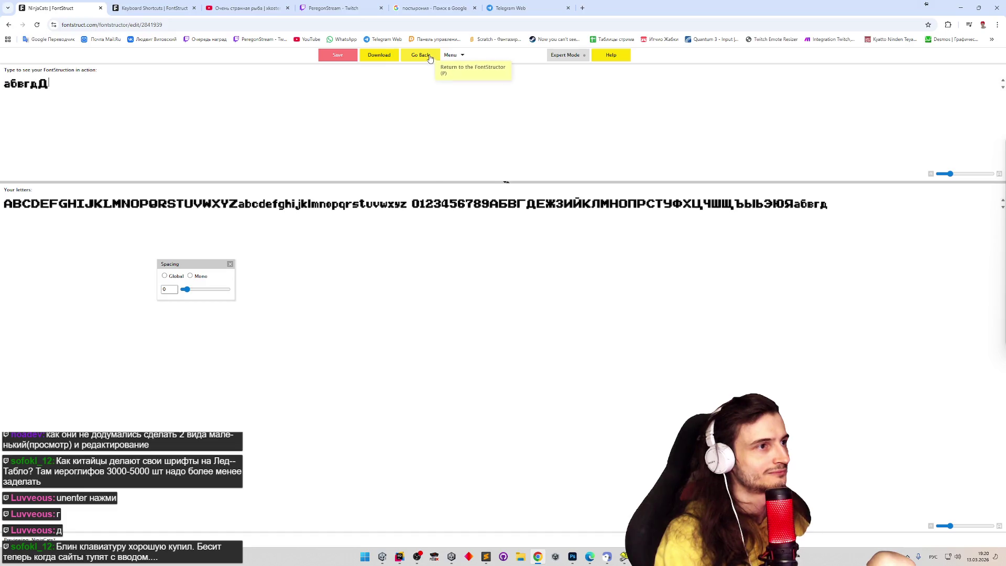
{"action": "left_click", "coordinate": [427, 57]}
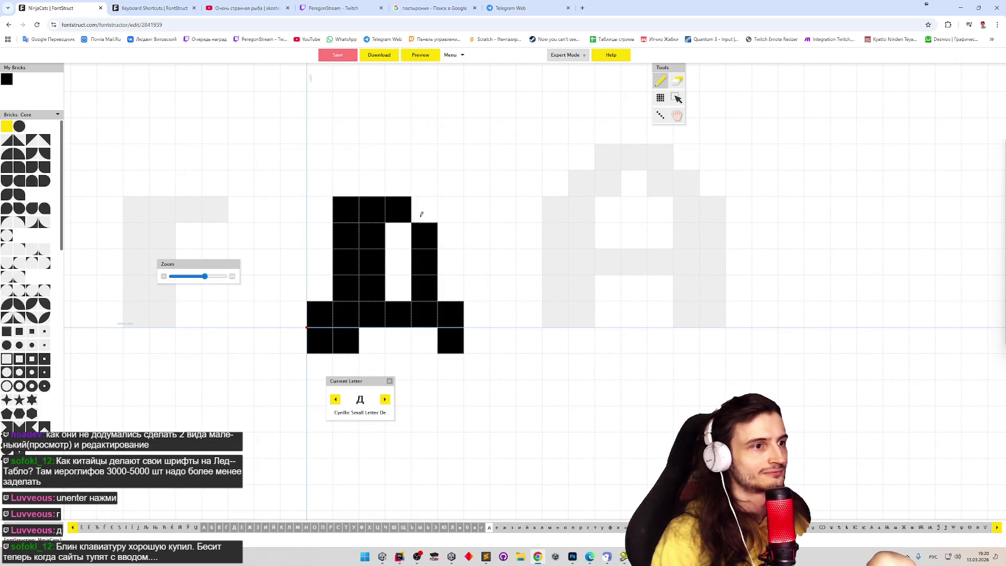
{"action": "left_click", "coordinate": [424, 209]}
{"action": "left_click", "coordinate": [424, 57]}
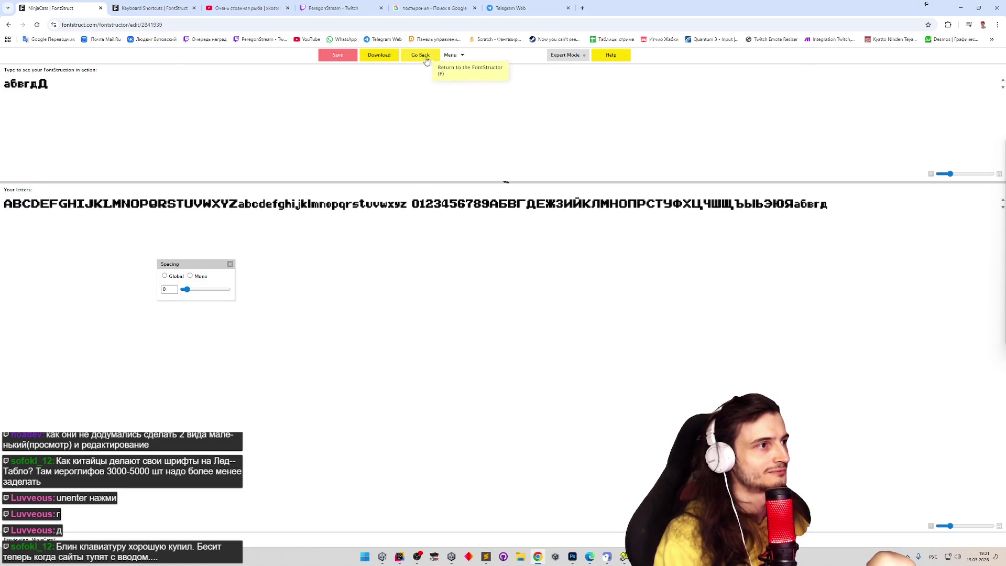
{"action": "left_click", "coordinate": [427, 56]}
{"action": "left_click", "coordinate": [425, 209]}
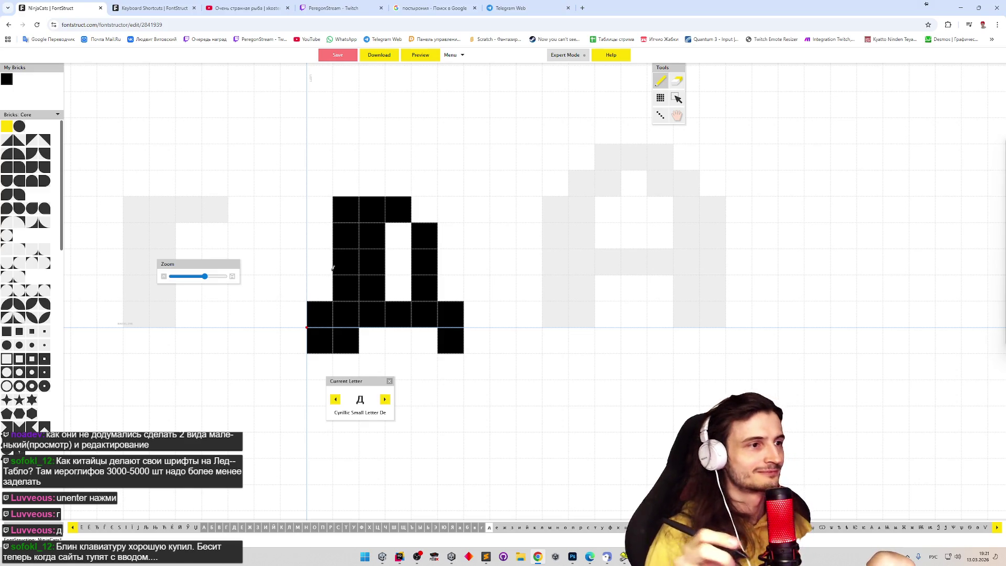
Step: Paint the middle bar, arch and lower bowl of the Cyrillic small е glyph
{"action": "left_click", "coordinate": [497, 527]}
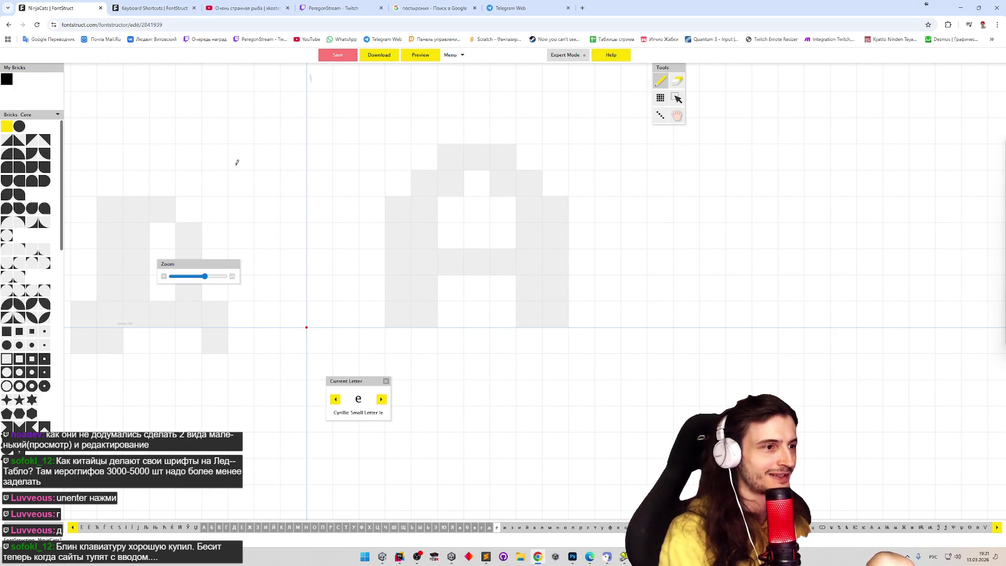
{"action": "left_click_drag", "start_coordinate": [331, 249], "coordinate": [387, 249]}
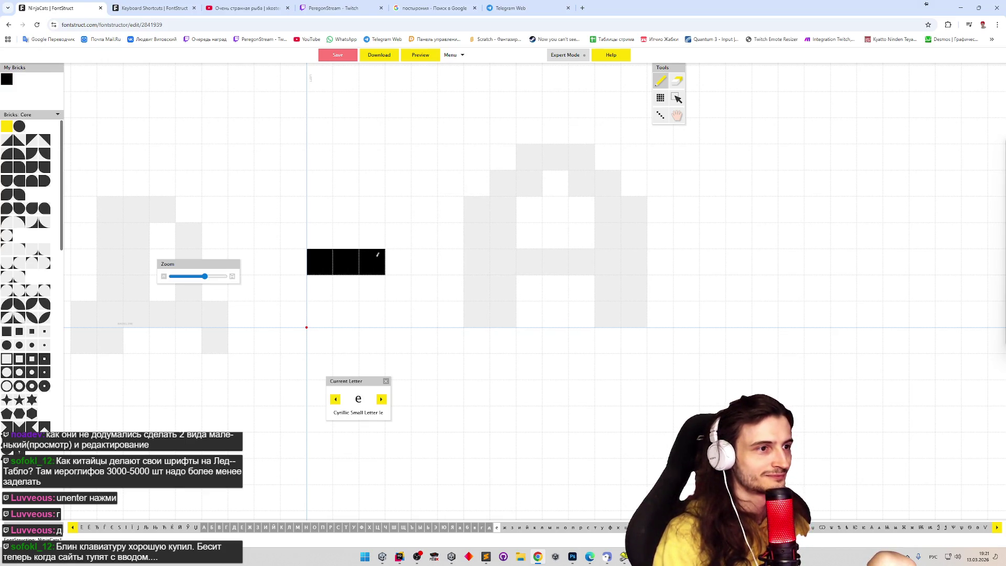
{"action": "left_click", "coordinate": [398, 235]}
{"action": "left_click_drag", "start_coordinate": [373, 209], "coordinate": [346, 209]}
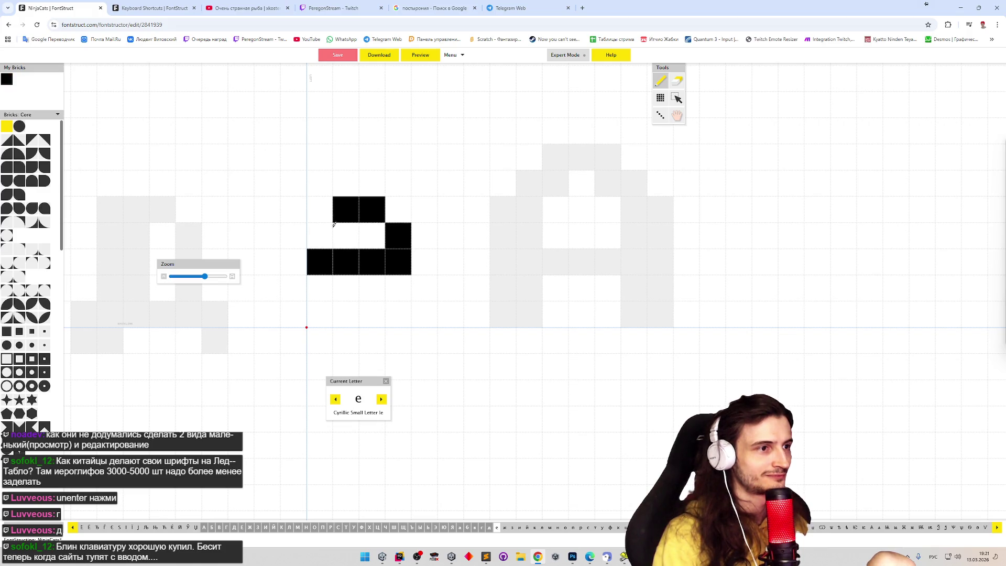
{"action": "left_click", "coordinate": [320, 235]}
{"action": "left_click", "coordinate": [319, 288]}
{"action": "left_click", "coordinate": [346, 314]}
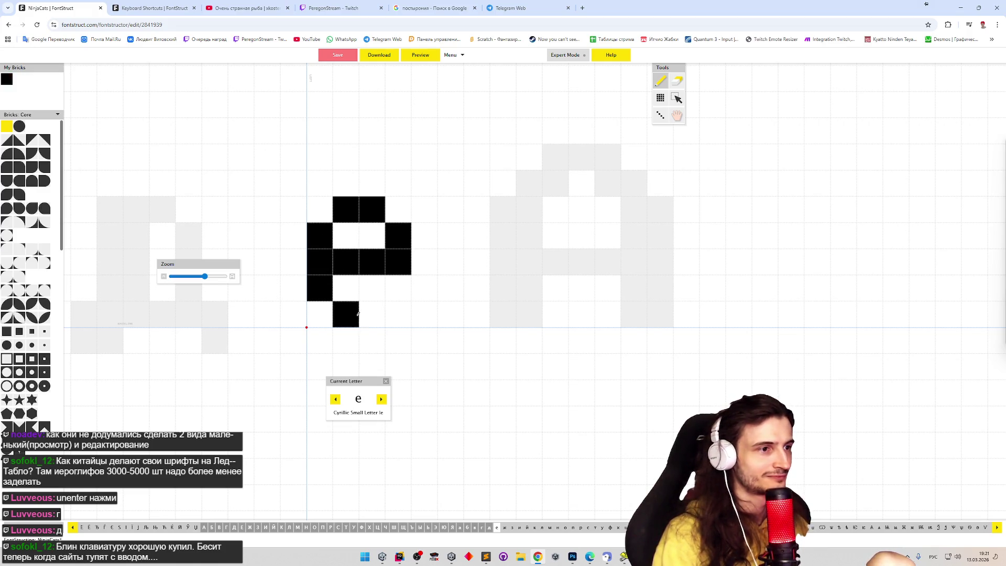
{"action": "left_click_drag", "start_coordinate": [346, 288], "coordinate": [360, 211]}
Step: Finish the right side of е with upper and bottom bricks, leaving the lower right open
{"action": "left_click", "coordinate": [398, 235]}
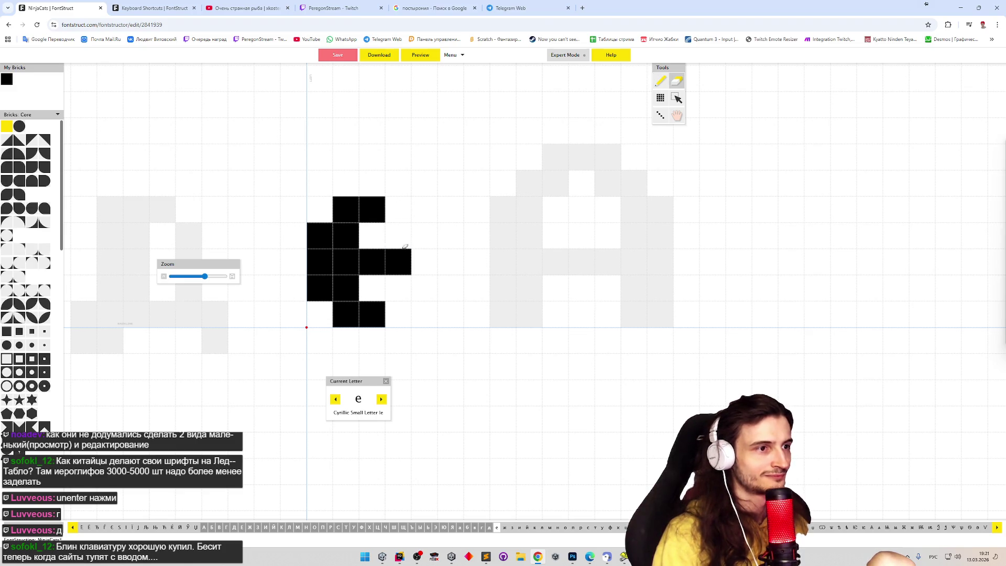
{"action": "left_click", "coordinate": [393, 311]}
{"action": "left_click", "coordinate": [403, 212]}
{"action": "left_click", "coordinate": [424, 236]}
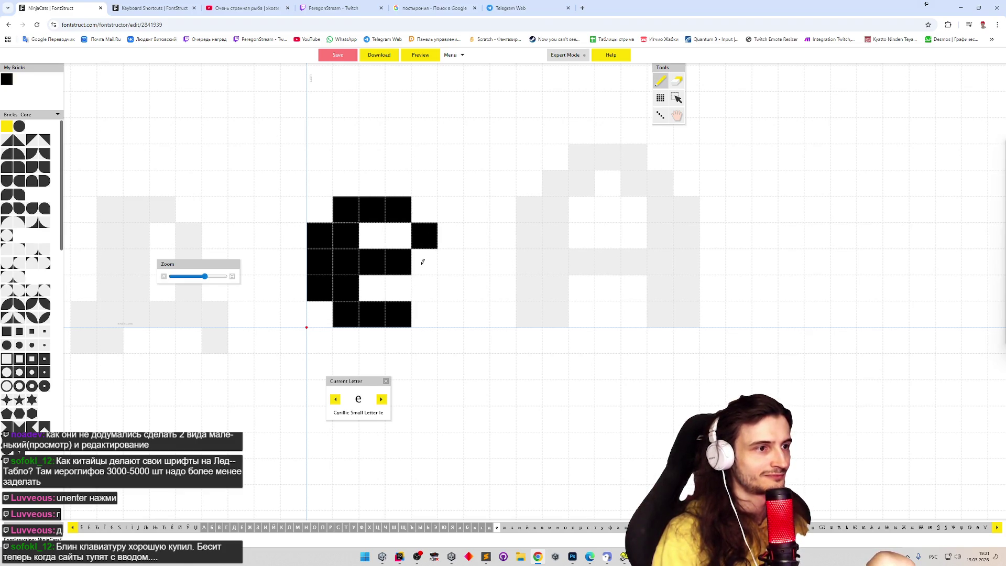
{"action": "left_click", "coordinate": [422, 262]}
{"action": "left_click", "coordinate": [424, 299]}
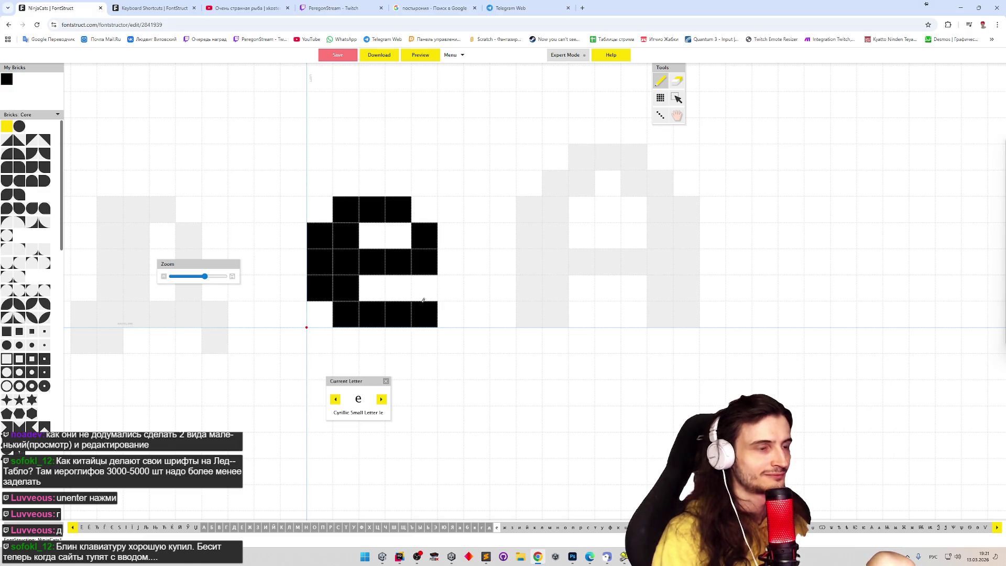
{"action": "key", "text": "e"}
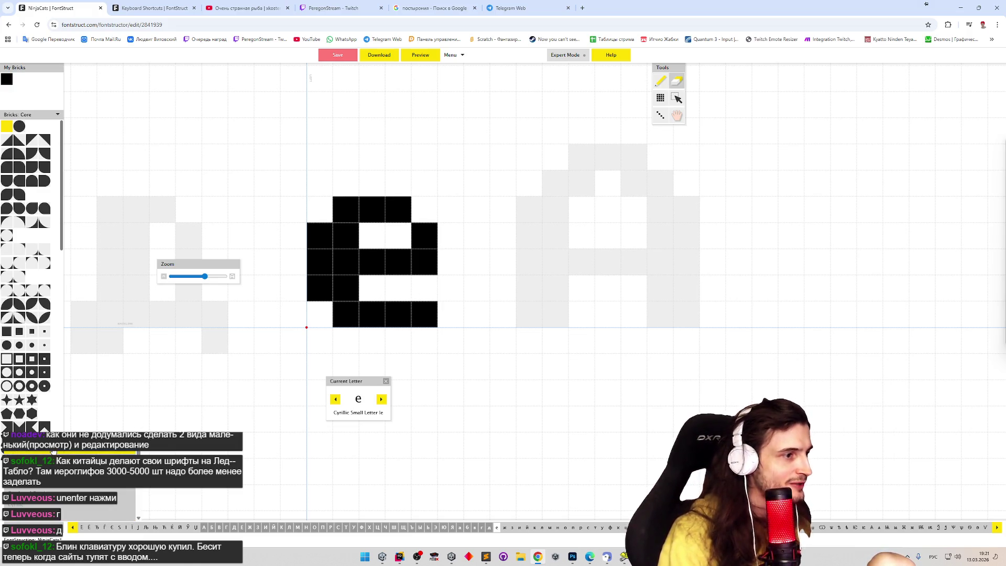
{"action": "key", "text": "Home"}
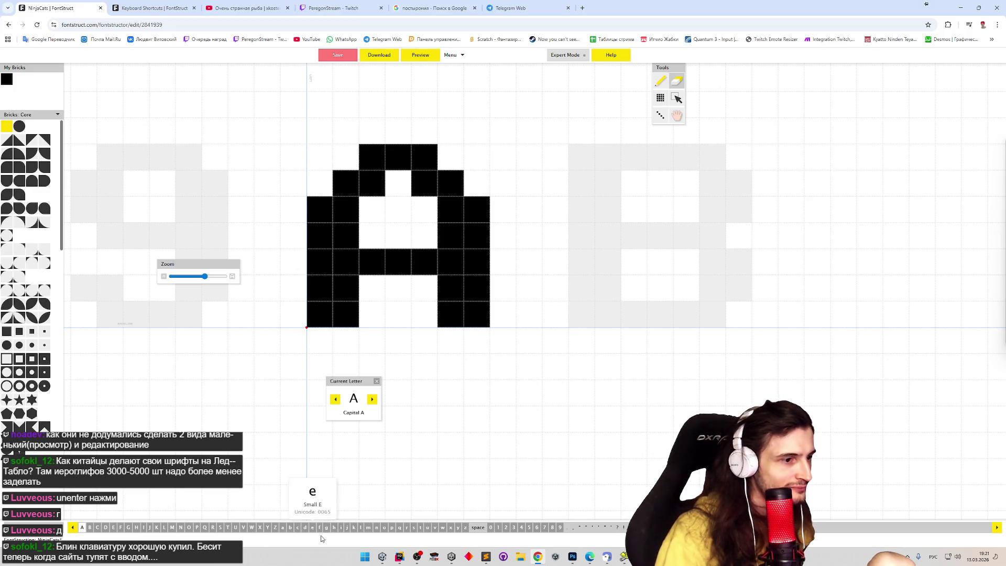
Step: Copy the е bricks, paste a duplicate beside them, delete all and undo to restore both copies
{"action": "left_click", "coordinate": [312, 527]}
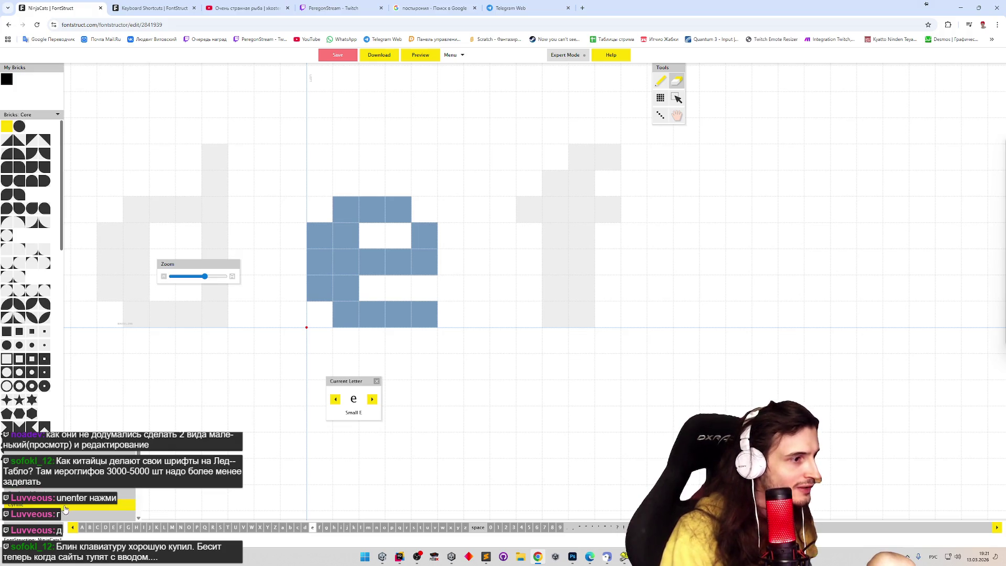
{"action": "key", "text": "Page_Down"}
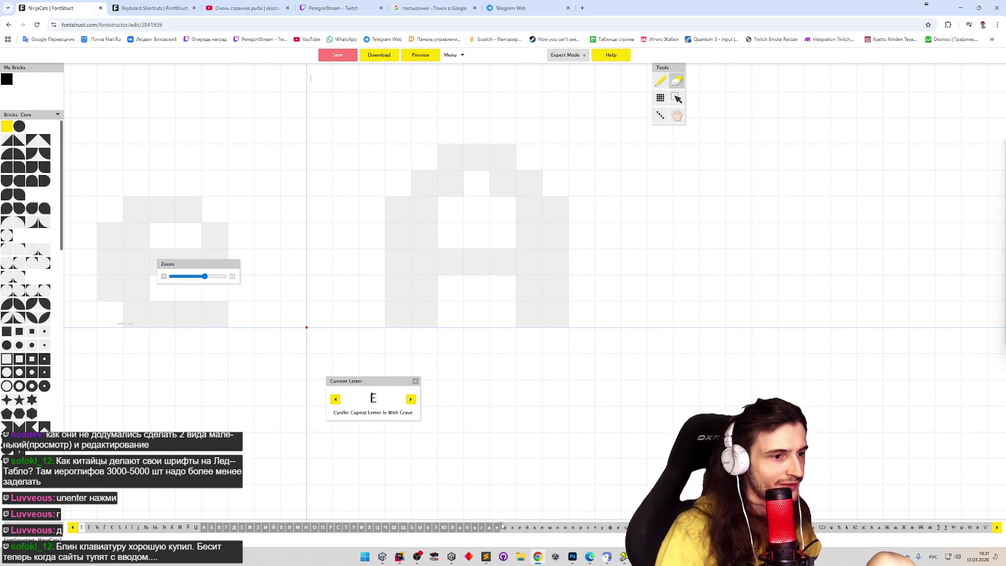
{"action": "left_click", "coordinate": [496, 527]}
{"action": "key", "text": "ctrl+a"}
{"action": "key", "text": "ctrl+c"}
{"action": "key", "text": "ctrl+v"}
{"action": "key", "text": "ctrl+a"}
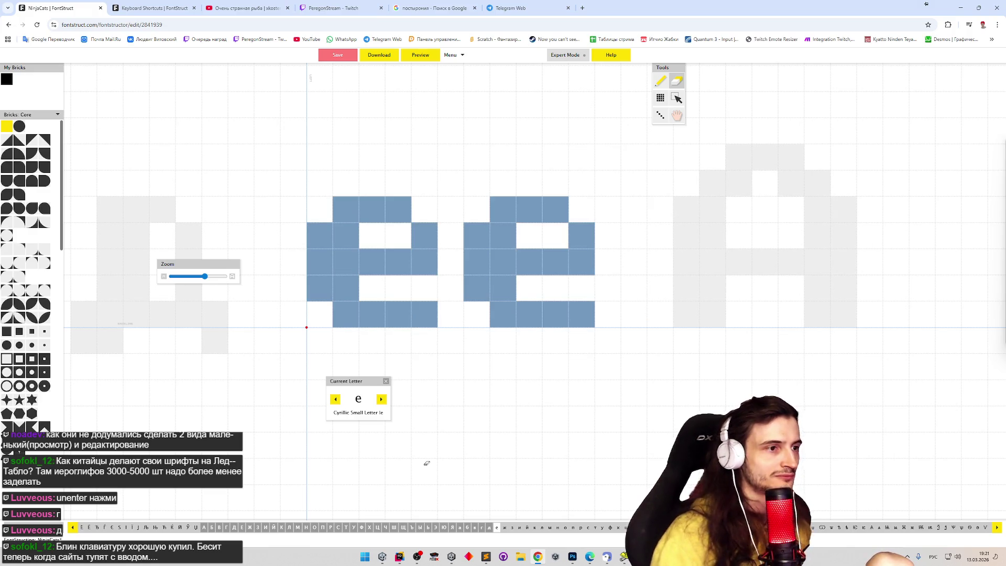
{"action": "key", "text": "Delete"}
{"action": "key", "text": "ctrl+z"}
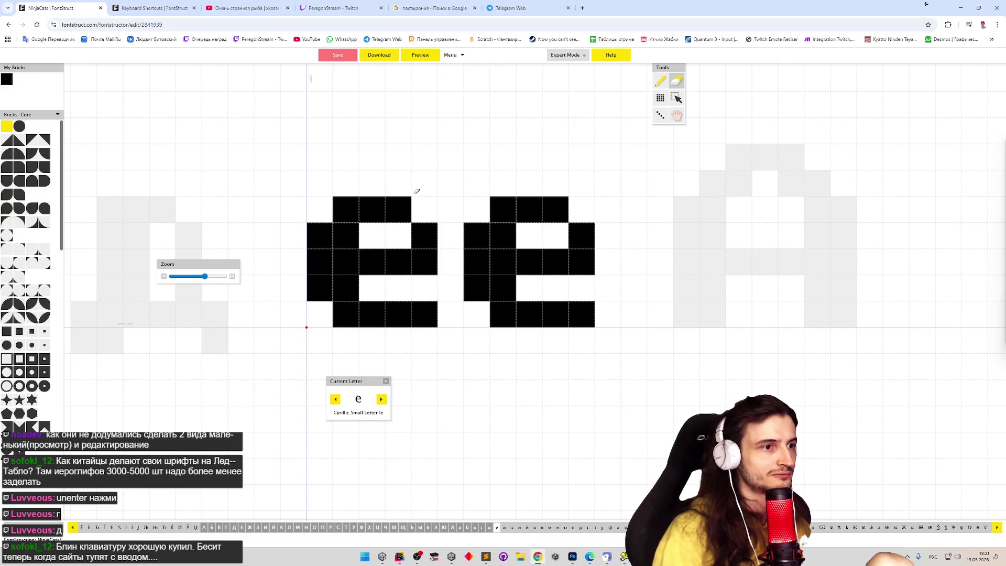
Step: Erase the second е copy and select all remaining bricks of the glyph
{"action": "left_click_drag", "start_coordinate": [474, 206], "coordinate": [603, 315]}
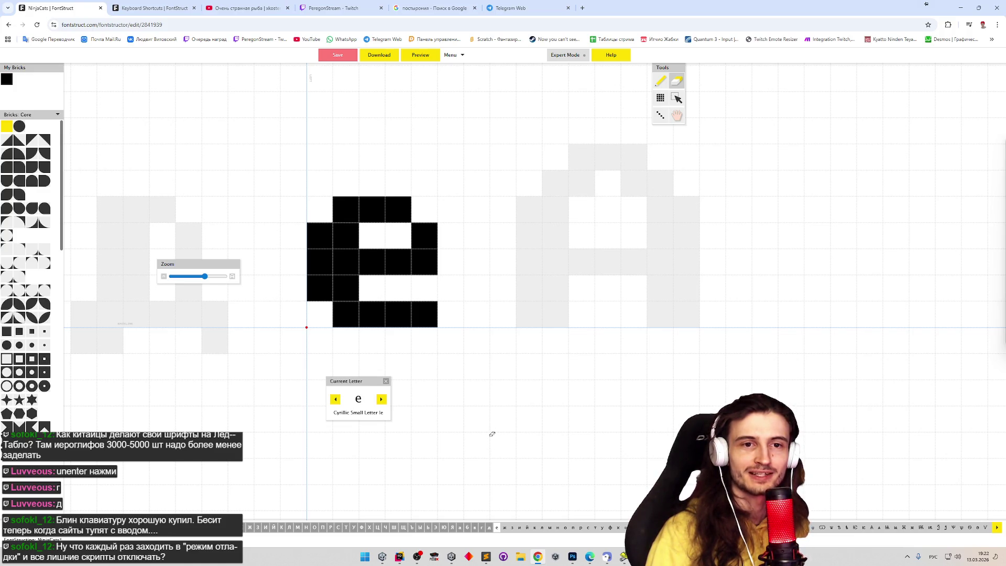
{"action": "key", "text": "ctrl+a"}
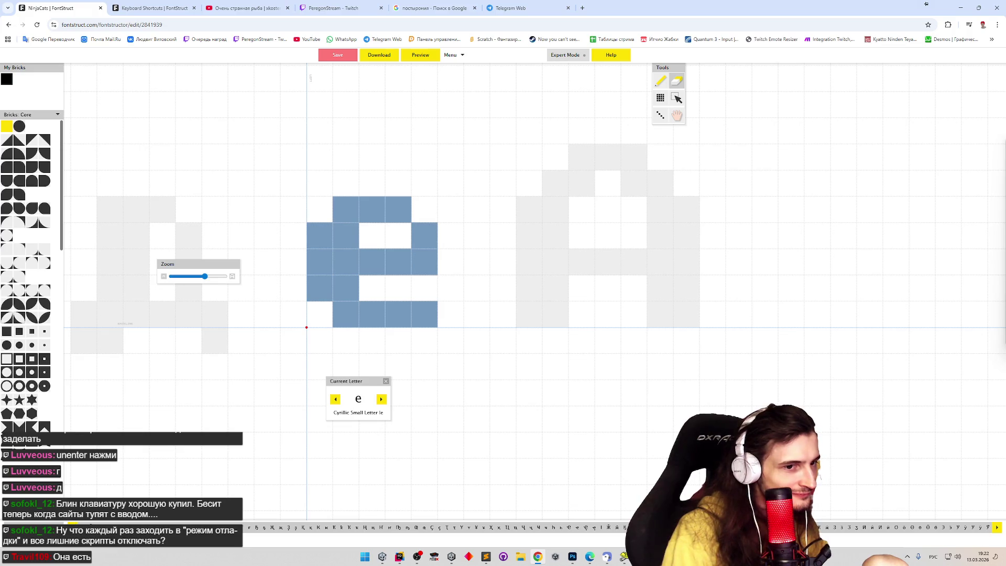
Step: Switch the editor to the empty capital Cyrillic Ё glyph
{"action": "left_click", "coordinate": [532, 527]}
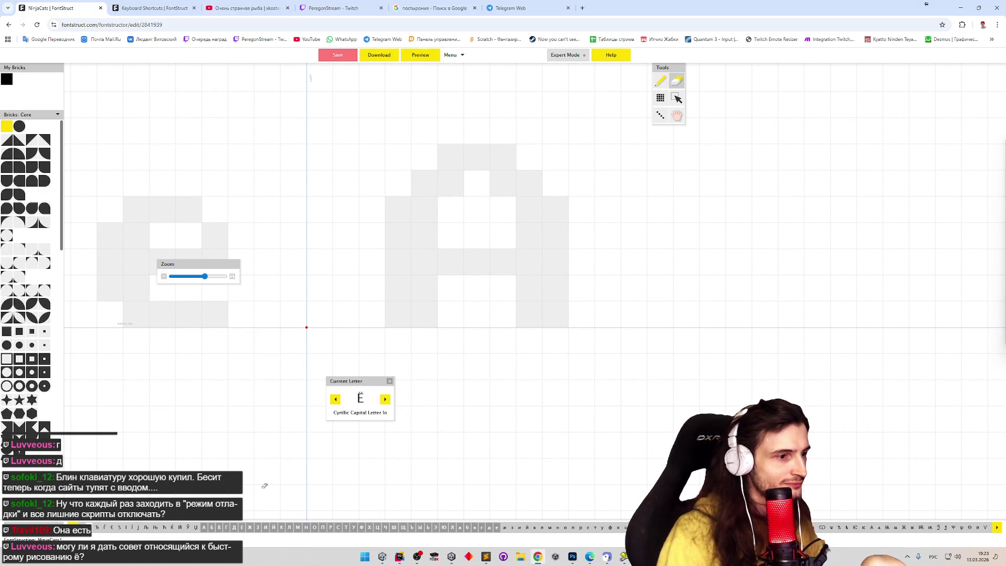
Step: Paste the capital Е shape onto the empty Ё glyph grid
{"action": "left_click", "coordinate": [247, 528]}
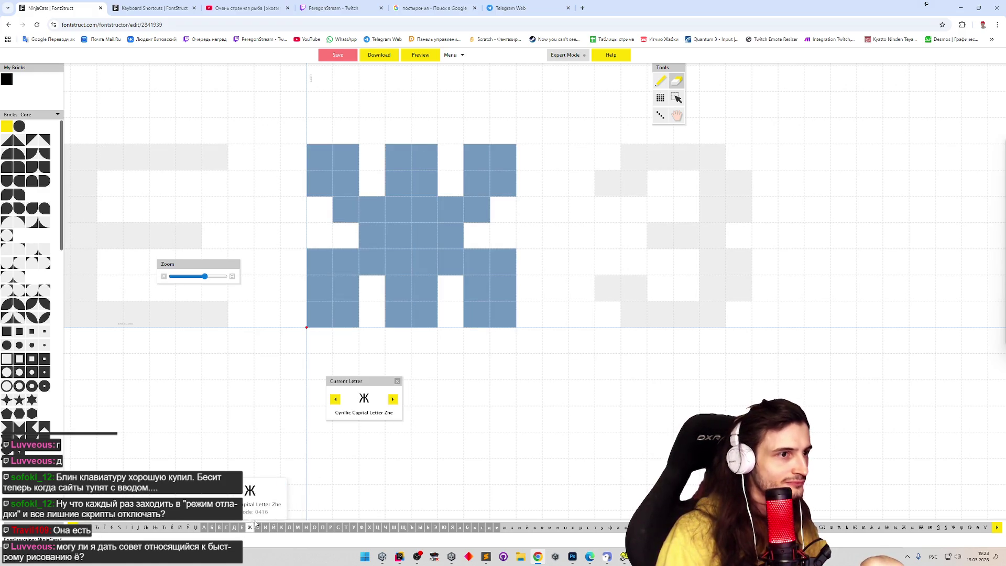
{"action": "left_click", "coordinate": [241, 527]}
{"action": "left_click", "coordinate": [131, 528]}
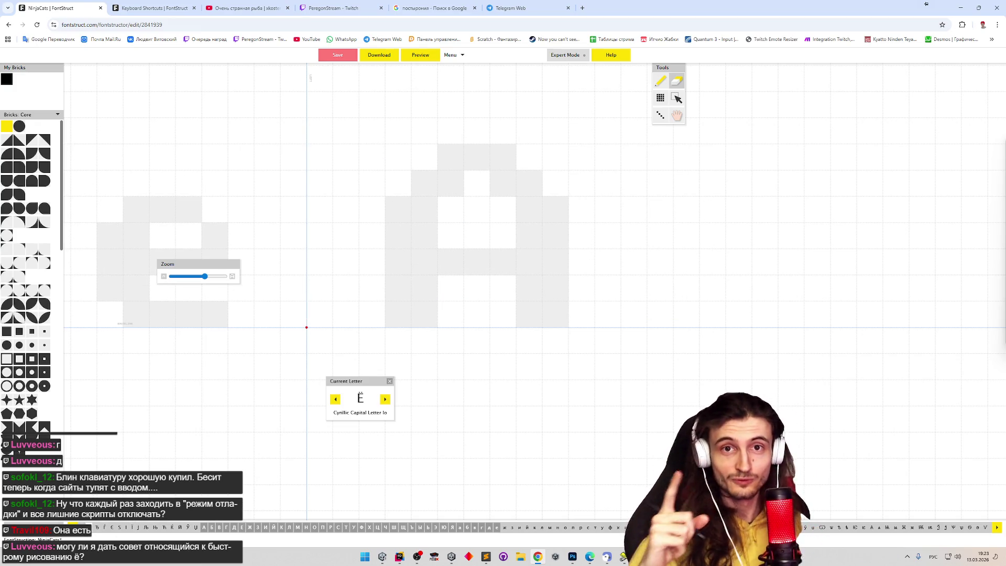
{"action": "key", "text": "ctrl+v"}
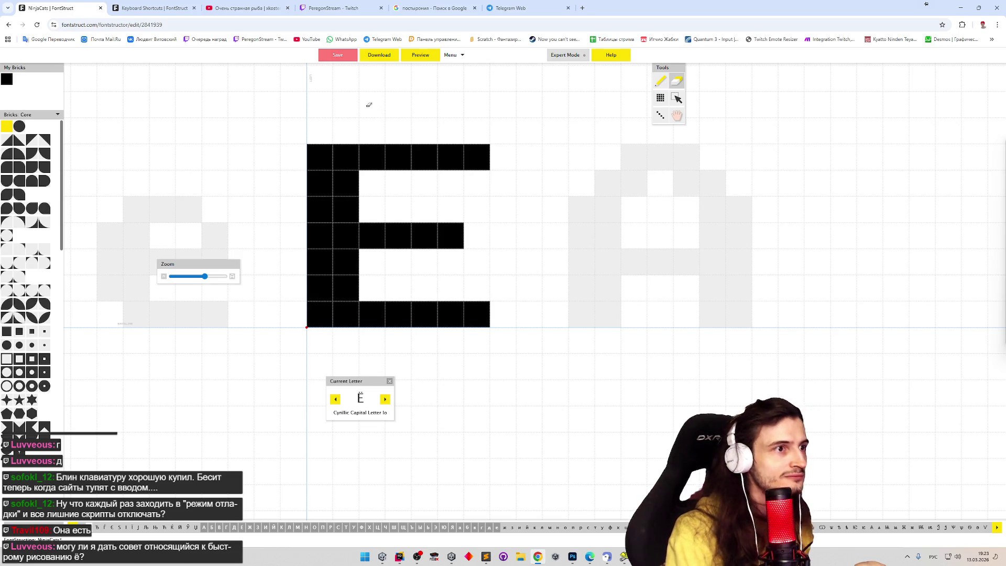
Step: Draw two dots above the Е, trim each to one brick, and check Ё in the preview
{"action": "key", "text": "p"}
{"action": "left_click_drag", "start_coordinate": [346, 105], "coordinate": [453, 93]}
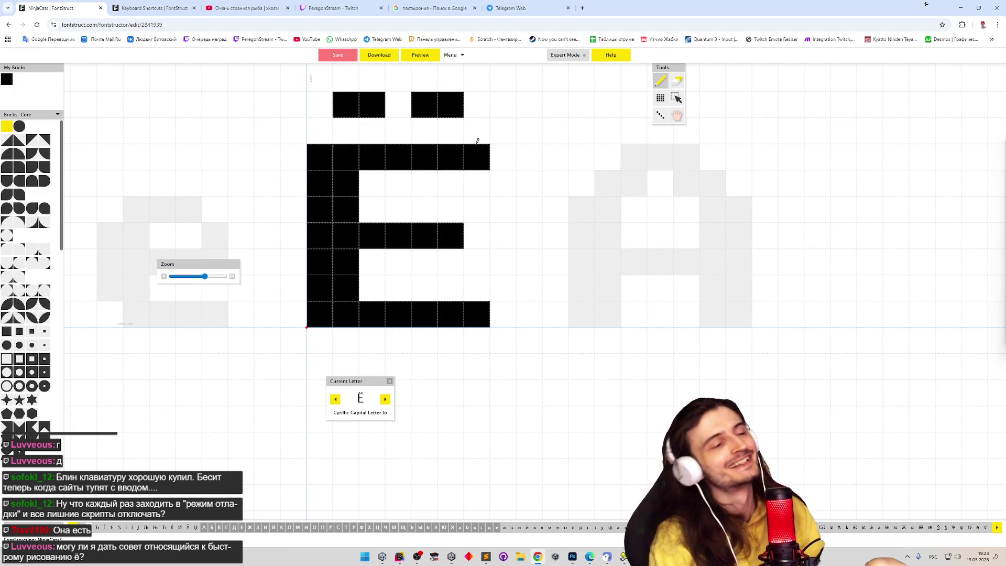
{"action": "key", "text": "e"}
{"action": "left_click", "coordinate": [347, 105]}
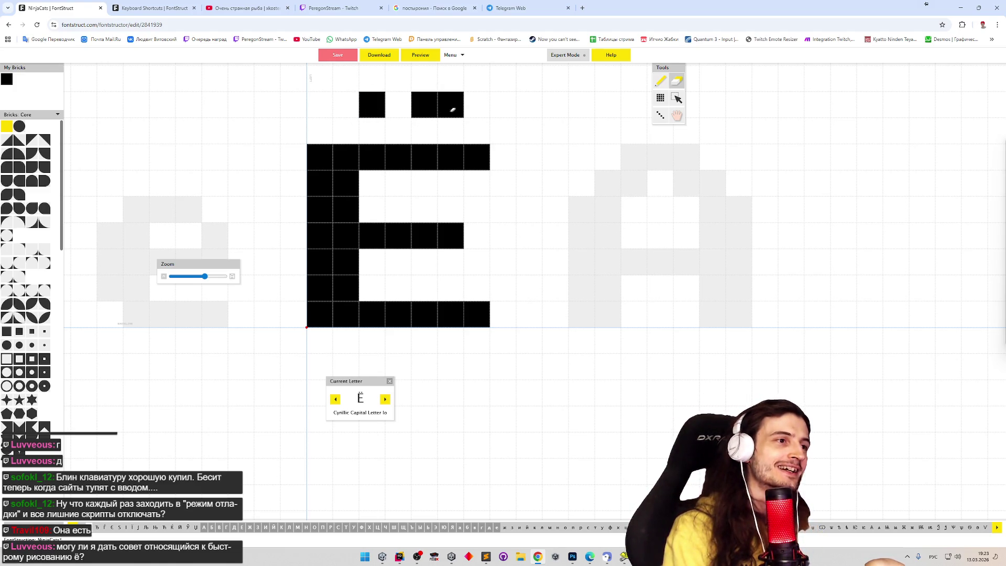
{"action": "left_click", "coordinate": [451, 105]}
{"action": "key", "text": "p"}
{"action": "key", "text": "ctrl+v"}
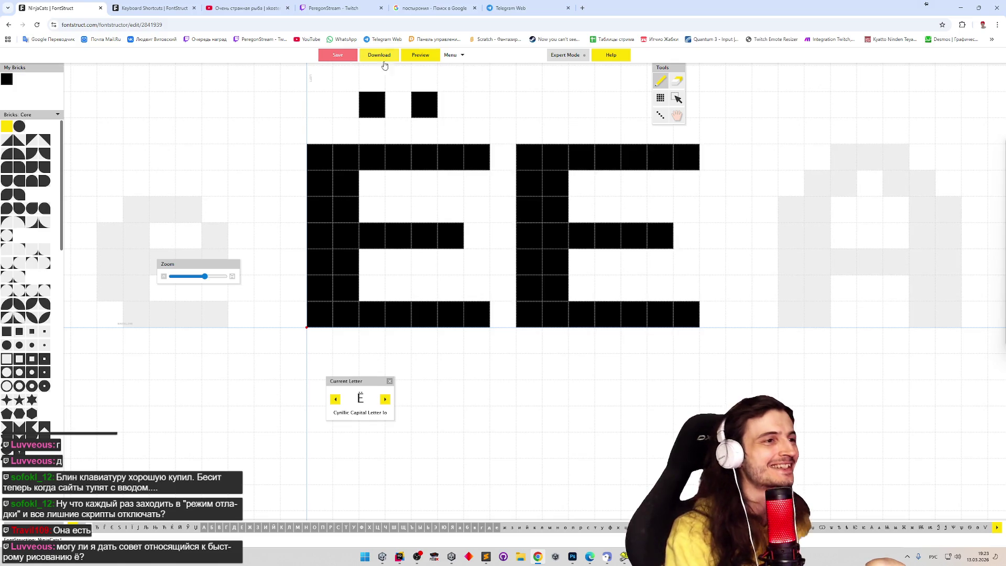
{"action": "left_click", "coordinate": [431, 59]}
{"action": "type", "text": "ЁЕ"}
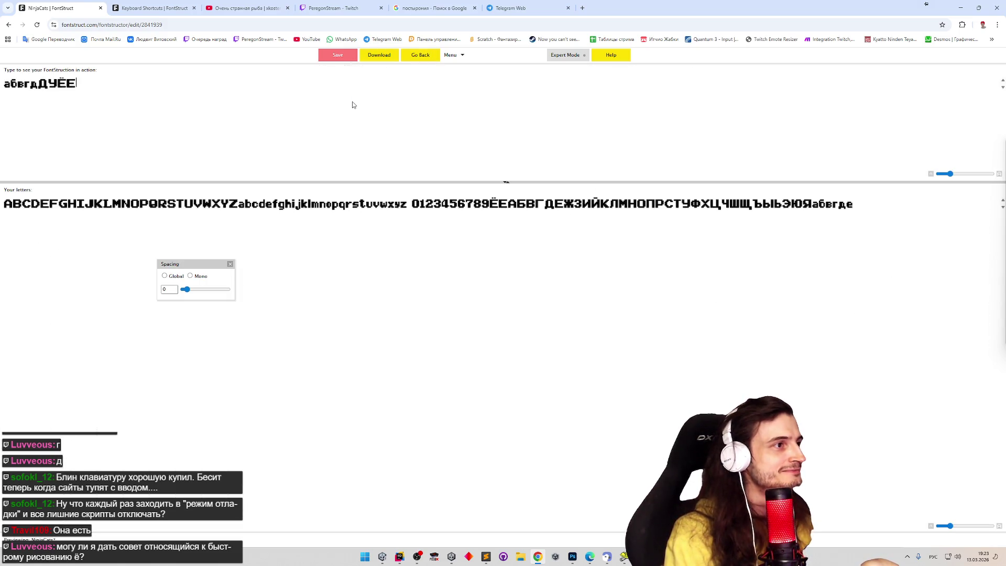
{"action": "type", "text": "ёё"}
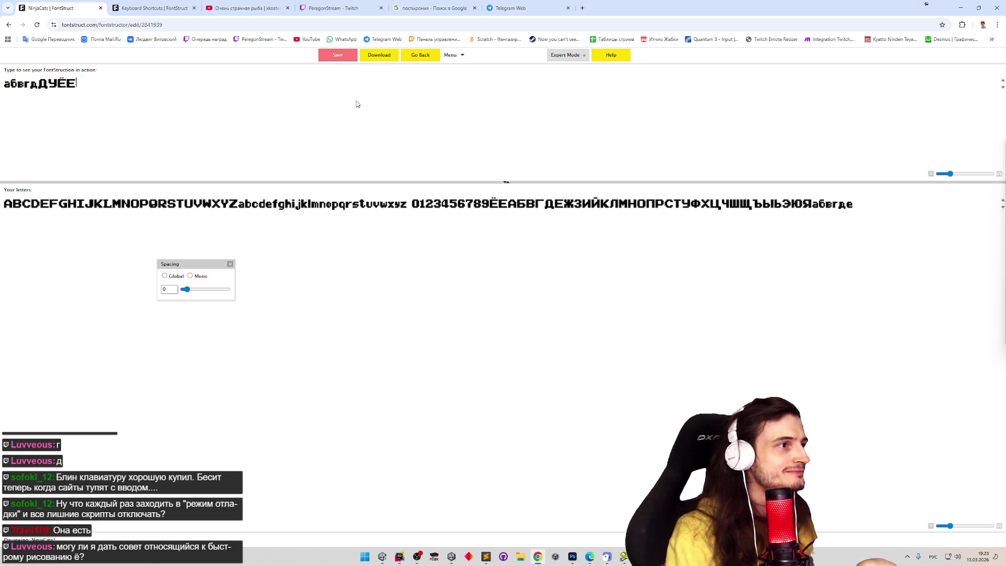
{"action": "left_click", "coordinate": [416, 56]}
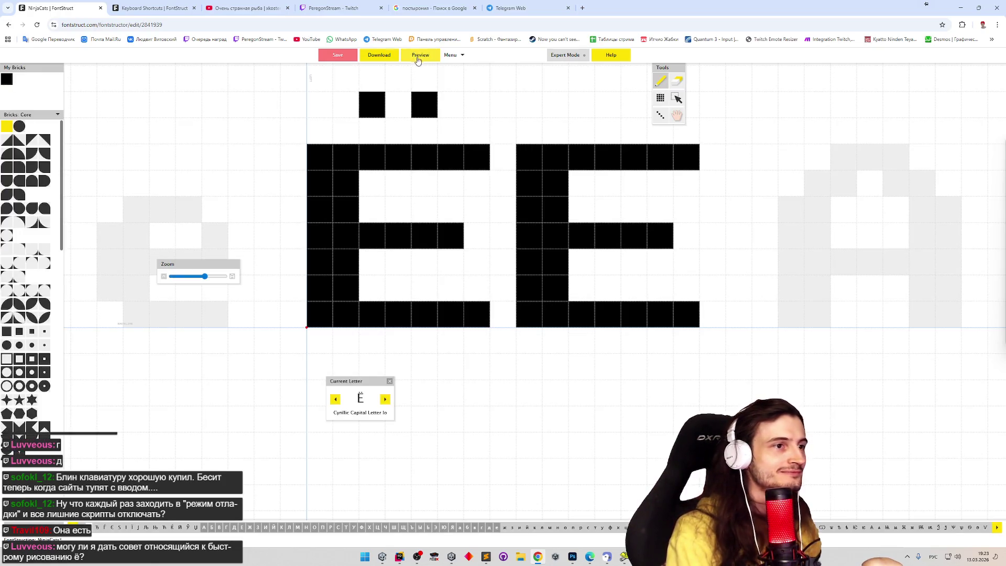
Step: Move the two Ё dots farther apart, removing a stray brick, and show the font preview
{"action": "left_click", "coordinate": [427, 104], "text": "shift"}
{"action": "left_click", "coordinate": [366, 101], "text": "shift"}
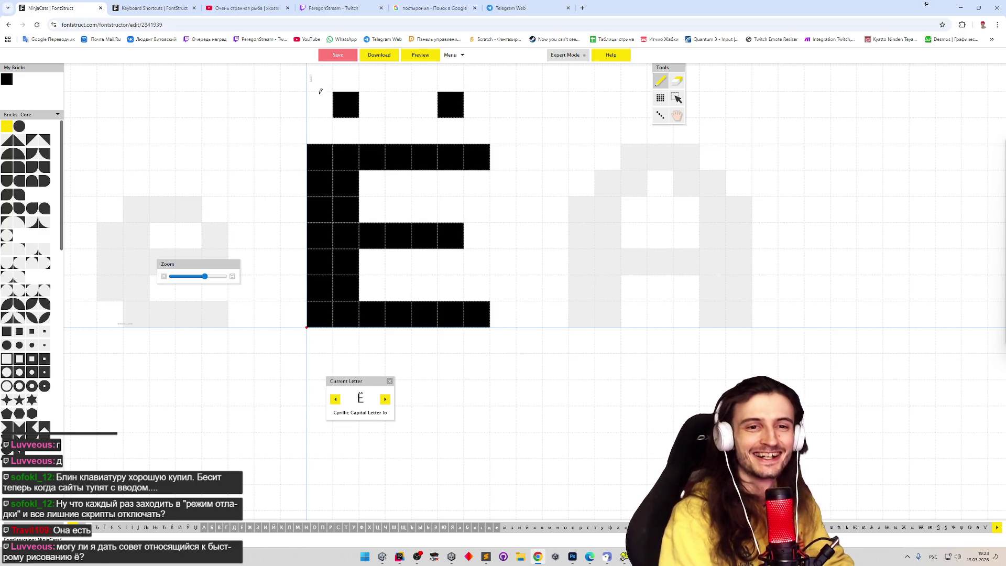
{"action": "left_click", "coordinate": [373, 95]}
{"action": "key", "text": "e"}
{"action": "left_click", "coordinate": [374, 99]}
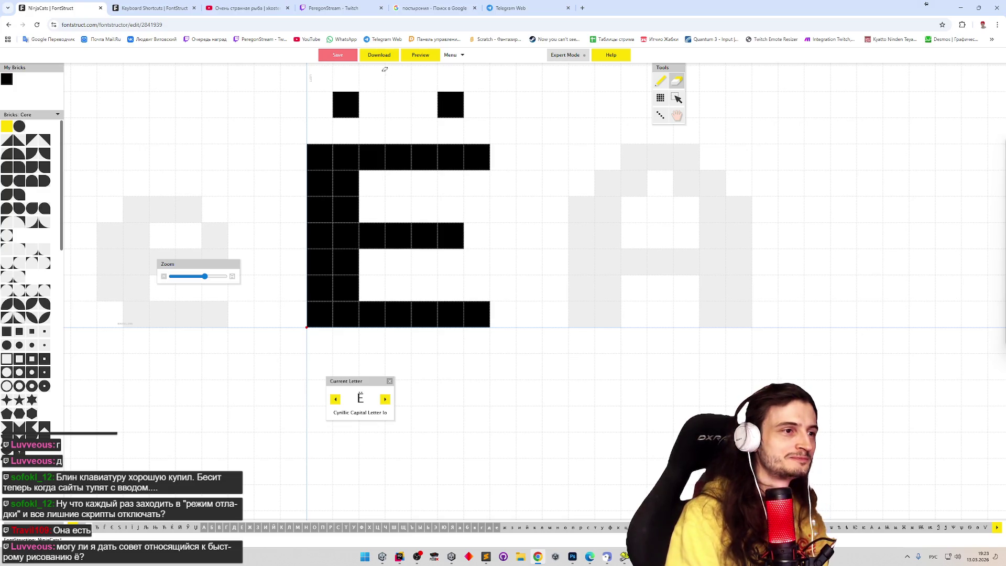
{"action": "key", "text": "p"}
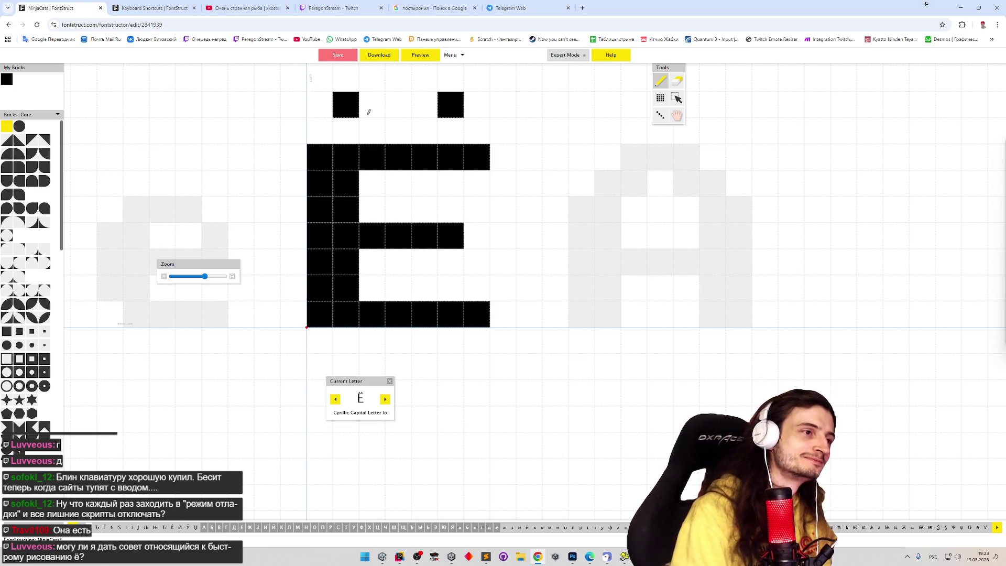
{"action": "left_click", "coordinate": [429, 57]}
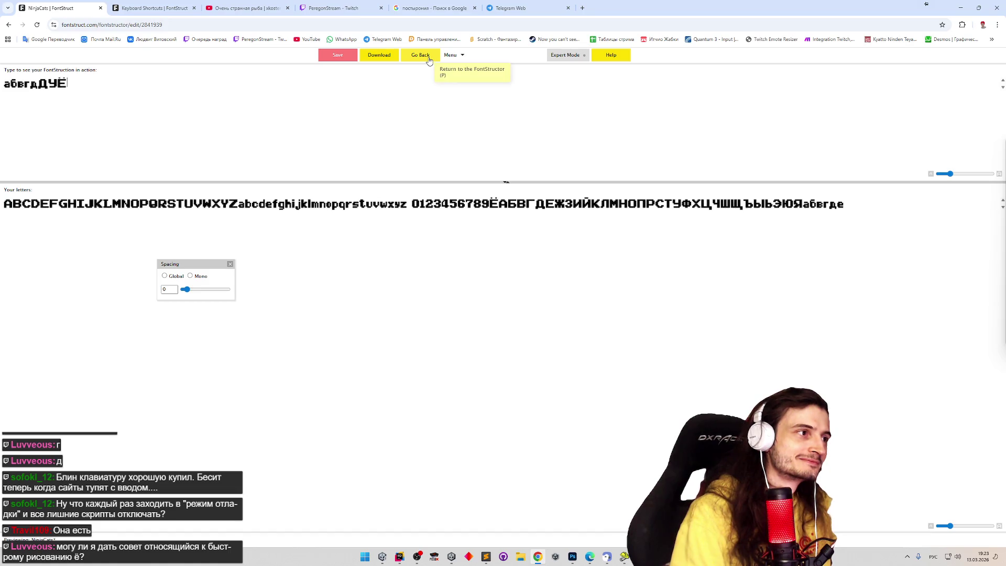
Step: Select all bricks of the small е, then switch to the empty small ё glyph
{"action": "left_click", "coordinate": [430, 57]}
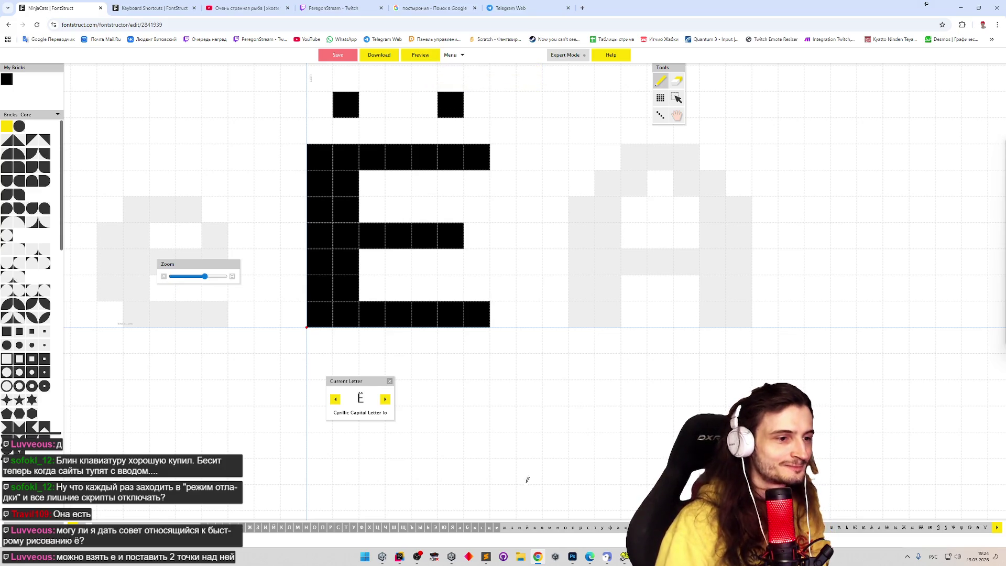
{"action": "left_click", "coordinate": [499, 527]}
{"action": "key", "text": "ctrl+a"}
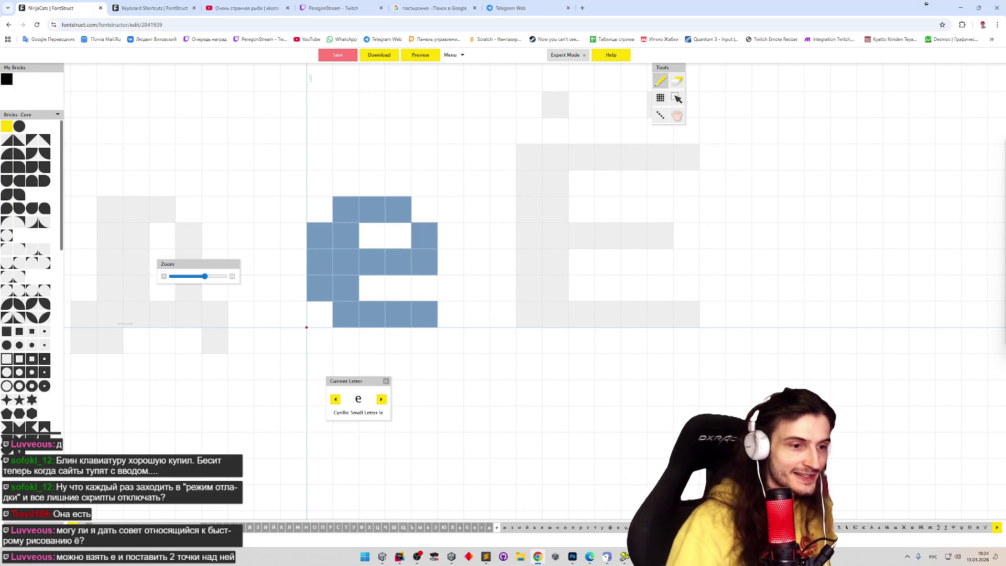
{"action": "left_click", "coordinate": [997, 531]}
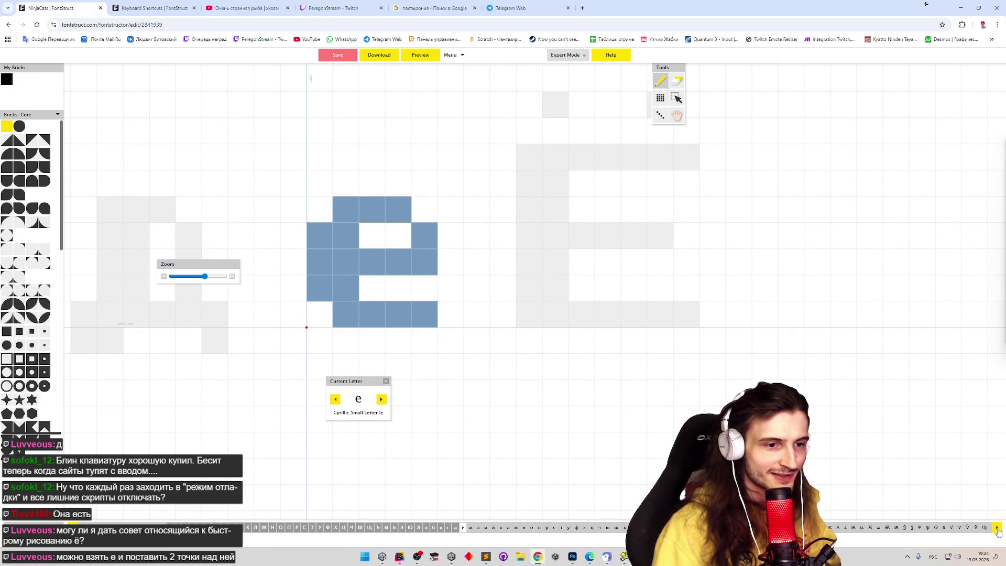
{"action": "left_click", "coordinate": [997, 531]}
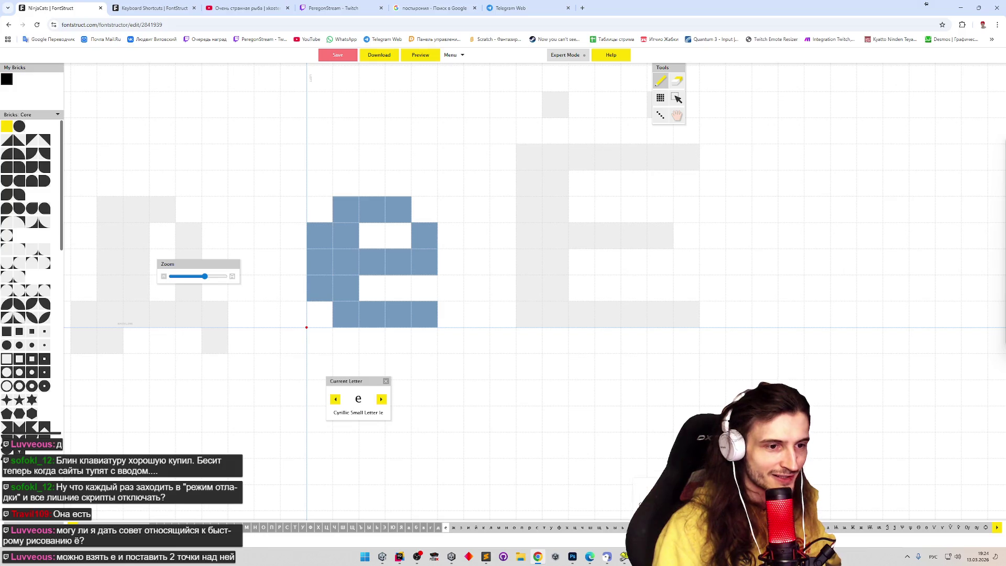
{"action": "left_click", "coordinate": [849, 528]}
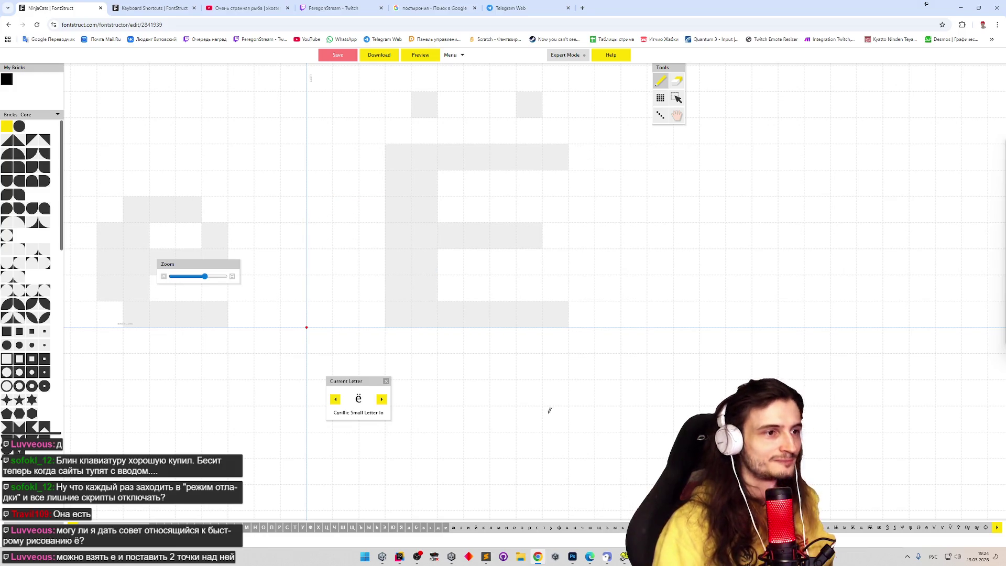
Step: Paste the е body into ё with two dots above, then move to ж and the viewers spreadsheet
{"action": "key", "text": "ctrl+v"}
{"action": "left_click", "coordinate": [352, 166]}
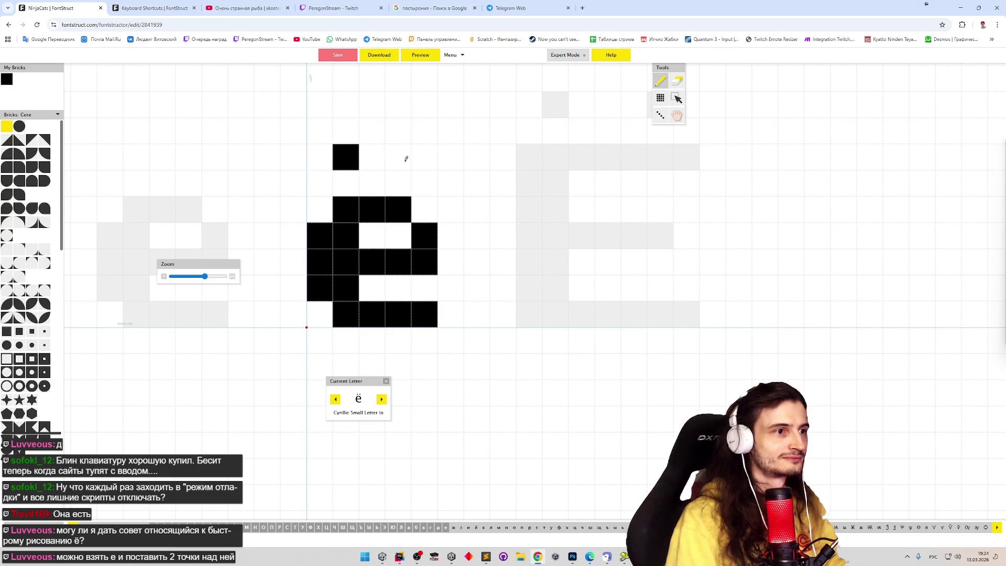
{"action": "left_click", "coordinate": [406, 159]}
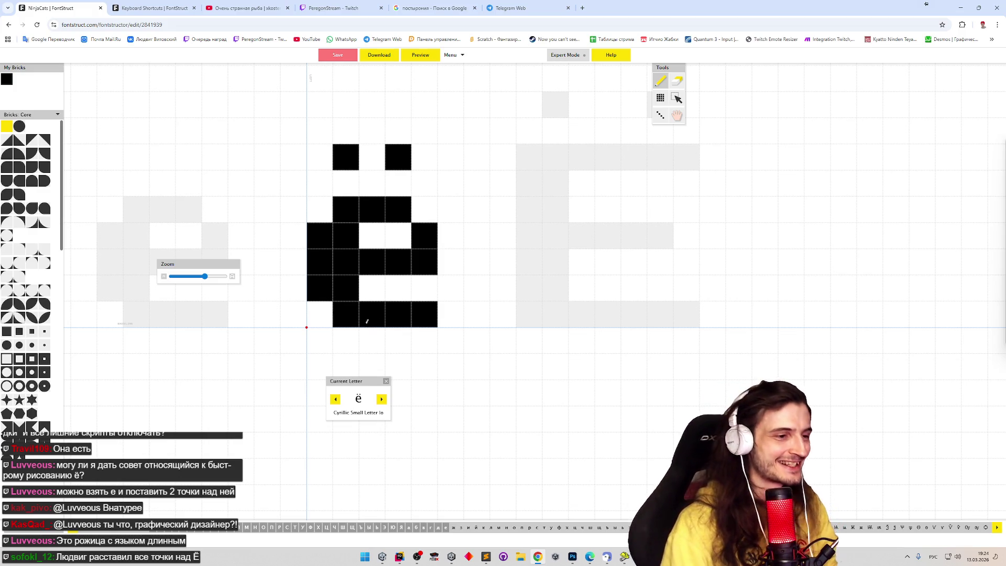
{"action": "left_click", "coordinate": [456, 528]}
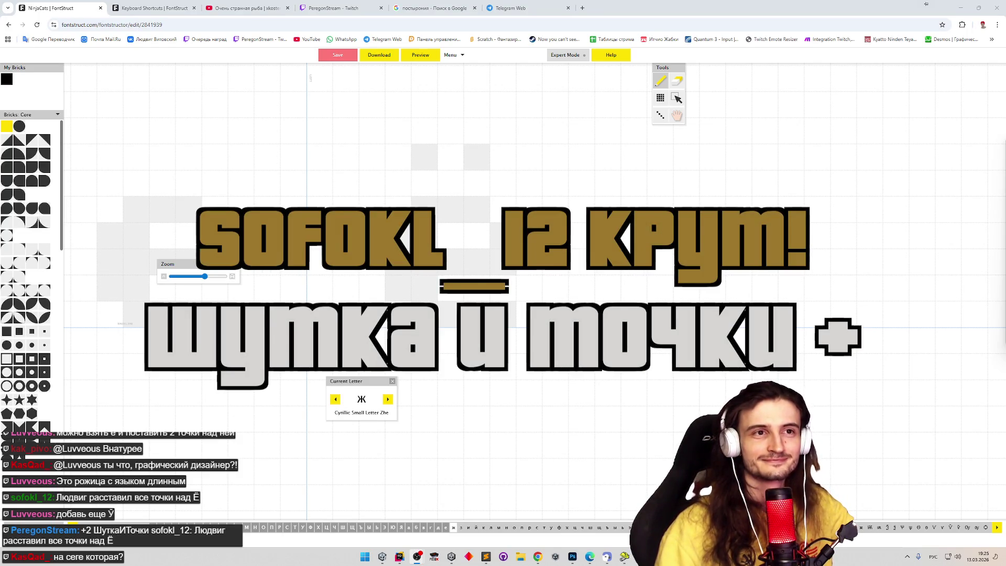
{"action": "left_click", "coordinate": [563, 39]}
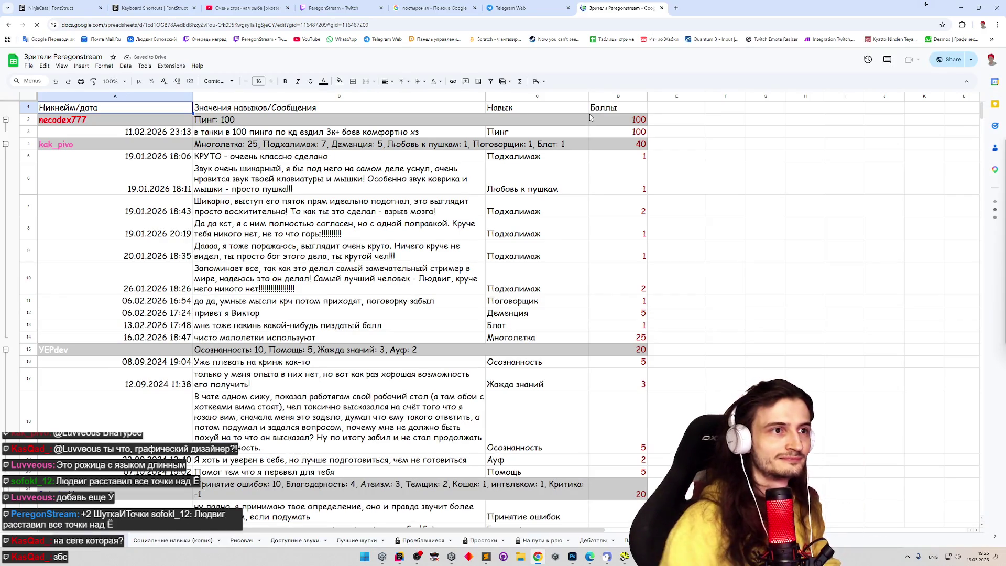
Step: Search the viewer spreadsheet for 'точки', step through its matches, then return to the FontStruct editor
{"action": "left_click", "coordinate": [651, 152]}
{"action": "key", "text": "ctrl+f"}
{"action": "type", "text": "пре"}
{"action": "key", "text": "BackSpace"}
{"action": "key", "text": "BackSpace"}
{"action": "key", "text": "BackSpace"}
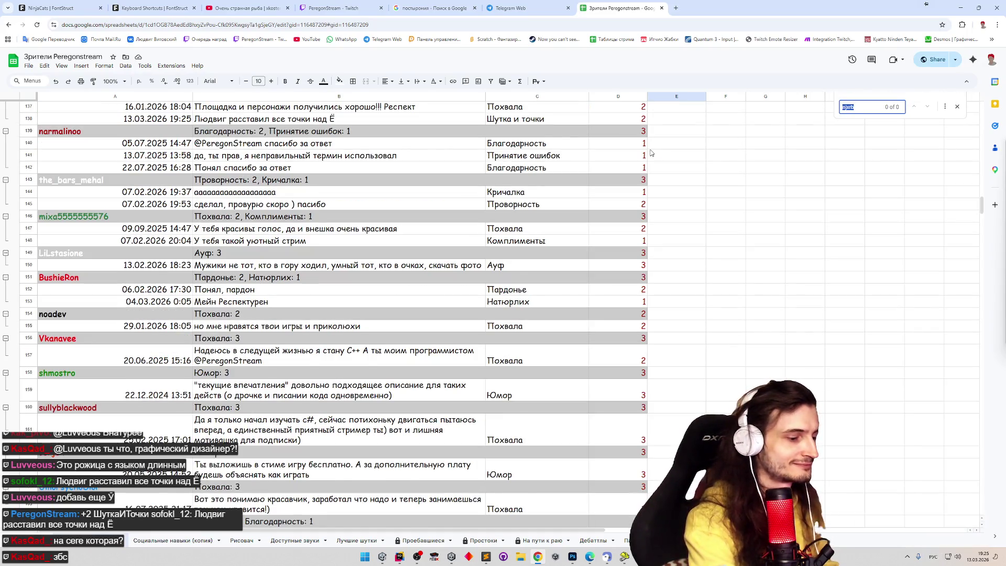
{"action": "type", "text": "точки"}
{"action": "scroll", "coordinate": [577, 232], "scroll_direction": "up", "scroll_amount": 1}
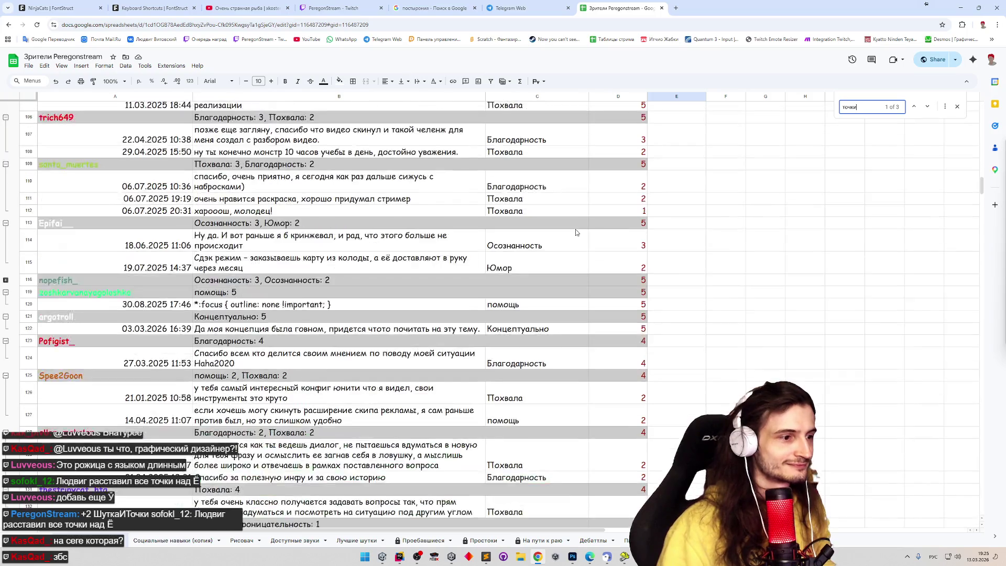
{"action": "left_click", "coordinate": [927, 108]}
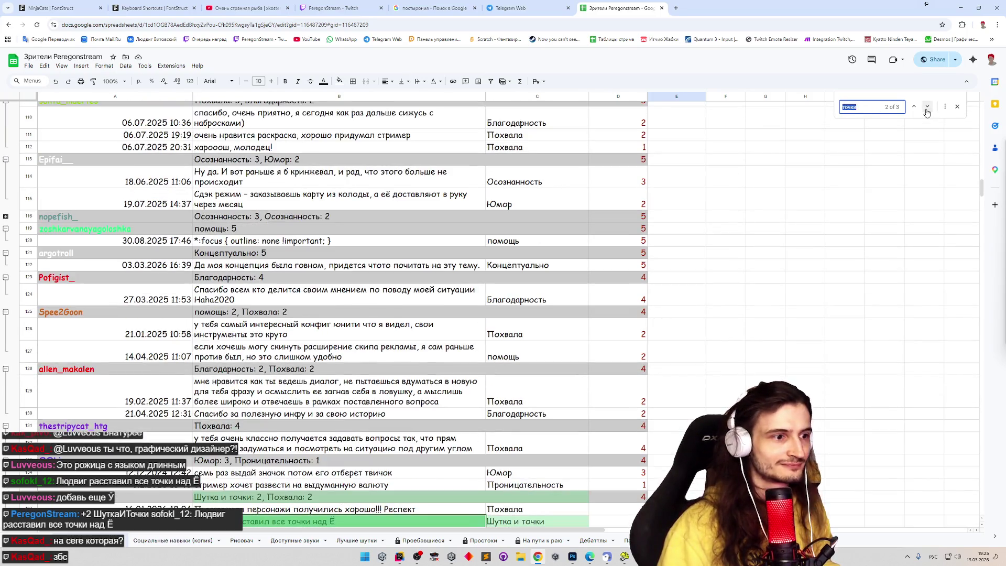
{"action": "left_click", "coordinate": [927, 108]}
{"action": "scroll", "coordinate": [786, 322], "scroll_direction": "up", "scroll_amount": 2}
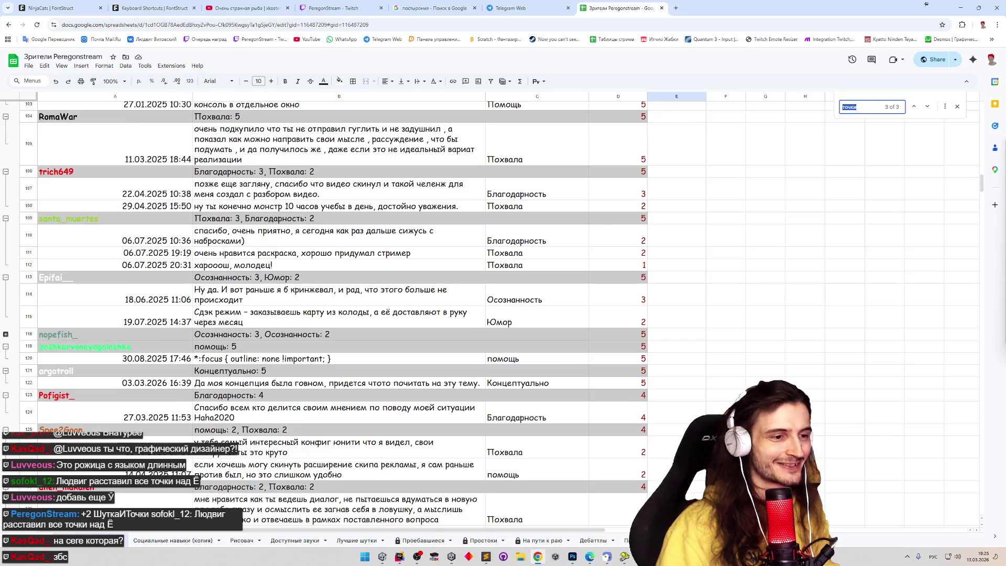
{"action": "scroll", "coordinate": [786, 323], "scroll_direction": "down", "scroll_amount": 3}
{"action": "scroll", "coordinate": [786, 322], "scroll_direction": "down", "scroll_amount": 6}
{"action": "left_click", "coordinate": [703, 390]}
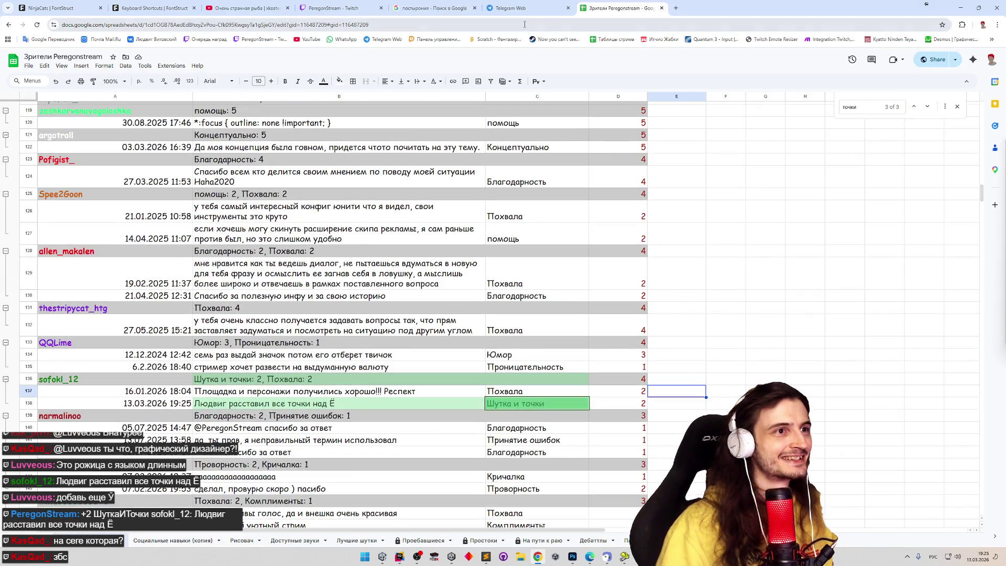
{"action": "mouse_move", "coordinate": [155, 8]}
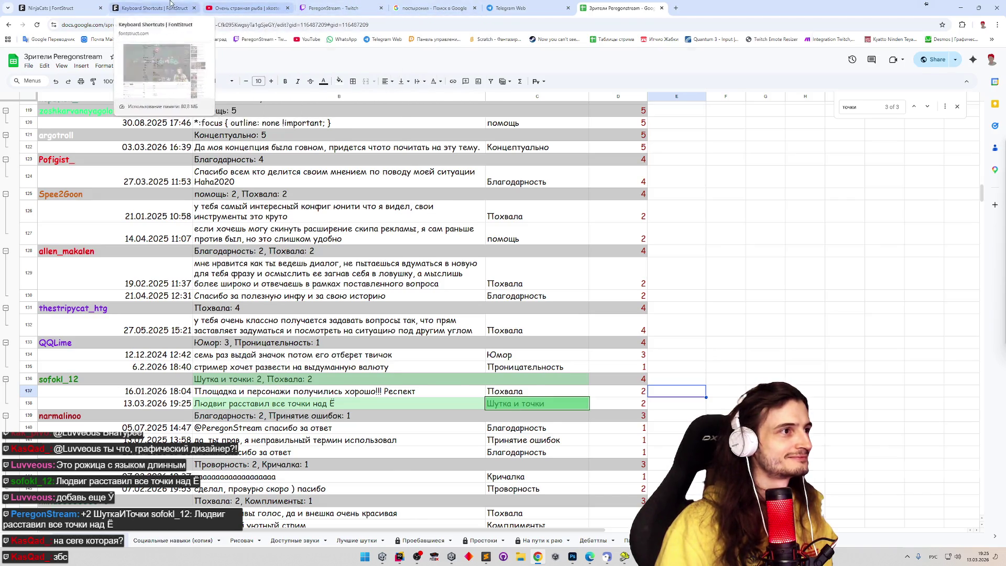
{"action": "left_click", "coordinate": [153, 8]}
{"action": "left_click", "coordinate": [70, 6]}
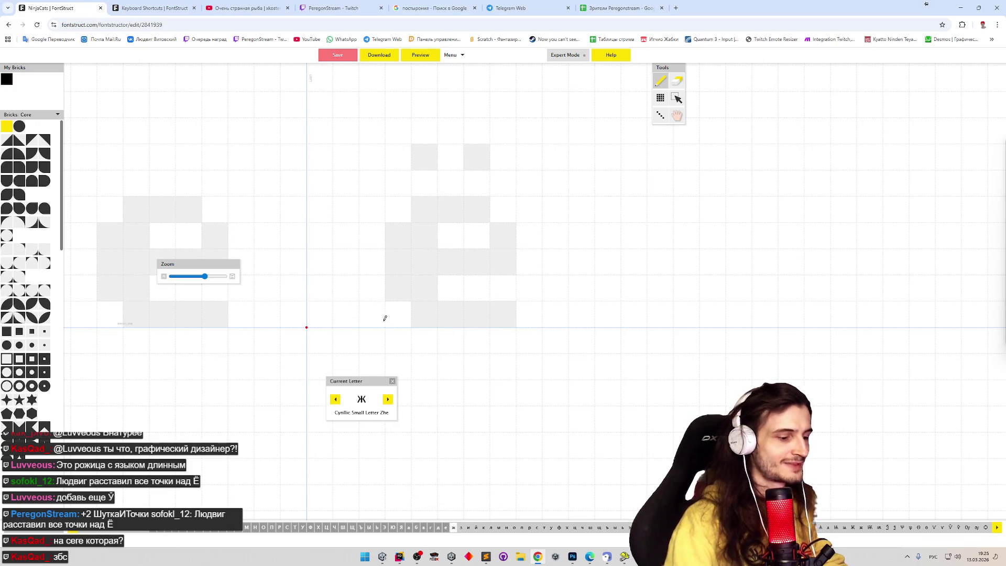
Step: Place the four corner bricks of ж, its centre brick, and the strokes joining left and right sides
{"action": "left_click", "coordinate": [320, 315]}
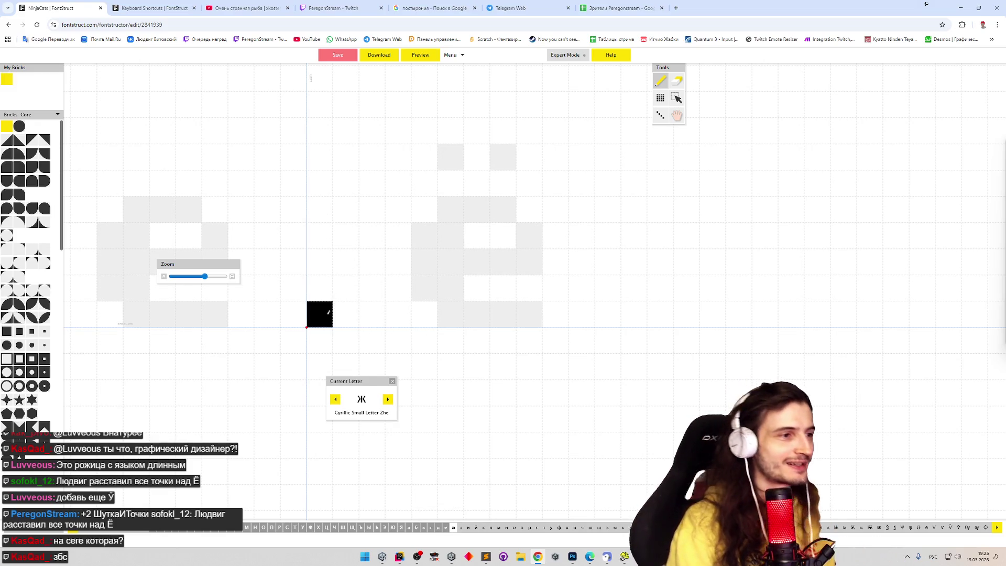
{"action": "left_click", "coordinate": [319, 210]}
{"action": "left_click", "coordinate": [379, 256]}
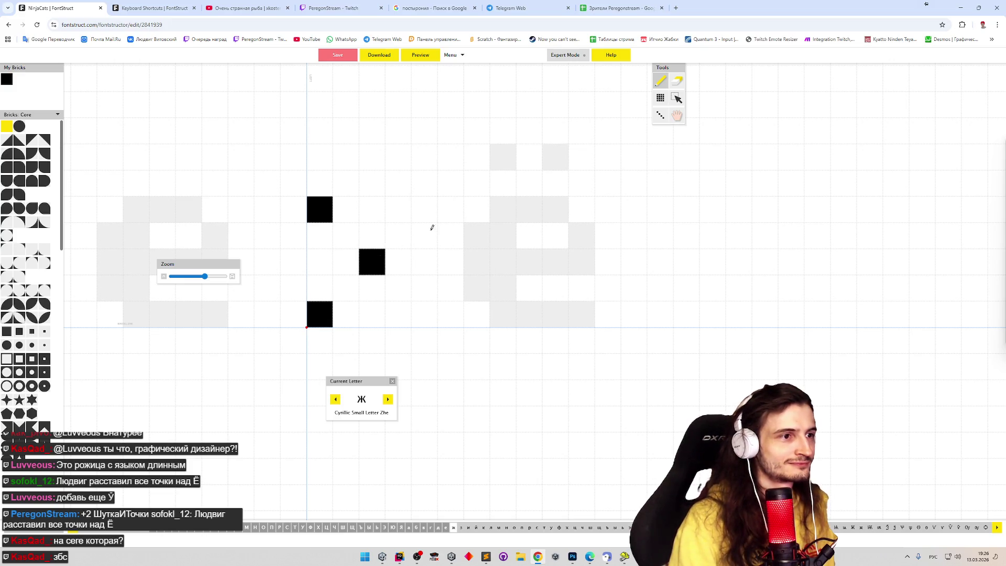
{"action": "key", "text": "ctrl+z"}
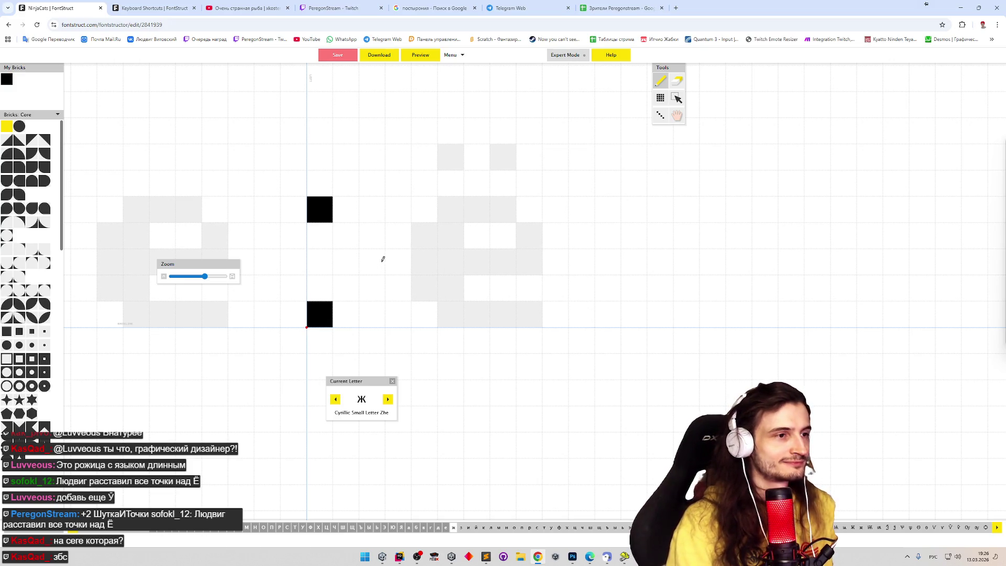
{"action": "left_click", "coordinate": [398, 261]}
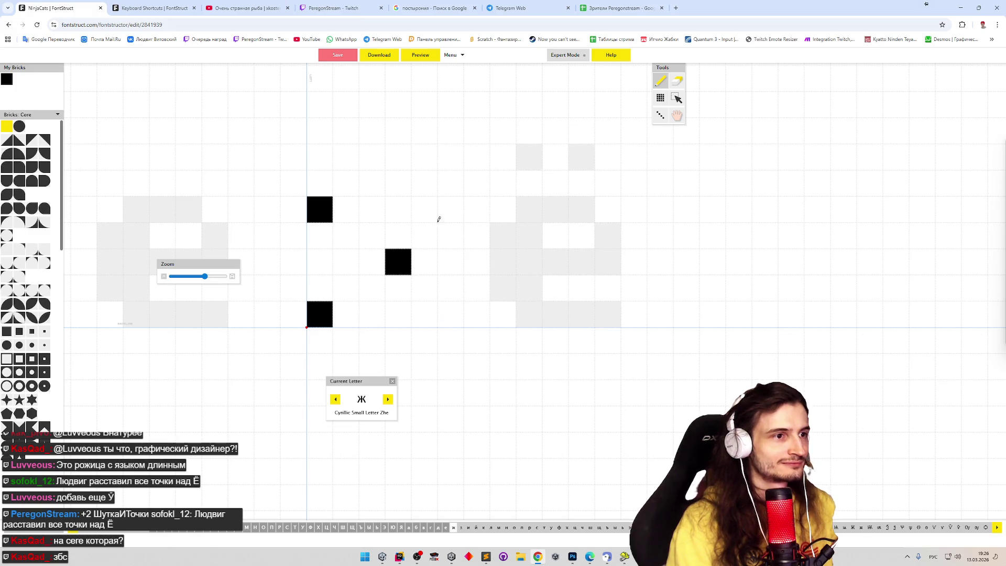
{"action": "left_click", "coordinate": [451, 209]}
{"action": "left_click", "coordinate": [451, 315]}
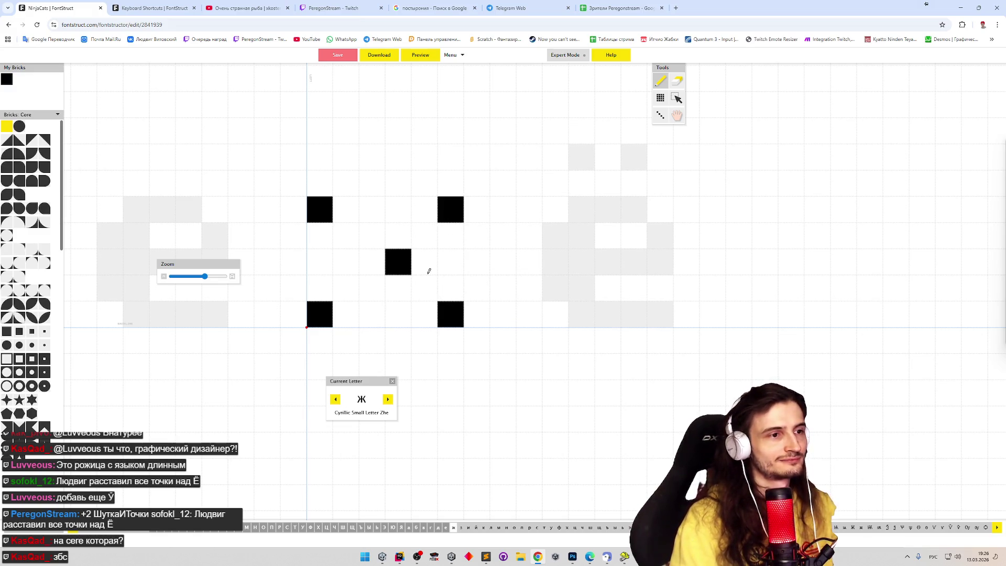
{"action": "left_click_drag", "start_coordinate": [431, 279], "coordinate": [441, 276]}
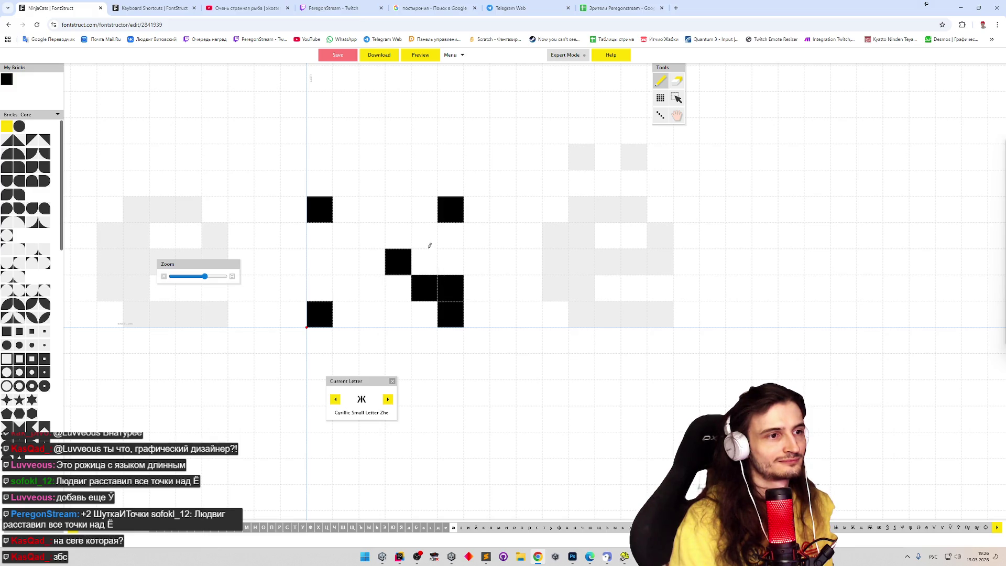
{"action": "left_click_drag", "start_coordinate": [425, 216], "coordinate": [424, 240]}
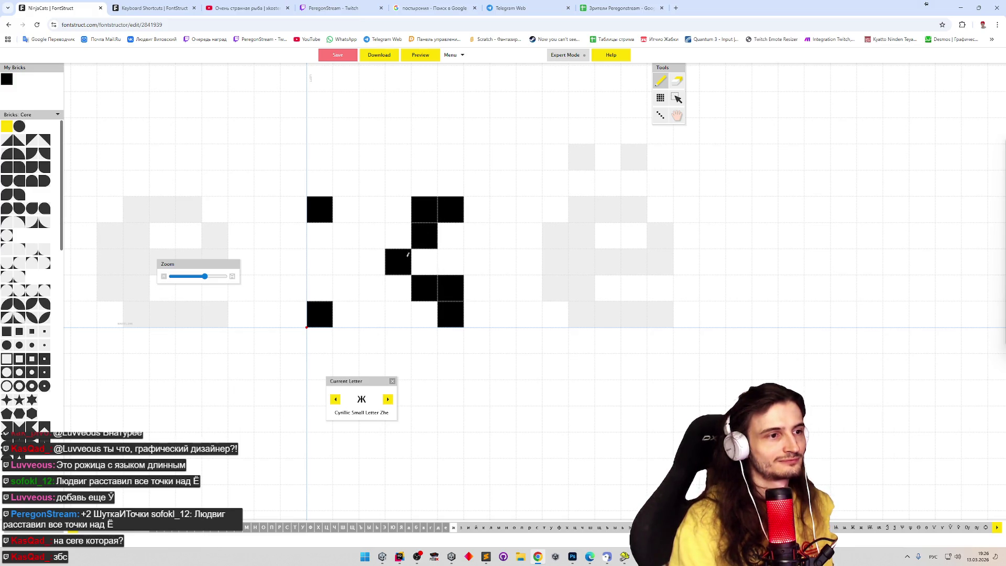
{"action": "left_click_drag", "start_coordinate": [333, 284], "coordinate": [360, 249]}
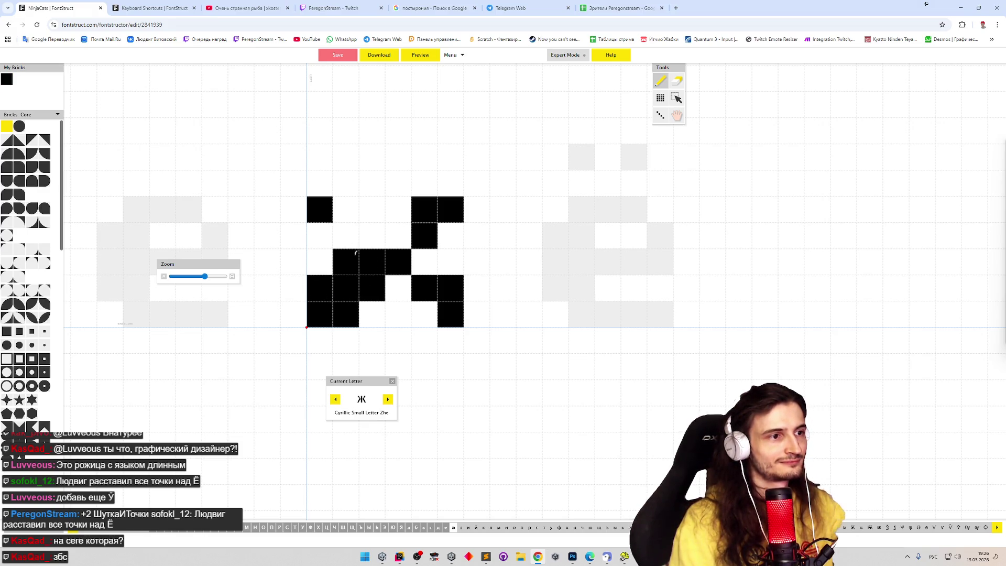
{"action": "left_click_drag", "start_coordinate": [328, 234], "coordinate": [358, 250]}
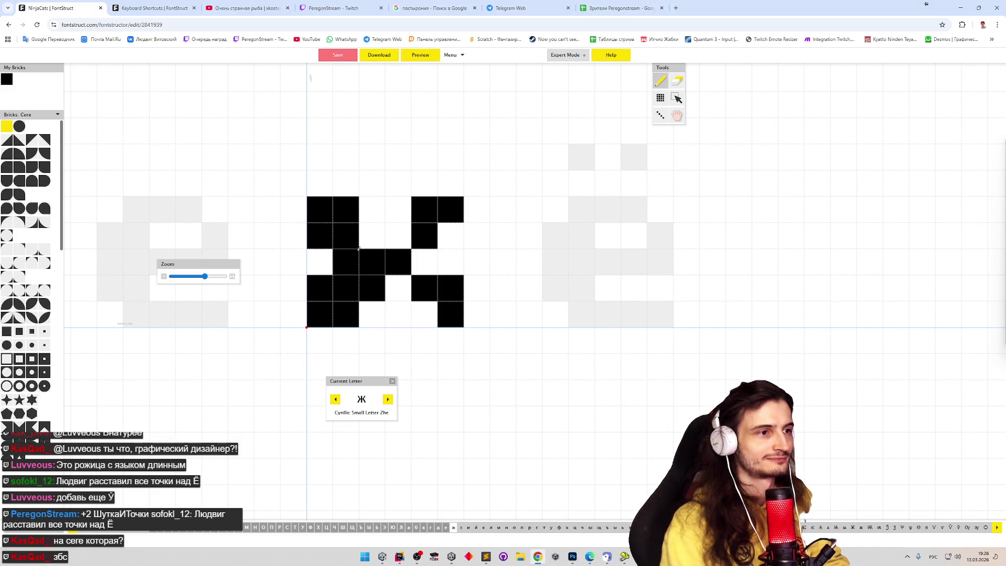
Step: Thicken the diagonals with pencil and eraser, fill a middle column and clear stray edge bricks
{"action": "key", "text": "e"}
{"action": "left_click", "coordinate": [357, 253]}
{"action": "key", "text": "p"}
{"action": "left_click", "coordinate": [373, 240]}
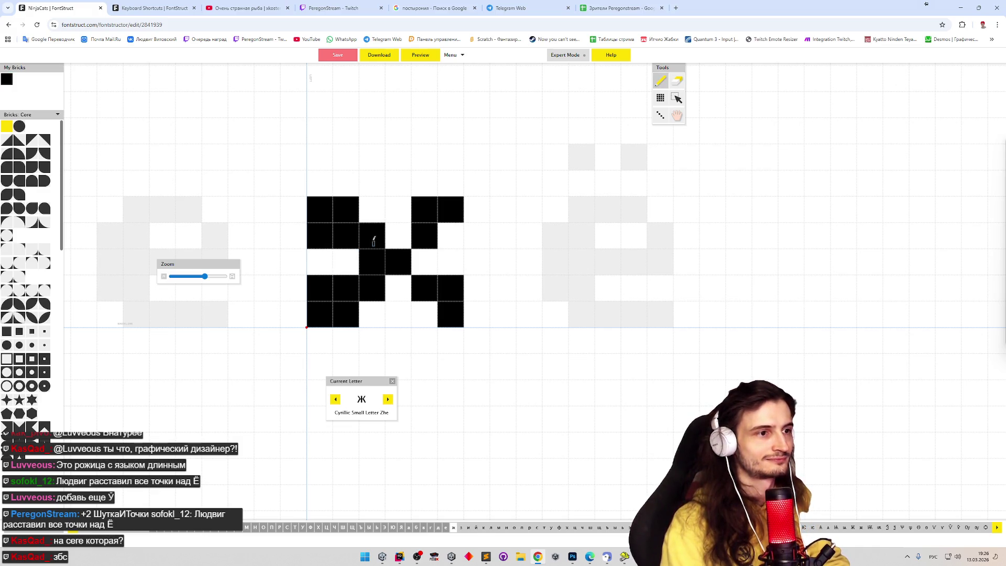
{"action": "left_click", "coordinate": [346, 262]}
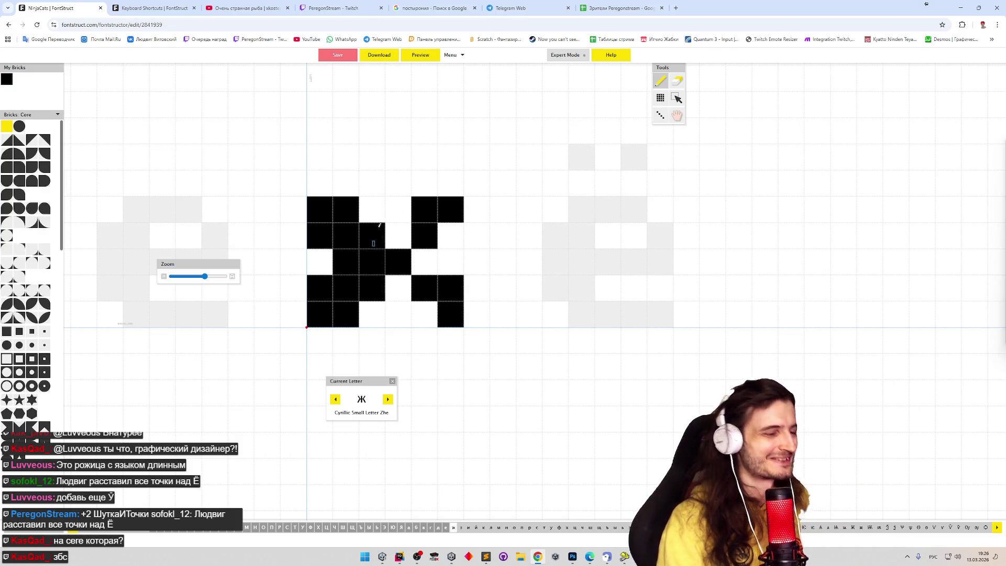
{"action": "key", "text": "e"}
{"action": "left_click", "coordinate": [409, 207]}
{"action": "key", "text": "p"}
{"action": "left_click_drag", "start_coordinate": [406, 207], "coordinate": [401, 314]}
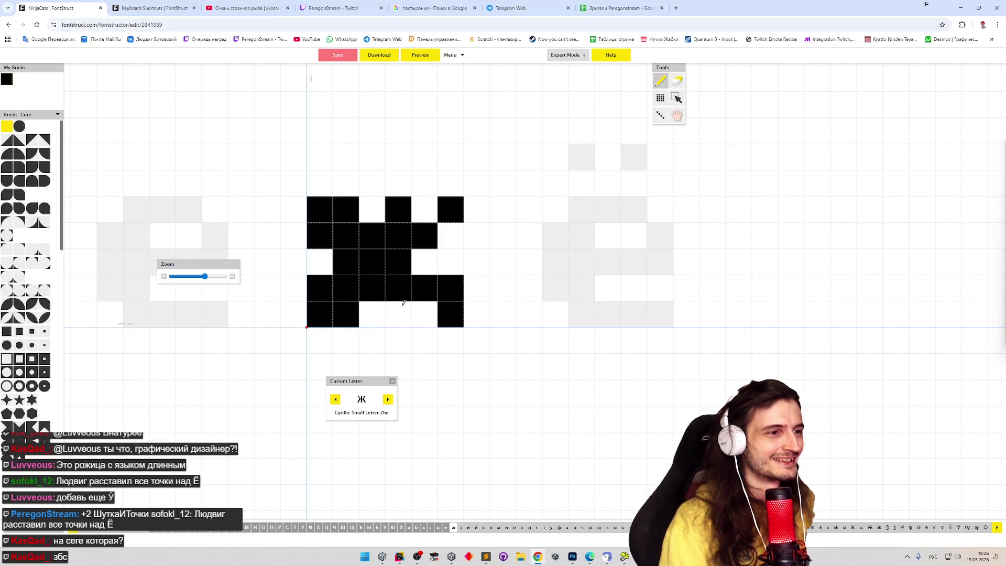
{"action": "key", "text": "e"}
{"action": "left_click", "coordinate": [450, 289]}
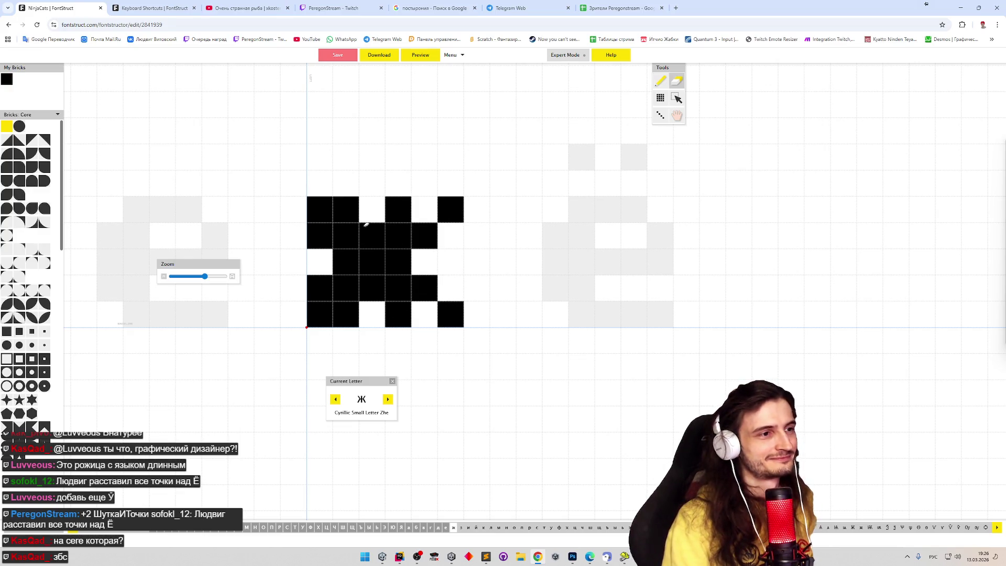
{"action": "left_click", "coordinate": [360, 207]}
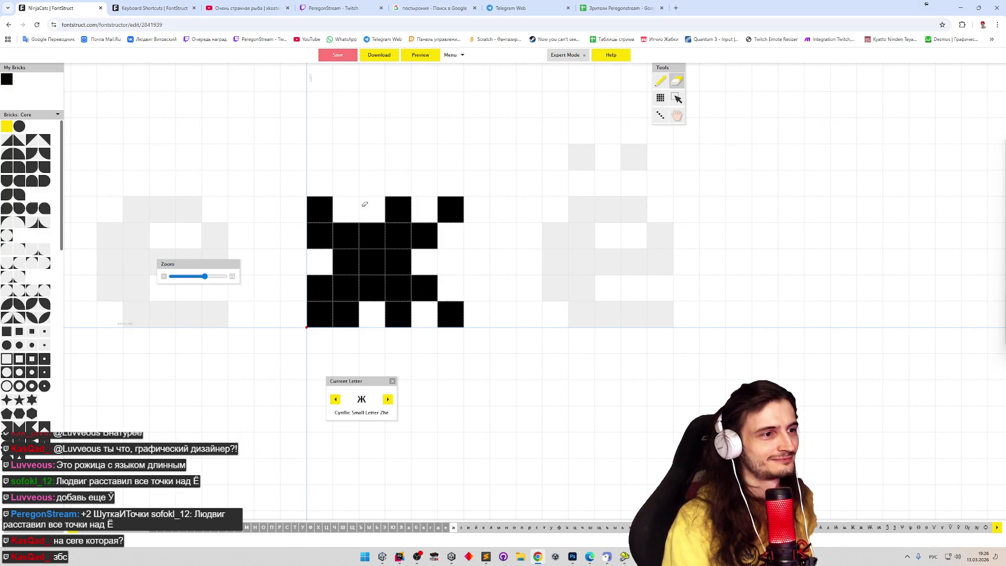
{"action": "left_click", "coordinate": [344, 310]}
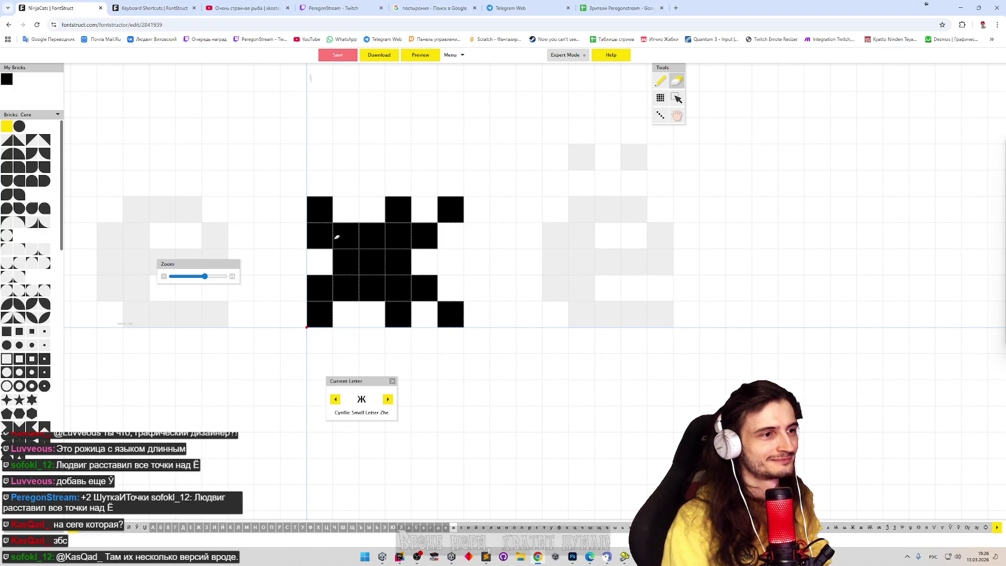
{"action": "left_click", "coordinate": [332, 236]}
{"action": "left_click", "coordinate": [346, 251]}
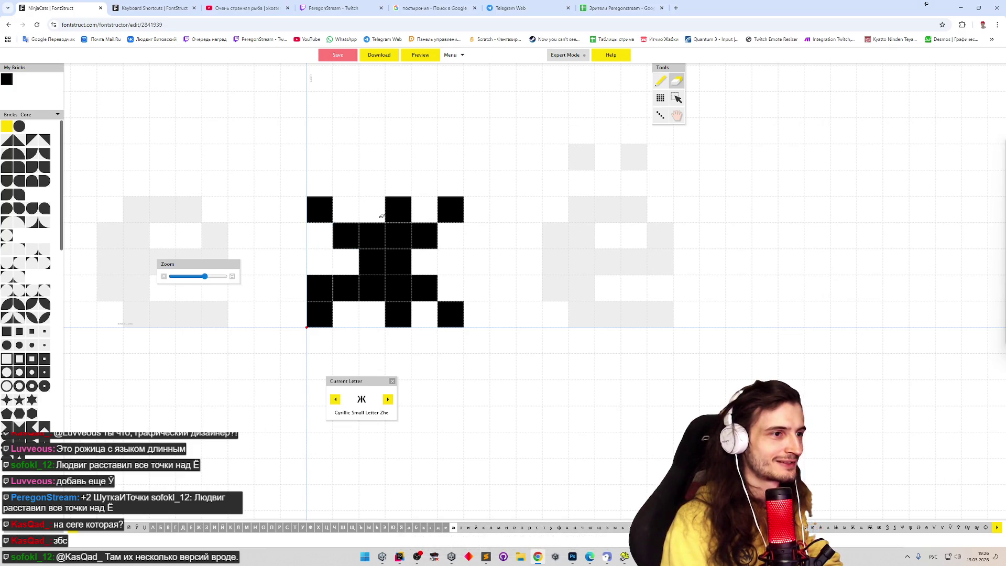
Step: Rework the centre of ж into a single full-height column with a bottom-row brick, then preview the font
{"action": "key", "text": "p"}
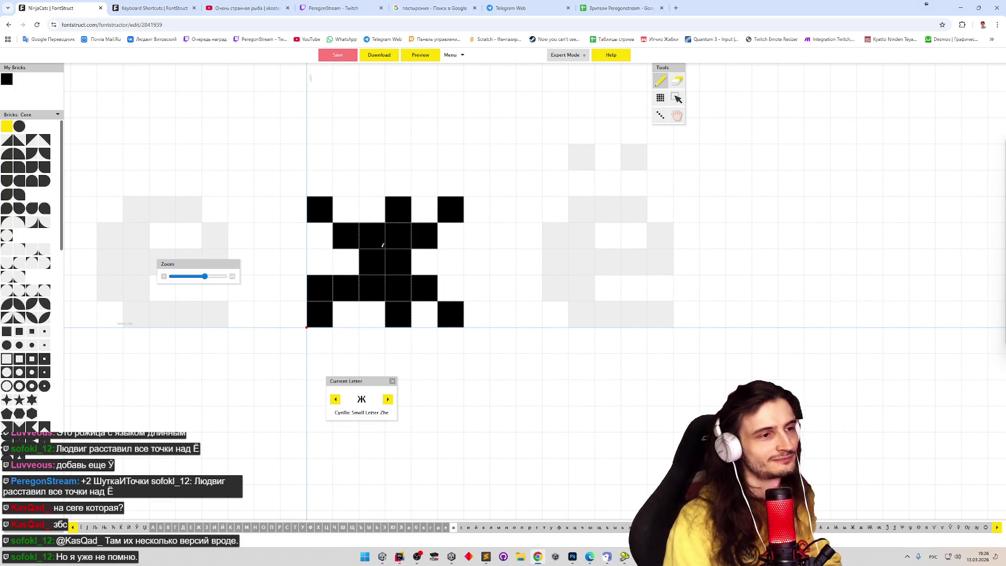
{"action": "key", "text": "e"}
{"action": "left_click_drag", "start_coordinate": [398, 208], "coordinate": [399, 314]}
{"action": "key", "text": "p"}
{"action": "left_click", "coordinate": [372, 314]}
{"action": "left_click", "coordinate": [371, 209]}
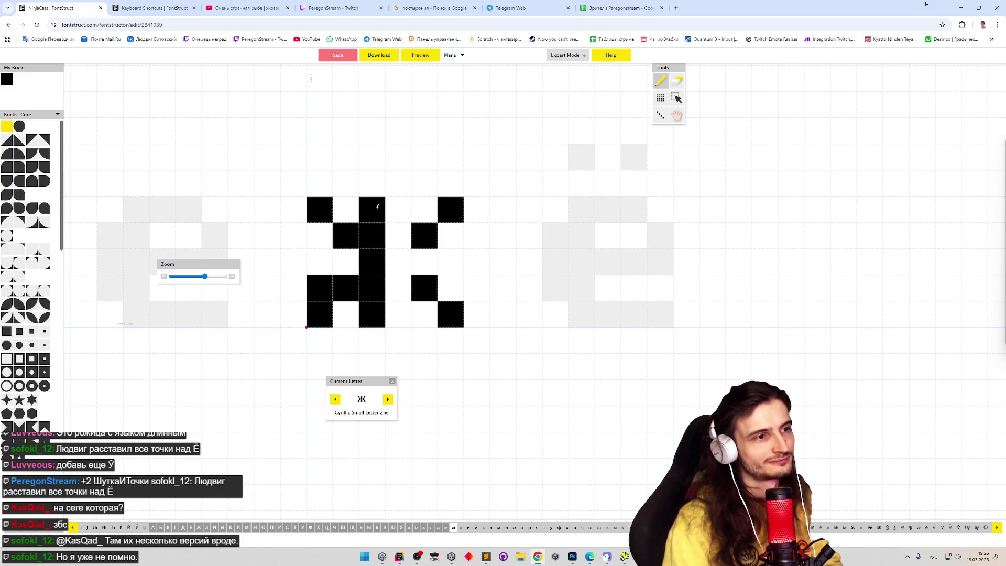
{"action": "key", "text": "ctrl+z"}
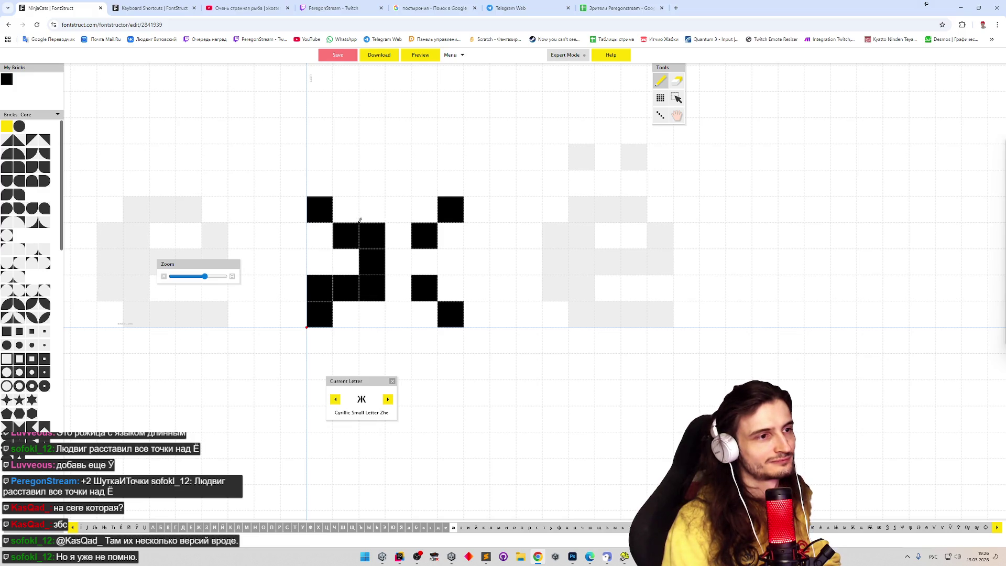
{"action": "left_click", "coordinate": [346, 209]}
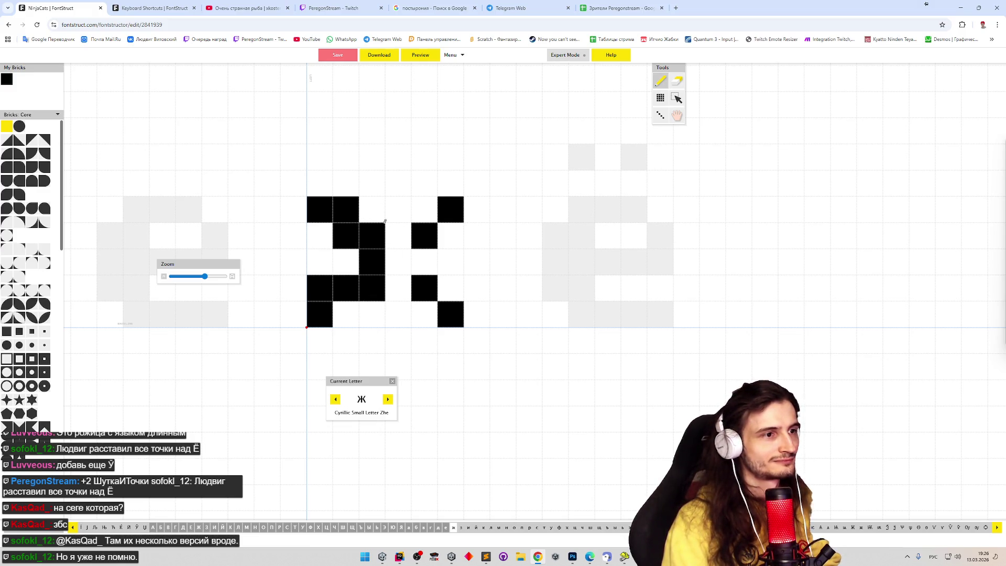
{"action": "left_click_drag", "start_coordinate": [390, 242], "coordinate": [394, 228]}
{"action": "key", "text": "ctrl+z"}
{"action": "key", "text": "ctrl+z"}
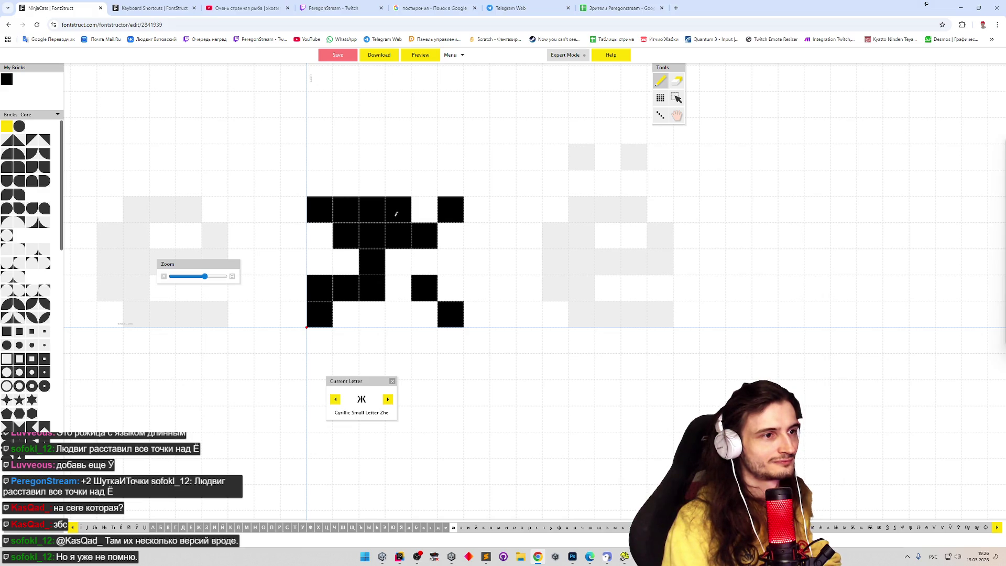
{"action": "key", "text": "ctrl+z"}
{"action": "key", "text": "ctrl+z"}
{"action": "key", "text": "ctrl+z"}
{"action": "left_click_drag", "start_coordinate": [395, 210], "coordinate": [395, 314]}
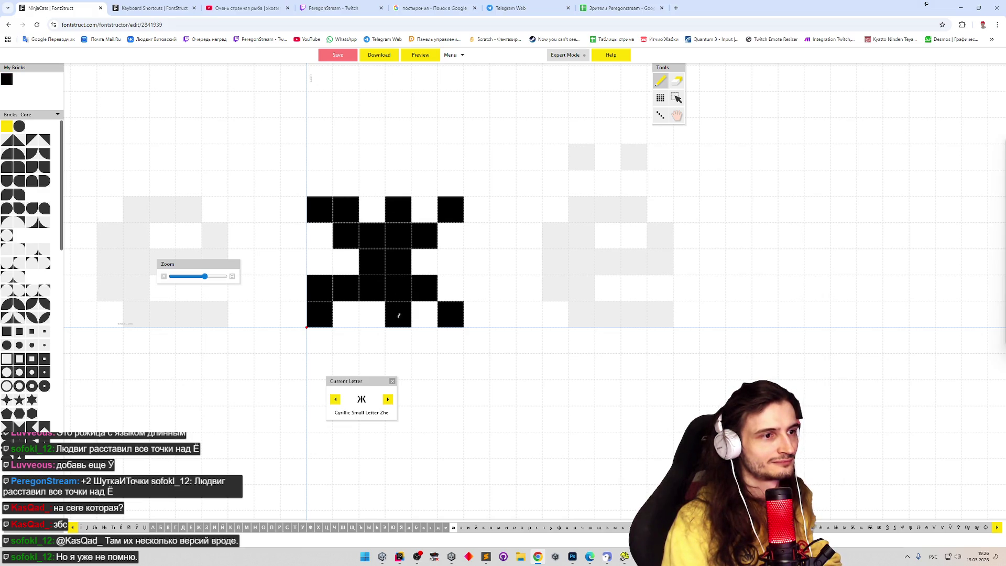
{"action": "left_click", "coordinate": [346, 314]}
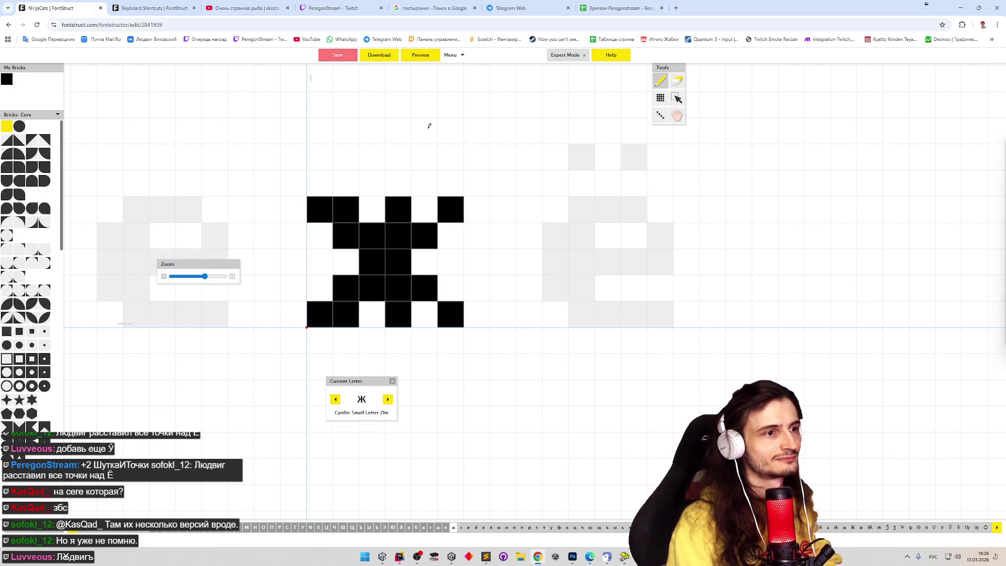
{"action": "left_click", "coordinate": [429, 58]}
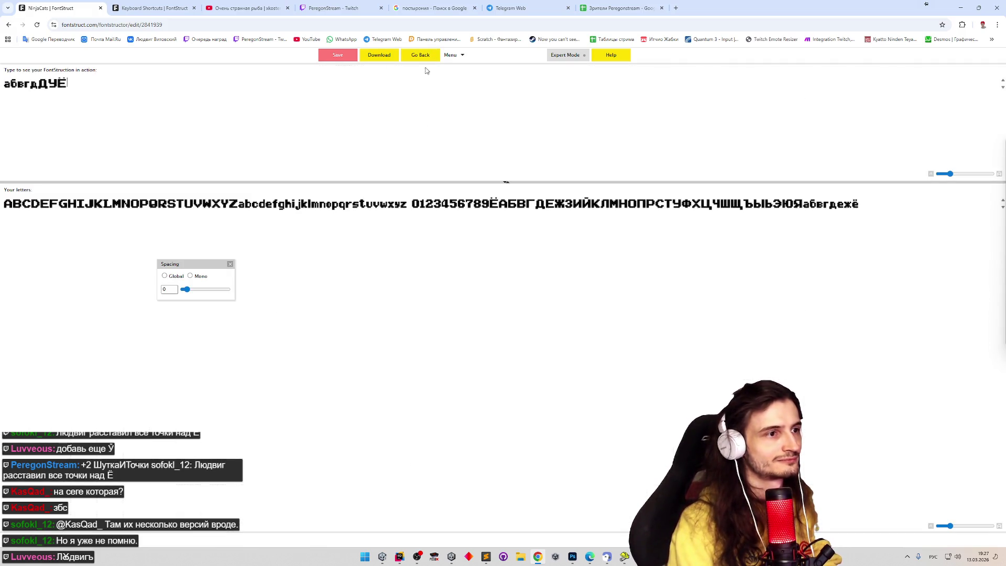
{"action": "type", "text": "ж"}
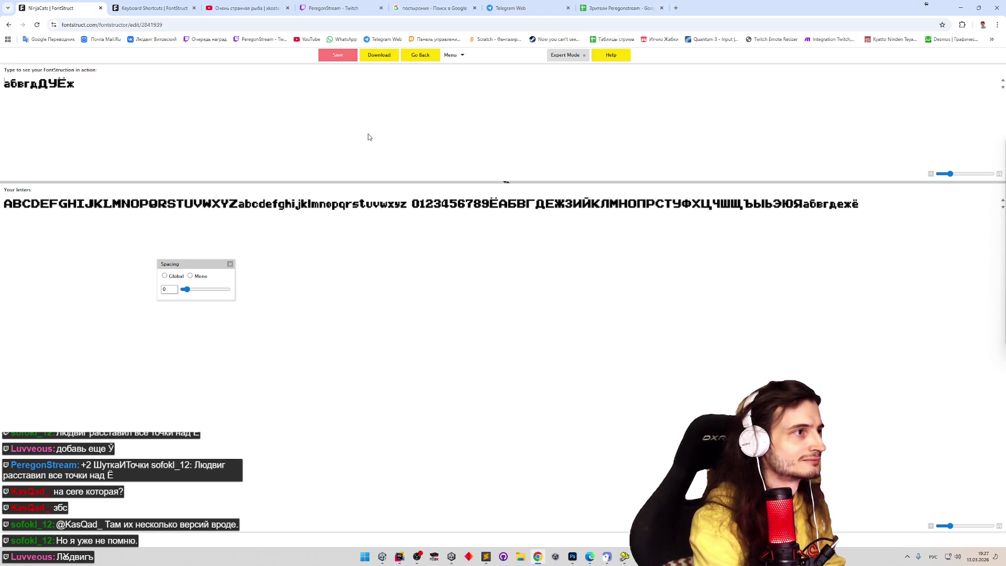
{"action": "key", "text": "ctrl+a"}
{"action": "key", "text": "BackSpace"}
{"action": "type", "text": "абв"}
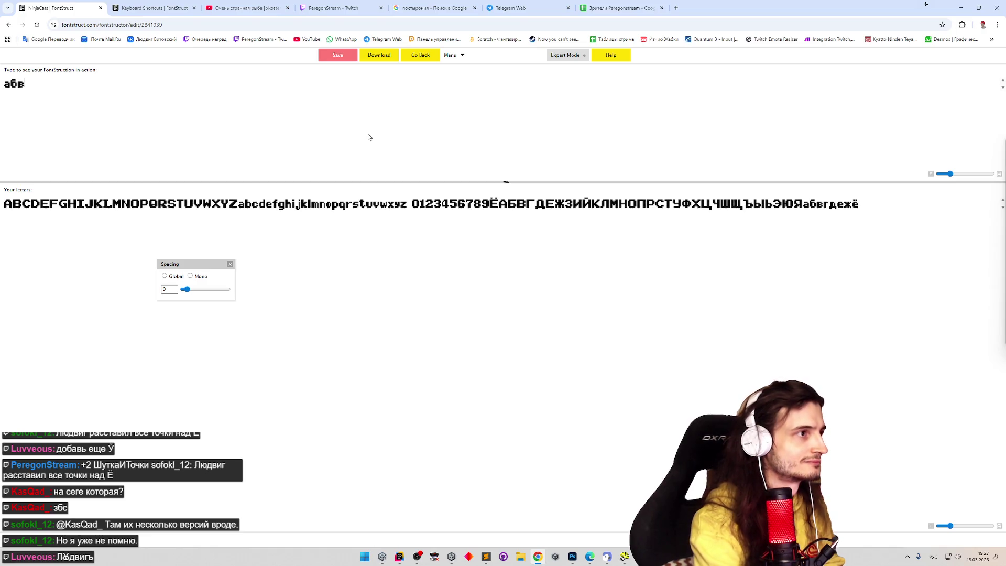
{"action": "type", "text": "гд"}
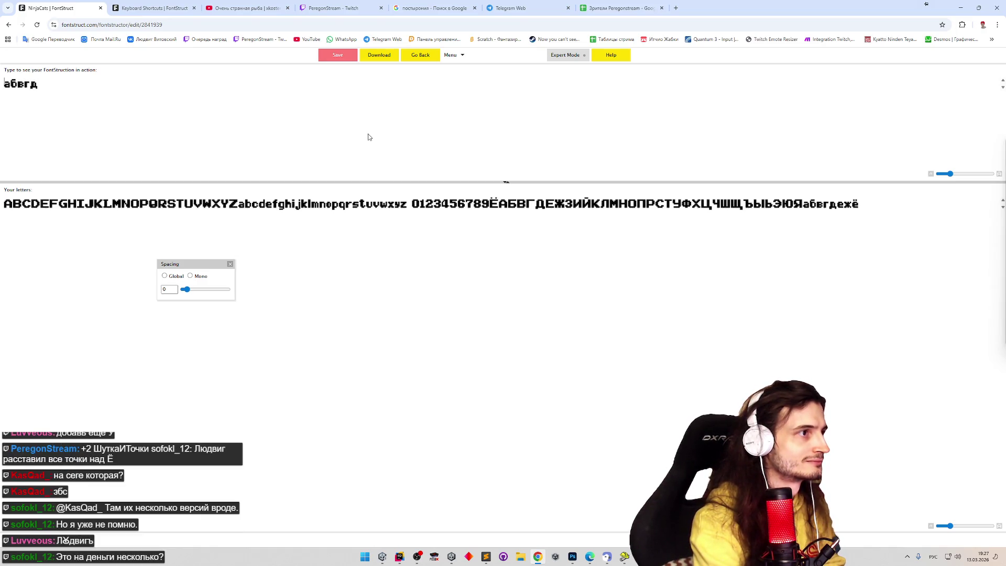
{"action": "type", "text": "её"}
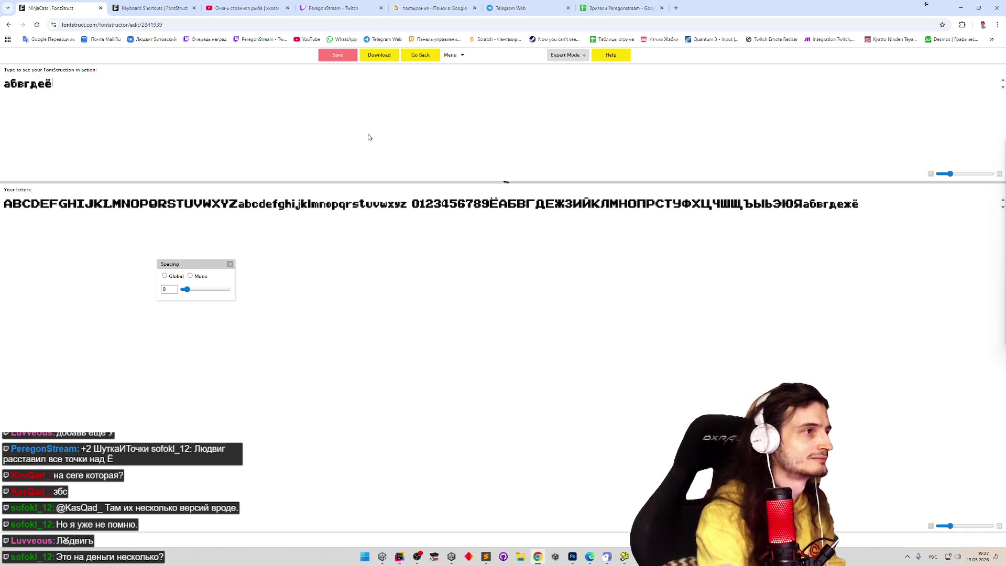
{"action": "key", "text": "Home"}
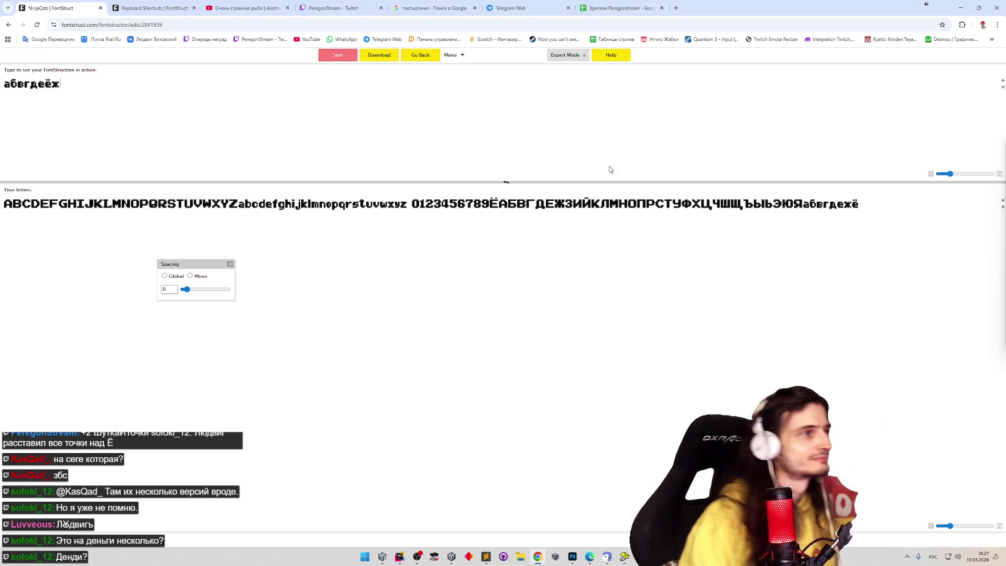
{"action": "left_click", "coordinate": [617, 8]}
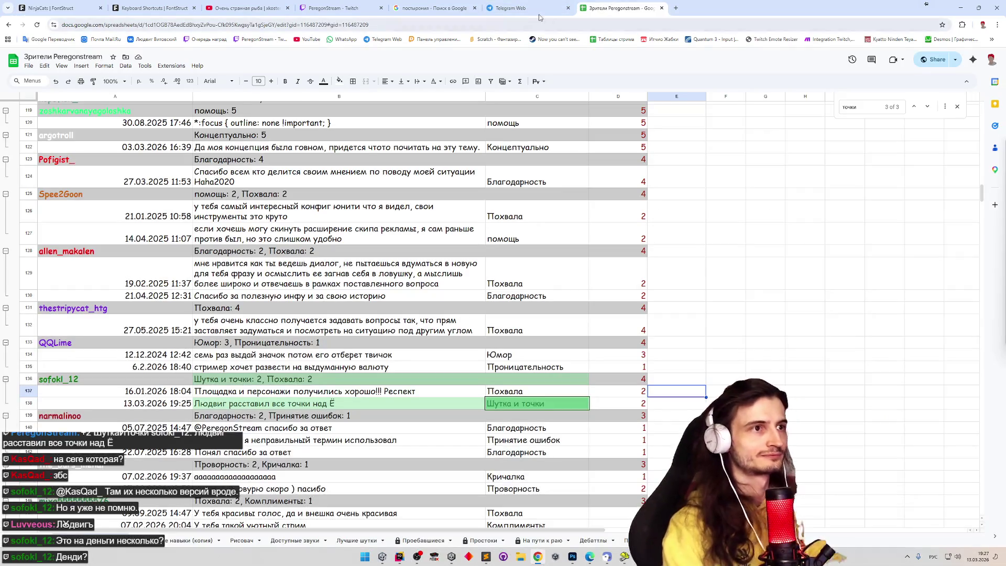
{"action": "left_click", "coordinate": [89, 4]}
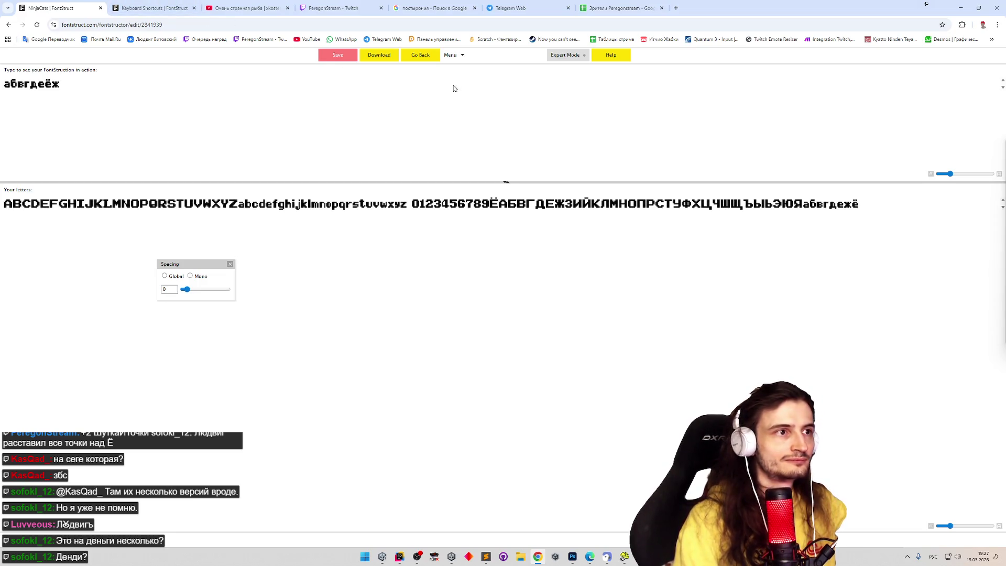
Step: Leave the preview, advance to the empty small з and draw its first top bricks
{"action": "left_click", "coordinate": [434, 57]}
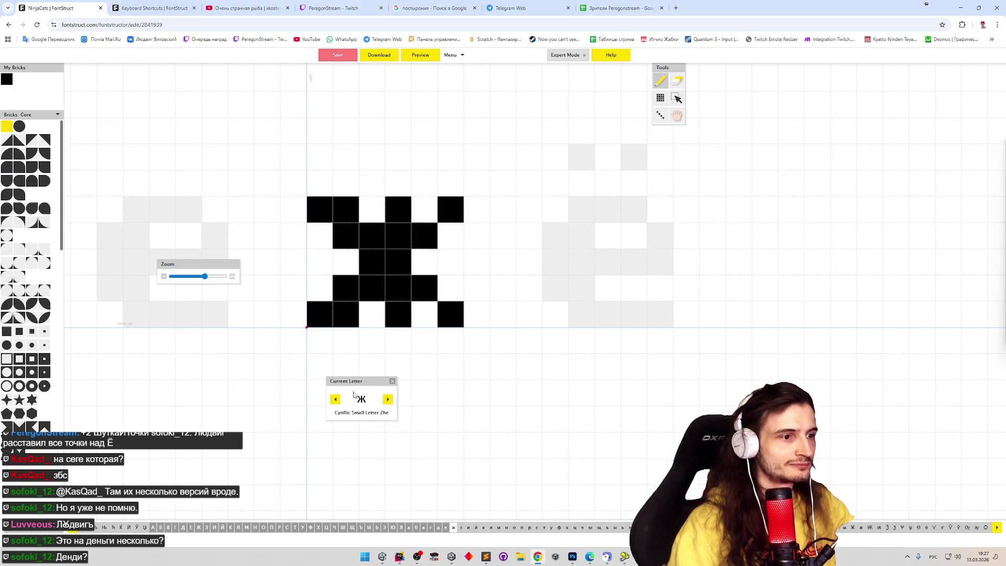
{"action": "left_click", "coordinate": [388, 399]}
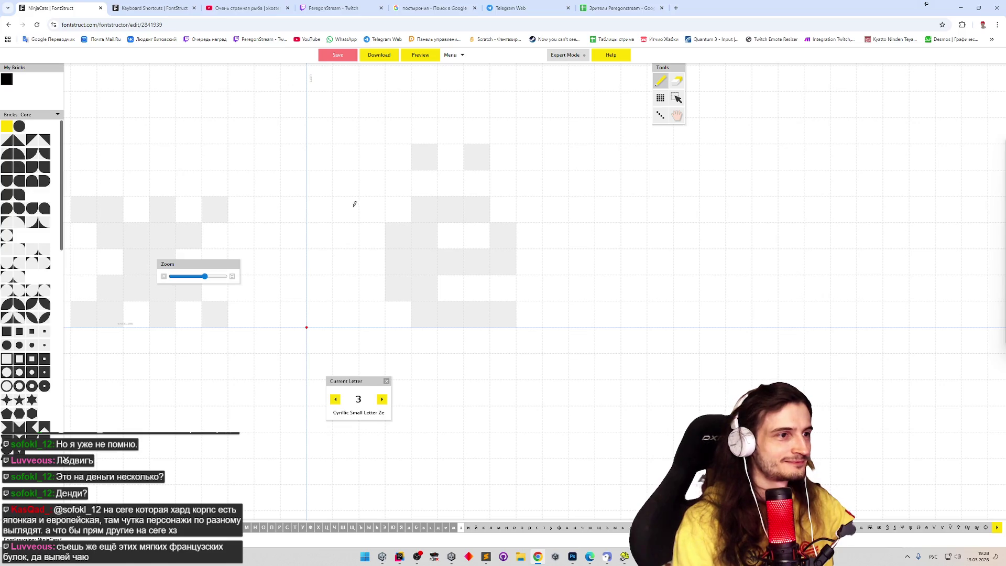
{"action": "left_click_drag", "start_coordinate": [360, 204], "coordinate": [345, 209]}
Step: Lay out the top row, right-hand side, bottom row and left bricks of the з
{"action": "left_click", "coordinate": [319, 235]}
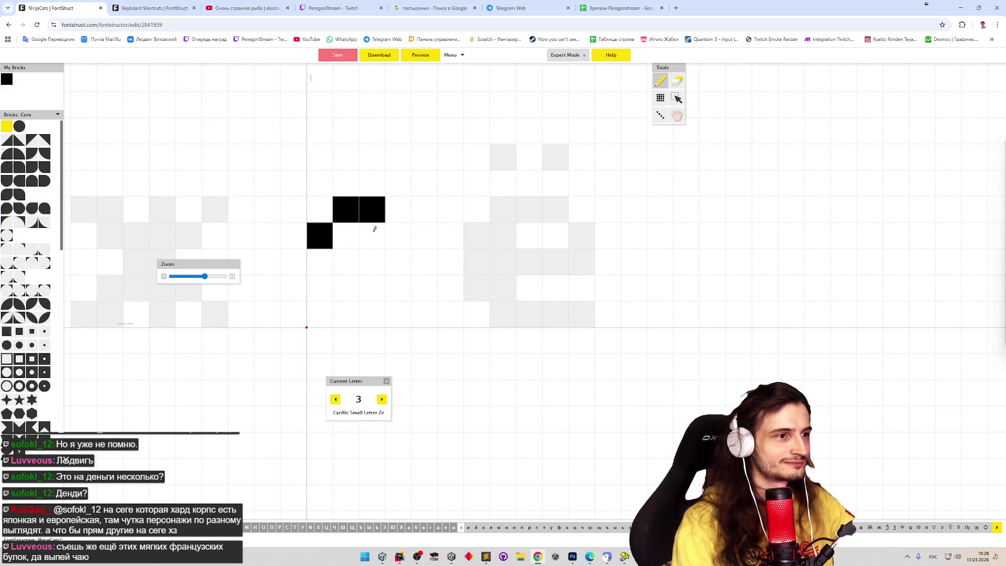
{"action": "left_click", "coordinate": [339, 238]}
{"action": "left_click", "coordinate": [403, 228]}
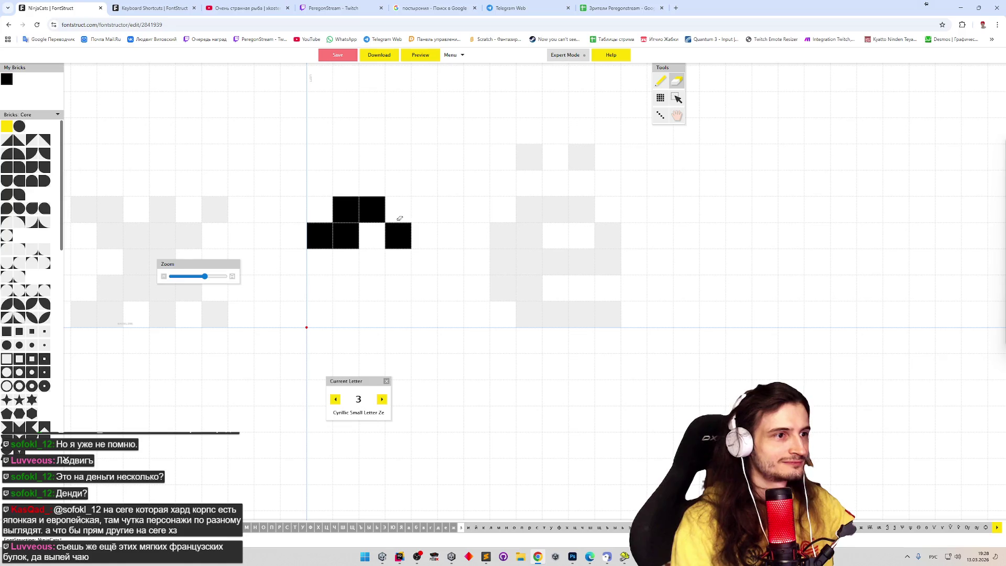
{"action": "left_click", "coordinate": [399, 236], "text": "shift"}
{"action": "left_click", "coordinate": [397, 209]}
{"action": "left_click", "coordinate": [424, 236]}
{"action": "key", "text": "shift"}
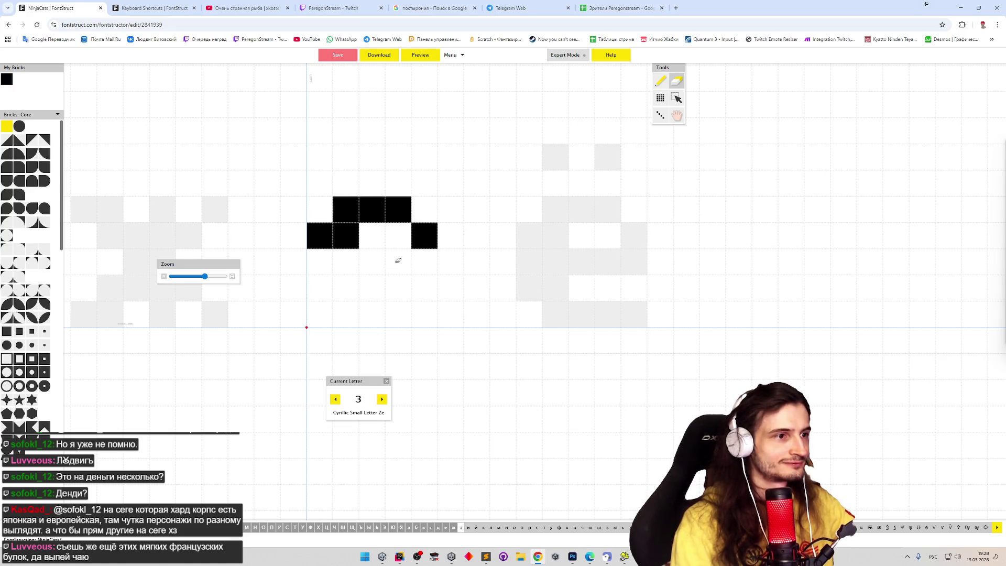
{"action": "left_click", "coordinate": [398, 263]}
{"action": "left_click", "coordinate": [425, 288]}
{"action": "left_click", "coordinate": [399, 315]}
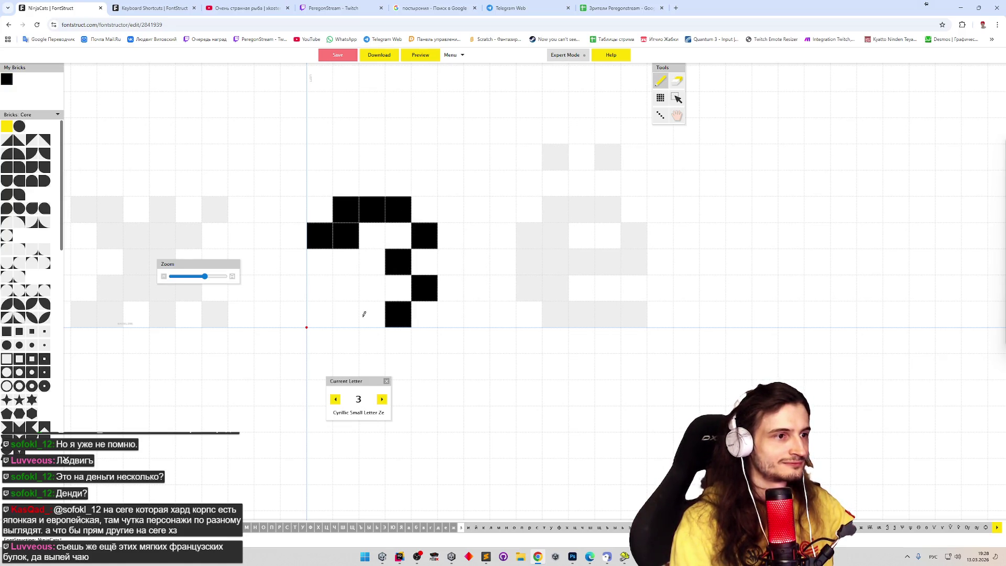
{"action": "left_click", "coordinate": [366, 310]}
{"action": "left_click_drag", "start_coordinate": [331, 292], "coordinate": [318, 291]}
Step: Fix the top-left and bottom rows, clear the middle column and rework the right-hand column of з
{"action": "key", "text": "shift"}
{"action": "left_click", "coordinate": [351, 215]}
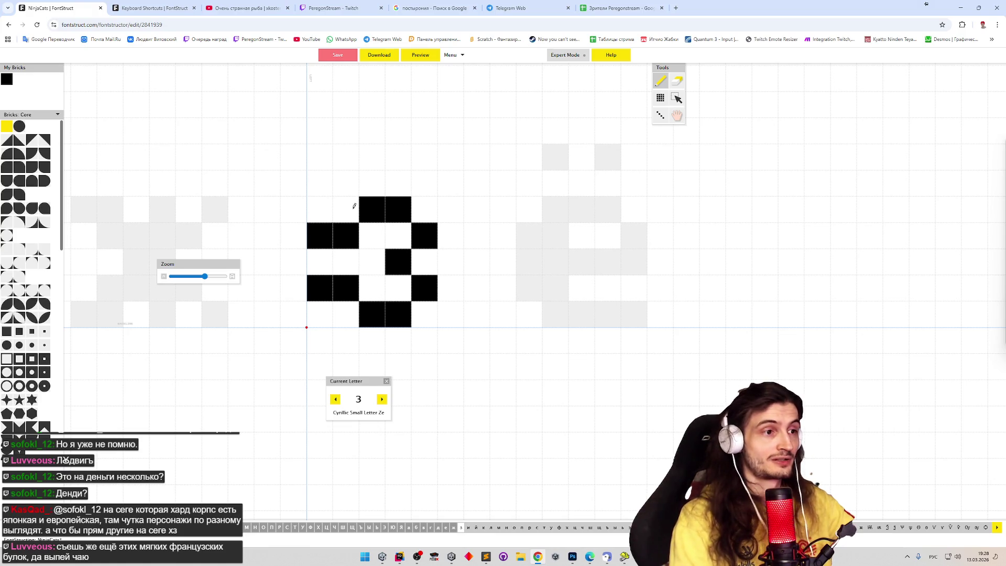
{"action": "left_click", "coordinate": [351, 208]}
{"action": "left_click", "coordinate": [346, 314]}
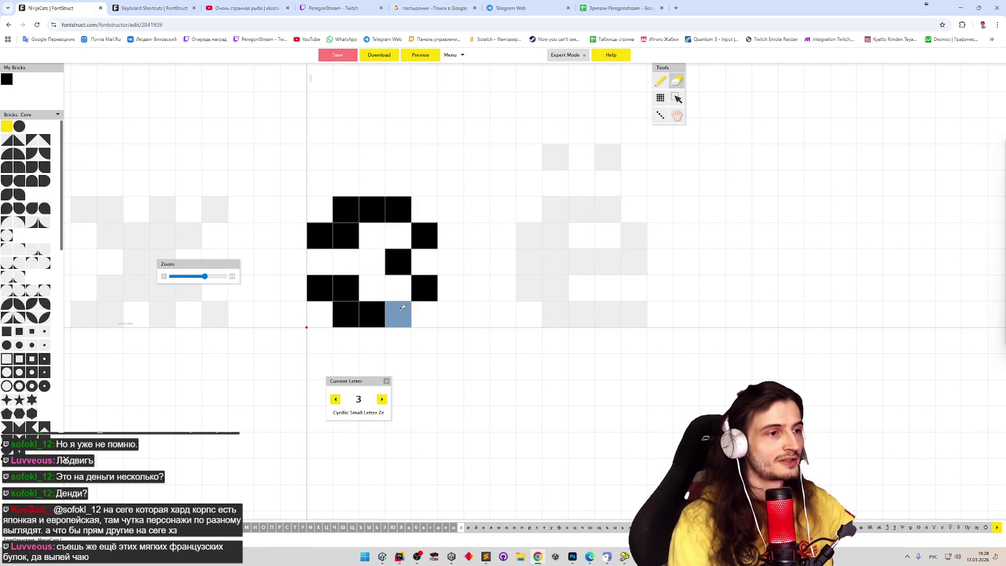
{"action": "left_click_drag", "start_coordinate": [398, 315], "coordinate": [410, 200]}
{"action": "key", "text": "Delete"}
{"action": "left_click", "coordinate": [398, 288]}
{"action": "left_click", "coordinate": [398, 236]}
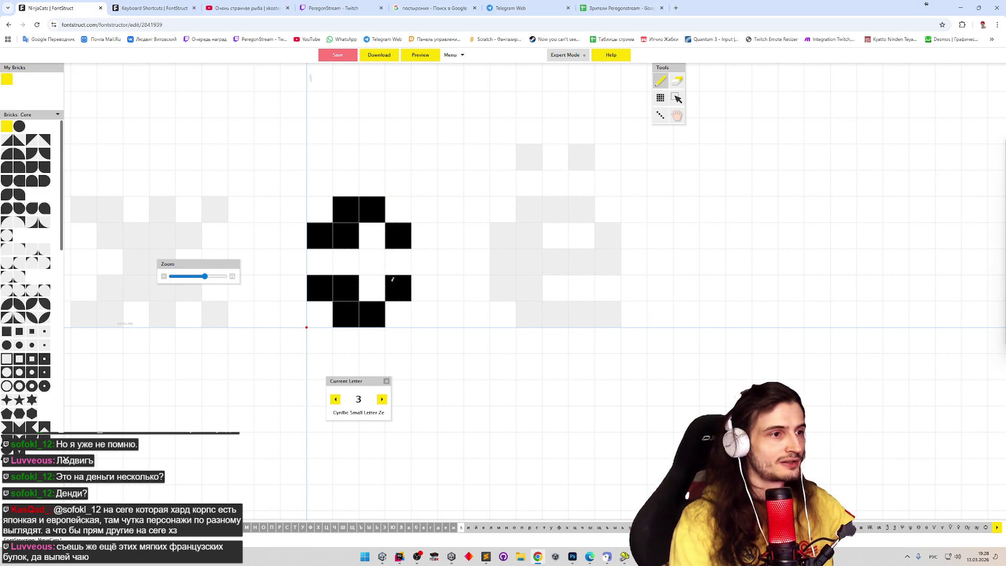
{"action": "left_click", "coordinate": [372, 262]}
{"action": "left_click", "coordinate": [346, 236]}
{"action": "left_click", "coordinate": [345, 287]}
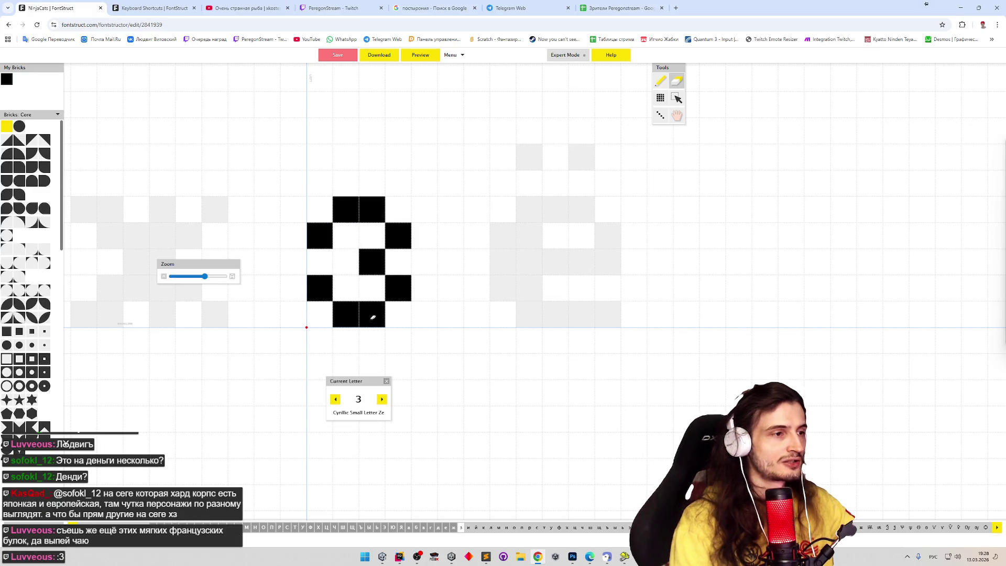
Step: Reposition the left-side bricks, shift middle and bottom bricks right, complete the right side, then preview
{"action": "key", "text": "p"}
{"action": "left_click", "coordinate": [345, 287]}
{"action": "left_click", "coordinate": [346, 236]}
{"action": "key", "text": "e"}
{"action": "left_click", "coordinate": [346, 210]}
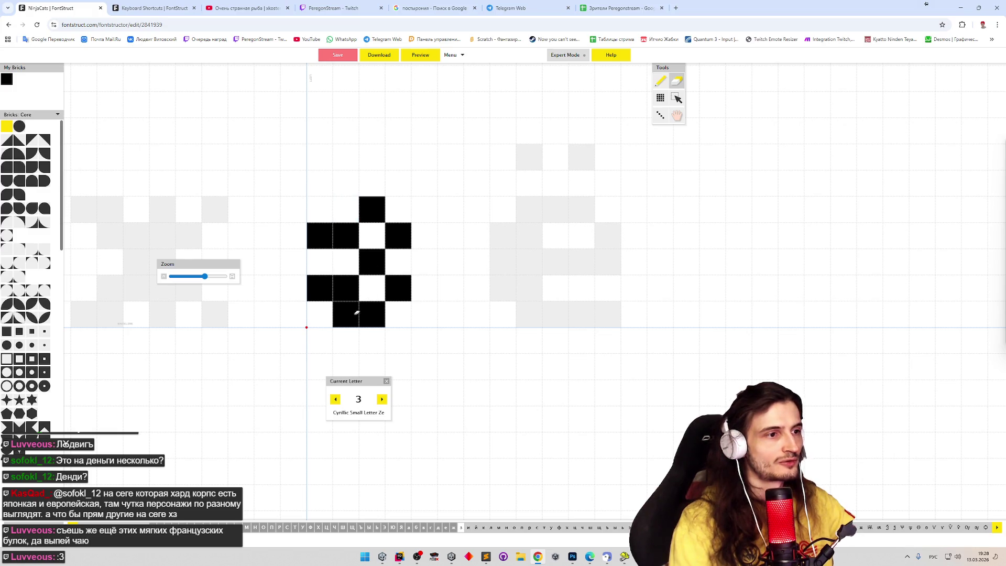
{"action": "left_click", "coordinate": [357, 314], "text": "shift"}
{"action": "left_click", "coordinate": [398, 315]}
{"action": "left_click", "coordinate": [372, 261], "text": "shift"}
{"action": "left_click", "coordinate": [425, 261]}
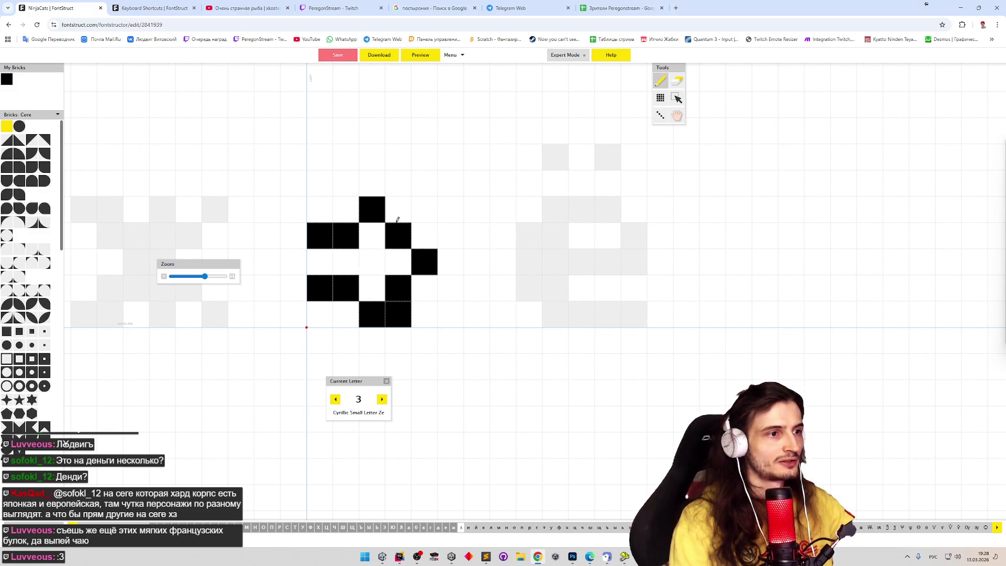
{"action": "left_click", "coordinate": [398, 230], "text": "shift"}
{"action": "left_click", "coordinate": [399, 211]}
{"action": "left_click", "coordinate": [418, 240]}
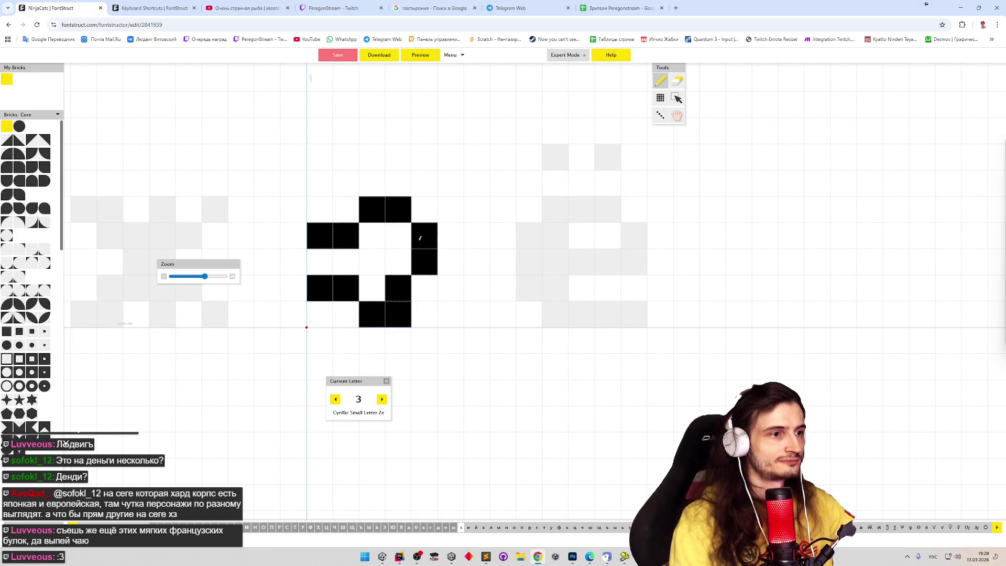
{"action": "left_click", "coordinate": [397, 262]}
{"action": "left_click", "coordinate": [423, 287]}
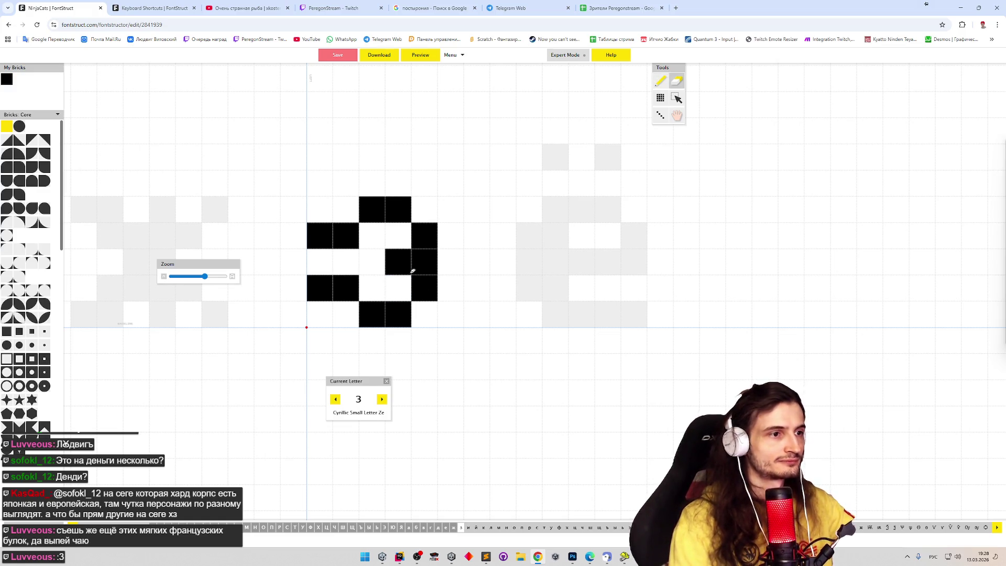
{"action": "left_click", "coordinate": [425, 262], "text": "shift"}
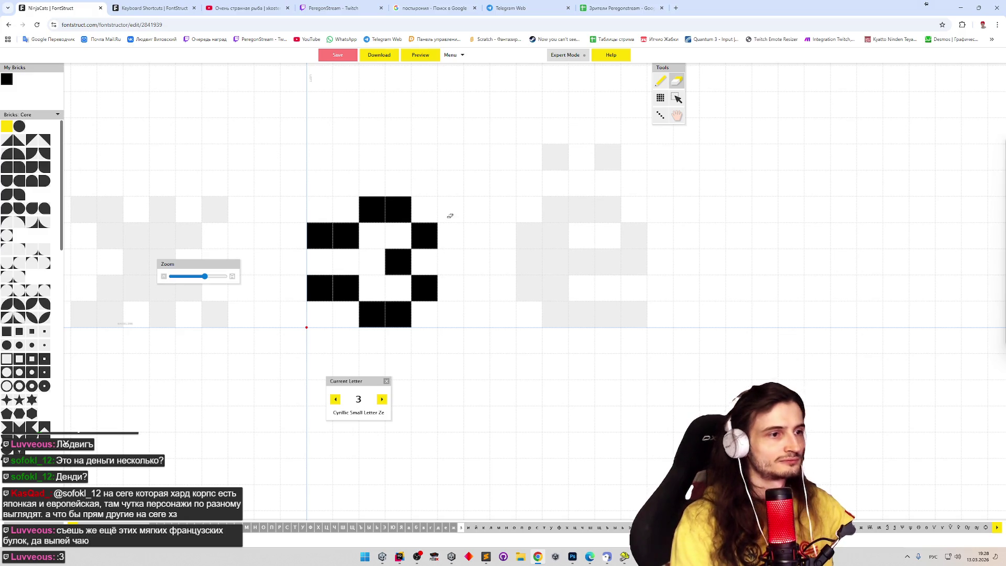
{"action": "left_click", "coordinate": [429, 54]}
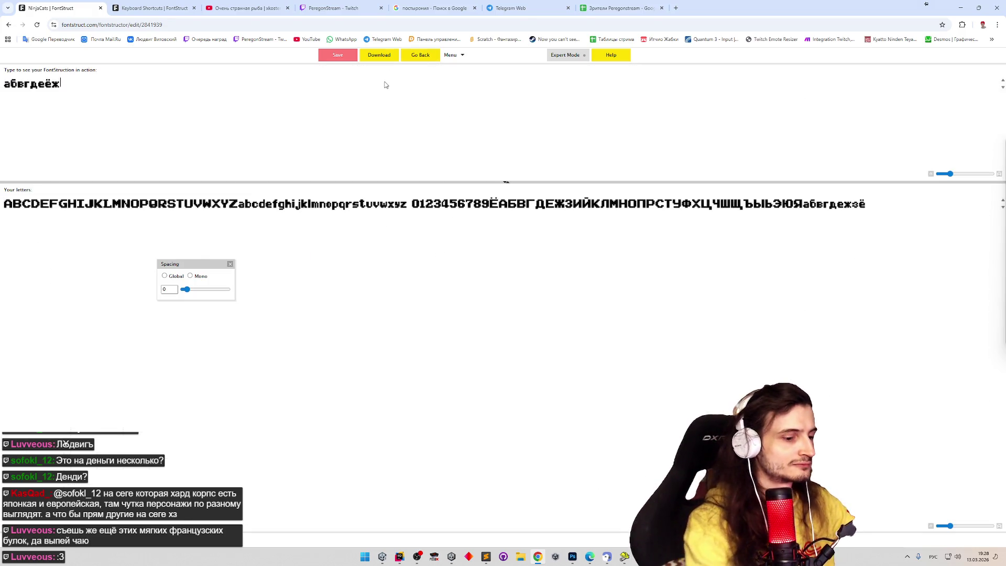
{"action": "type", "text": "з"}
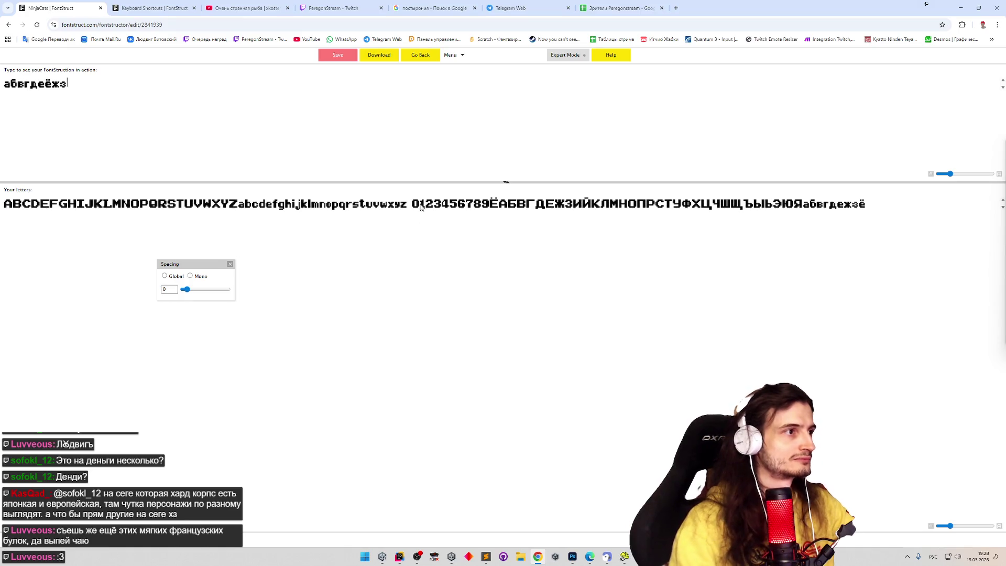
Step: Return to the з editor, erase the two left-column bricks and undo some trial brick edits
{"action": "left_click", "coordinate": [421, 55]}
{"action": "left_click_drag", "start_coordinate": [319, 224], "coordinate": [319, 331]}
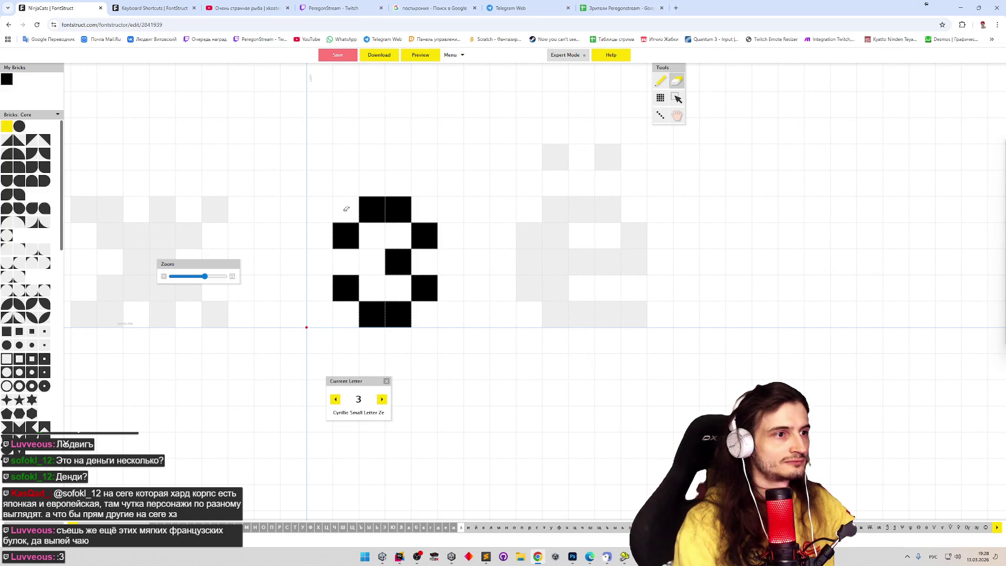
{"action": "left_click_drag", "start_coordinate": [354, 228], "coordinate": [385, 285]}
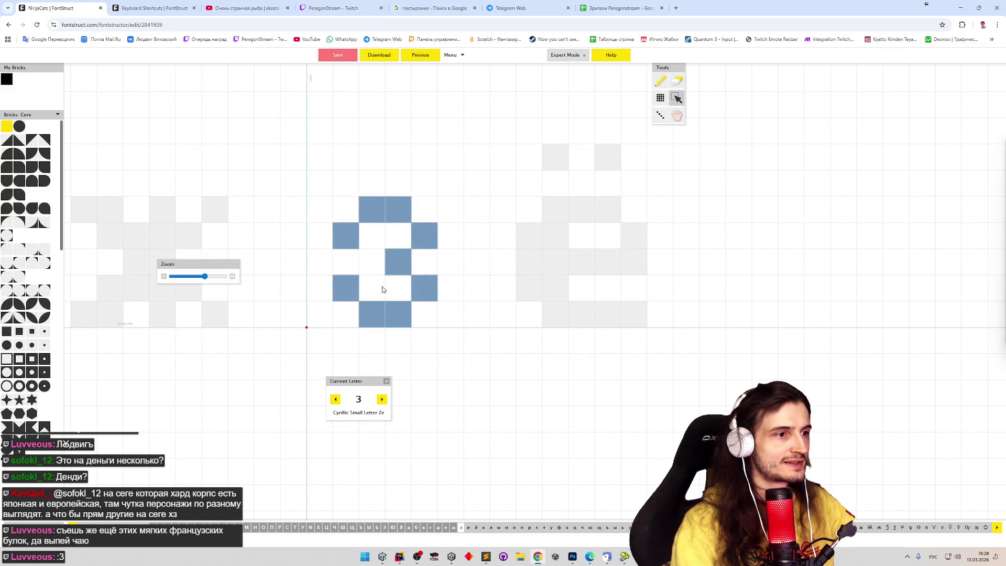
{"action": "key", "text": "p"}
{"action": "left_click", "coordinate": [331, 288]}
{"action": "key", "text": "ctrl+z"}
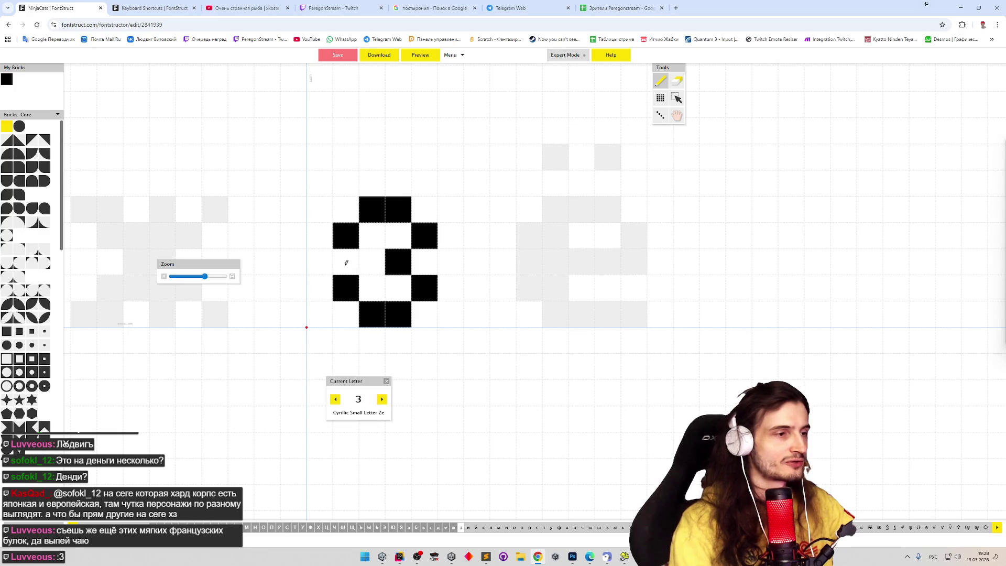
{"action": "left_click_drag", "start_coordinate": [344, 206], "coordinate": [402, 278]}
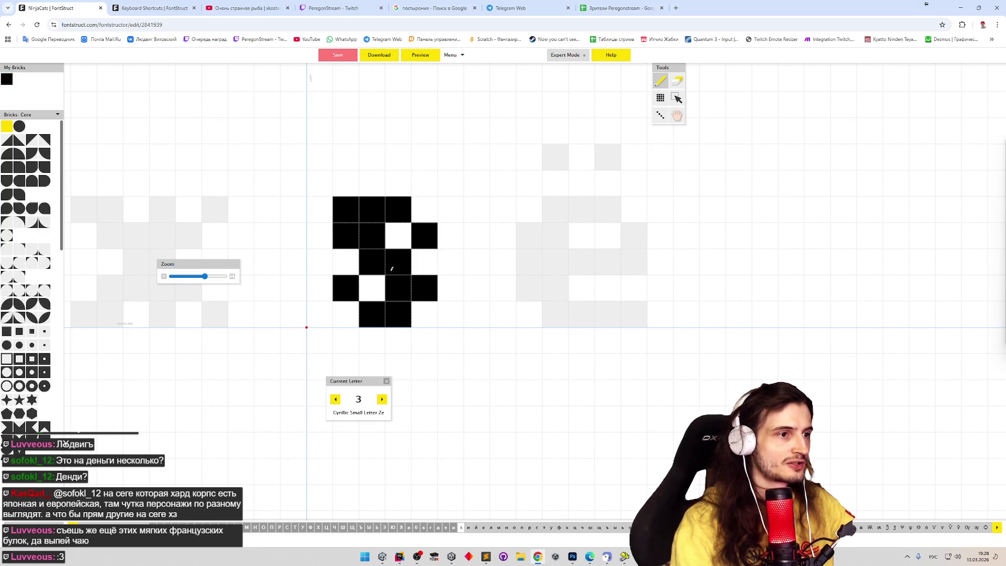
{"action": "key", "text": "ctrl+z"}
{"action": "key", "text": "ctrl+z"}
{"action": "key", "text": "ctrl+z"}
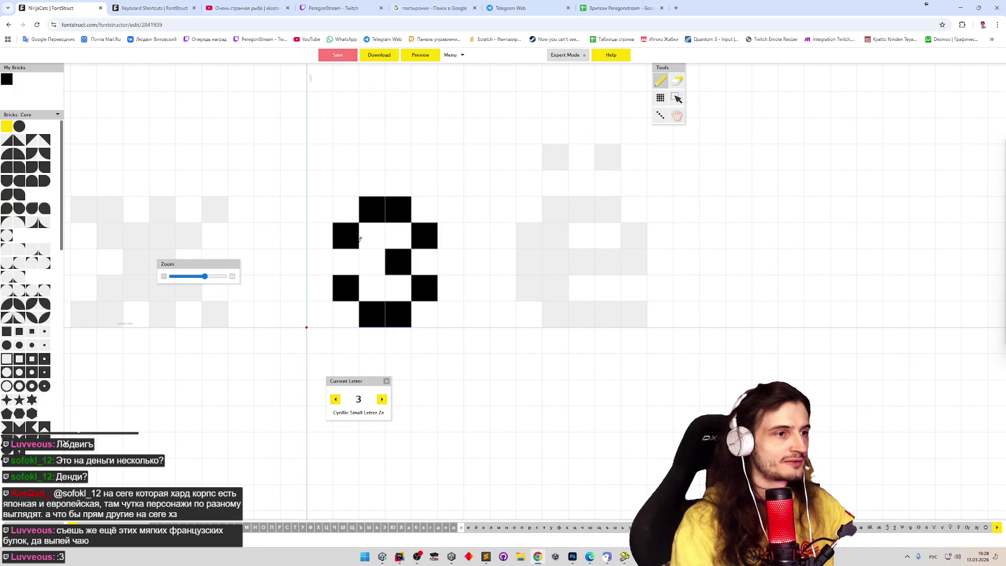
Step: Restore the з pattern after an erase, select all its bricks and move the glyph one brick left
{"action": "key", "text": "e"}
{"action": "left_click_drag", "start_coordinate": [342, 203], "coordinate": [425, 312]}
{"action": "key", "text": "ctrl+z"}
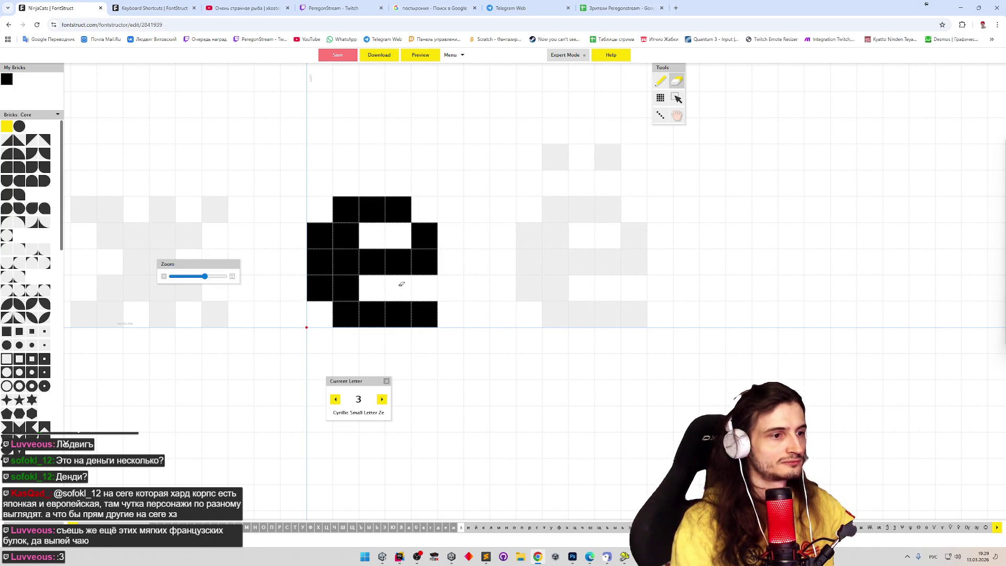
{"action": "key", "text": "ctrl+z"}
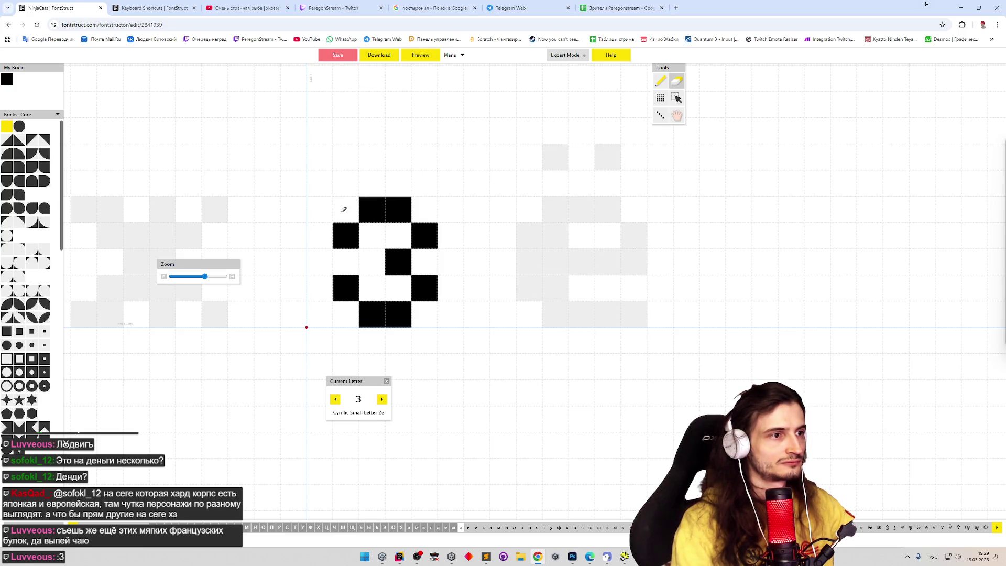
{"action": "key", "text": "s"}
{"action": "mouse_move", "coordinate": [343, 206]}
{"action": "left_mouse_down"}
{"action": "mouse_move", "coordinate": [433, 321]}
{"action": "mouse_move", "coordinate": [355, 308]}
{"action": "mouse_move", "coordinate": [365, 310]}
{"action": "left_mouse_up"}
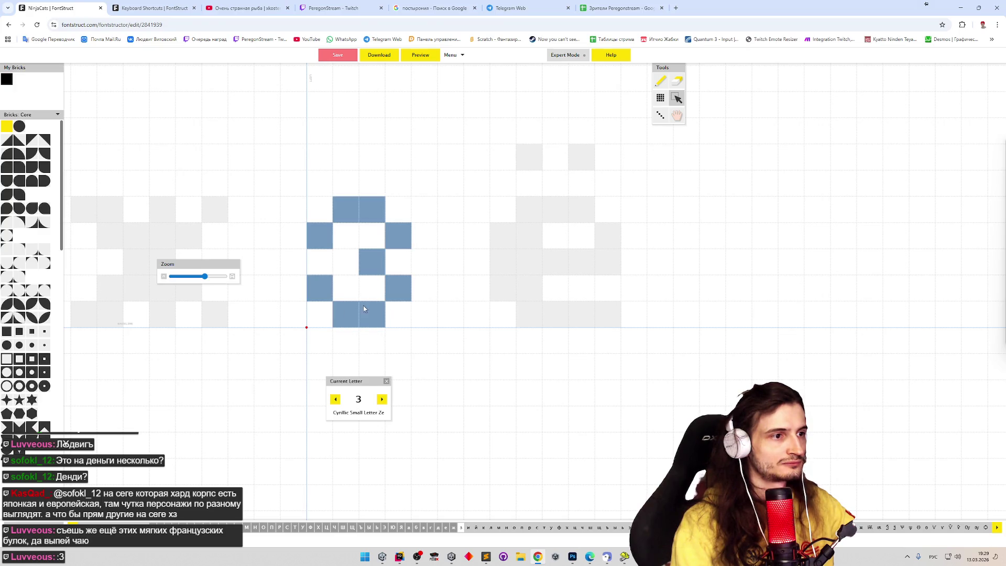
Step: Deselect the moved з and fill its top-left cell, undoing an extra bottom-left brick
{"action": "left_click", "coordinate": [387, 284]}
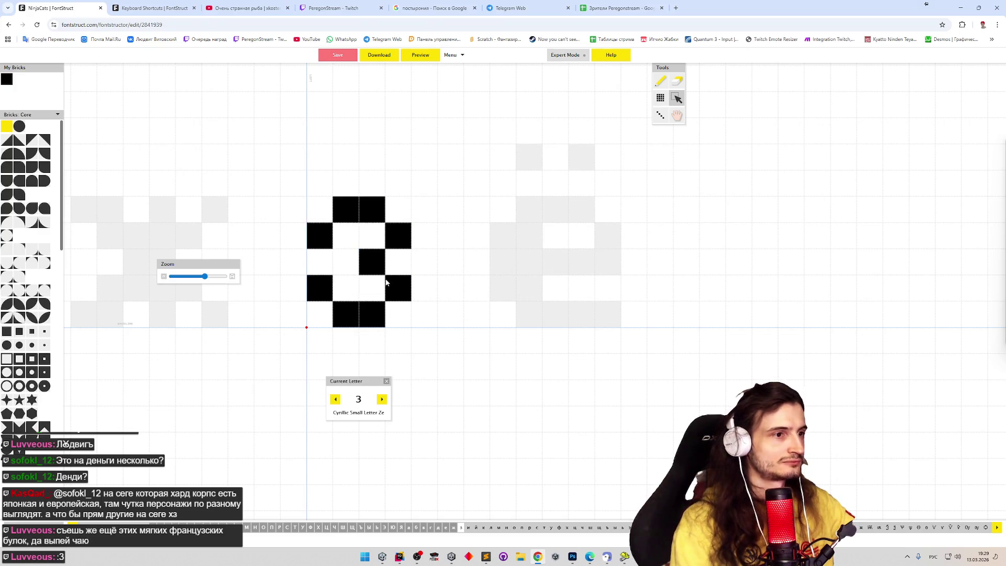
{"action": "key", "text": "p"}
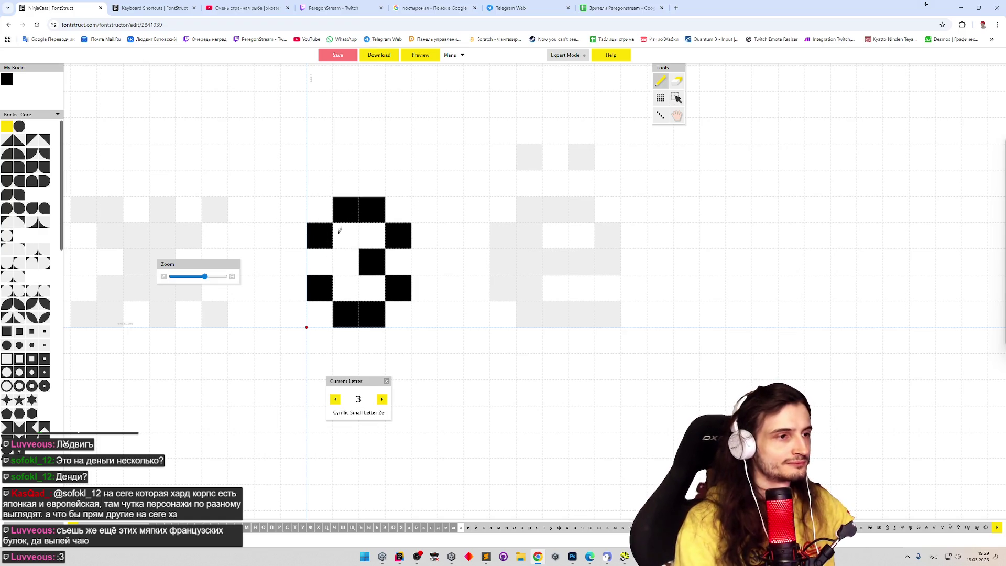
{"action": "left_click", "coordinate": [329, 221]}
{"action": "left_click", "coordinate": [320, 314]}
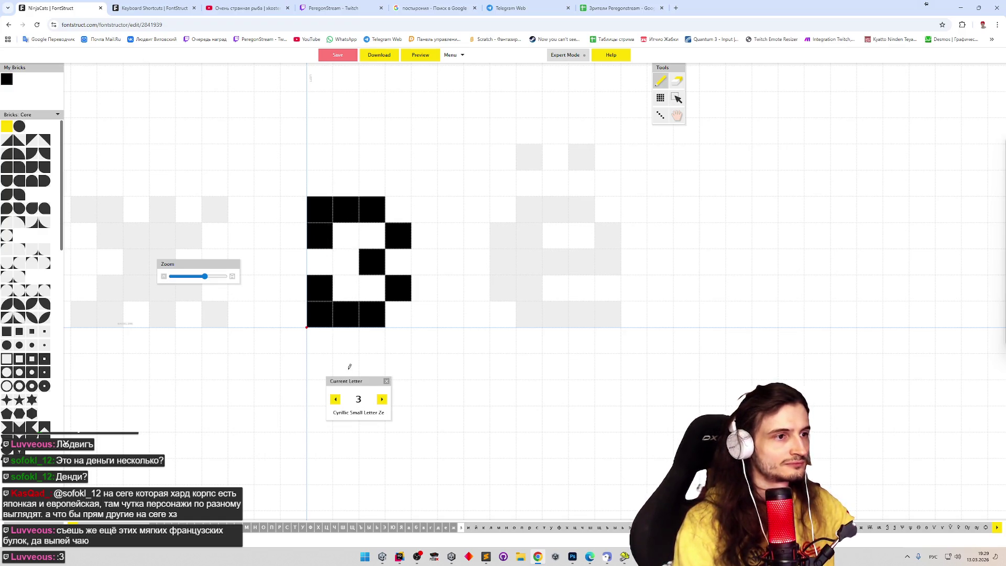
{"action": "key", "text": "ctrl+z"}
Step: Toggle the font preview several times to check how the з reads in the sample text
{"action": "left_click", "coordinate": [425, 57]}
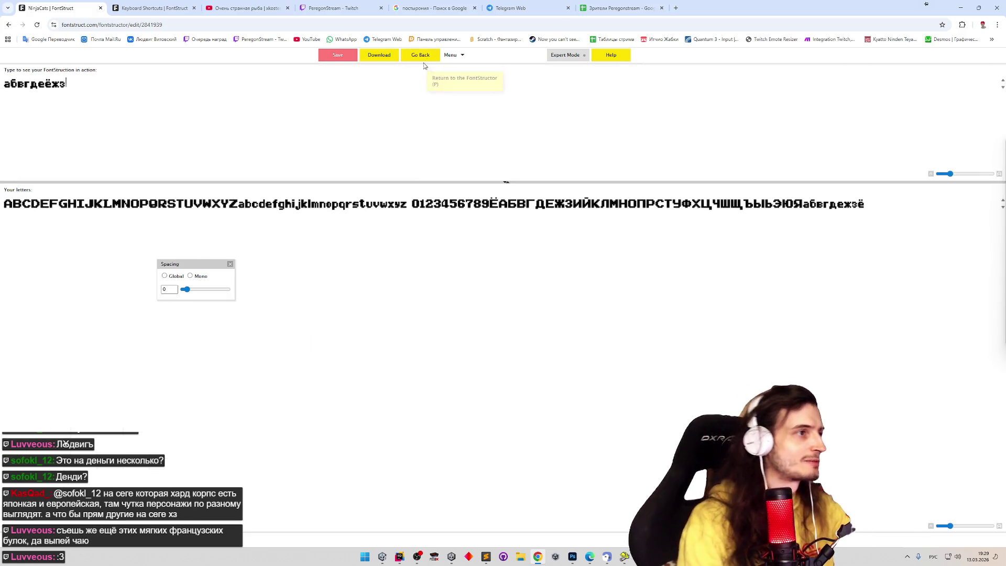
{"action": "left_click", "coordinate": [426, 58]}
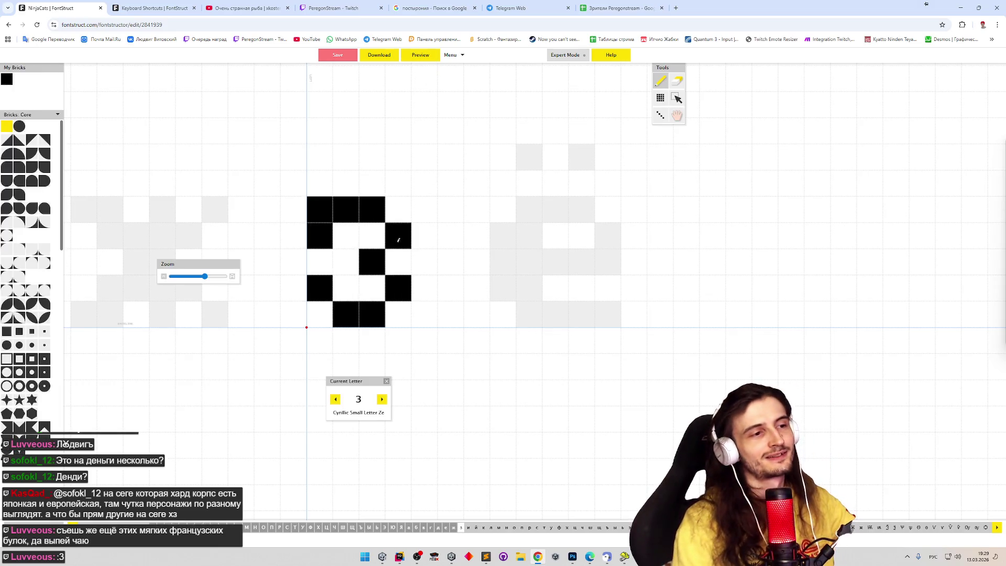
{"action": "left_click", "coordinate": [416, 56]}
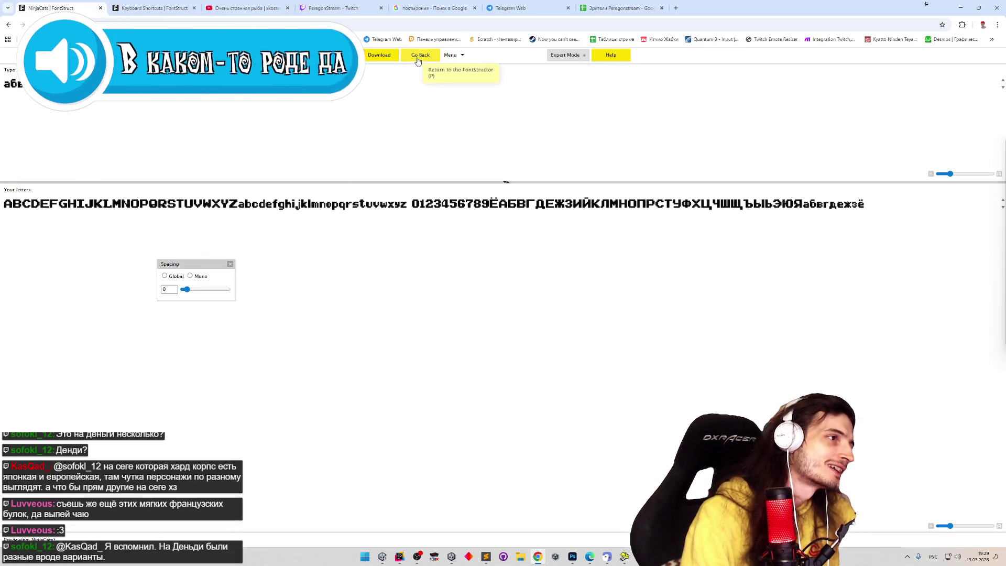
{"action": "left_click", "coordinate": [420, 57]}
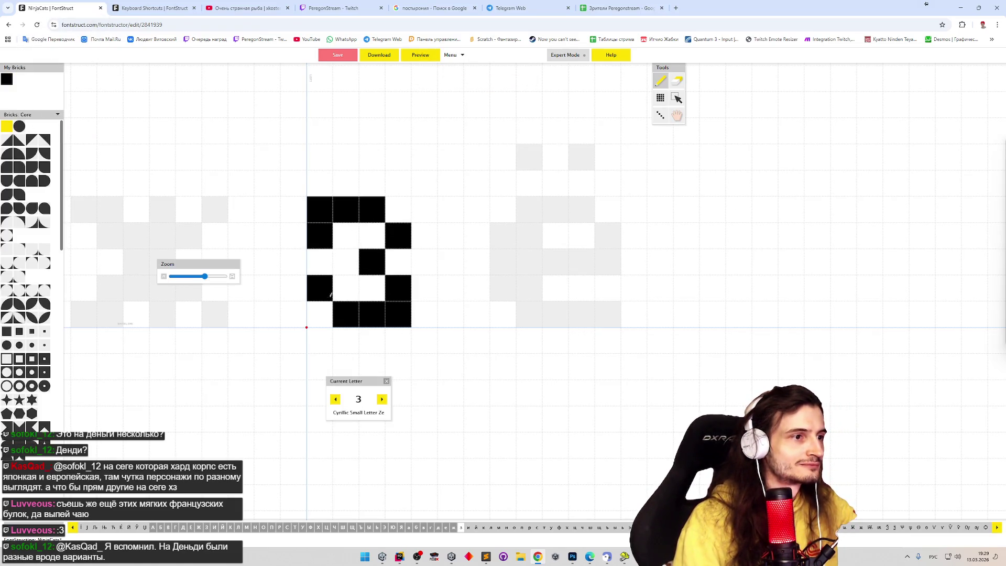
{"action": "left_click", "coordinate": [420, 56]}
{"action": "left_click", "coordinate": [421, 57]}
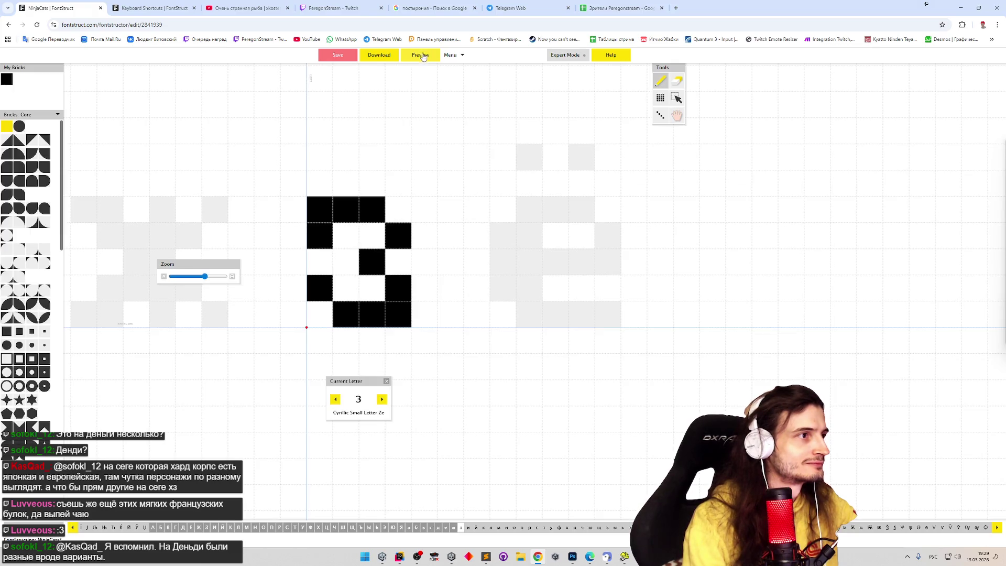
{"action": "left_click", "coordinate": [421, 58]}
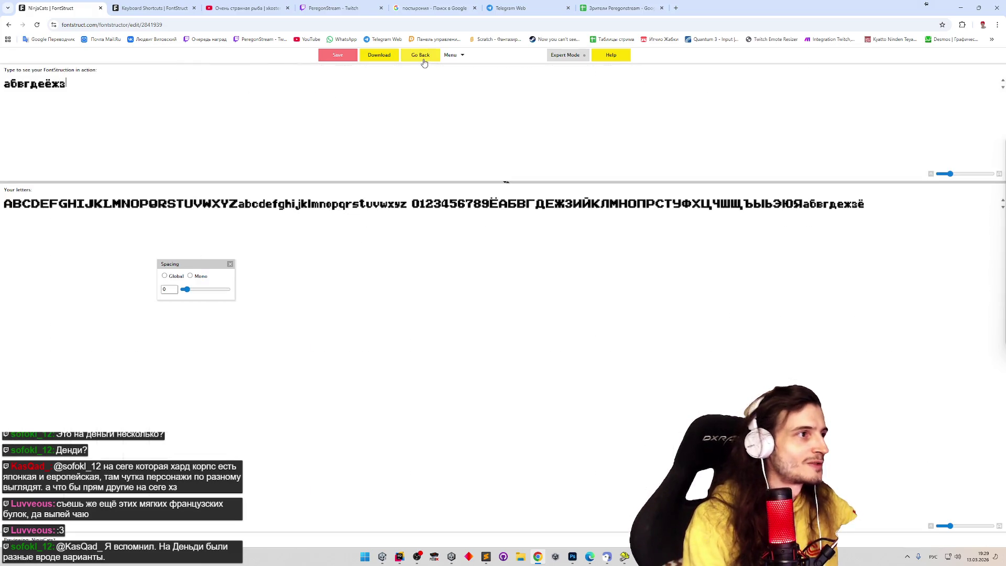
{"action": "left_click", "coordinate": [421, 57]}
Step: Add an upper-left brick, trim both bottom corner bricks to round the з, then move on to и
{"action": "key", "text": "p"}
{"action": "left_click", "coordinate": [321, 231]}
{"action": "left_click", "coordinate": [420, 55]}
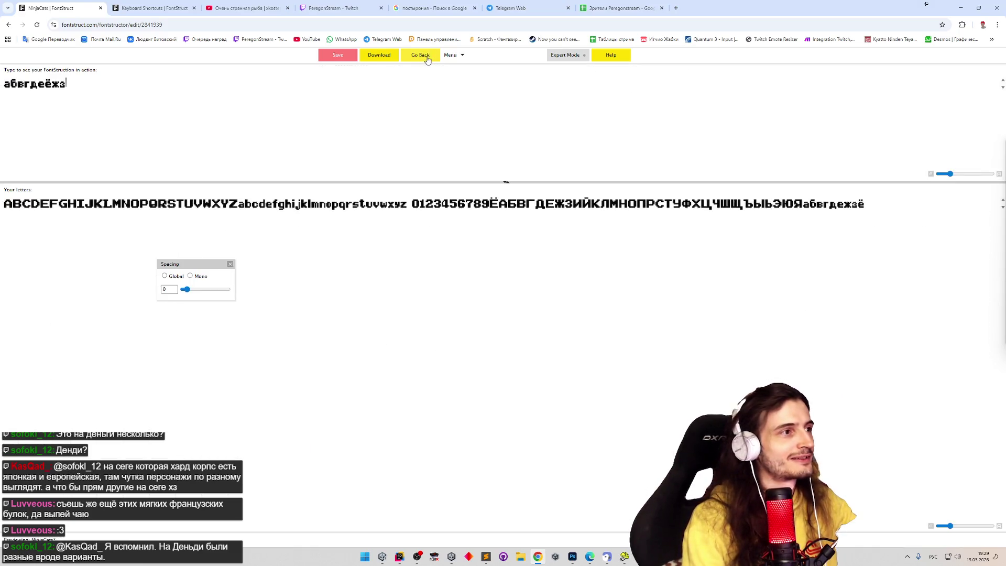
{"action": "left_click", "coordinate": [429, 58]}
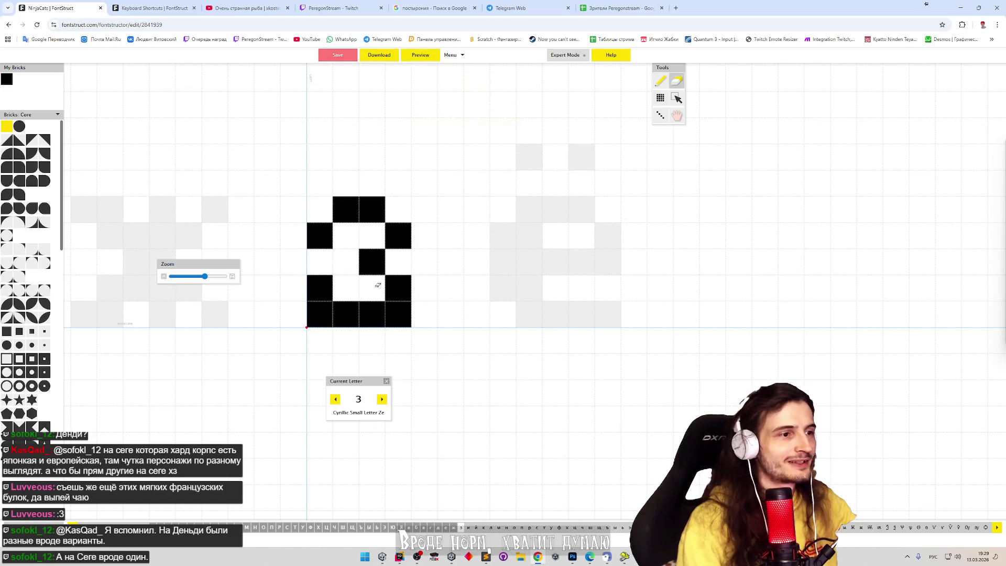
{"action": "left_click", "coordinate": [399, 314]}
{"action": "left_click", "coordinate": [320, 315]}
{"action": "left_click", "coordinate": [431, 60]}
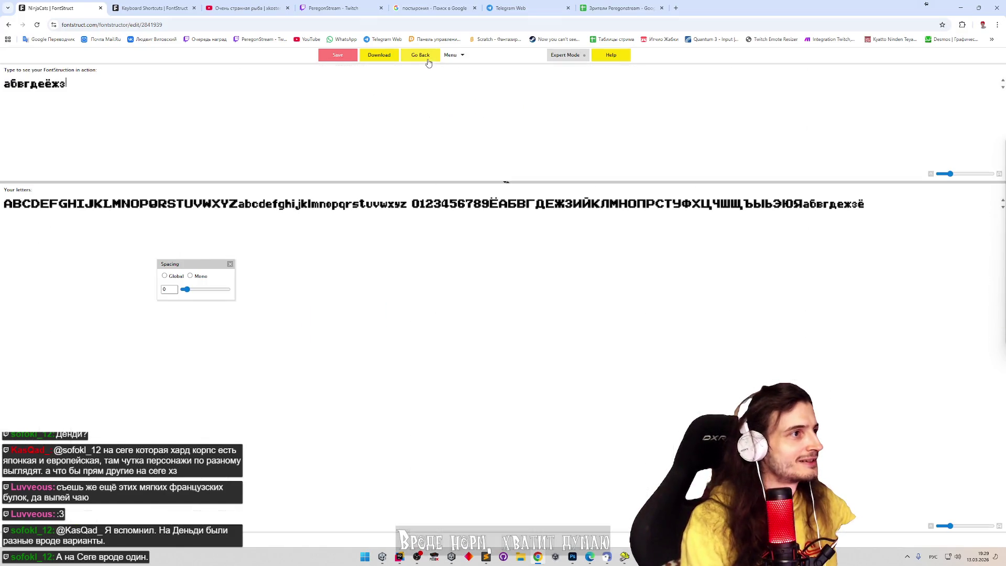
{"action": "left_click", "coordinate": [429, 58]}
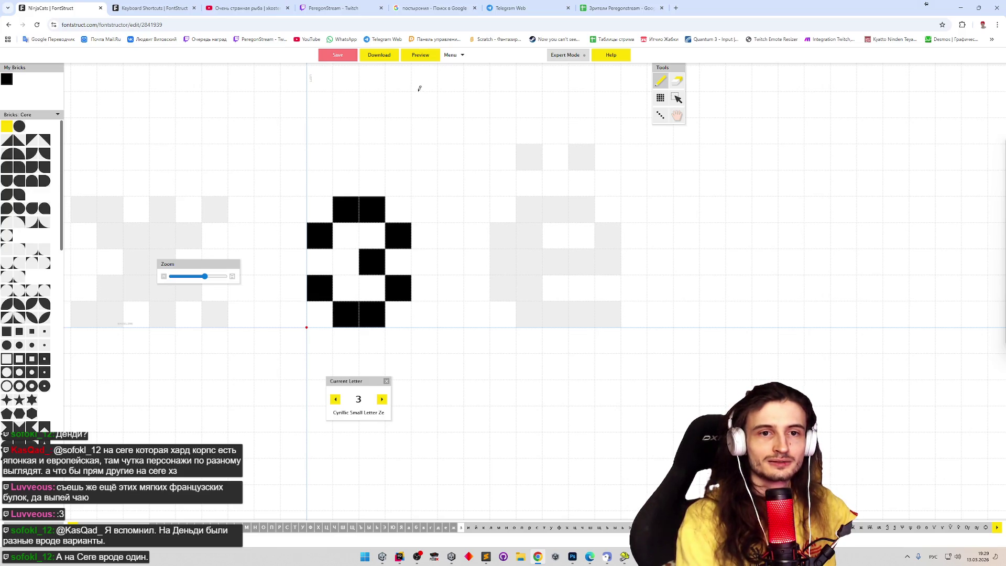
{"action": "left_click", "coordinate": [382, 399]}
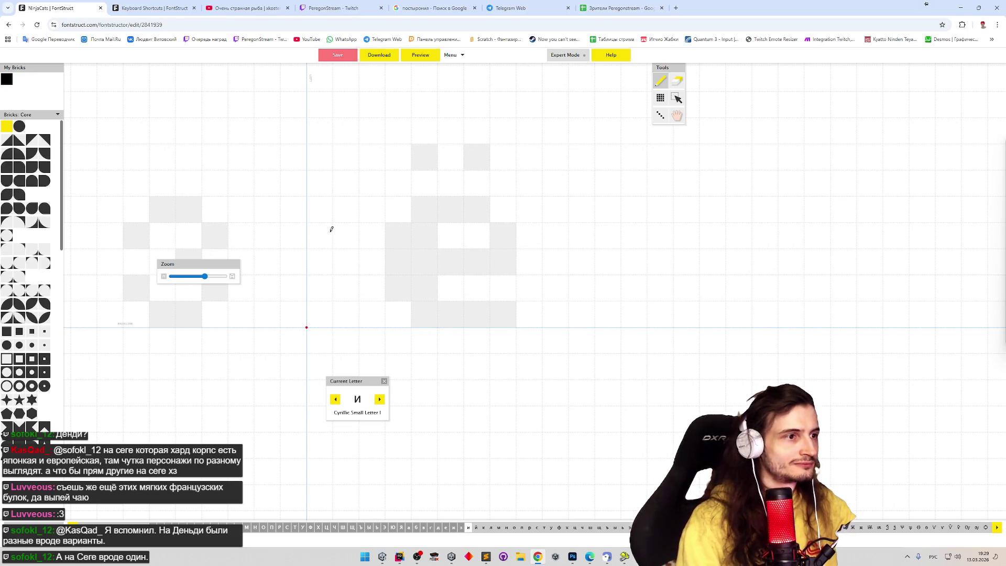
Step: Paint the left stroke with base, the right stroke, and a second column thickening the left stroke
{"action": "mouse_move", "coordinate": [324, 213]}
{"action": "left_mouse_down"}
{"action": "mouse_move", "coordinate": [324, 263]}
{"action": "mouse_move", "coordinate": [367, 310]}
{"action": "mouse_move", "coordinate": [383, 304]}
{"action": "left_mouse_up"}
{"action": "mouse_move", "coordinate": [398, 209]}
{"action": "left_mouse_down"}
{"action": "mouse_move", "coordinate": [397, 268]}
{"action": "mouse_move", "coordinate": [434, 320]}
{"action": "left_mouse_up"}
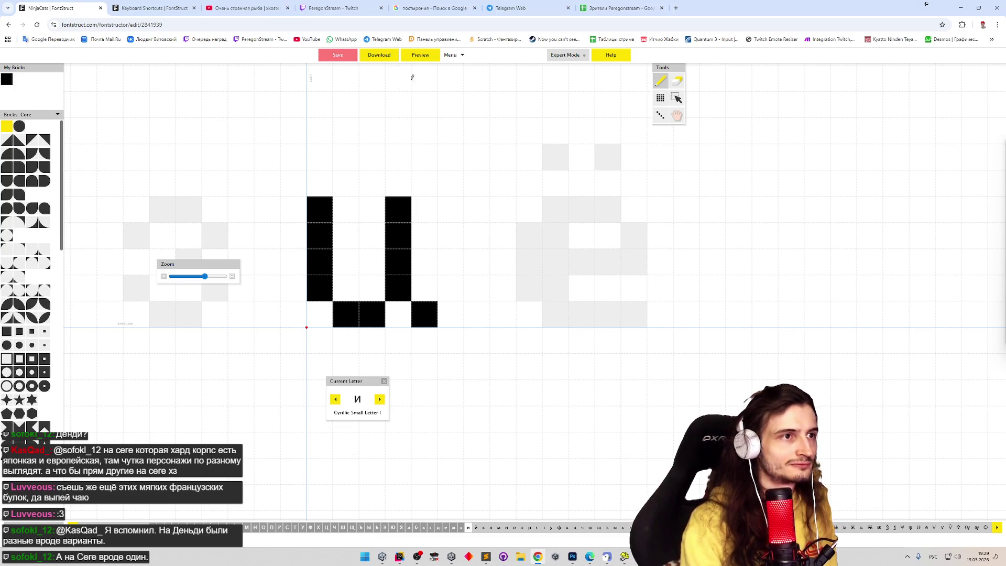
{"action": "left_click_drag", "start_coordinate": [340, 209], "coordinate": [346, 291]}
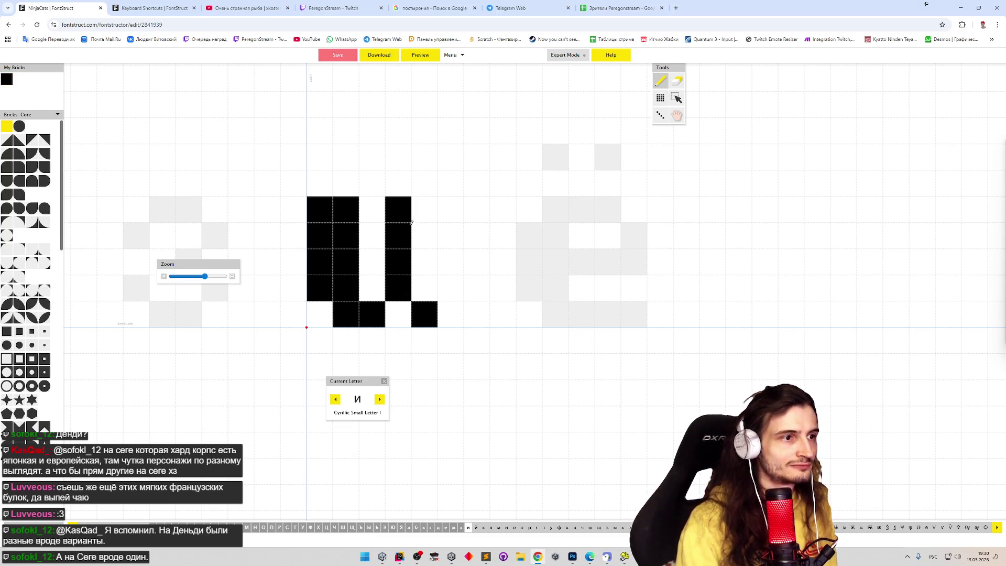
Step: Erase the right stroke and redraw it, removing the brick beneath the new stroke
{"action": "key", "text": "e"}
{"action": "left_click_drag", "start_coordinate": [395, 205], "coordinate": [398, 295]}
{"action": "key", "text": "p"}
{"action": "left_click", "coordinate": [398, 315]}
{"action": "key", "text": "e"}
{"action": "key", "text": "p"}
{"action": "left_click_drag", "start_coordinate": [397, 202], "coordinate": [398, 292]}
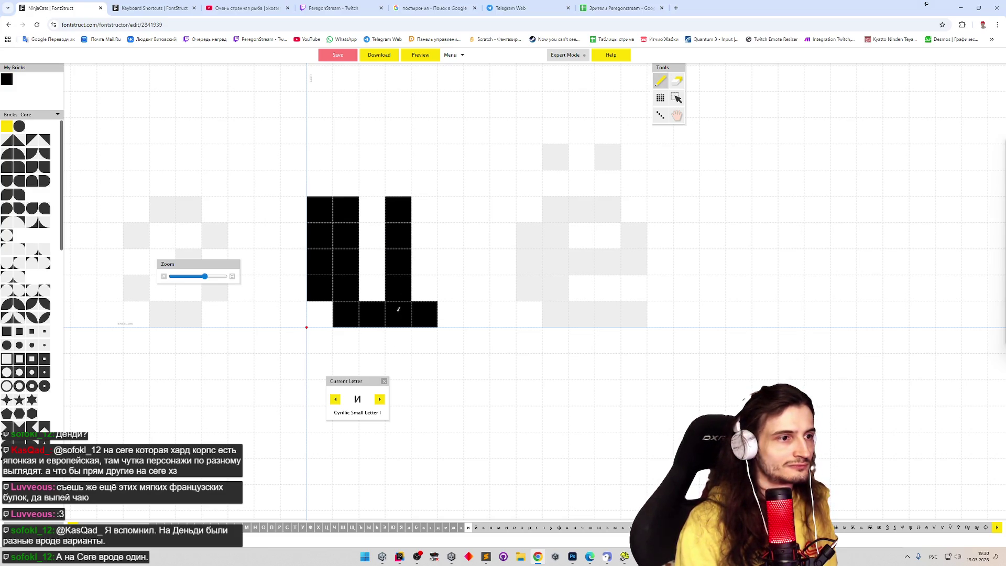
{"action": "key", "text": "e"}
{"action": "left_click", "coordinate": [398, 315]}
Step: Check the и in the sample-text preview, then erase the right stroke again
{"action": "left_click", "coordinate": [422, 55]}
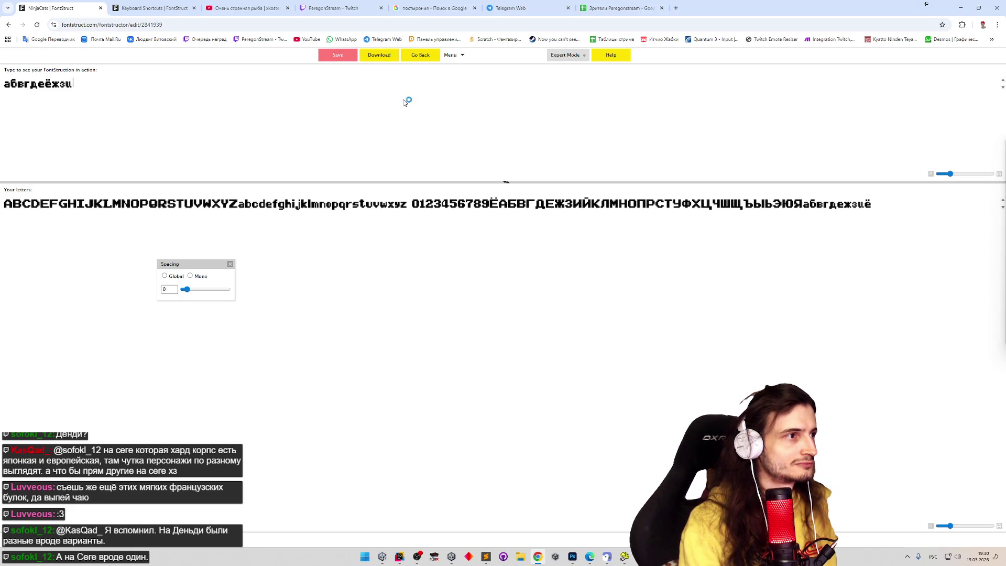
{"action": "left_click", "coordinate": [432, 57]}
{"action": "mouse_move", "coordinate": [398, 291]}
{"action": "left_mouse_down"}
{"action": "mouse_move", "coordinate": [403, 218]}
{"action": "mouse_move", "coordinate": [425, 300]}
{"action": "left_mouse_up"}
Step: Repaint the bottom cell, adjust bottom-row and middle-column bricks, checking the preview between edits
{"action": "left_click", "coordinate": [399, 314]}
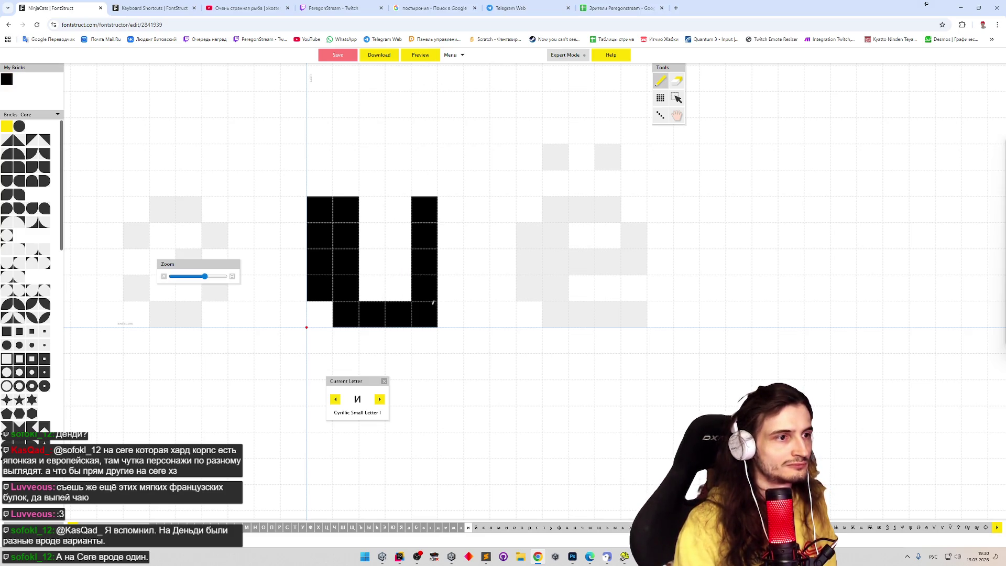
{"action": "left_click", "coordinate": [420, 58]}
{"action": "left_click", "coordinate": [419, 58]}
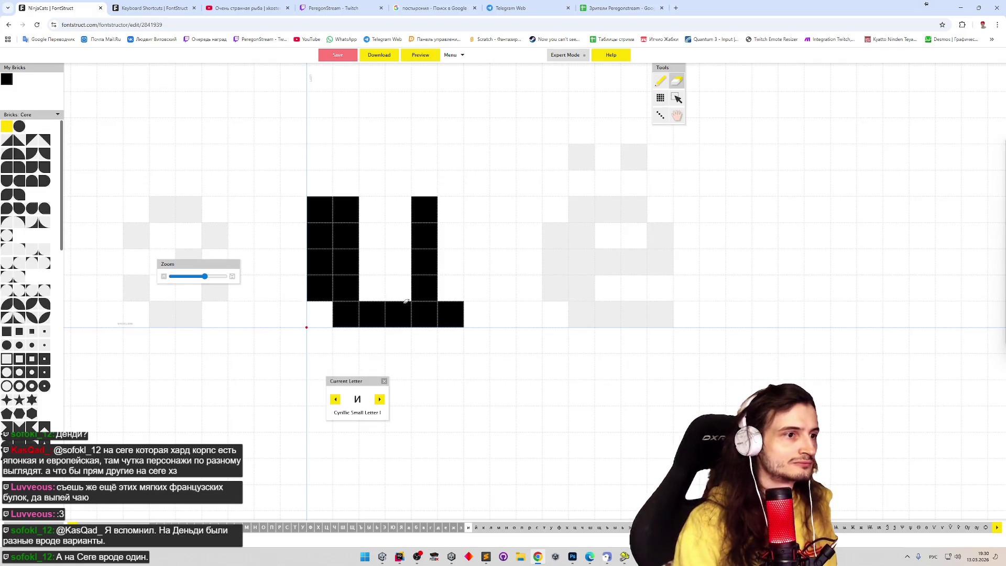
{"action": "left_click", "coordinate": [422, 308]}
{"action": "left_click", "coordinate": [403, 292]}
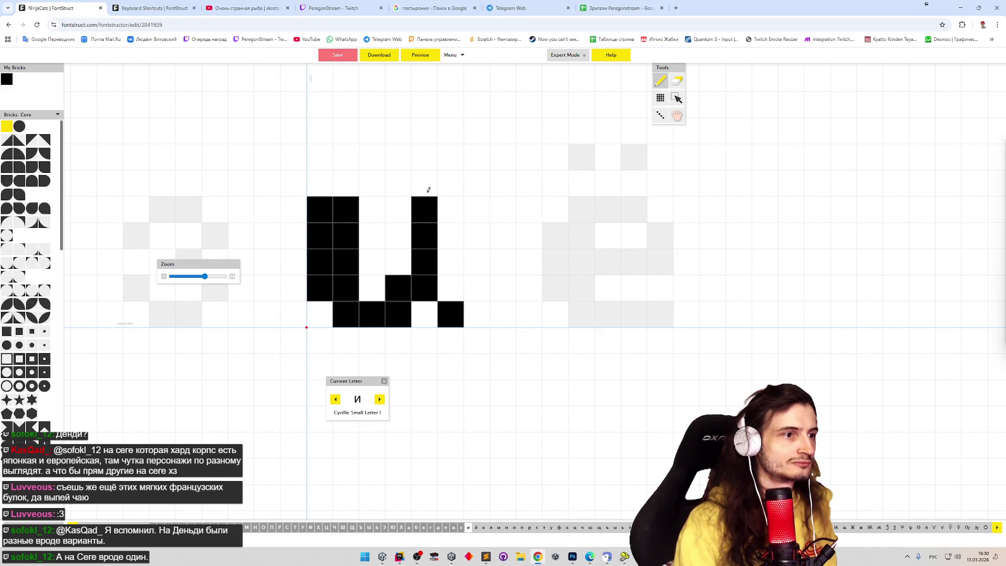
{"action": "left_click", "coordinate": [427, 58]}
{"action": "left_click", "coordinate": [429, 59]}
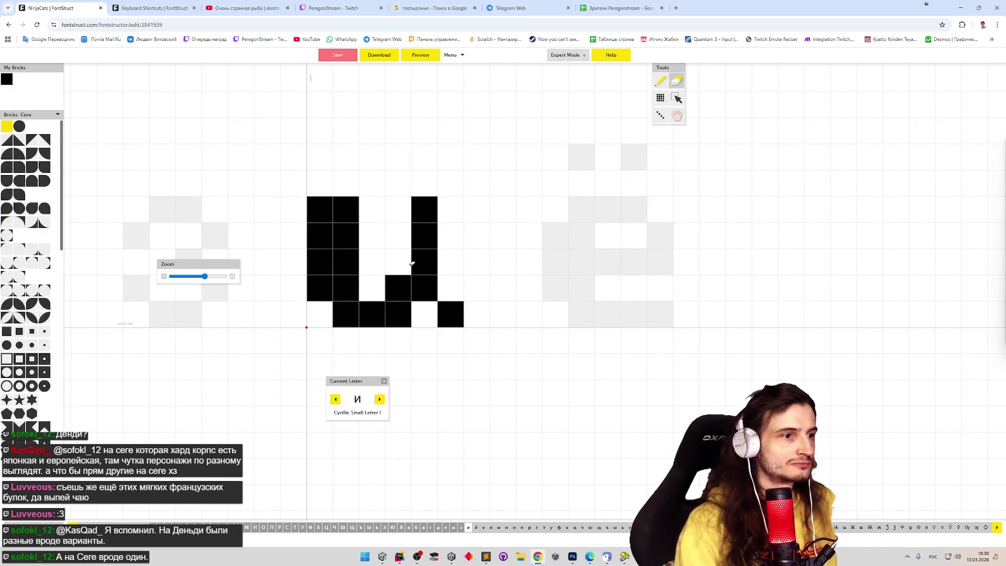
{"action": "left_click", "coordinate": [432, 60]}
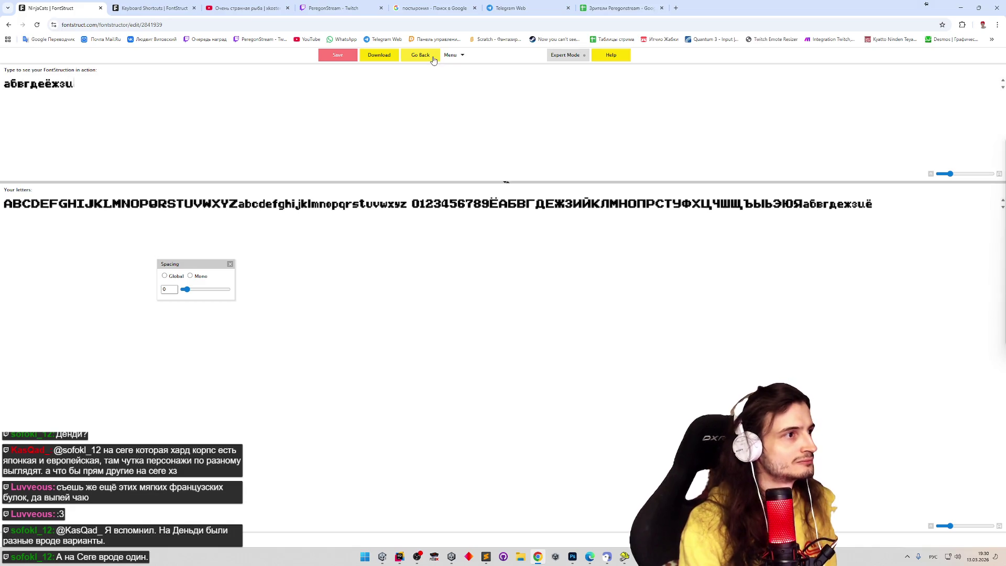
{"action": "left_click", "coordinate": [432, 60]}
Step: Redraw the right stroke one cell further left and clear the stray bottom-row bricks
{"action": "mouse_move", "coordinate": [425, 204]}
{"action": "left_mouse_down"}
{"action": "mouse_move", "coordinate": [424, 291]}
{"action": "mouse_move", "coordinate": [401, 293]}
{"action": "left_mouse_up"}
{"action": "key", "text": "e"}
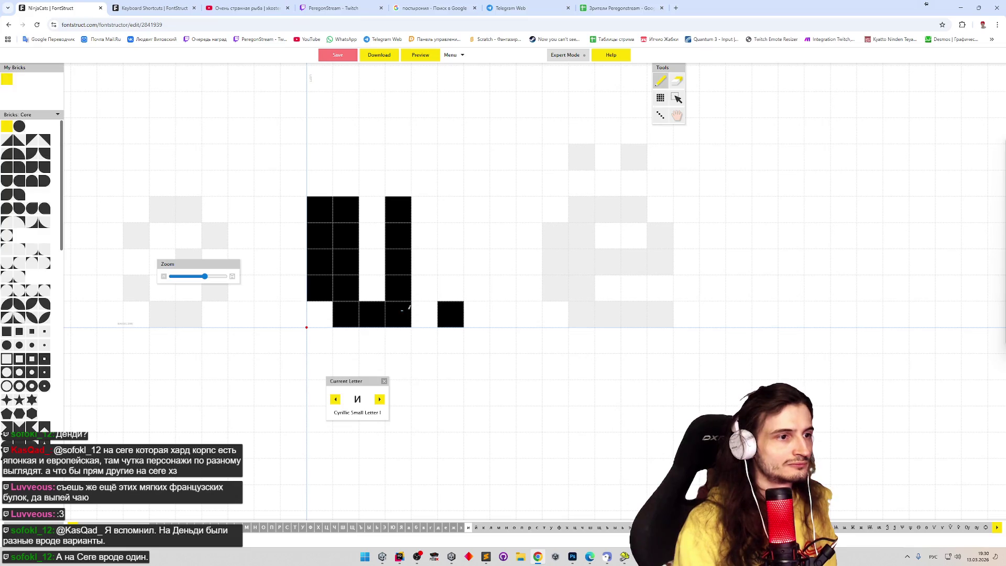
{"action": "key", "text": "p"}
{"action": "key", "text": "e"}
{"action": "left_click", "coordinate": [398, 315]}
{"action": "key", "text": "p"}
{"action": "left_click", "coordinate": [425, 315]}
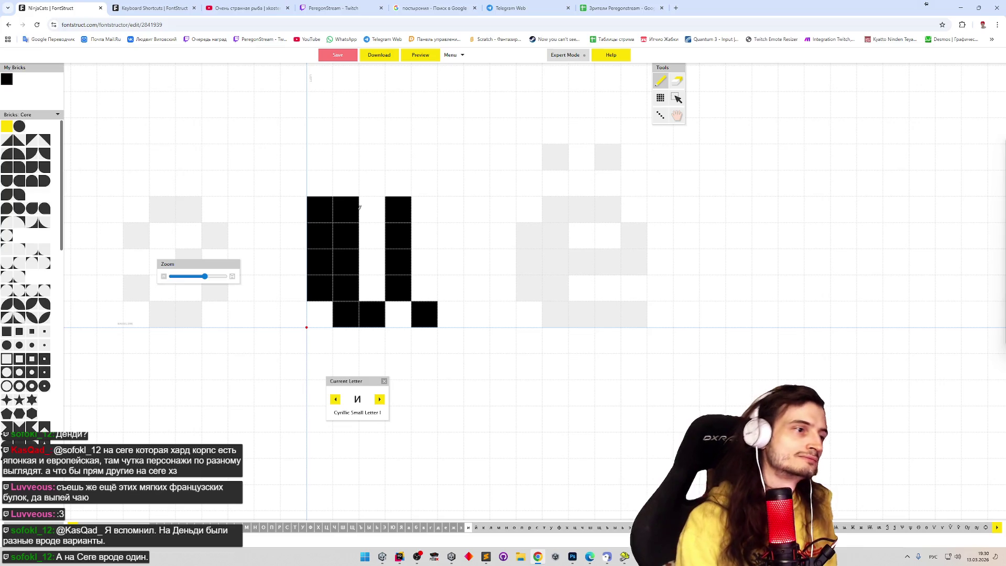
Step: Erase the inner column of the thick left stroke, then undo the erasure
{"action": "key", "text": "e"}
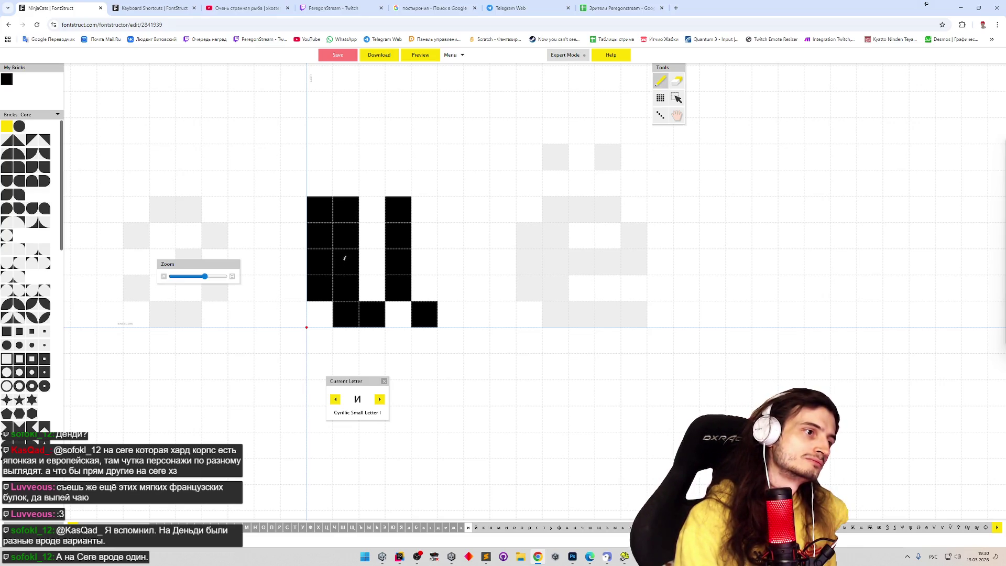
{"action": "left_click_drag", "start_coordinate": [343, 260], "coordinate": [353, 179]}
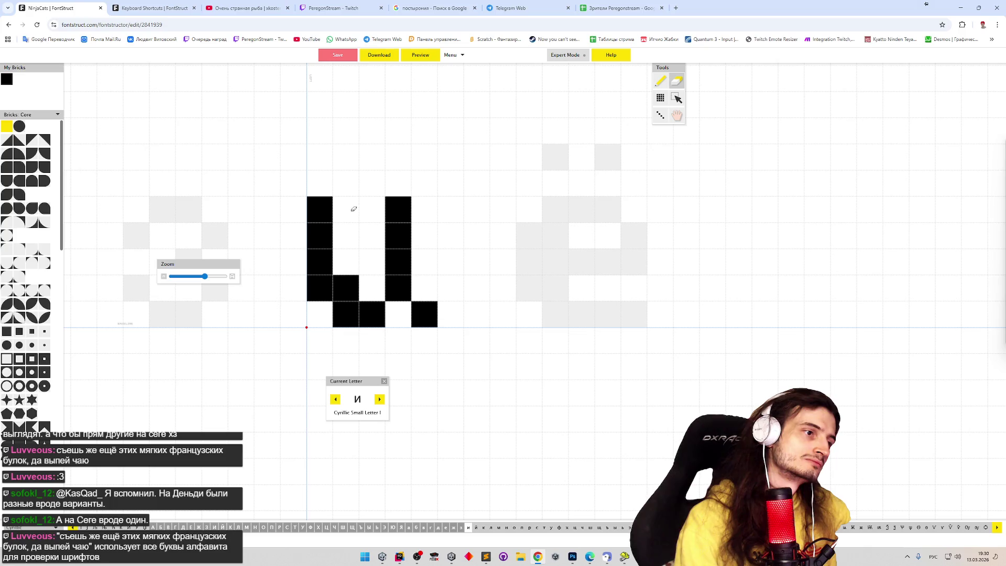
{"action": "key", "text": "ctrl+z"}
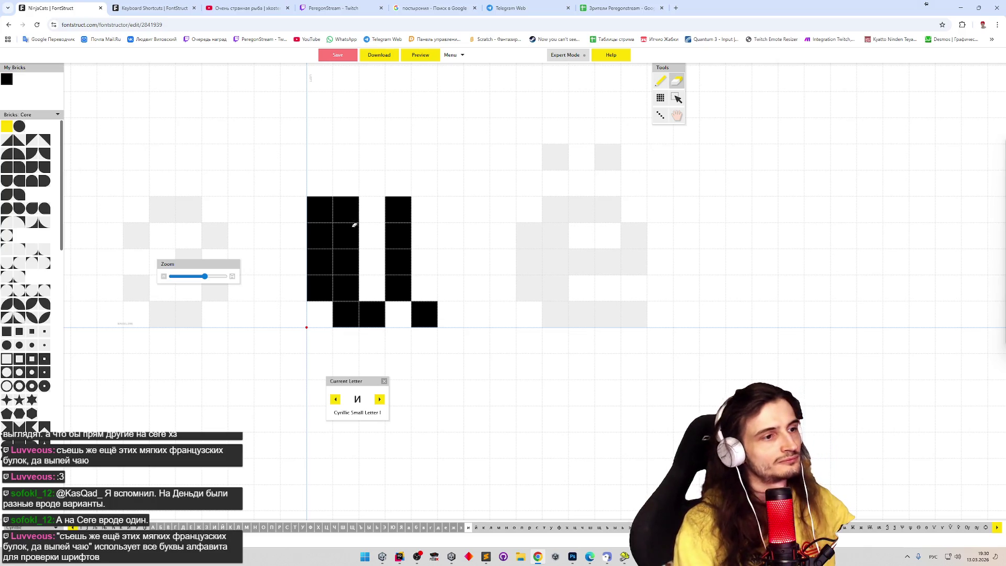
{"action": "key", "text": "p"}
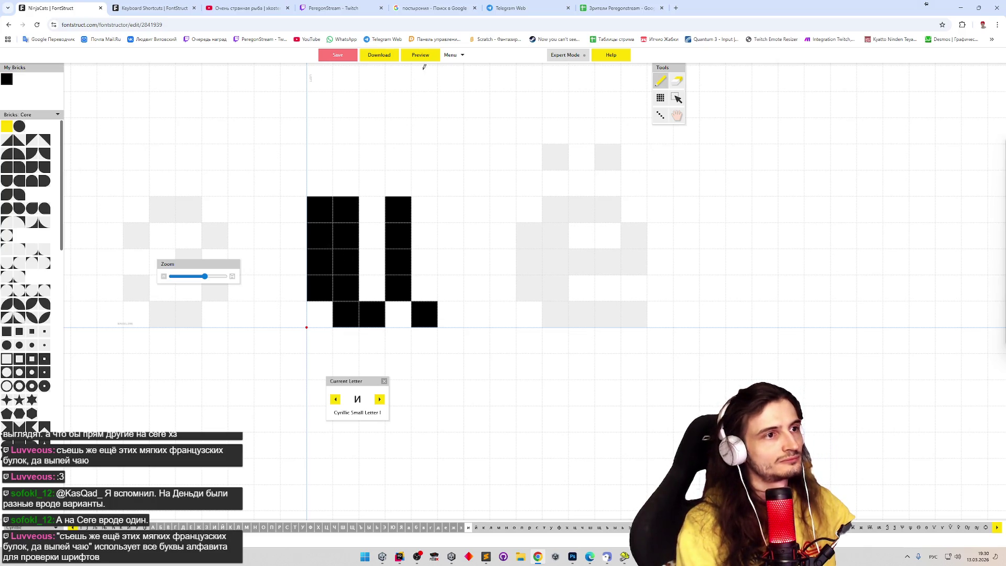
{"action": "left_click", "coordinate": [431, 58]}
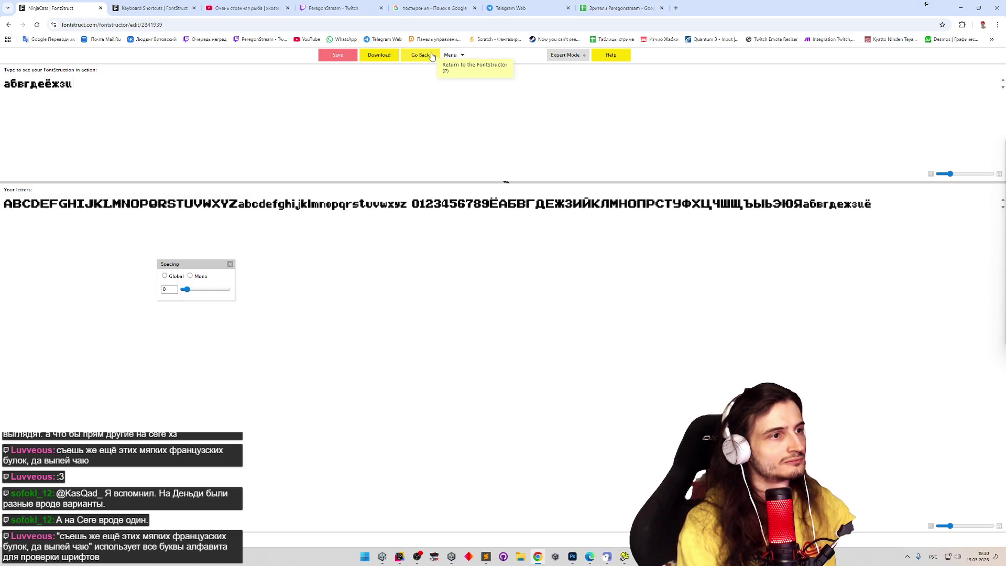
{"action": "left_click", "coordinate": [431, 57]}
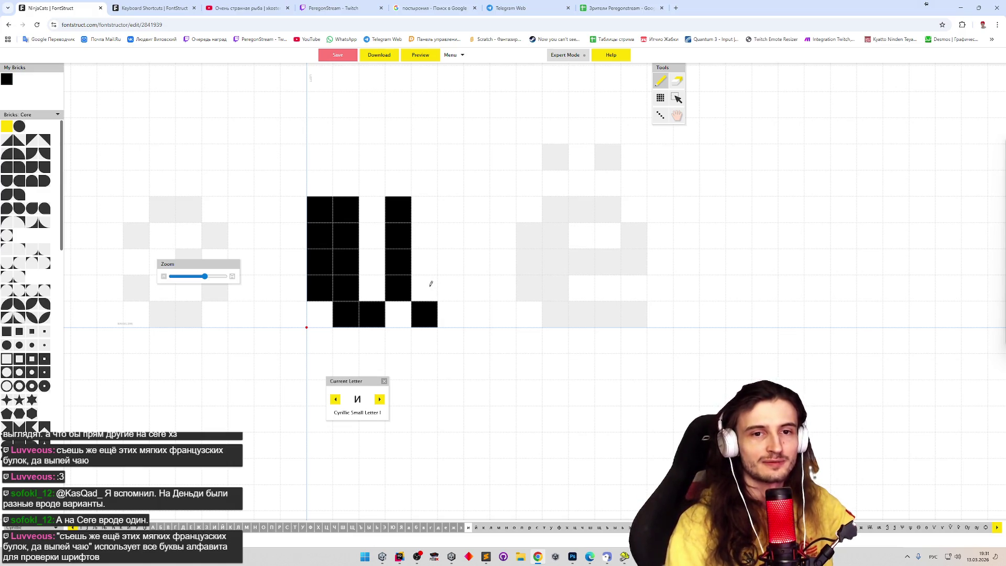
{"action": "key", "text": "ctrl+a"}
Step: Paste the и shape onto й, paint a breve above it and test removing and restoring each breve brick
{"action": "left_click", "coordinate": [381, 399]}
{"action": "key", "text": "ctrl+v"}
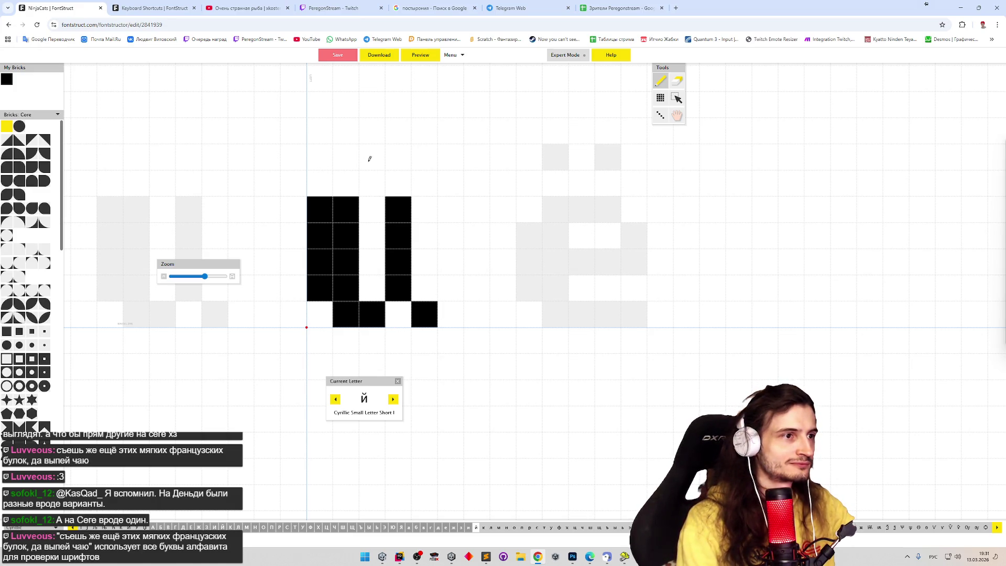
{"action": "left_click_drag", "start_coordinate": [346, 158], "coordinate": [399, 157]}
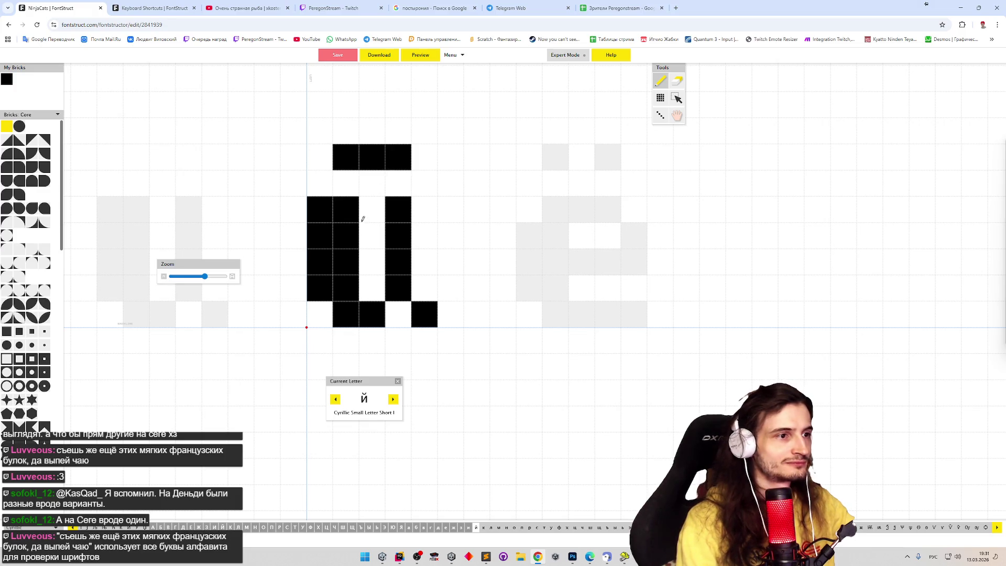
{"action": "left_click", "coordinate": [342, 154], "text": "shift"}
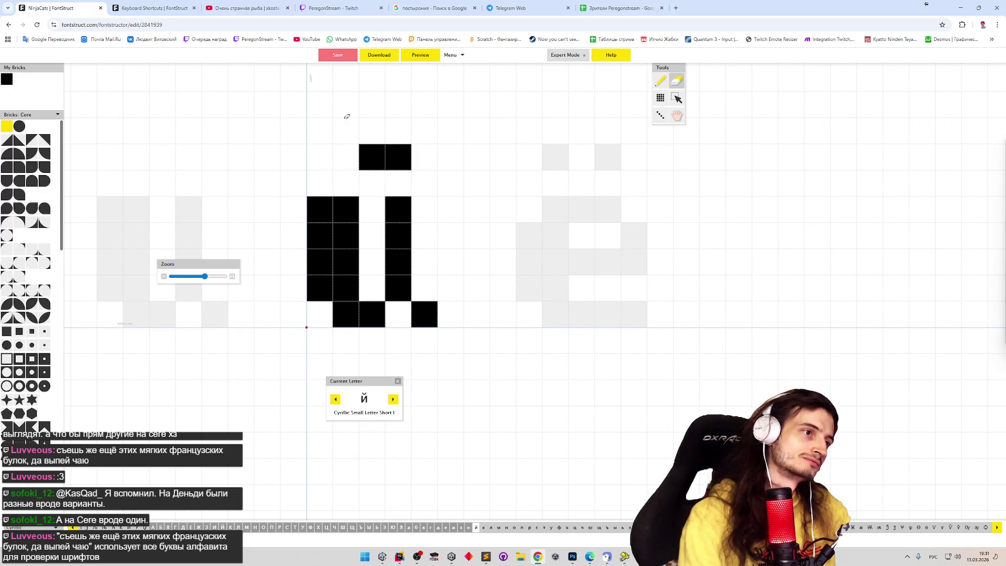
{"action": "left_click", "coordinate": [352, 150]}
{"action": "left_click", "coordinate": [390, 150], "text": "shift"}
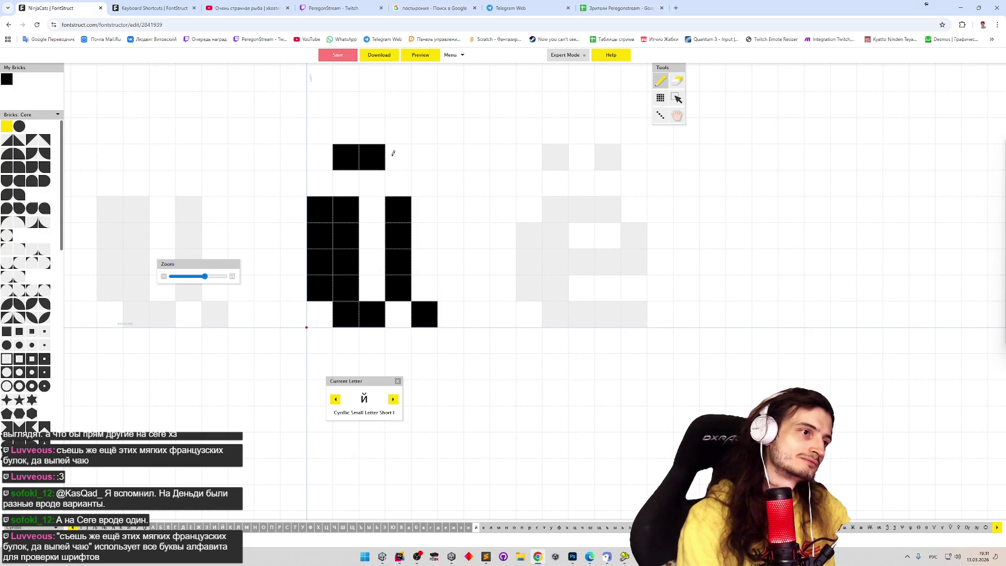
{"action": "left_click", "coordinate": [392, 154]}
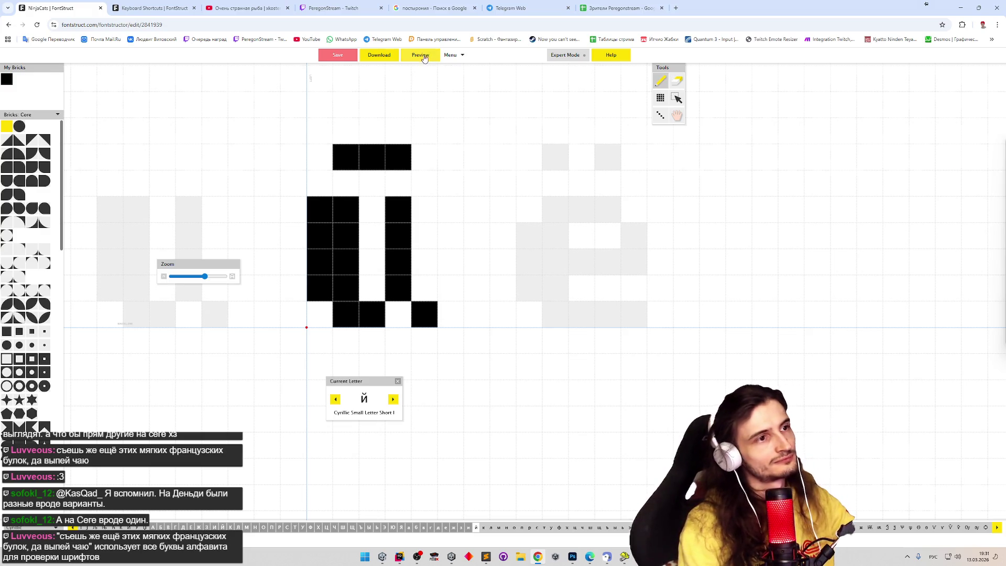
Step: Swap which breve brick is removed while checking the preview, settle the breve, then move on to к
{"action": "left_click", "coordinate": [420, 56]}
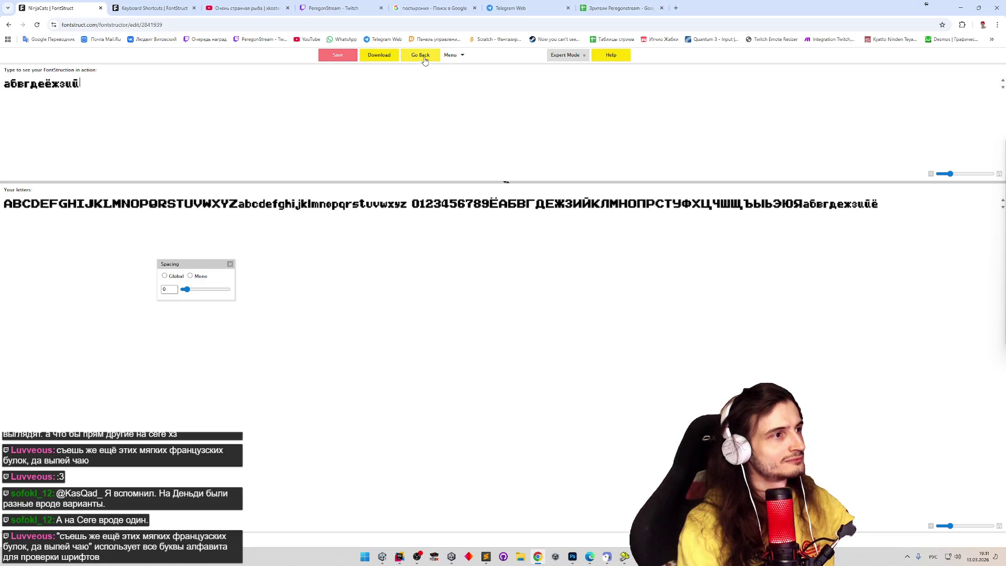
{"action": "left_click", "coordinate": [422, 58]}
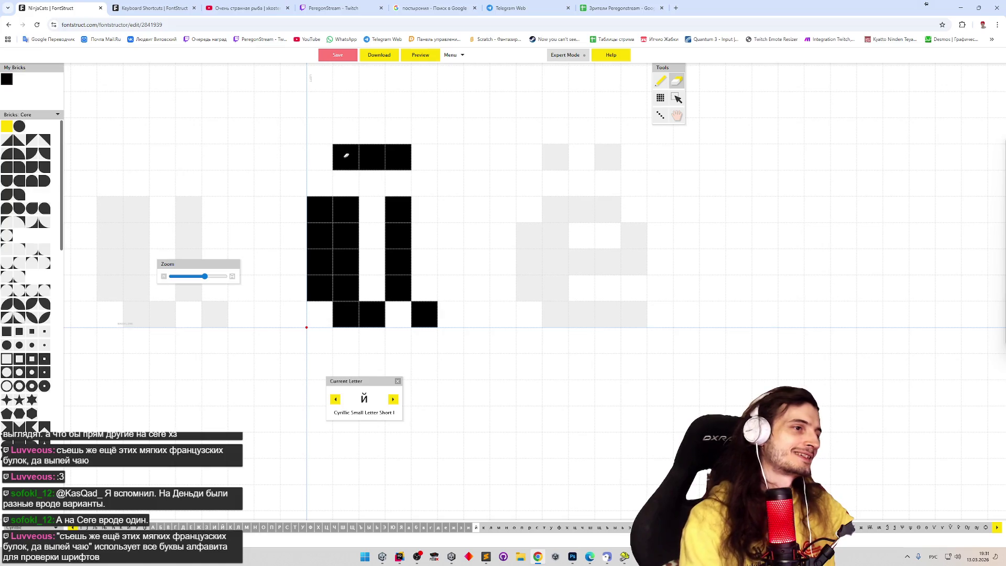
{"action": "left_click", "coordinate": [348, 154], "text": "shift"}
{"action": "left_click", "coordinate": [426, 56]}
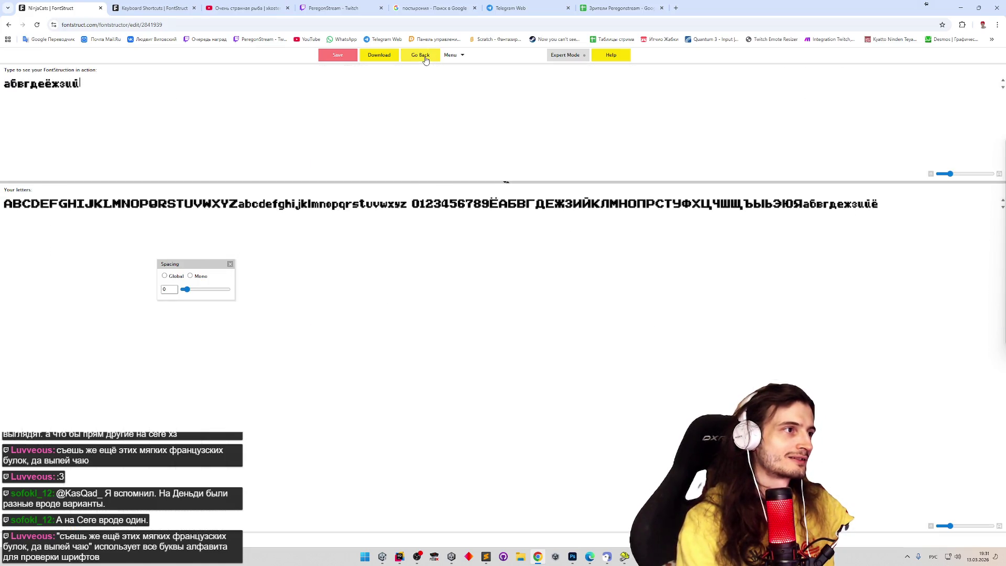
{"action": "left_click", "coordinate": [422, 58]}
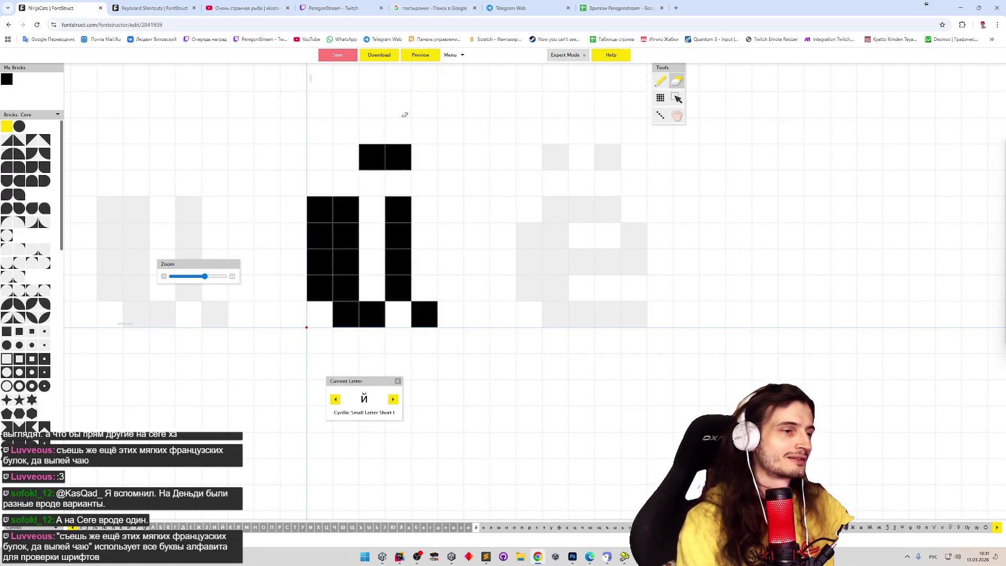
{"action": "left_click", "coordinate": [356, 153]}
{"action": "left_click", "coordinate": [398, 153], "text": "shift"}
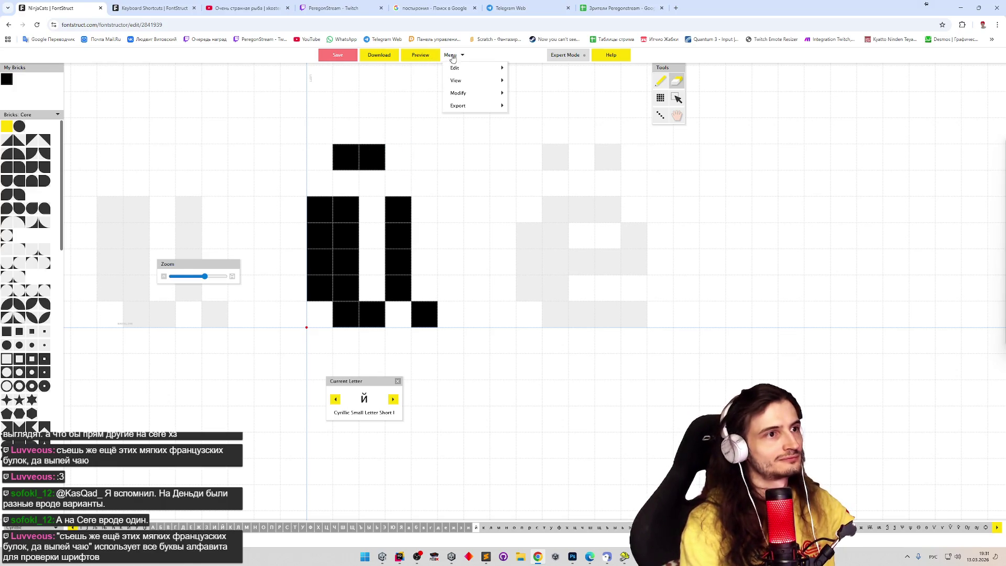
{"action": "left_click", "coordinate": [429, 60]}
{"action": "left_click", "coordinate": [429, 58]}
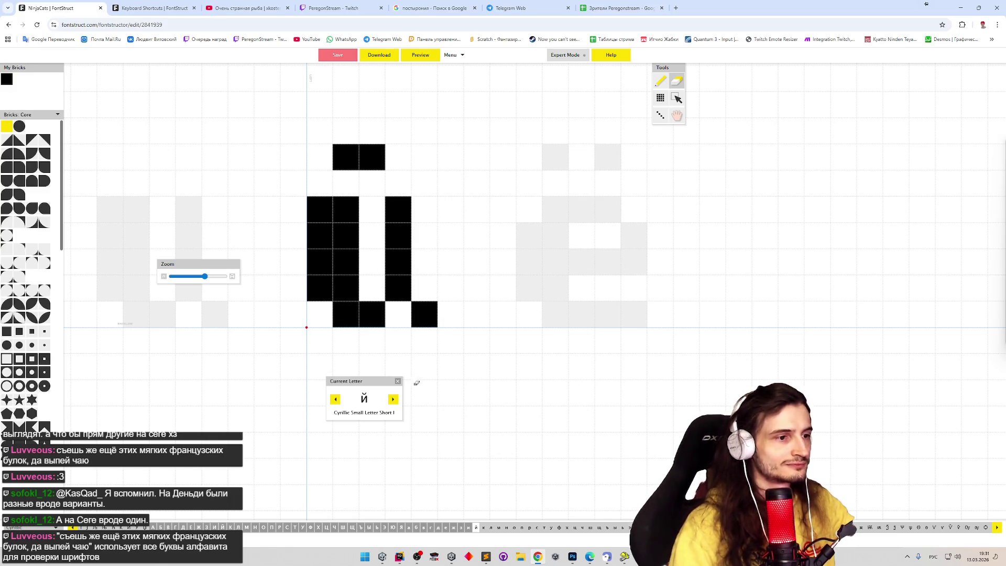
{"action": "left_click", "coordinate": [394, 400]}
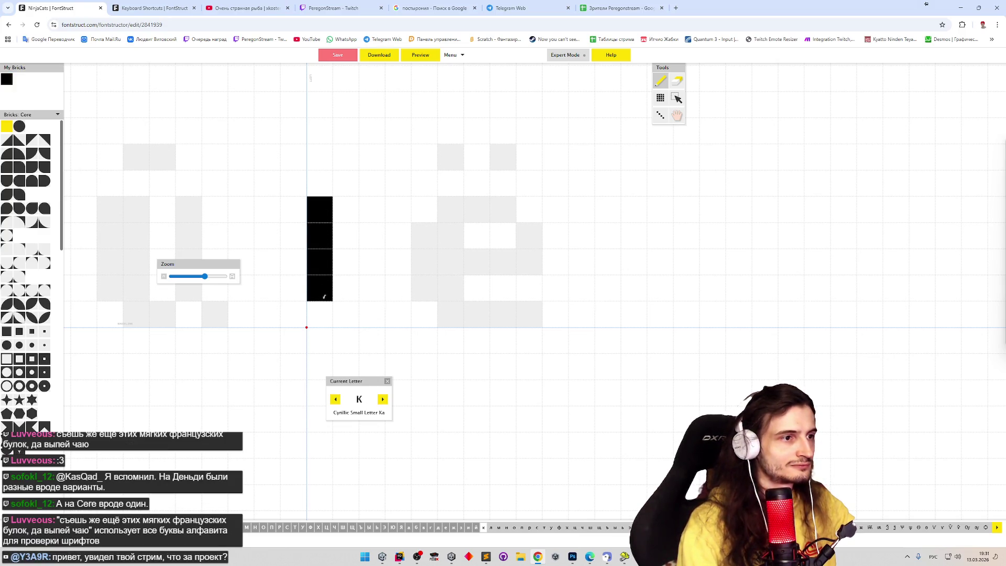
Step: Paint the two-column stem of к, its middle joint and the upper diagonal arm
{"action": "left_click_drag", "start_coordinate": [322, 211], "coordinate": [319, 315]}
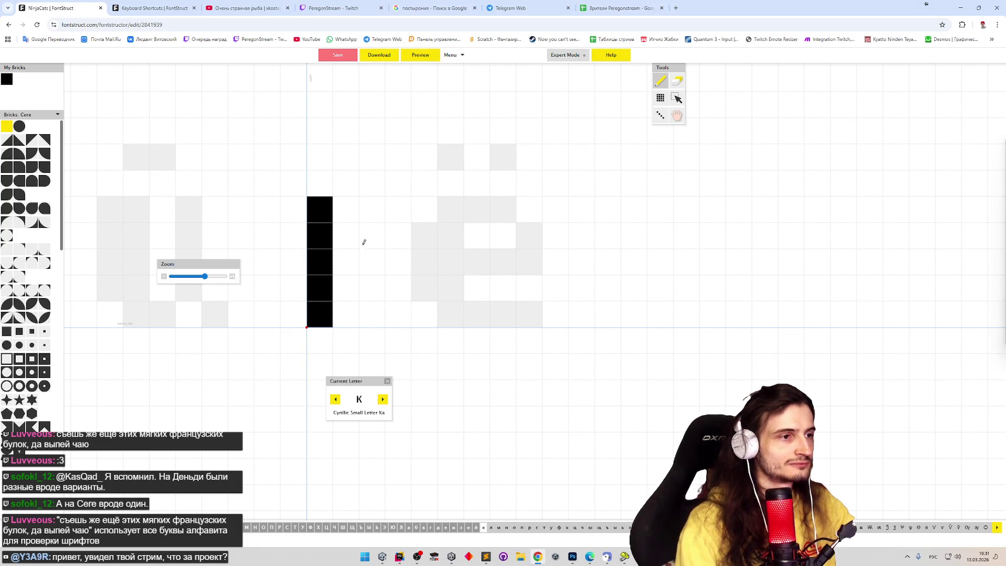
{"action": "mouse_move", "coordinate": [346, 228]}
{"action": "left_mouse_down"}
{"action": "mouse_move", "coordinate": [346, 315]}
{"action": "mouse_move", "coordinate": [347, 208]}
{"action": "left_mouse_up"}
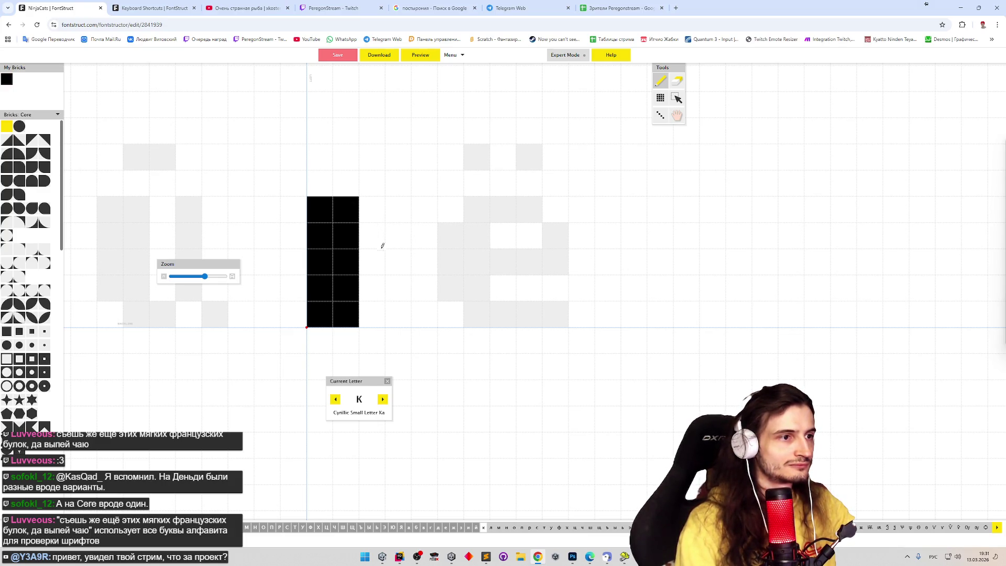
{"action": "left_click", "coordinate": [367, 259]}
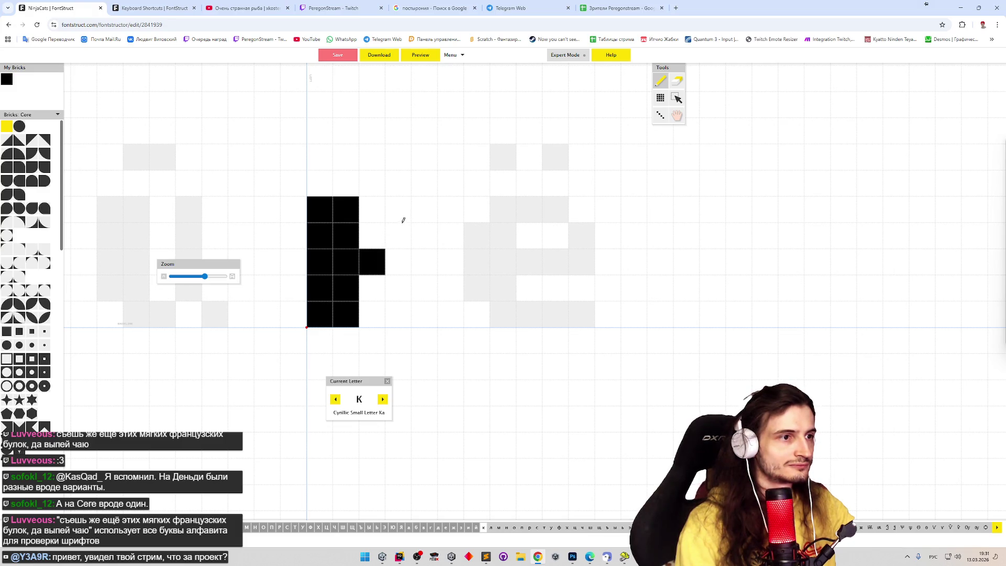
{"action": "left_click", "coordinate": [402, 220]}
{"action": "left_click", "coordinate": [398, 210], "text": "shift"}
{"action": "left_click", "coordinate": [398, 236]}
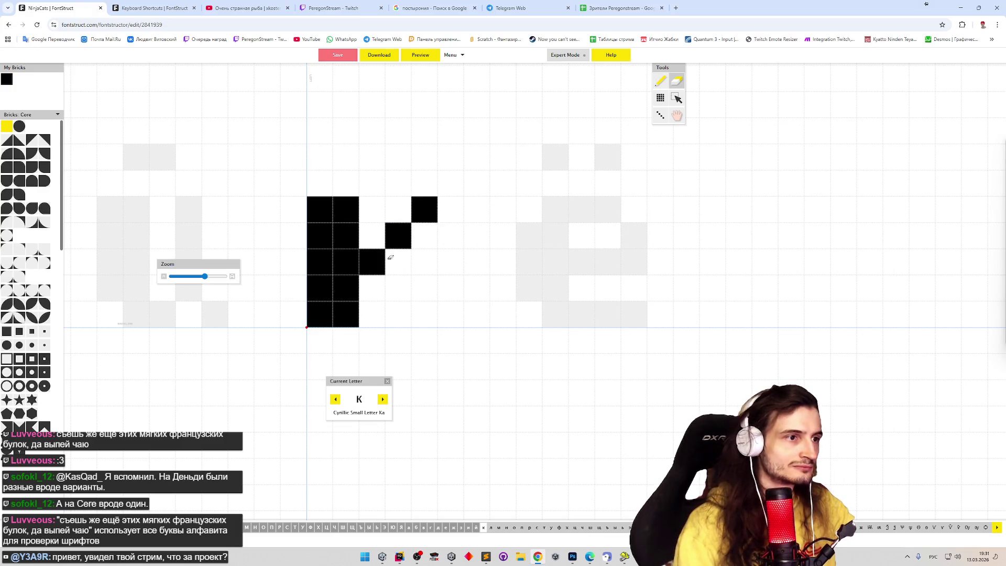
Step: Paint the lower diagonal leg of к, fix its stray and missing bricks, then advance to л
{"action": "left_click_drag", "start_coordinate": [401, 279], "coordinate": [425, 314]}
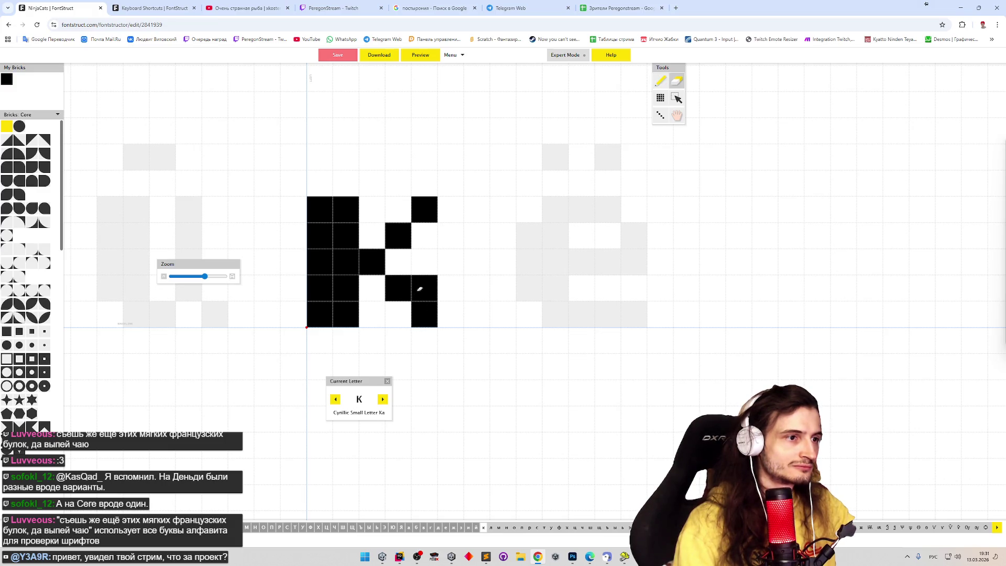
{"action": "left_click", "coordinate": [425, 289], "text": "shift"}
{"action": "left_click", "coordinate": [398, 311]}
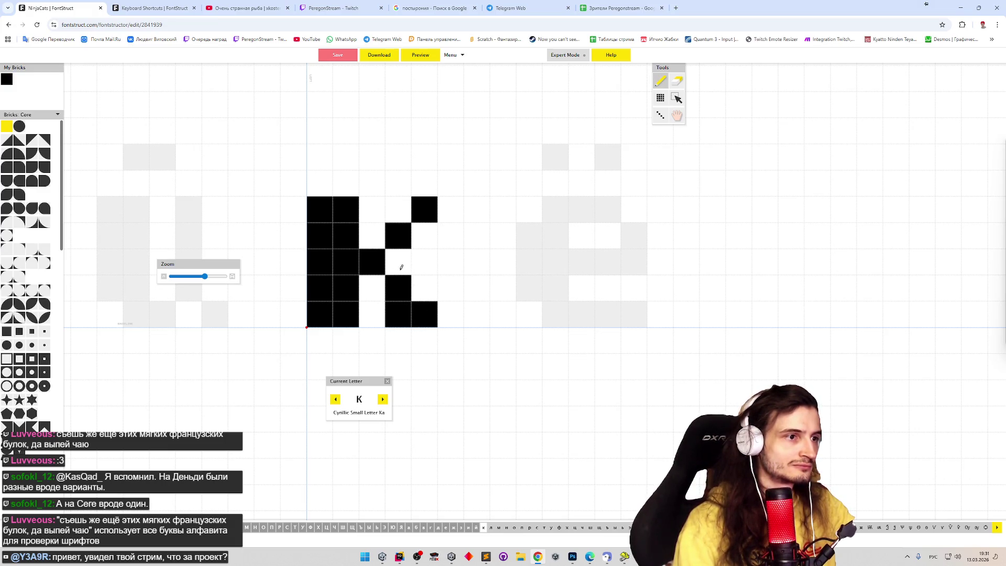
{"action": "left_click", "coordinate": [377, 279]}
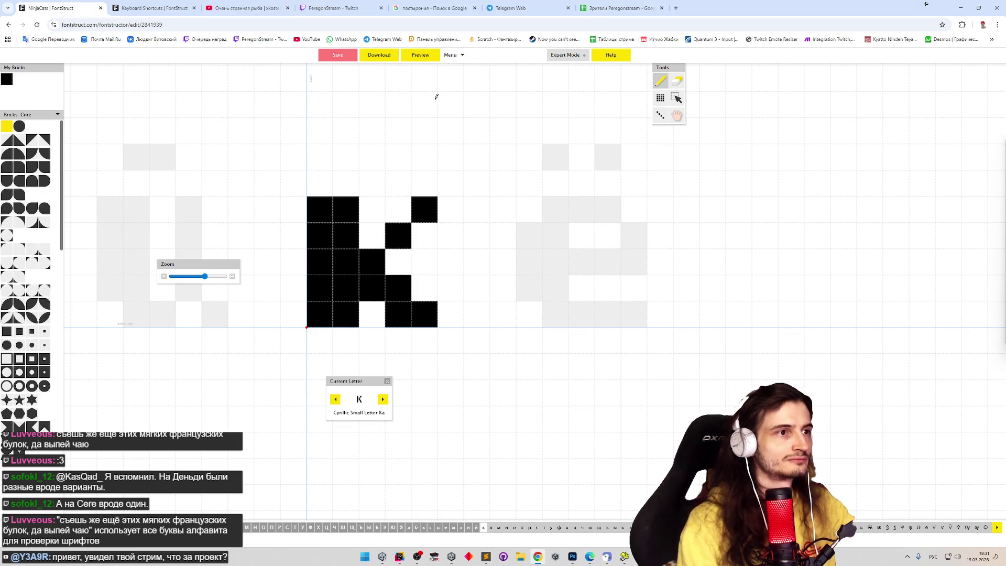
{"action": "left_click", "coordinate": [383, 399]}
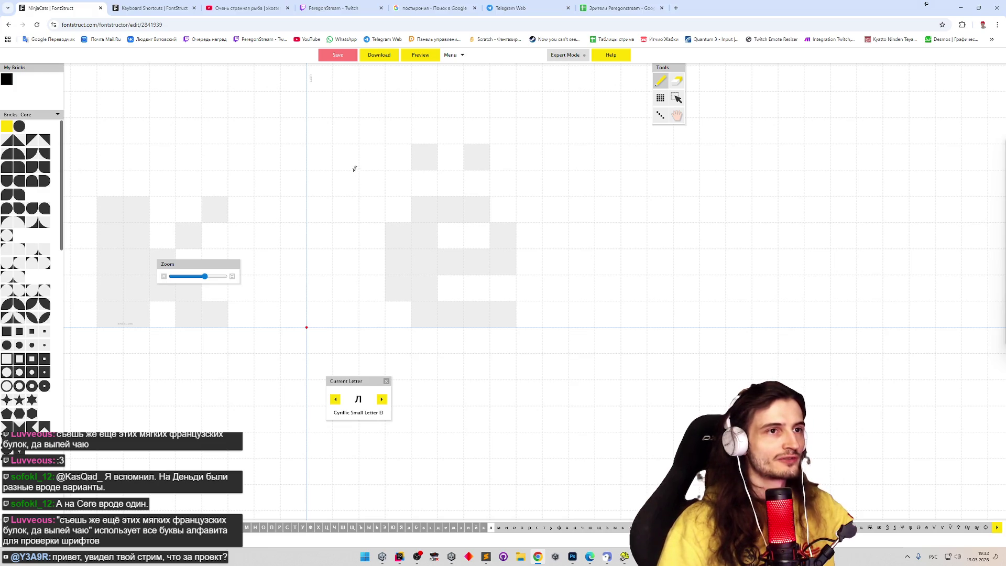
Step: Open the bookmarked Ninja cats Unity Play page in a new tab and switch to it
{"action": "left_click", "coordinate": [992, 39]}
{"action": "middle_click", "coordinate": [905, 133]}
{"action": "left_click", "coordinate": [727, 9]}
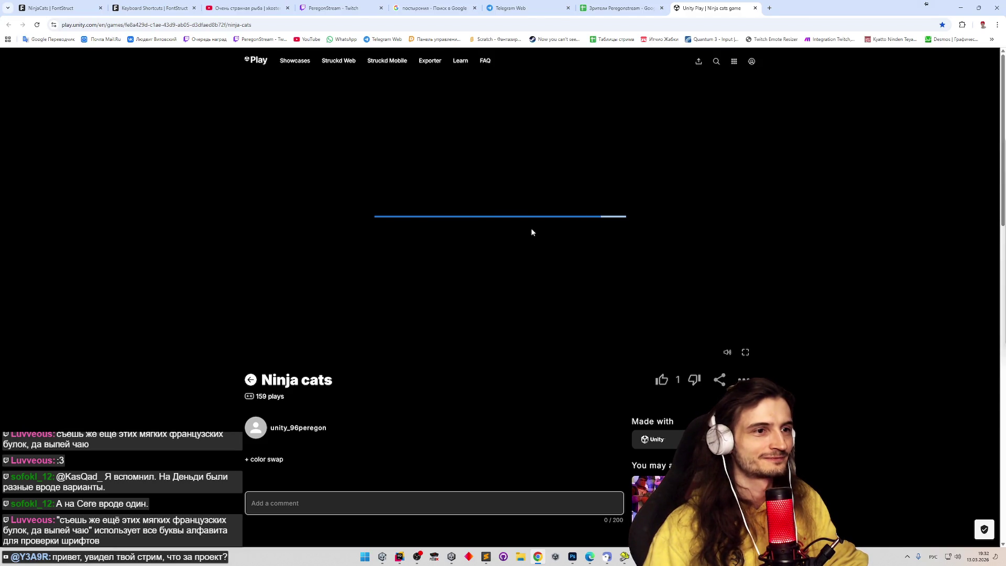
Step: Copy the game page address, join a quick-play game and start as the pink cat
{"action": "left_click", "coordinate": [196, 24]}
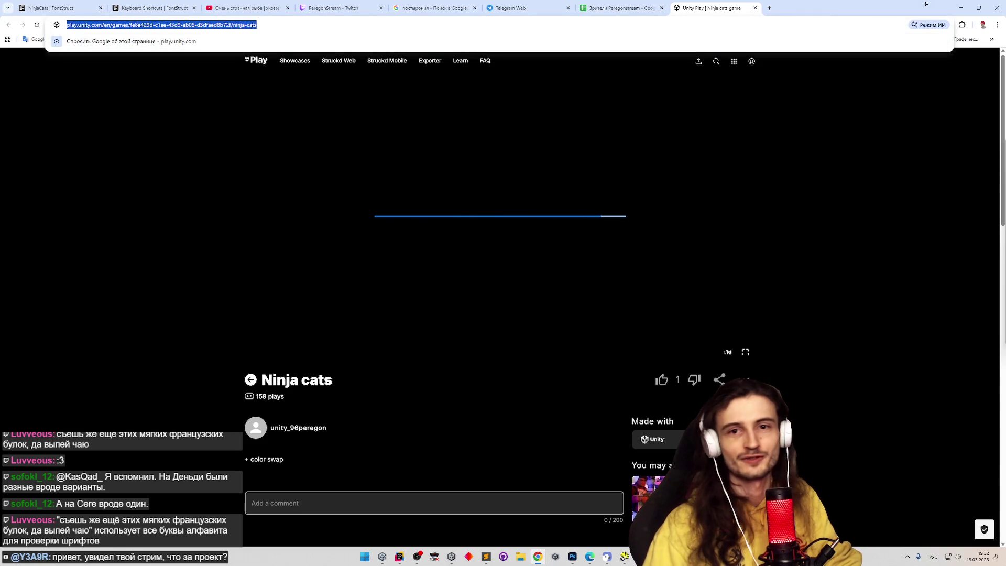
{"action": "key", "text": "ctrl+c"}
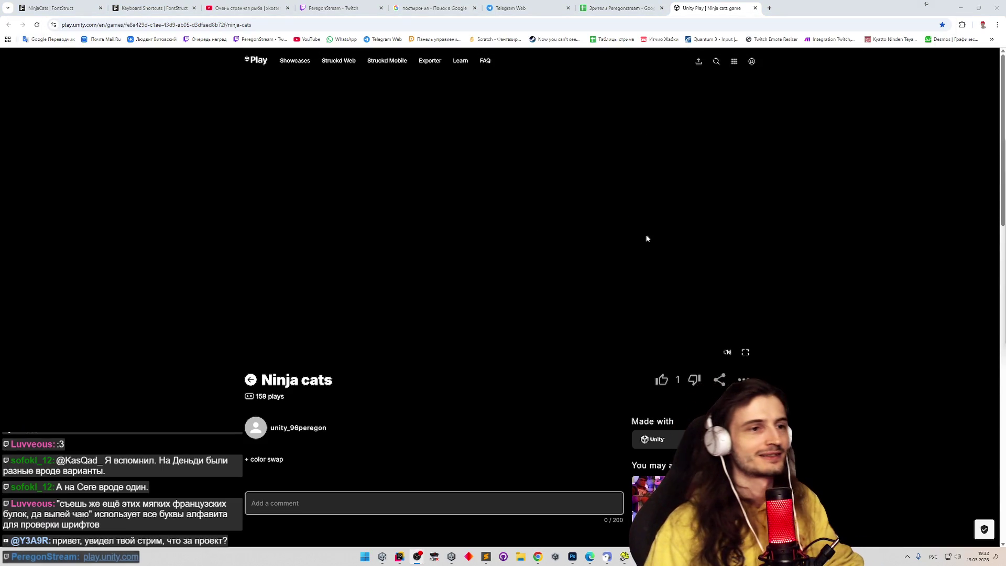
{"action": "left_click", "coordinate": [304, 250]}
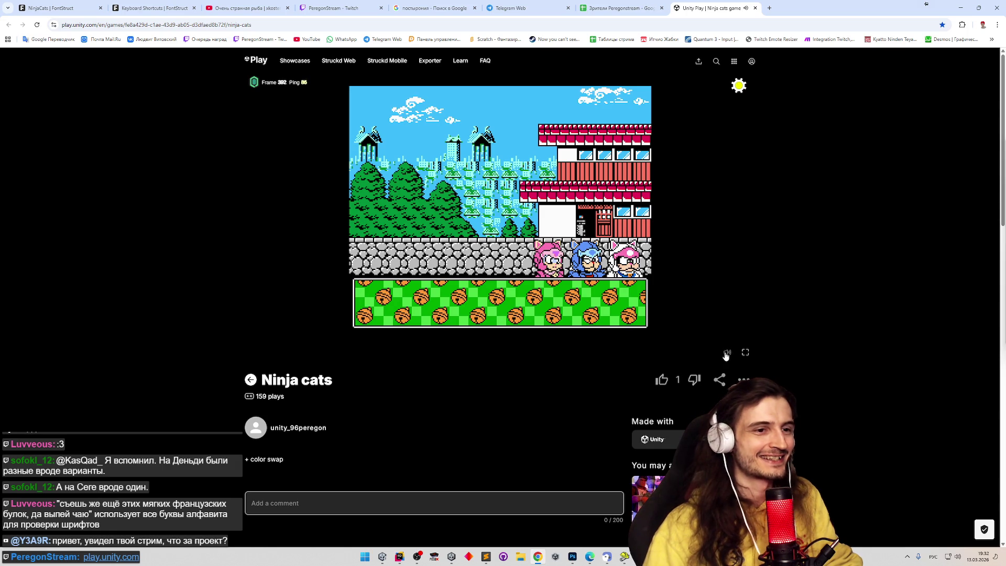
{"action": "left_click", "coordinate": [628, 306]}
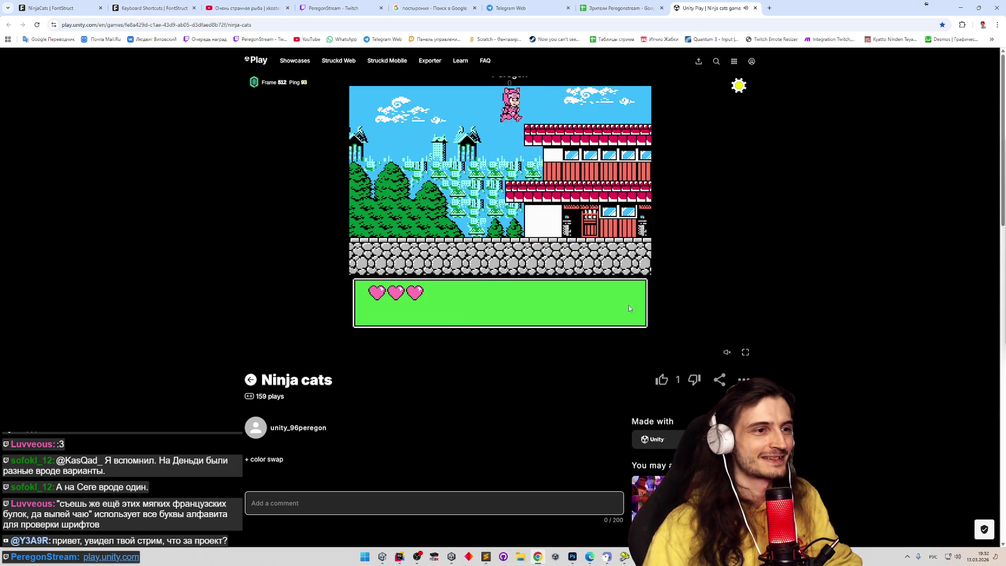
Step: Run the pink cat right across rooftops and walls, then back left
{"action": "key", "text": "Right"}
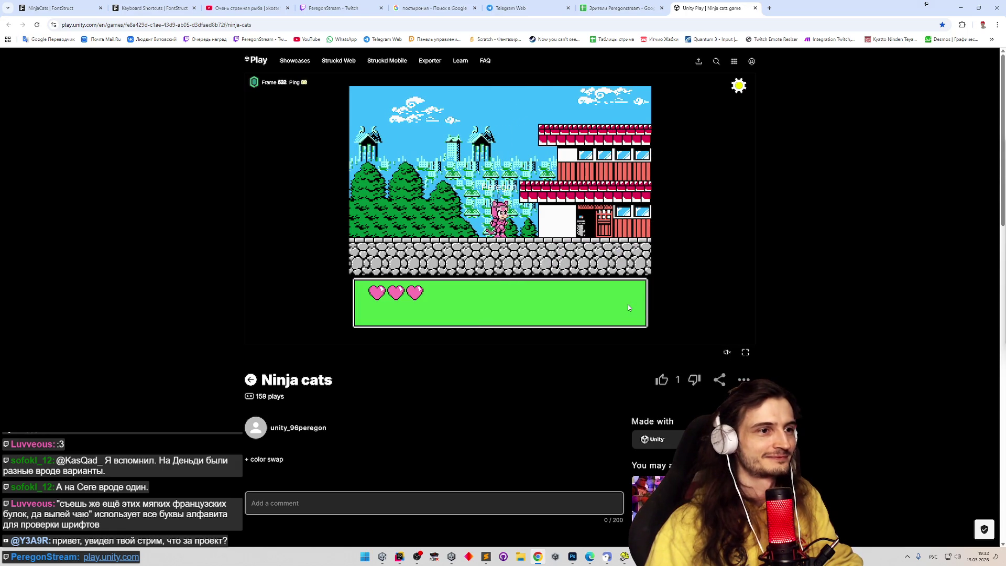
{"action": "key", "text": "Right"}
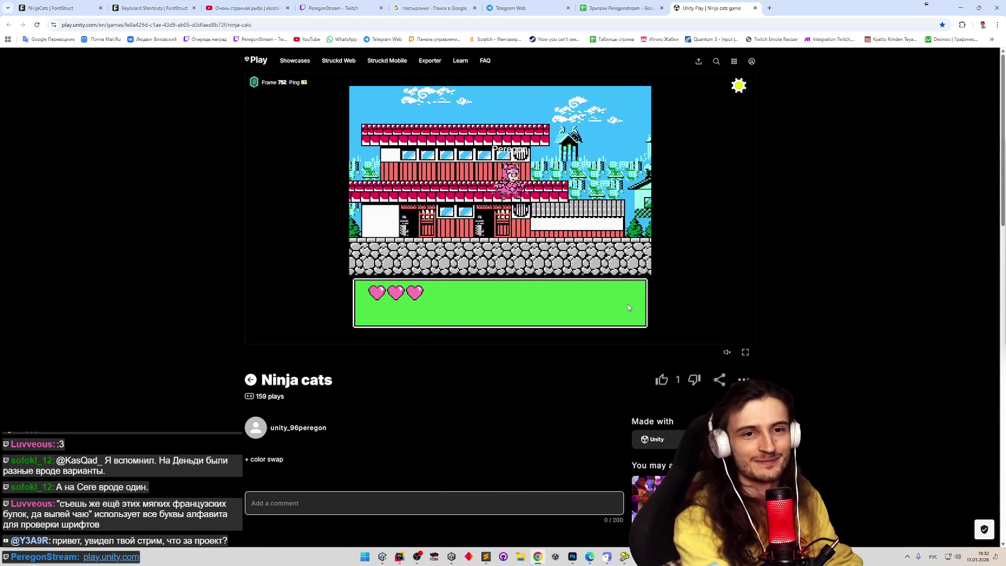
{"action": "key", "text": "Right"}
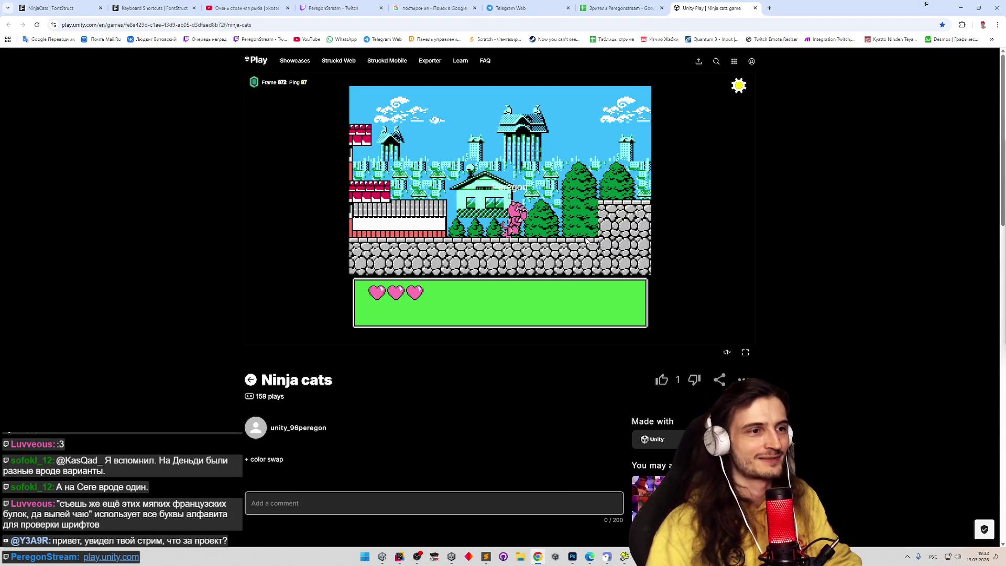
{"action": "key", "text": "Right"}
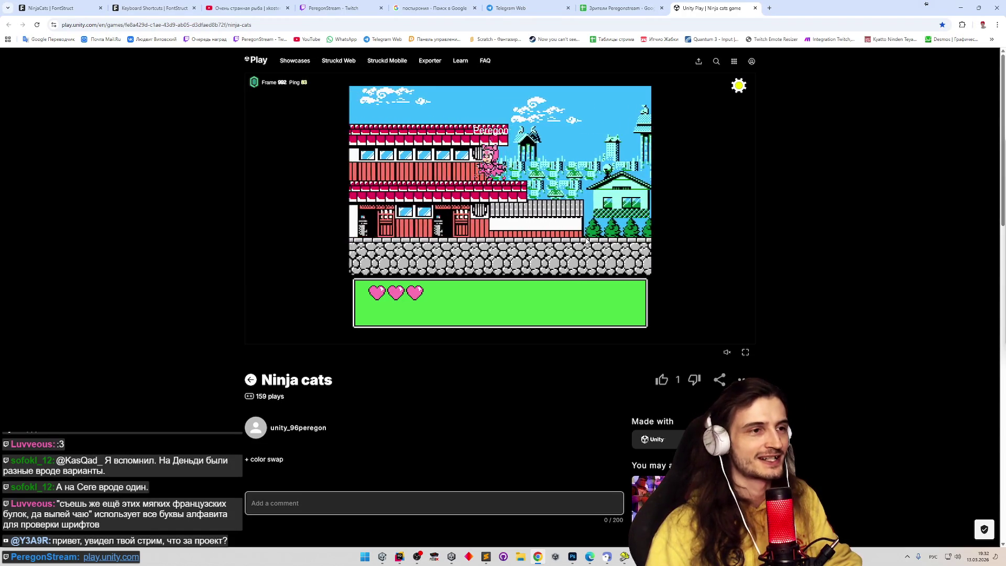
{"action": "key", "text": "Right"}
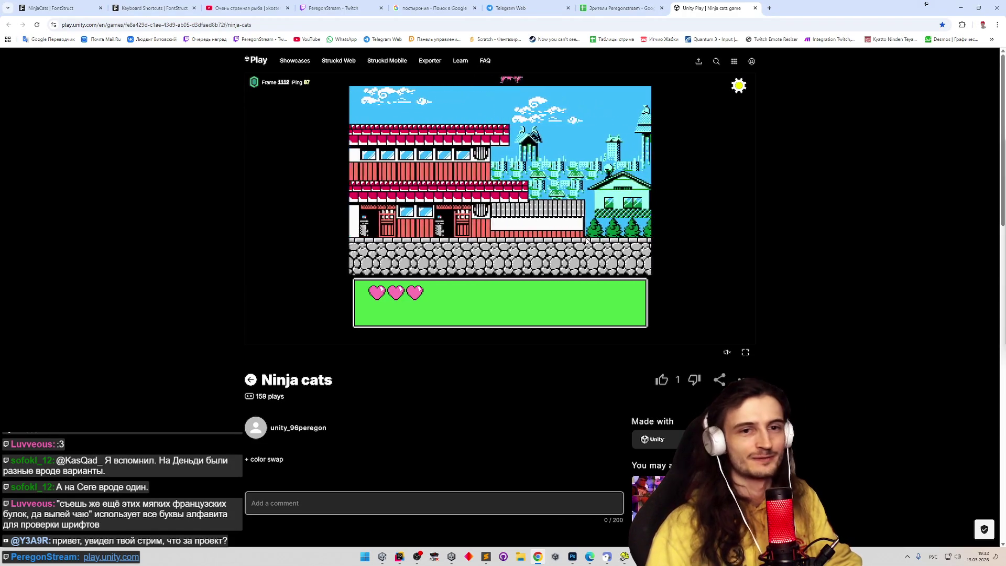
{"action": "key", "text": "Right"}
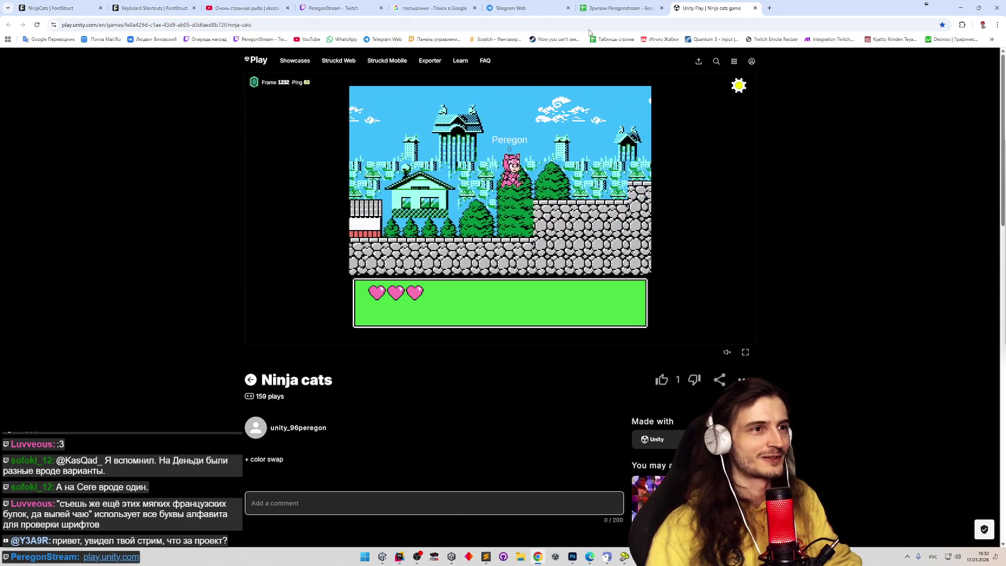
{"action": "key", "text": "Right"}
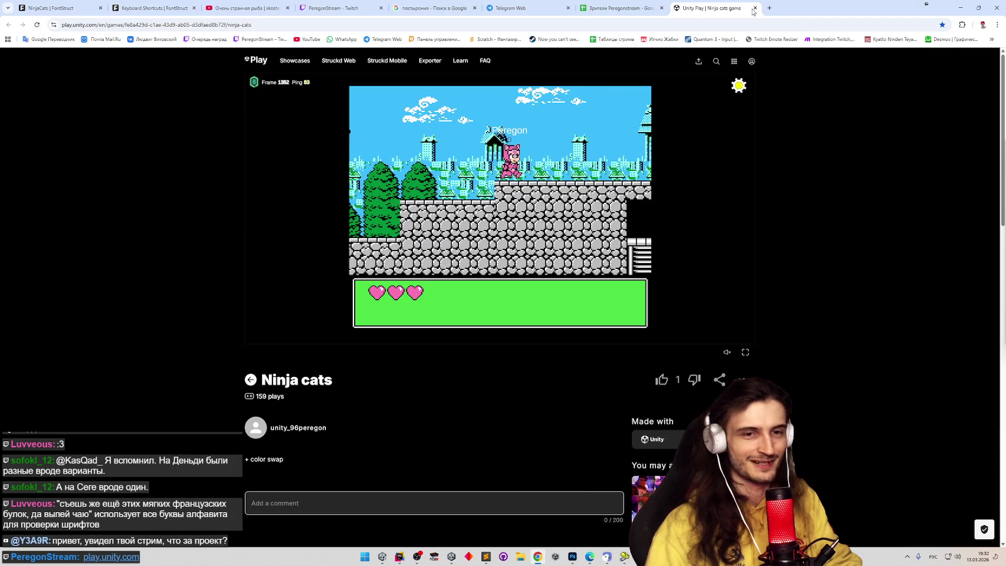
{"action": "key", "text": "Left"}
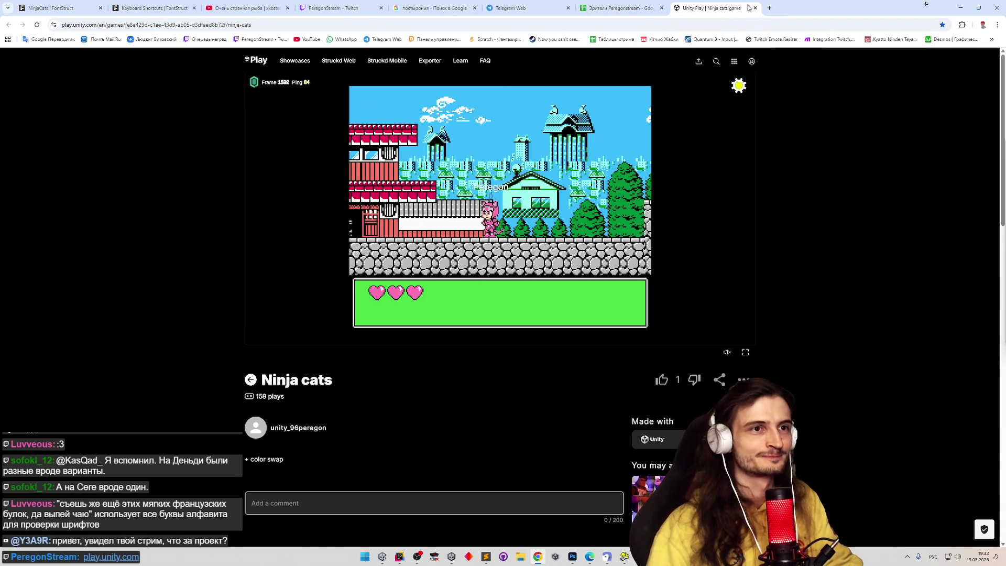
Step: Close the Ninja cats tab and return to the NinjaCats FontStruct editor
{"action": "left_click", "coordinate": [755, 7]}
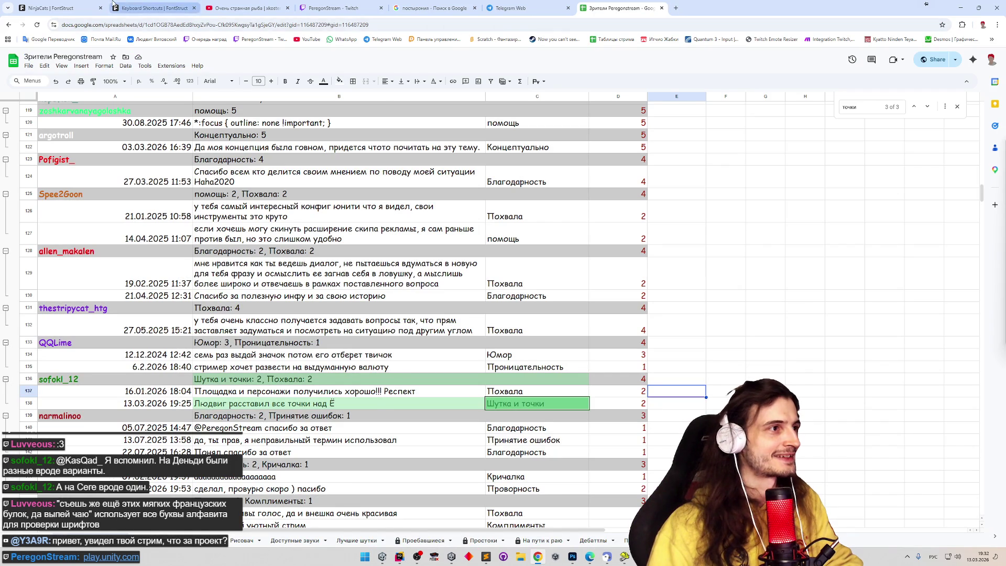
{"action": "left_click", "coordinate": [106, 6]}
{"action": "left_click", "coordinate": [135, 6]}
{"action": "left_click", "coordinate": [52, 7]}
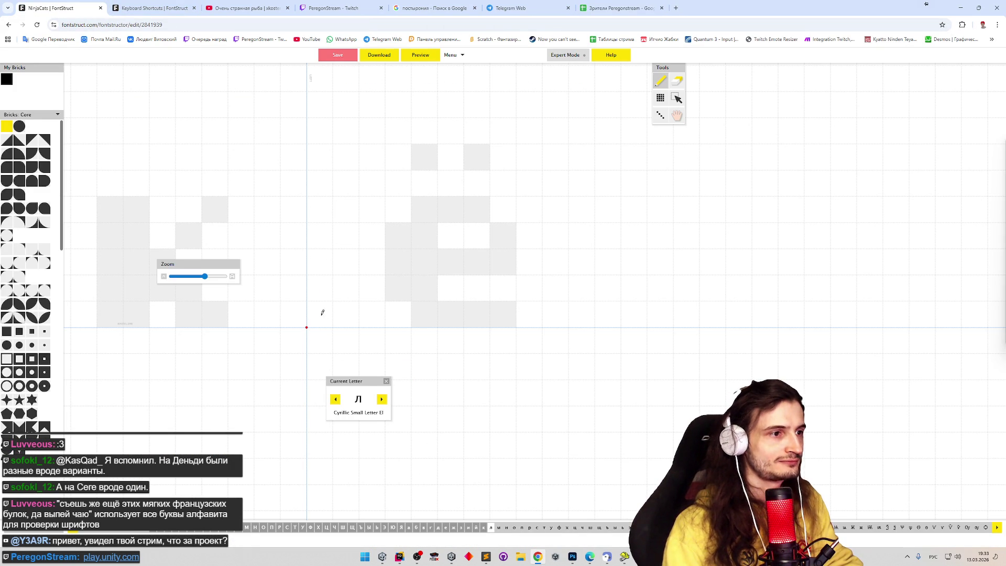
Step: Paint the л feet, left stem, top bar and right leg, and check it in the preview
{"action": "left_click_drag", "start_coordinate": [326, 312], "coordinate": [346, 312]}
{"action": "mouse_move", "coordinate": [359, 239]}
{"action": "left_mouse_down"}
{"action": "mouse_move", "coordinate": [372, 208]}
{"action": "mouse_move", "coordinate": [372, 288]}
{"action": "mouse_move", "coordinate": [346, 288]}
{"action": "mouse_move", "coordinate": [377, 258]}
{"action": "left_mouse_up"}
{"action": "mouse_move", "coordinate": [395, 215]}
{"action": "left_mouse_down"}
{"action": "mouse_move", "coordinate": [425, 211]}
{"action": "mouse_move", "coordinate": [433, 314]}
{"action": "left_mouse_up"}
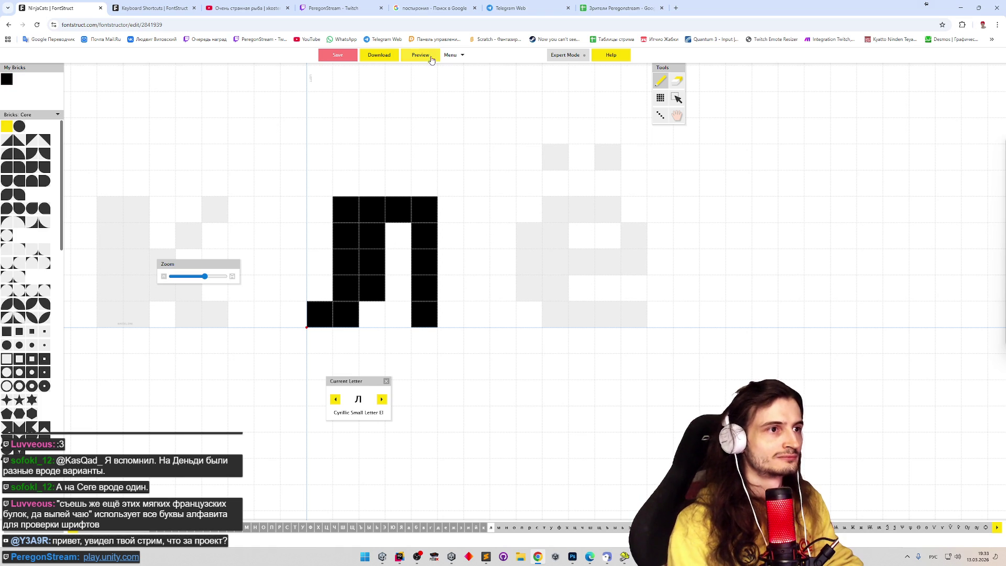
{"action": "left_click", "coordinate": [432, 55]}
{"action": "type", "text": "к"}
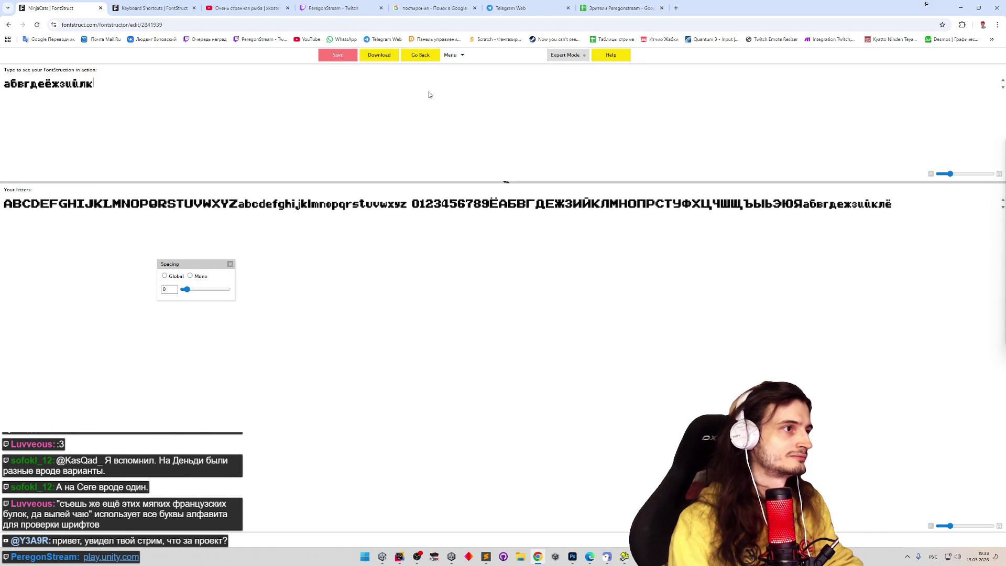
{"action": "left_click", "coordinate": [428, 57]}
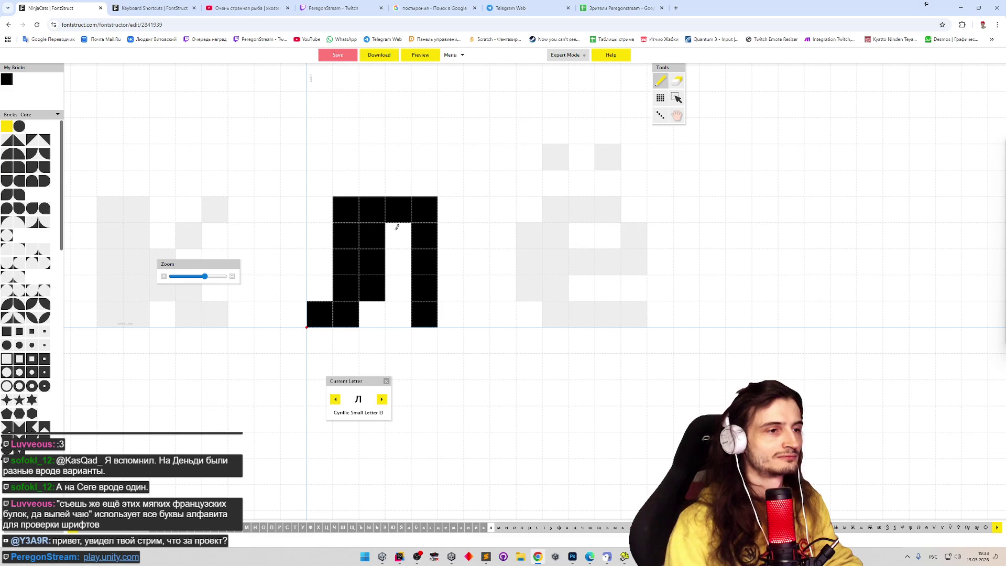
Step: Erase most of the л and start a new shape with a diagonal stroke and filled left column
{"action": "left_click_drag", "start_coordinate": [374, 236], "coordinate": [427, 327]}
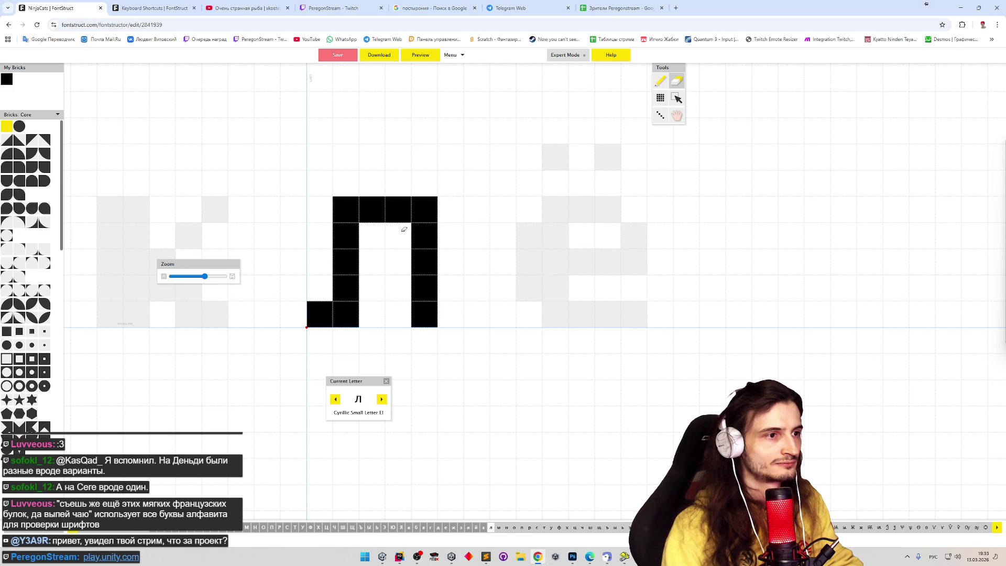
{"action": "mouse_move", "coordinate": [367, 214]}
{"action": "left_mouse_down"}
{"action": "mouse_move", "coordinate": [358, 211]}
{"action": "mouse_move", "coordinate": [360, 288]}
{"action": "left_mouse_up"}
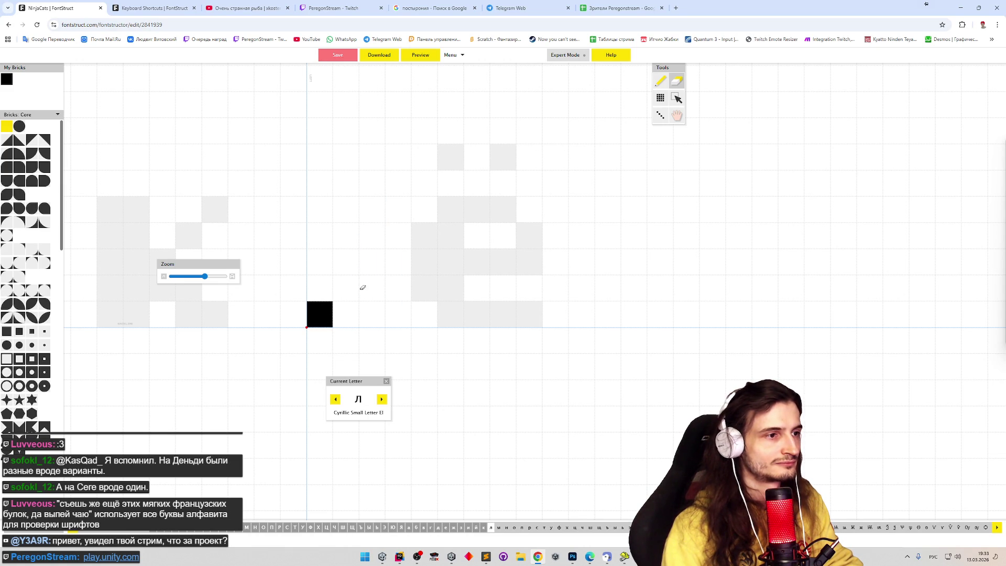
{"action": "left_click", "coordinate": [377, 285]}
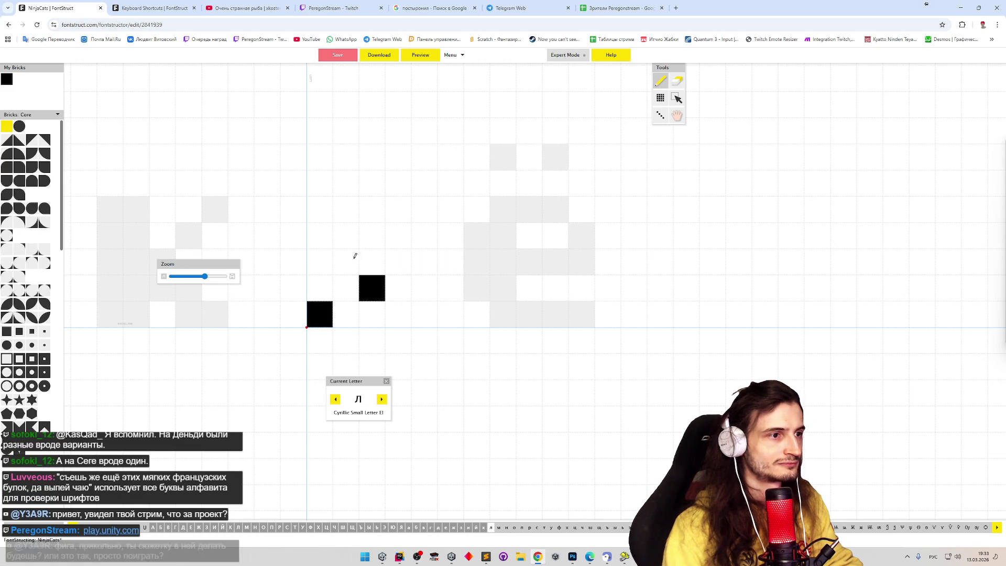
{"action": "left_click", "coordinate": [365, 253]}
{"action": "left_click", "coordinate": [336, 243]}
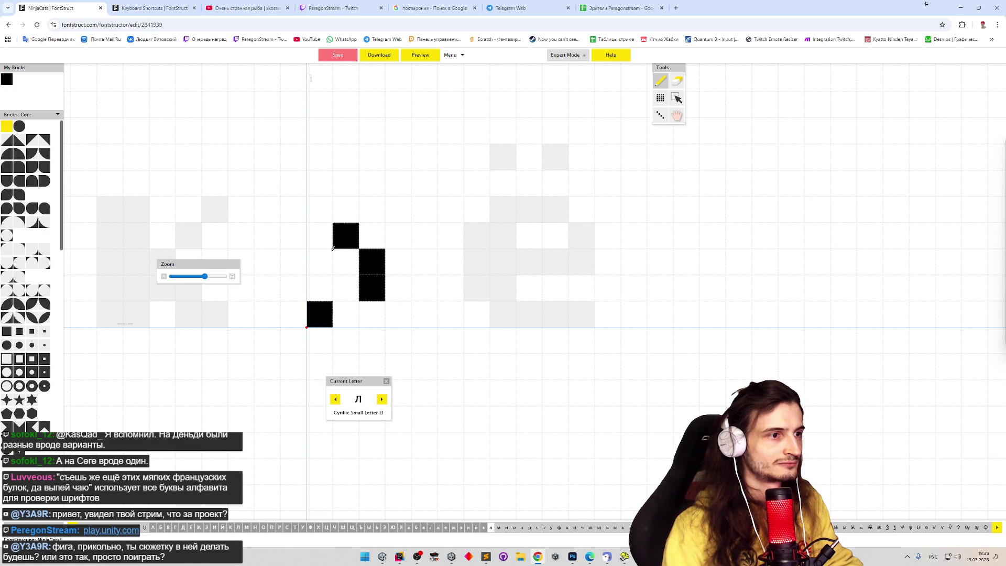
{"action": "left_click_drag", "start_coordinate": [321, 263], "coordinate": [321, 290]}
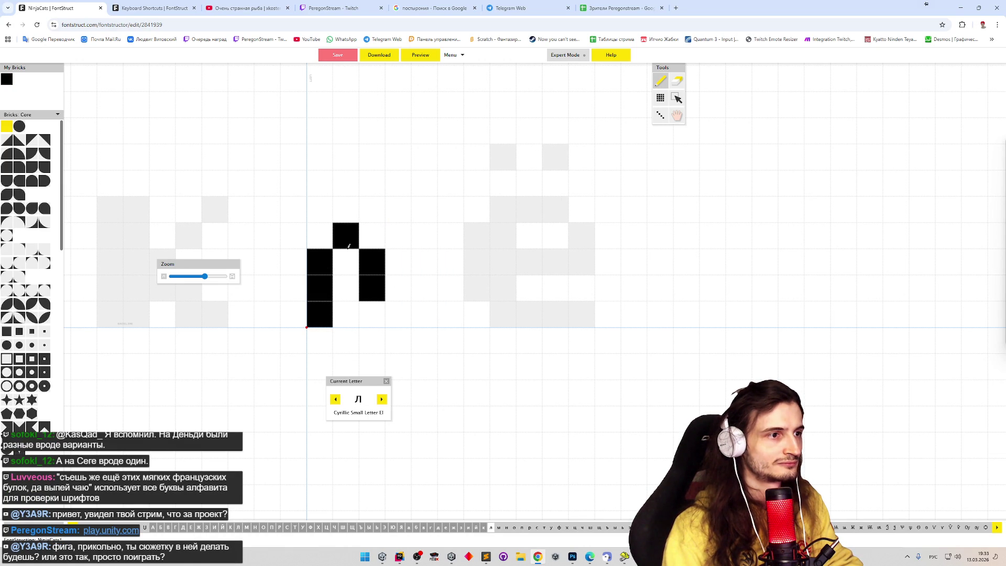
{"action": "left_click", "coordinate": [345, 232], "text": "shift"}
Step: Widen the left side into a two-brick block, add top and middle bricks and a full right leg, then preview it
{"action": "left_click_drag", "start_coordinate": [329, 229], "coordinate": [346, 315]}
{"action": "left_click", "coordinate": [372, 288], "text": "shift"}
{"action": "left_click", "coordinate": [372, 262], "text": "shift"}
{"action": "left_click", "coordinate": [399, 288]}
{"action": "left_click", "coordinate": [422, 210]}
{"action": "left_click_drag", "start_coordinate": [450, 237], "coordinate": [450, 315]}
{"action": "left_click", "coordinate": [421, 55]}
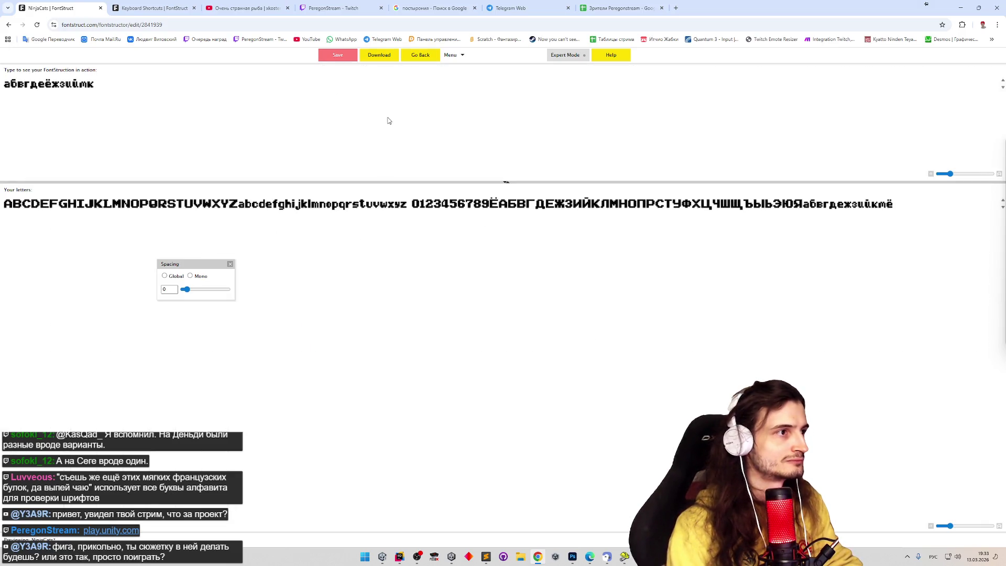
{"action": "left_click", "coordinate": [421, 56]}
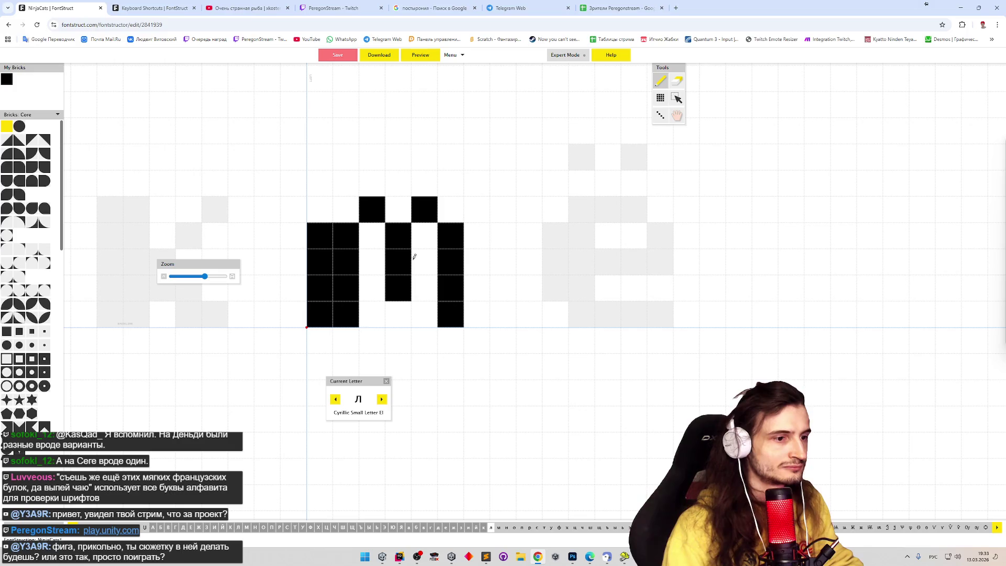
Step: Undo back to the earlier л glyph, redo to rebuild it, and check it in the preview
{"action": "key", "text": "ctrl+z"}
{"action": "key", "text": "ctrl+z"}
{"action": "key", "text": "ctrl+z"}
{"action": "key", "text": "ctrl+z"}
{"action": "key", "text": "ctrl+z"}
{"action": "key", "text": "ctrl+z"}
{"action": "key", "text": "ctrl+z"}
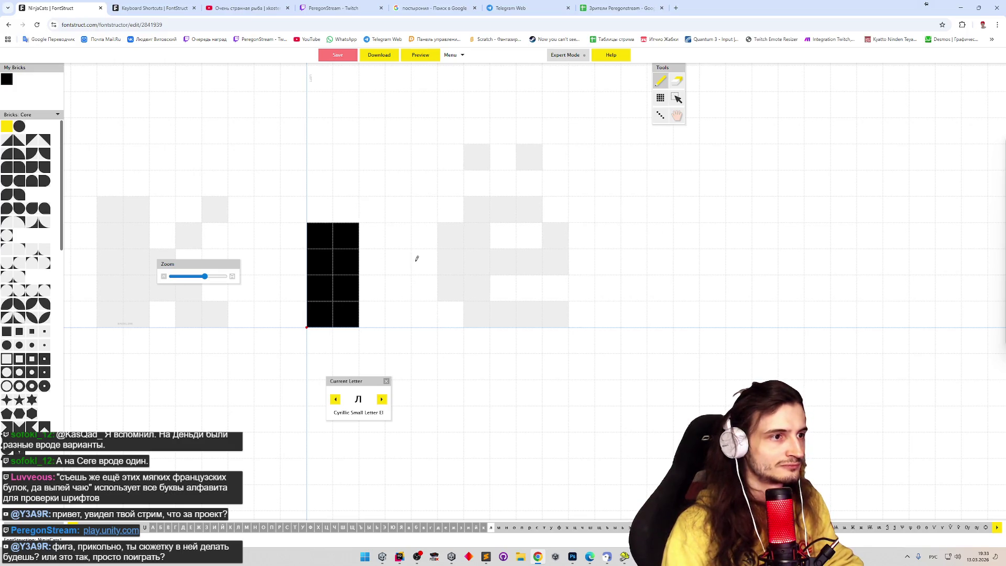
{"action": "key", "text": "ctrl+z"}
{"action": "key", "text": "ctrl+z"}
{"action": "key", "text": "ctrl+z"}
{"action": "key", "text": "ctrl+z"}
{"action": "key", "text": "ctrl+z"}
{"action": "key", "text": "ctrl+z"}
{"action": "key", "text": "ctrl+z"}
{"action": "key", "text": "ctrl+z"}
{"action": "key", "text": "ctrl+z"}
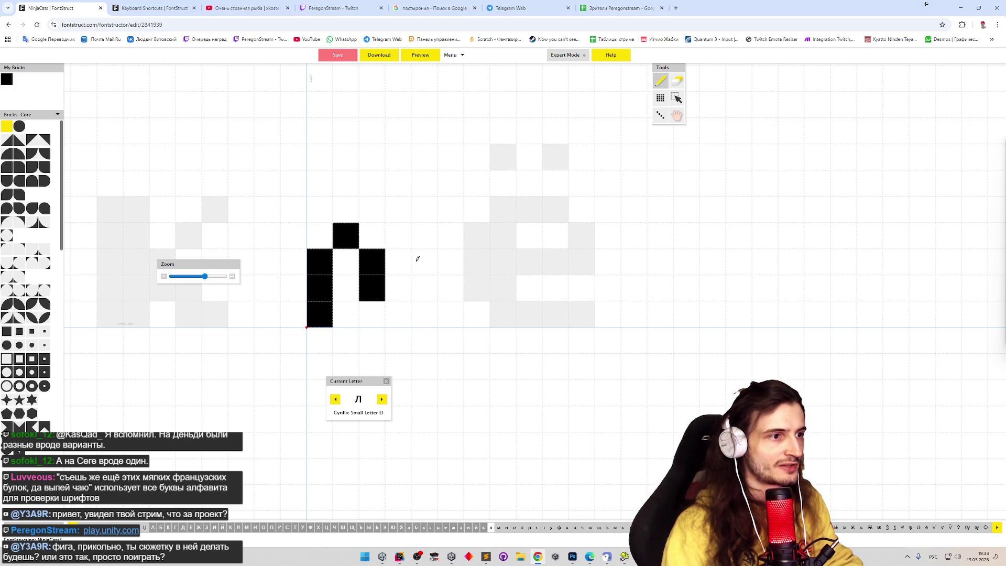
{"action": "key", "text": "ctrl+z"}
{"action": "key", "text": "ctrl+z"}
{"action": "key", "text": "ctrl+z"}
{"action": "key", "text": "ctrl+z"}
{"action": "key", "text": "ctrl+y"}
{"action": "key", "text": "ctrl+y"}
{"action": "key", "text": "ctrl+y"}
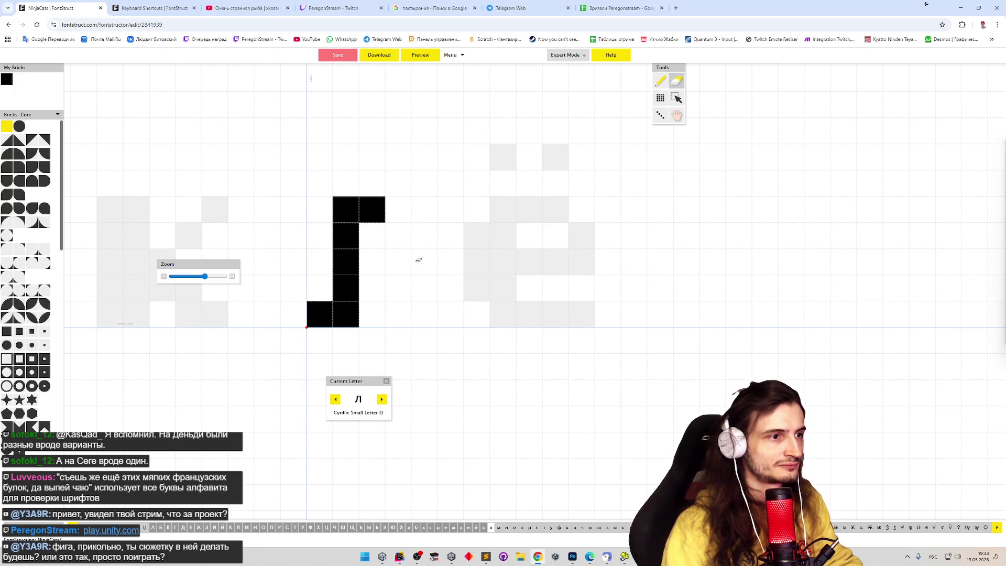
{"action": "key", "text": "ctrl+y"}
{"action": "key", "text": "ctrl+y"}
{"action": "key", "text": "ctrl+y"}
{"action": "key", "text": "ctrl+y"}
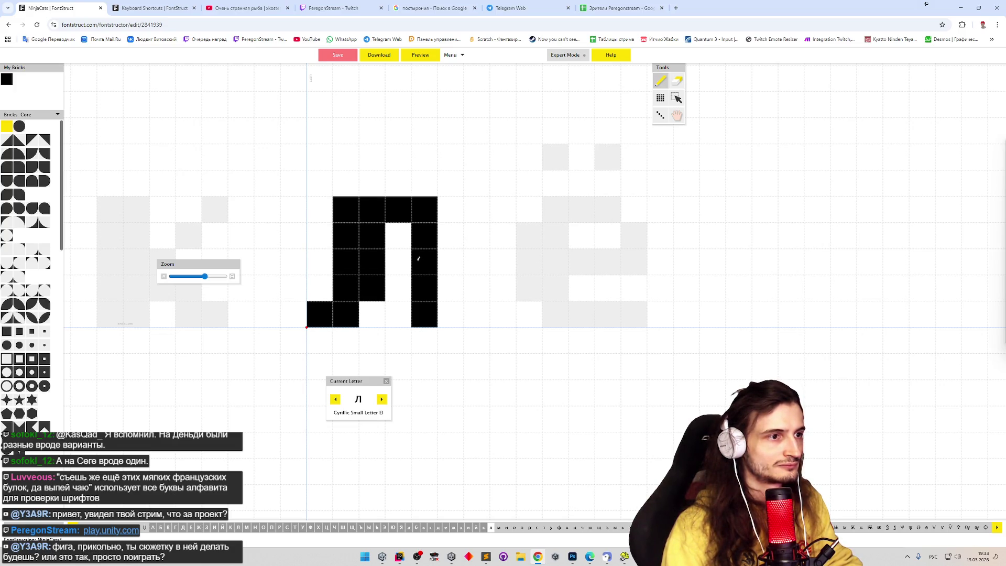
{"action": "left_click", "coordinate": [420, 58]}
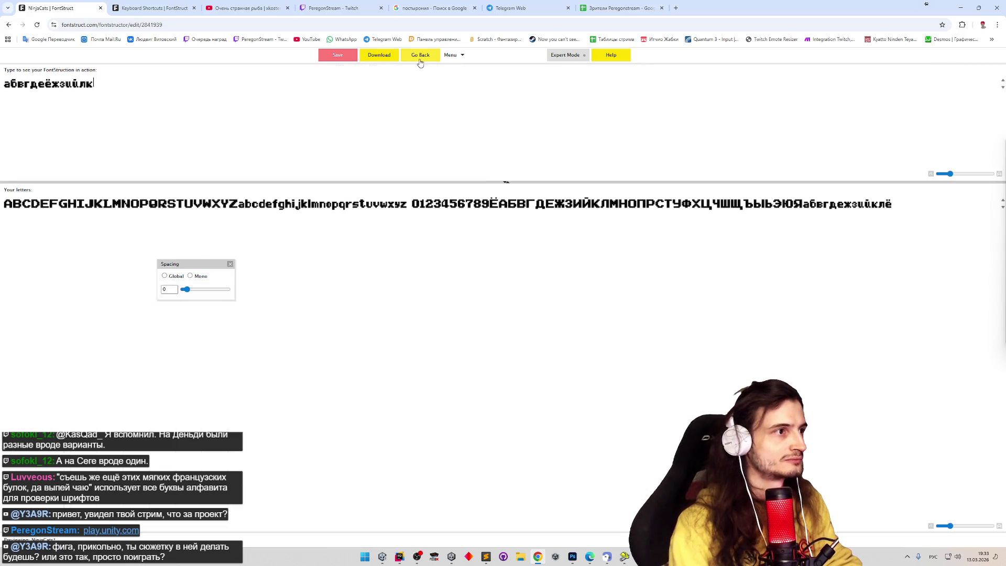
{"action": "left_click", "coordinate": [419, 58]}
Step: Erase the two top-left bricks of л, trialling bricks at the corner and checking the preview
{"action": "key", "text": "e"}
{"action": "left_click", "coordinate": [355, 198]}
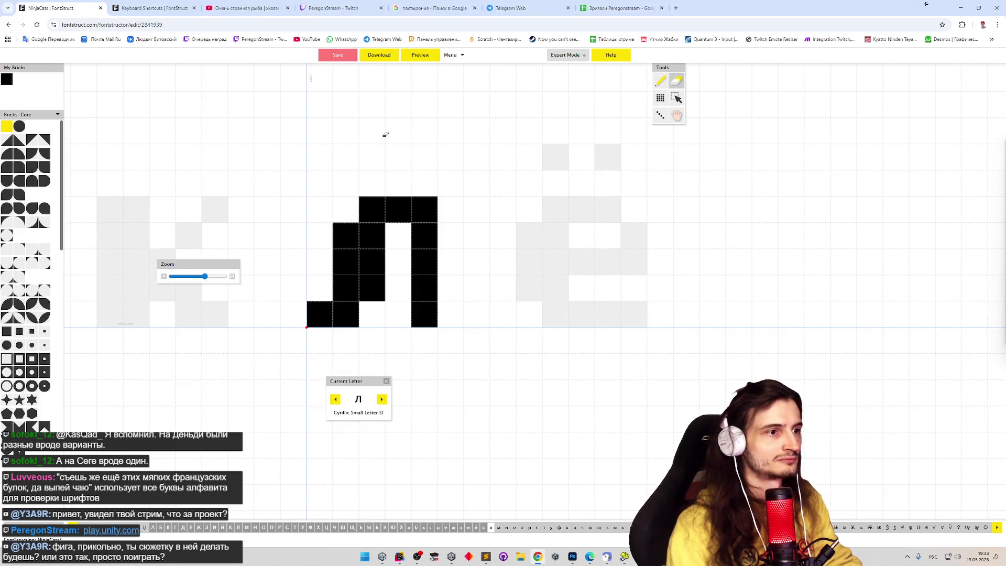
{"action": "left_click", "coordinate": [349, 228]}
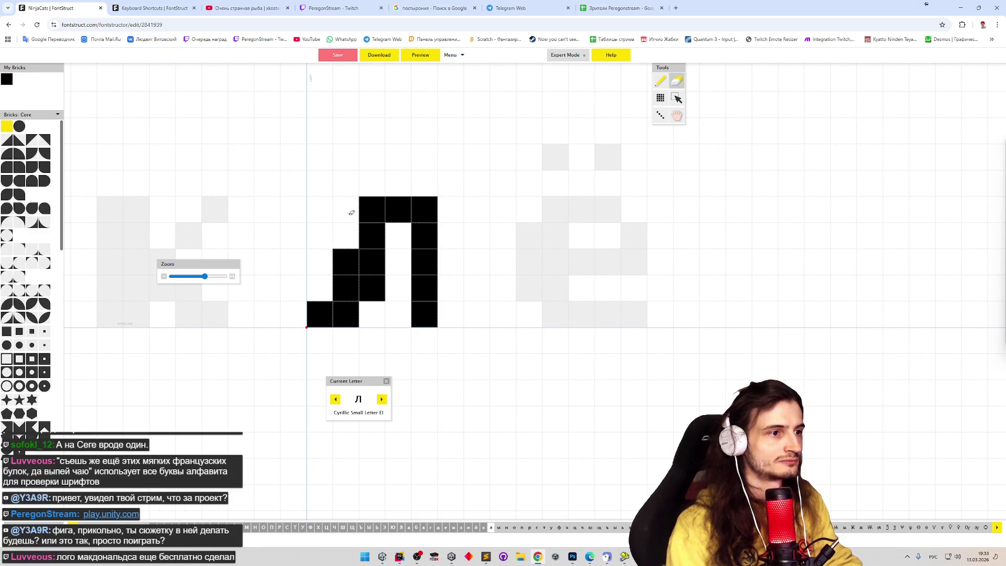
{"action": "key", "text": "ctrl+z"}
{"action": "key", "text": "ctrl+z"}
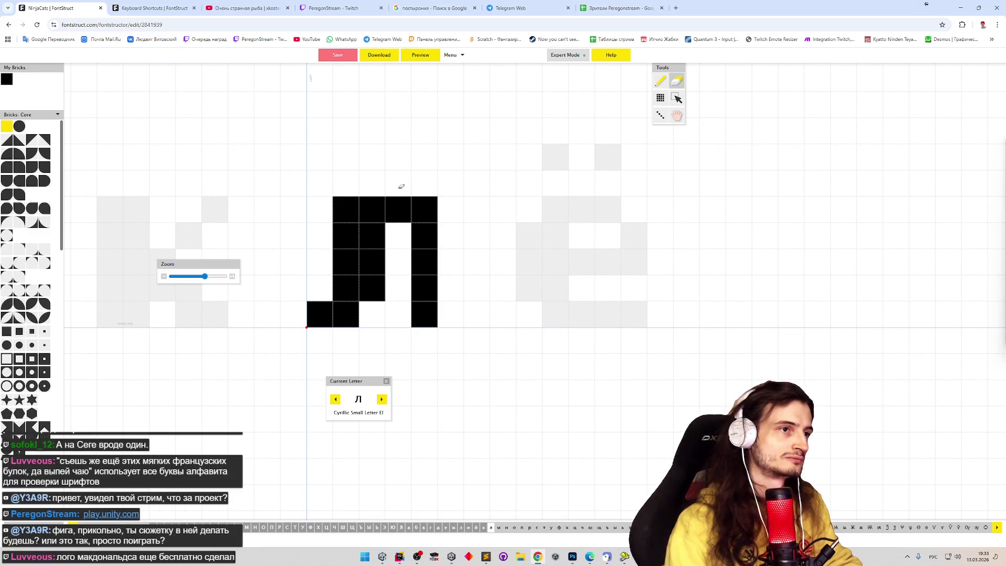
{"action": "left_click", "coordinate": [425, 58]}
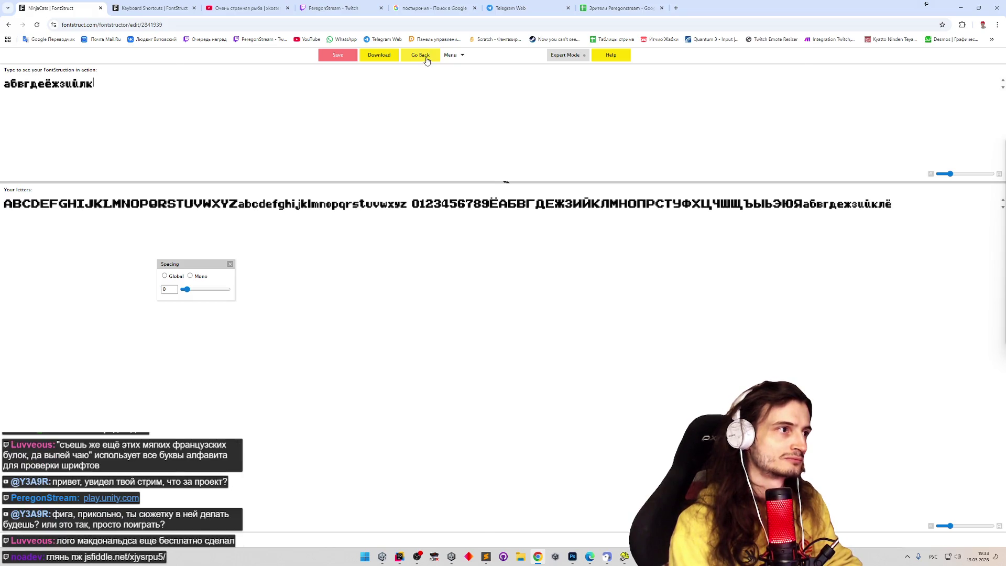
{"action": "left_click", "coordinate": [425, 58]}
{"action": "left_click_drag", "start_coordinate": [346, 209], "coordinate": [373, 205]}
{"action": "key", "text": "p"}
{"action": "left_click", "coordinate": [373, 202]}
{"action": "key", "text": "e"}
{"action": "left_click", "coordinate": [371, 206]}
{"action": "left_click", "coordinate": [421, 59]}
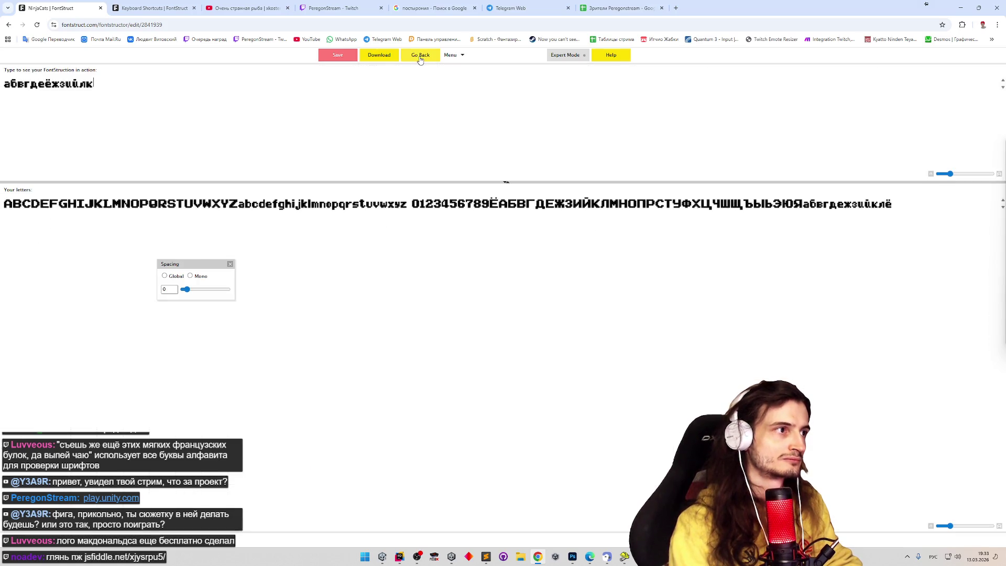
{"action": "left_click", "coordinate": [421, 57]}
Step: Add a shoulder brick at the top, then erase stem and foot bricks, checking the preview
{"action": "key", "text": "p"}
{"action": "left_click", "coordinate": [381, 205]}
{"action": "left_click", "coordinate": [428, 58]}
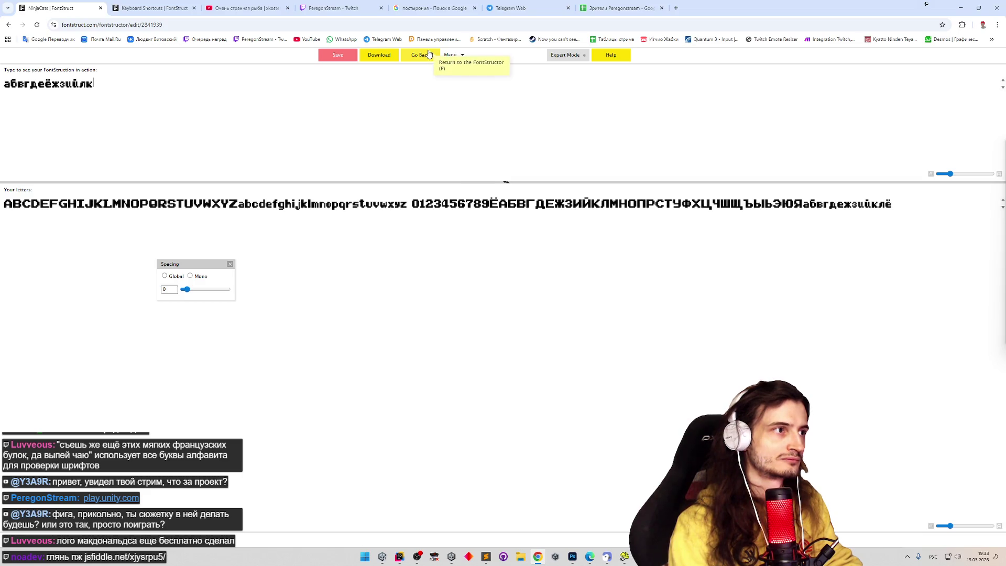
{"action": "left_click", "coordinate": [428, 55]}
{"action": "key", "text": "e"}
{"action": "left_click", "coordinate": [373, 287]}
{"action": "left_click", "coordinate": [420, 56]}
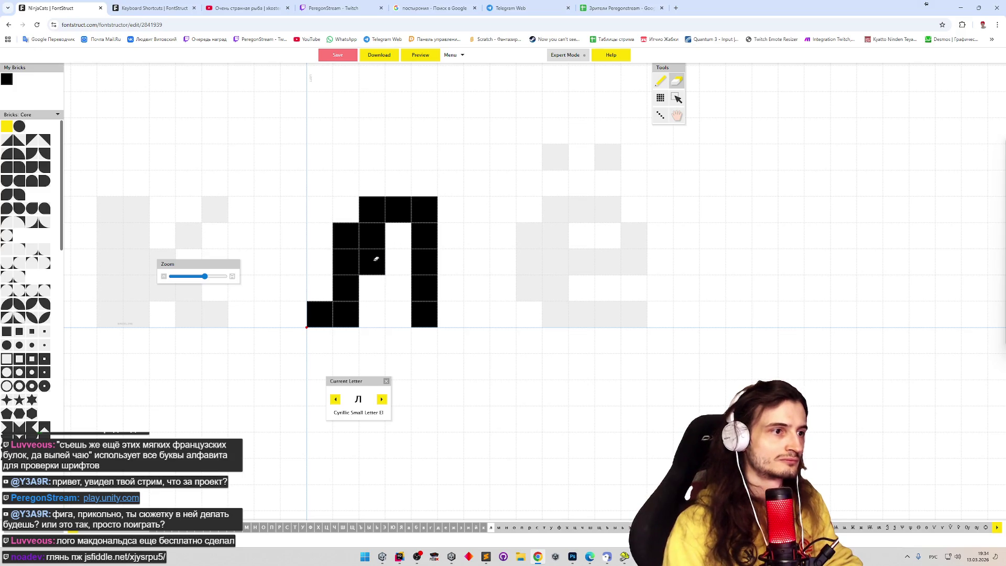
{"action": "left_click", "coordinate": [376, 262]}
{"action": "left_click", "coordinate": [346, 315]}
Step: Refill the left stem and second foot brick and confirm the finished л in the preview
{"action": "key", "text": "p"}
{"action": "left_click_drag", "start_coordinate": [375, 262], "coordinate": [375, 288]}
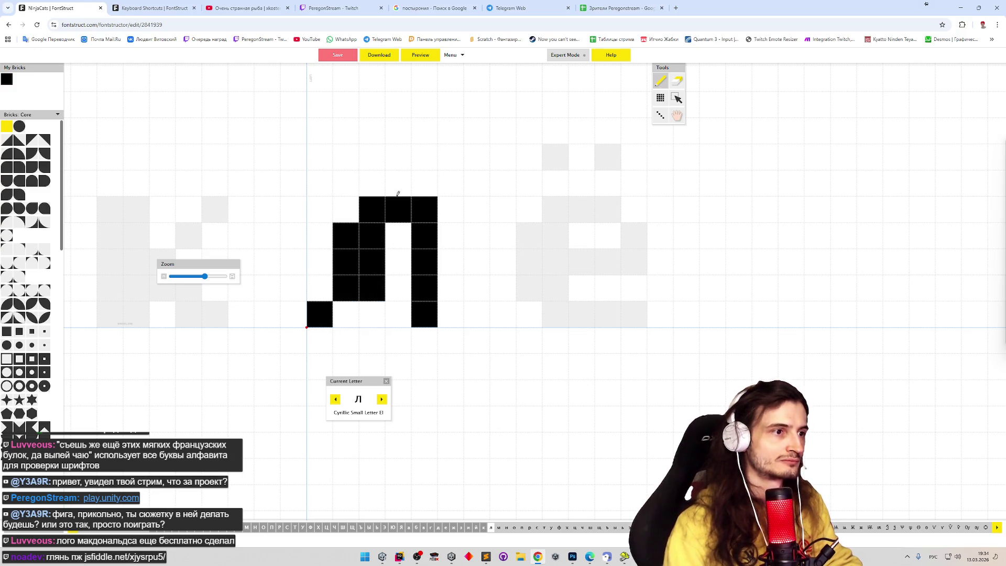
{"action": "left_click", "coordinate": [348, 310]}
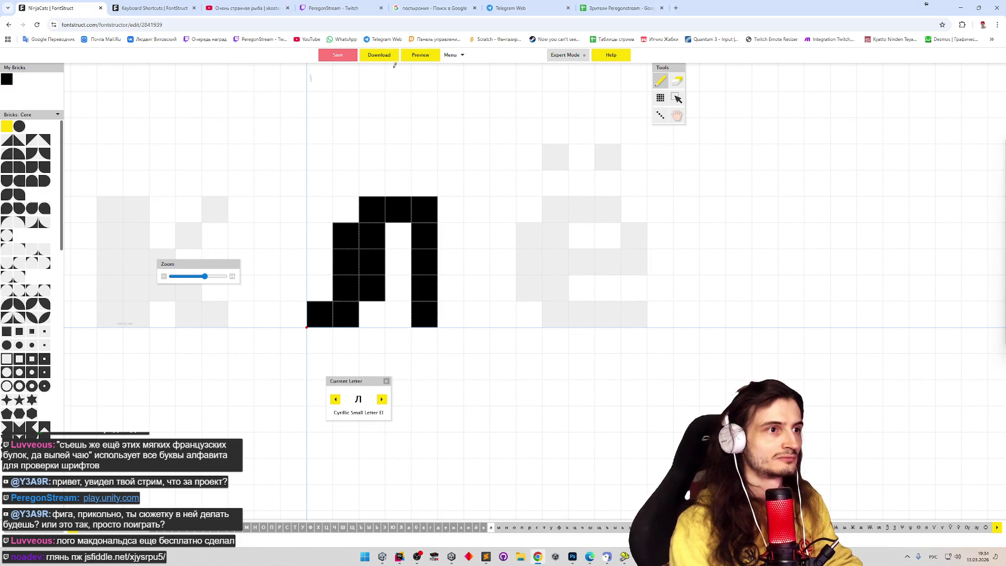
{"action": "left_click", "coordinate": [421, 57]}
{"action": "left_click", "coordinate": [429, 60]}
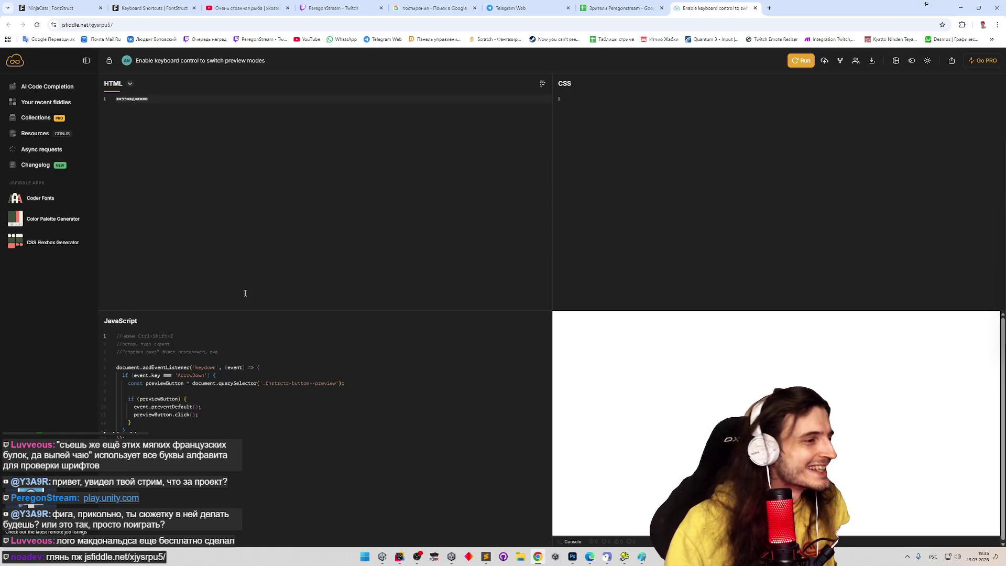
Step: Select the keydown handler code in the JSFiddle script, then switch to the FontStruct keyboard shortcuts page
{"action": "mouse_move", "coordinate": [110, 370]}
{"action": "left_click_drag", "start_coordinate": [120, 437], "coordinate": [116, 367]}
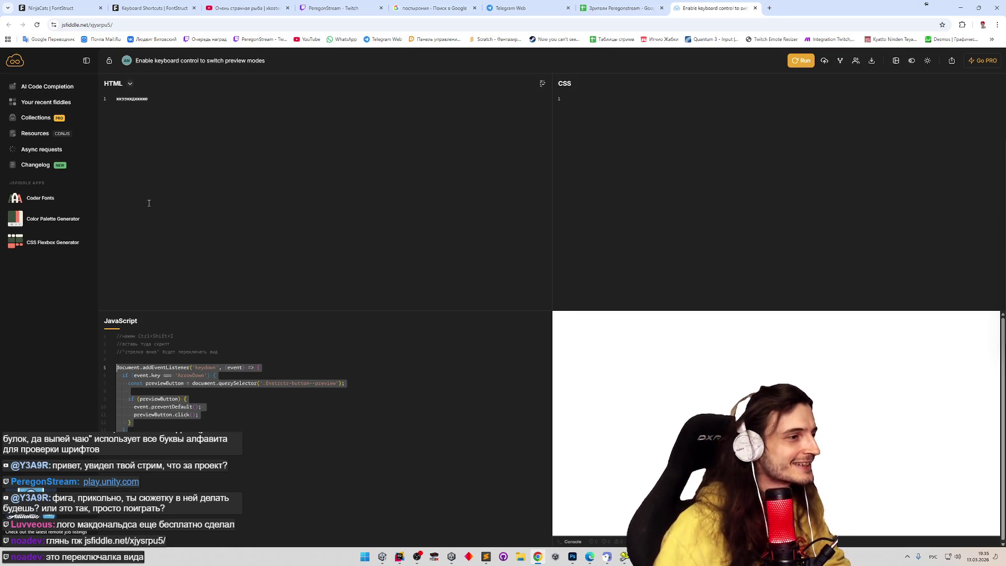
{"action": "left_click", "coordinate": [173, 7]}
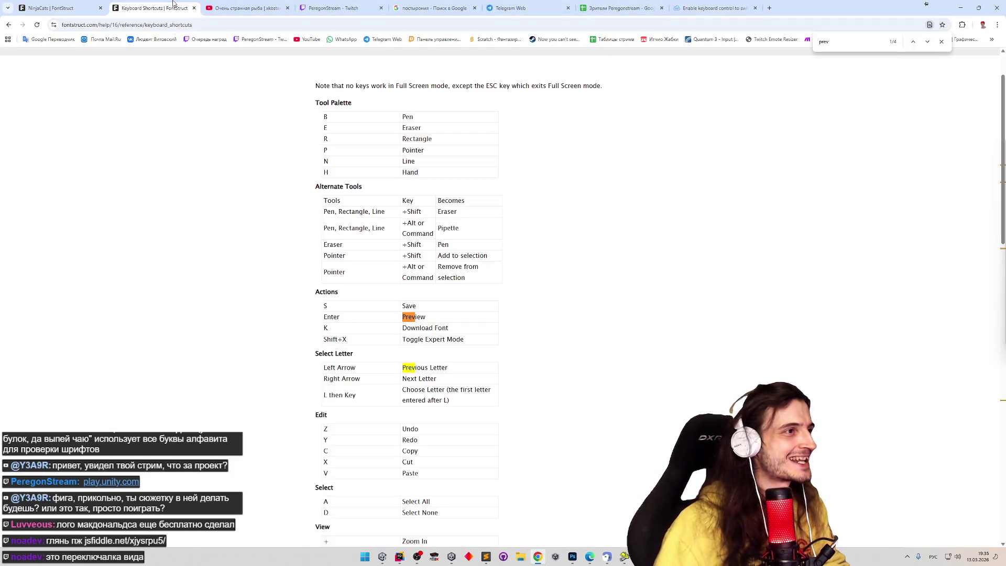
Step: Bring up Chrome DevTools with the Elements panel beside the NinjaCats font editor
{"action": "left_click", "coordinate": [97, 6]}
{"action": "key", "text": "e"}
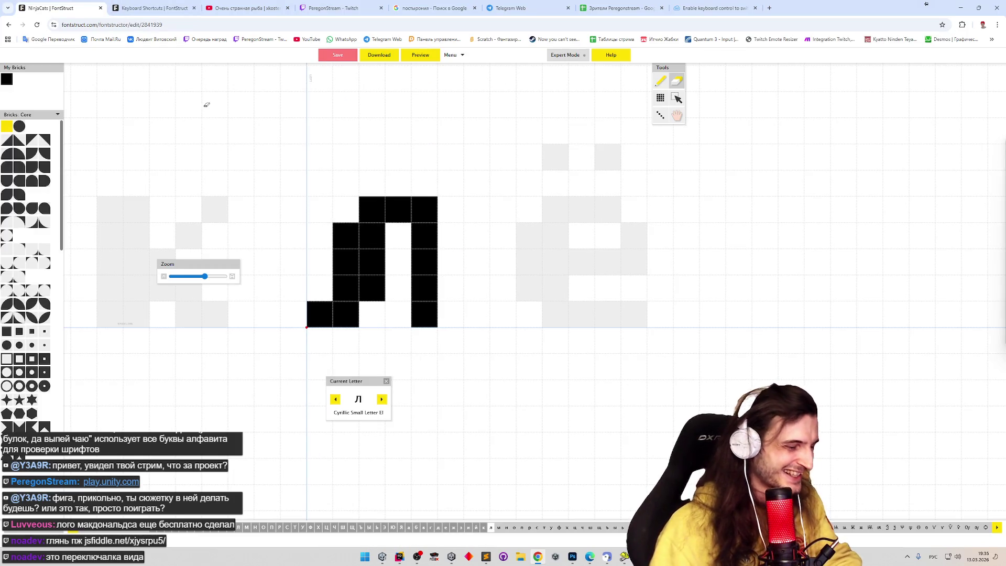
{"action": "key", "text": "F12"}
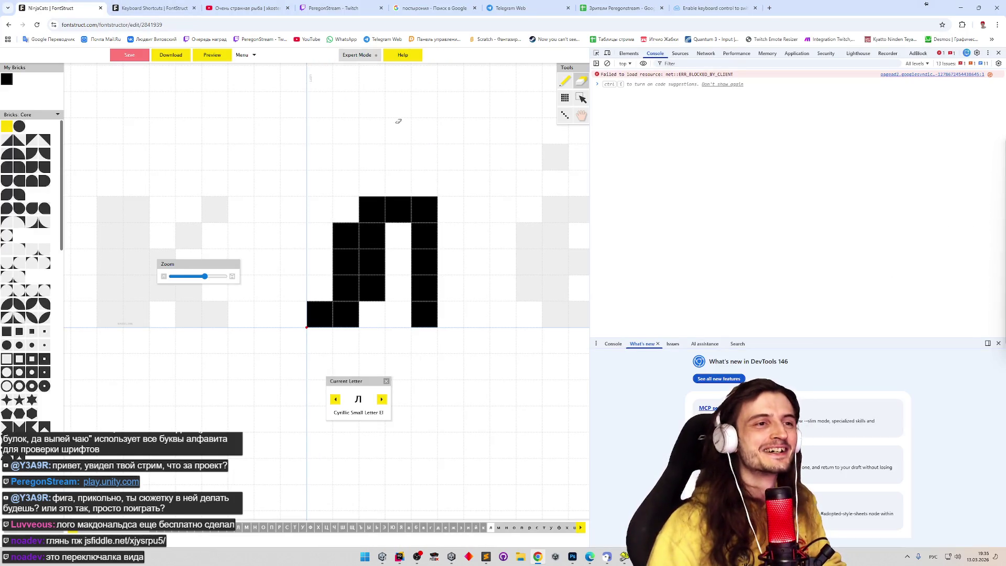
{"action": "left_click", "coordinate": [631, 54]}
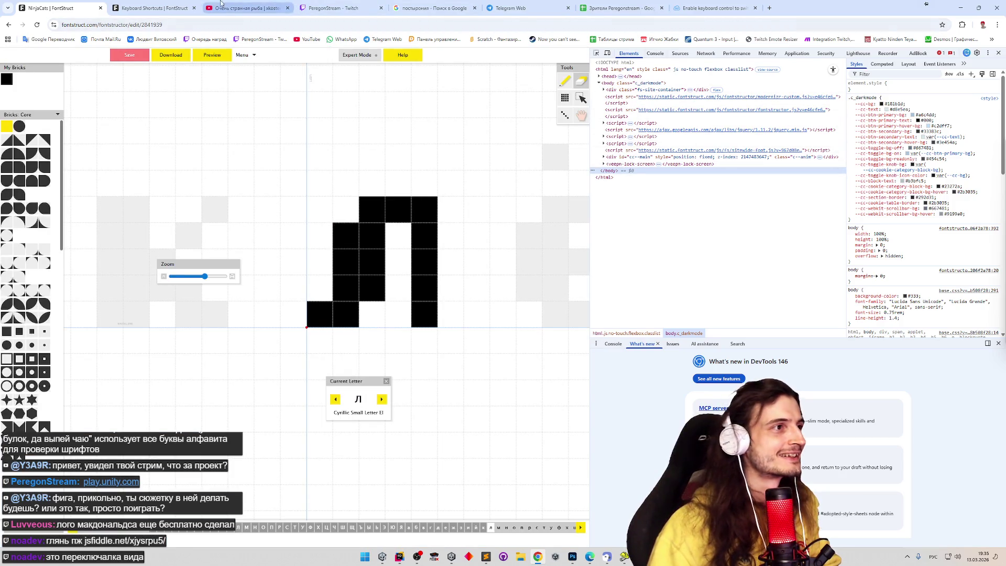
Step: Select the keydown listener code in the JSFiddle tab and return to the FontStruct editor
{"action": "left_click", "coordinate": [153, 8]}
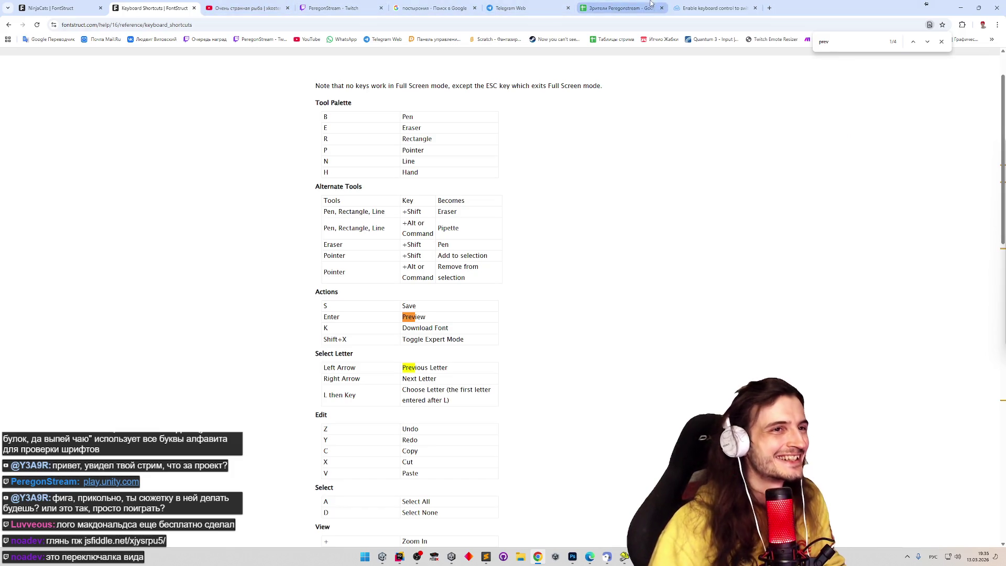
{"action": "left_click", "coordinate": [677, 7]}
{"action": "mouse_move", "coordinate": [251, 349]}
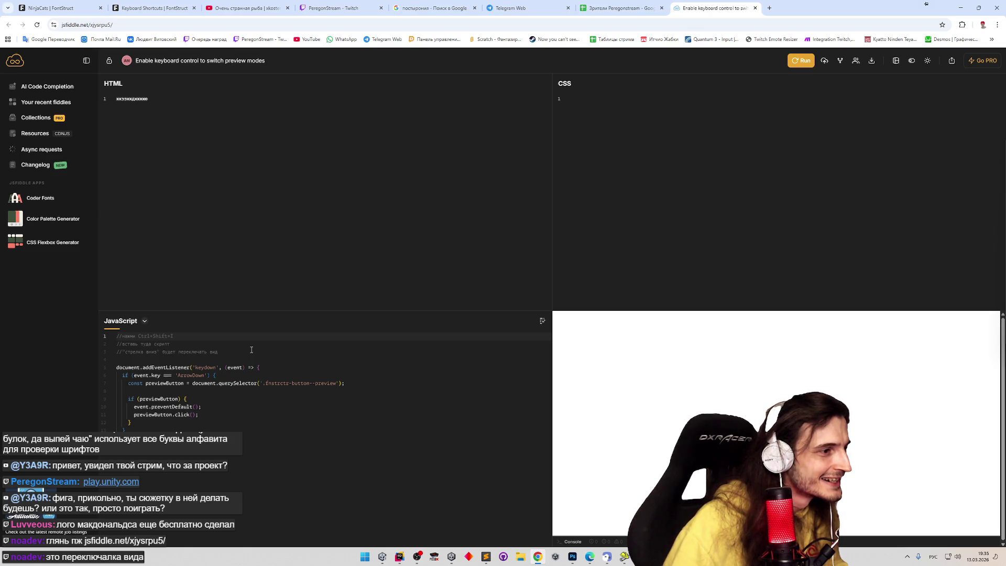
{"action": "left_click_drag", "start_coordinate": [117, 367], "coordinate": [133, 425]}
{"action": "key", "text": "ctrl+c"}
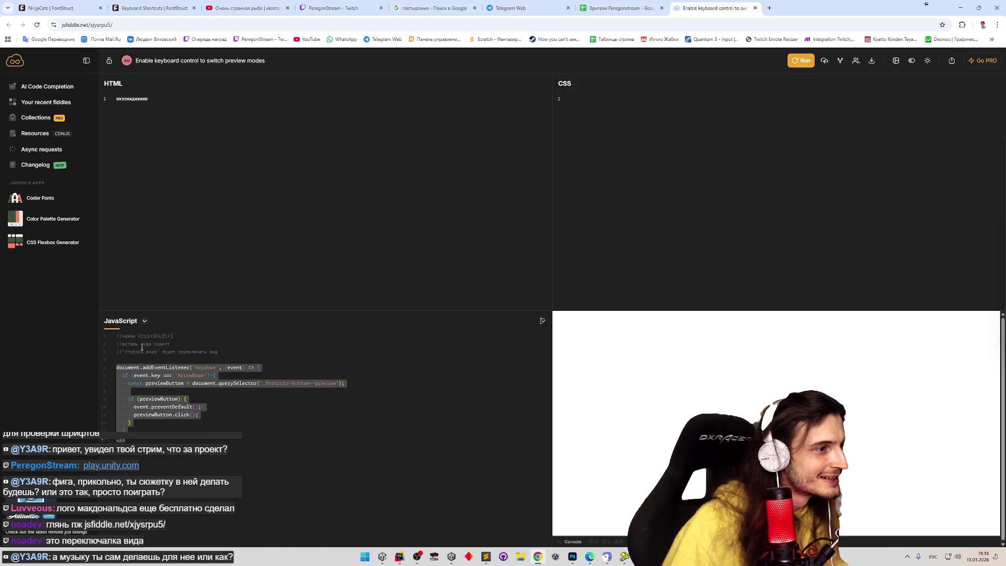
{"action": "left_click", "coordinate": [150, 8]}
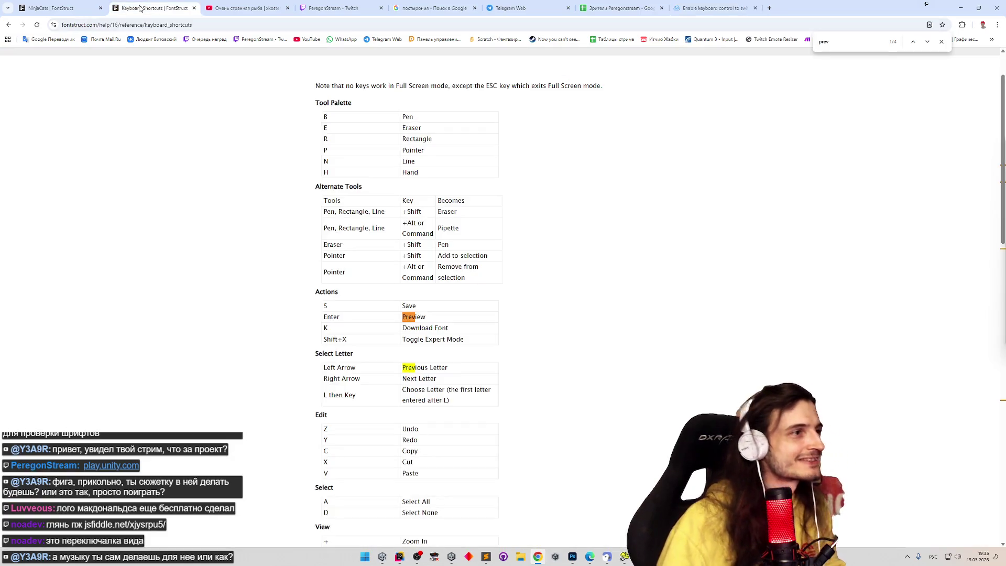
{"action": "left_click", "coordinate": [618, 8]}
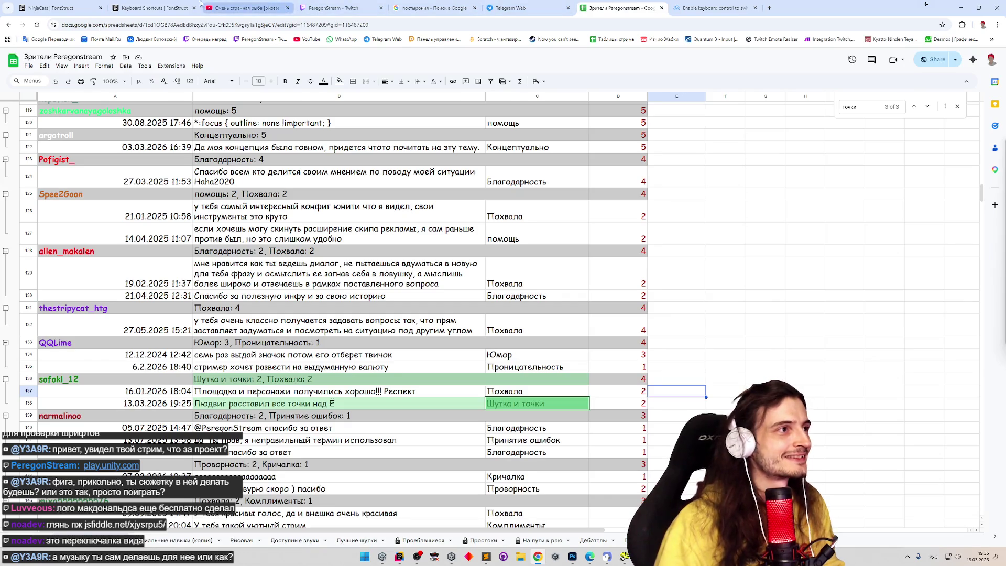
{"action": "left_click", "coordinate": [73, 7]}
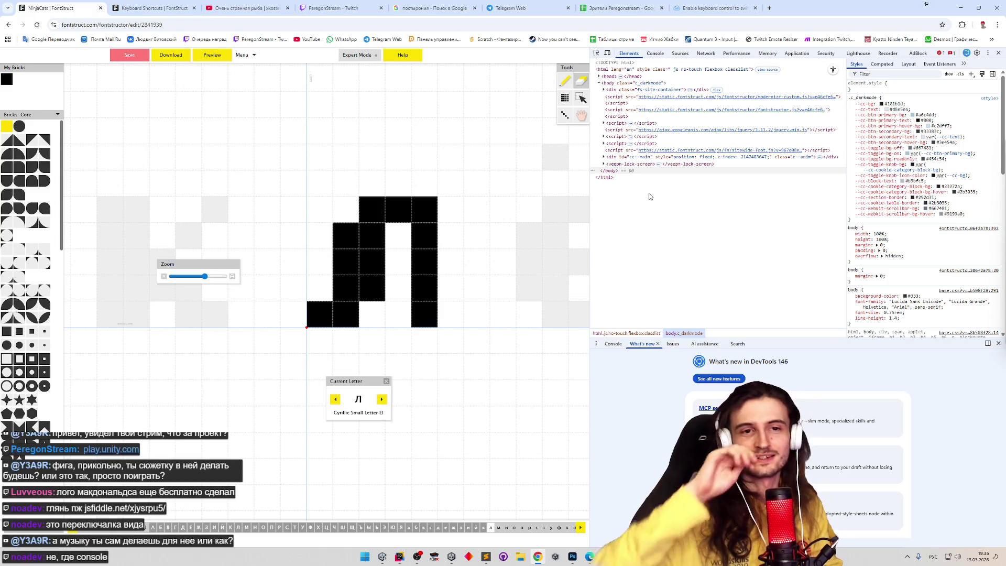
Step: Paste and run the keydown listener script in the console, then test ArrowDown toggling the preview
{"action": "left_click", "coordinate": [655, 53]}
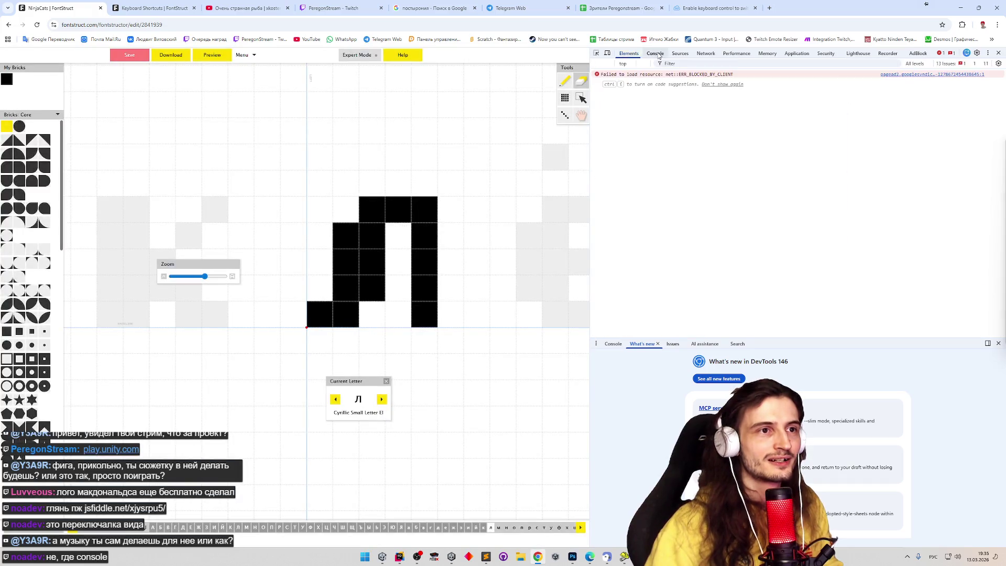
{"action": "key", "text": "ctrl+v"}
{"action": "key", "text": "Return"}
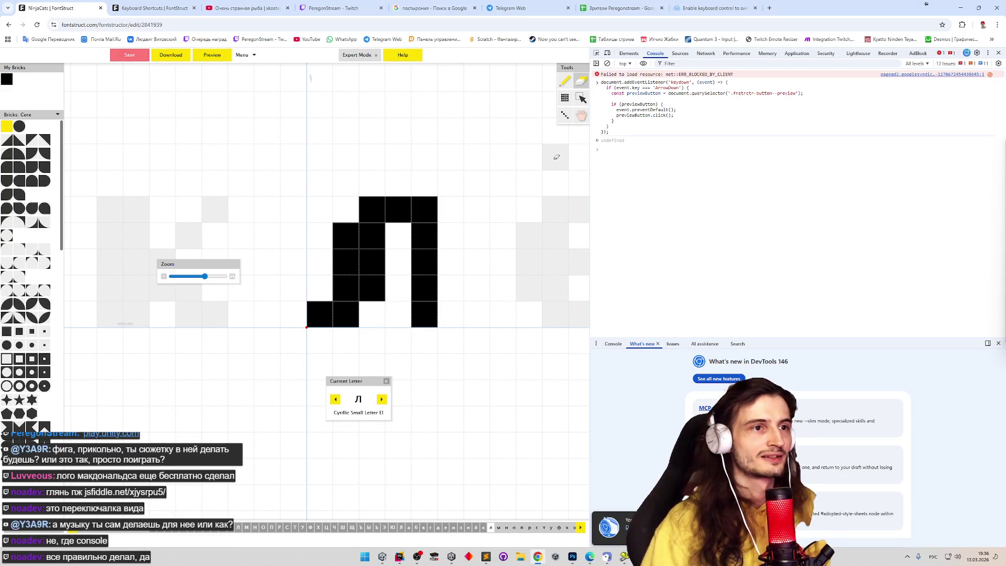
{"action": "key", "text": "Down"}
{"action": "key", "text": "Down"}
{"action": "key", "text": "Down"}
{"action": "key", "text": "Down"}
{"action": "key", "text": "Down"}
{"action": "key", "text": "Down"}
{"action": "key", "text": "Down"}
{"action": "key", "text": "Down"}
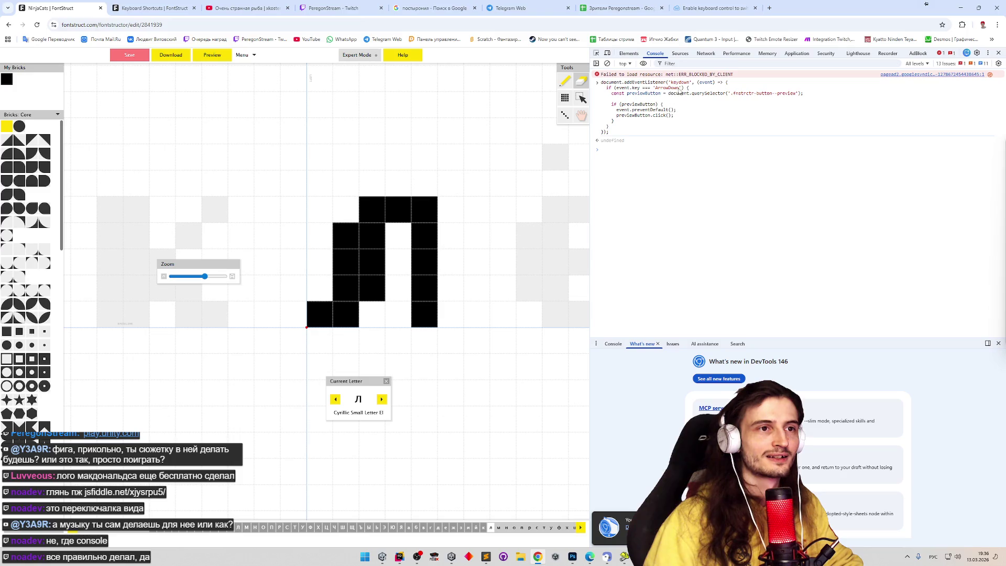
Step: Inspect the keydown event name and the ArrowDown key string in the executed script
{"action": "double_click", "coordinate": [681, 83]}
{"action": "left_click", "coordinate": [673, 98]}
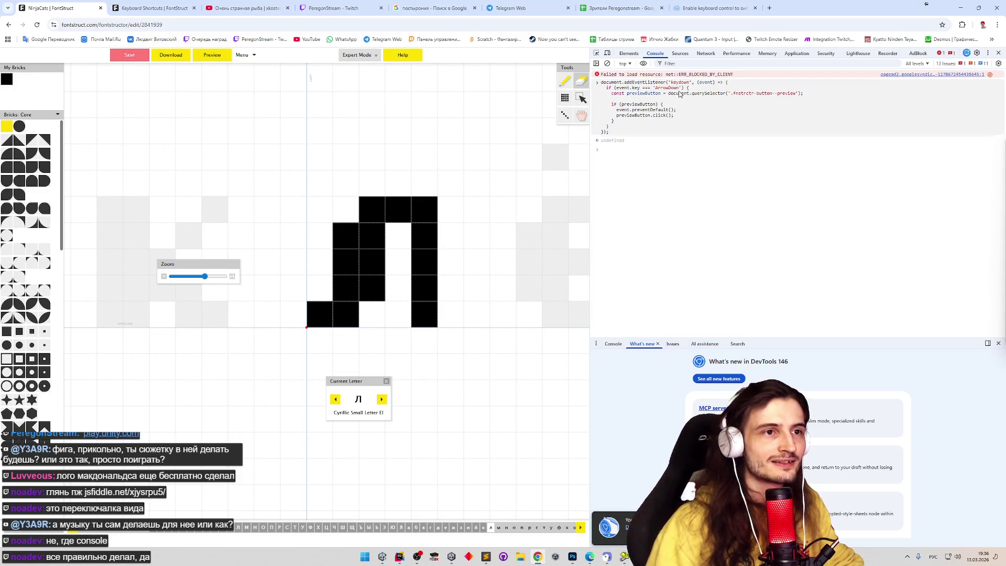
{"action": "double_click", "coordinate": [678, 87]}
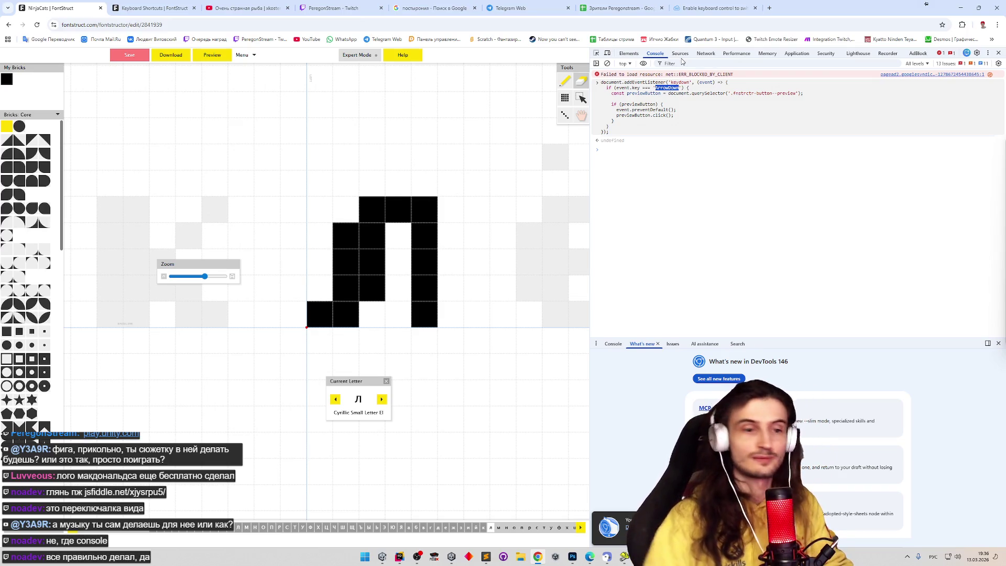
{"action": "left_click", "coordinate": [675, 93]}
{"action": "right_click", "coordinate": [675, 92]}
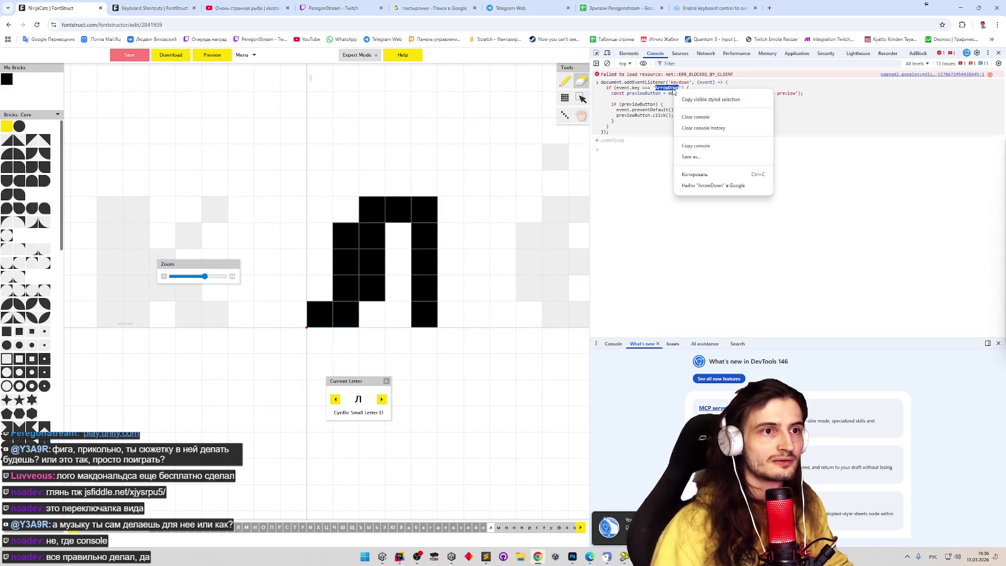
{"action": "left_click", "coordinate": [637, 133]}
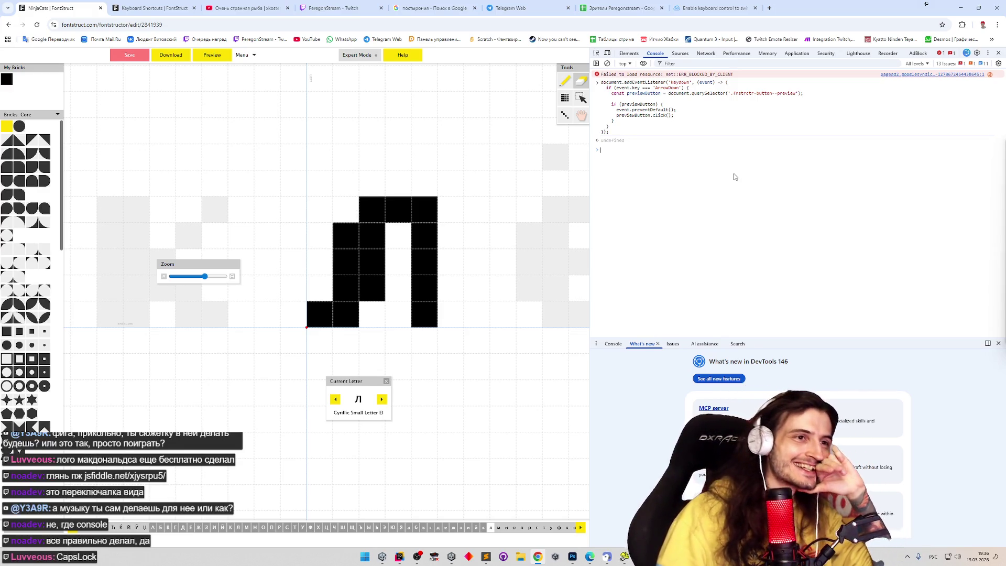
Step: Select the preview-clicking part and then the whole console script, checking the context options
{"action": "mouse_move", "coordinate": [618, 132]}
{"action": "left_mouse_down"}
{"action": "mouse_move", "coordinate": [641, 104]}
{"action": "mouse_move", "coordinate": [610, 88]}
{"action": "left_mouse_up"}
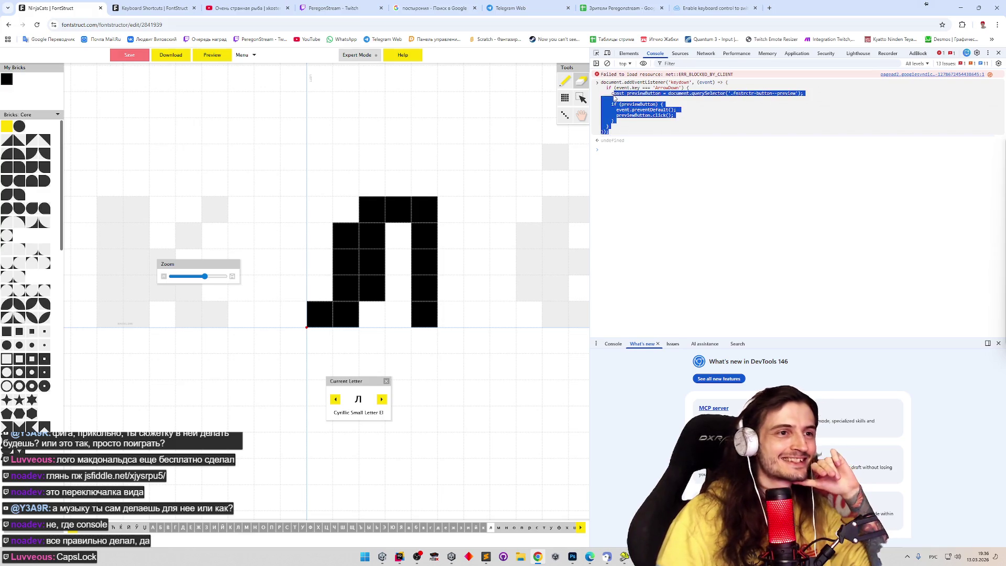
{"action": "right_click", "coordinate": [611, 88]}
{"action": "left_click", "coordinate": [614, 158]}
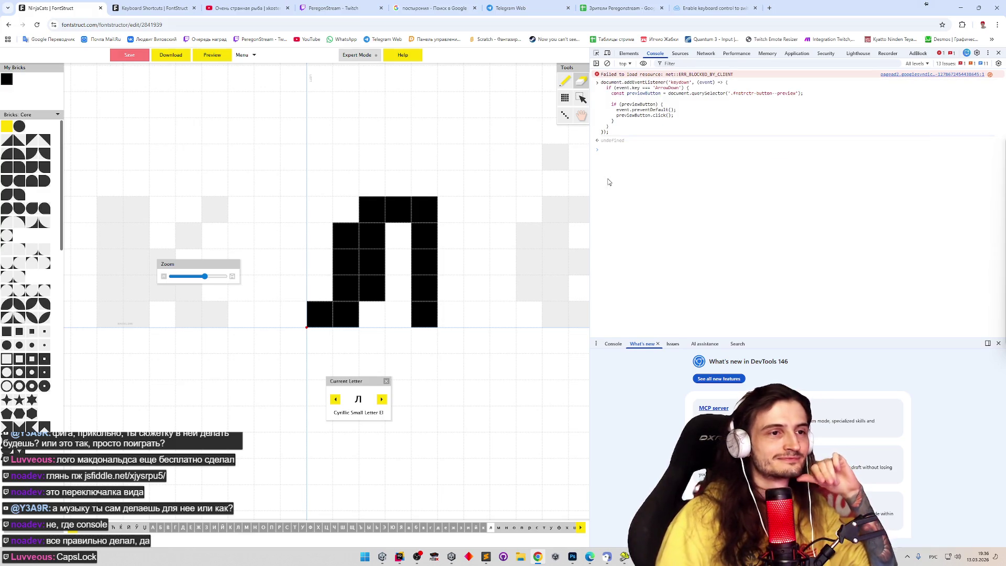
{"action": "right_click", "coordinate": [624, 110]}
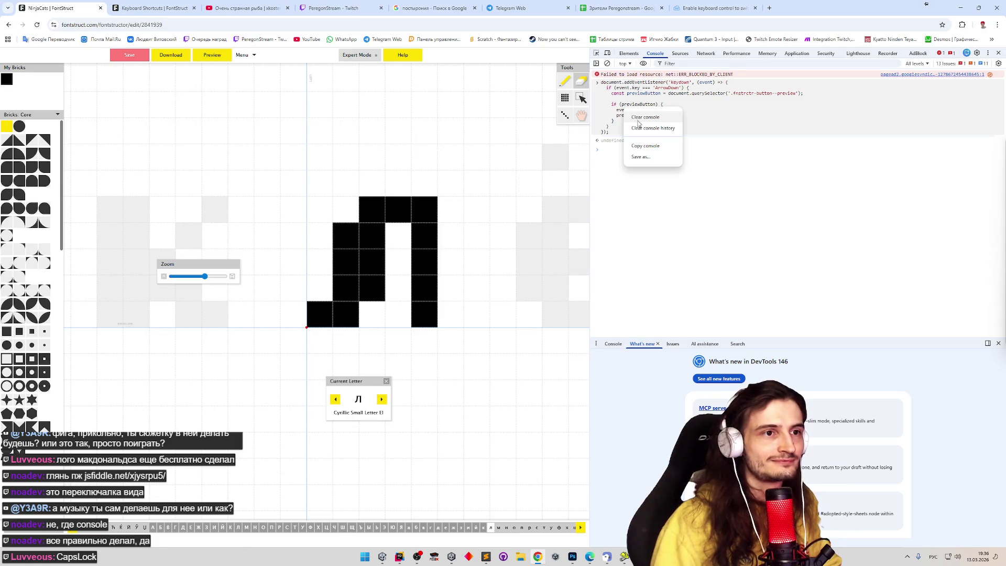
{"action": "left_click", "coordinate": [644, 164]}
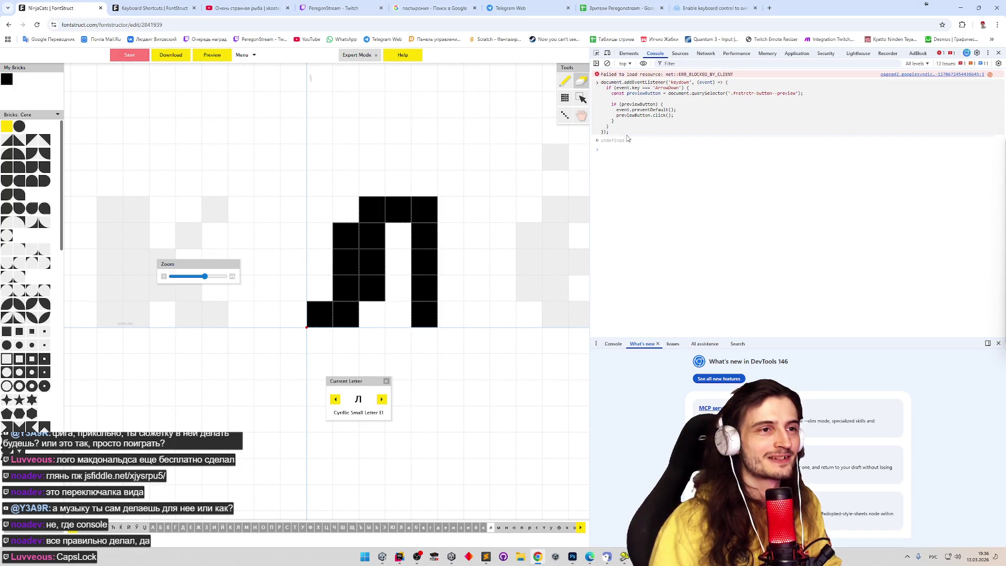
{"action": "left_click_drag", "start_coordinate": [606, 87], "coordinate": [497, 132]}
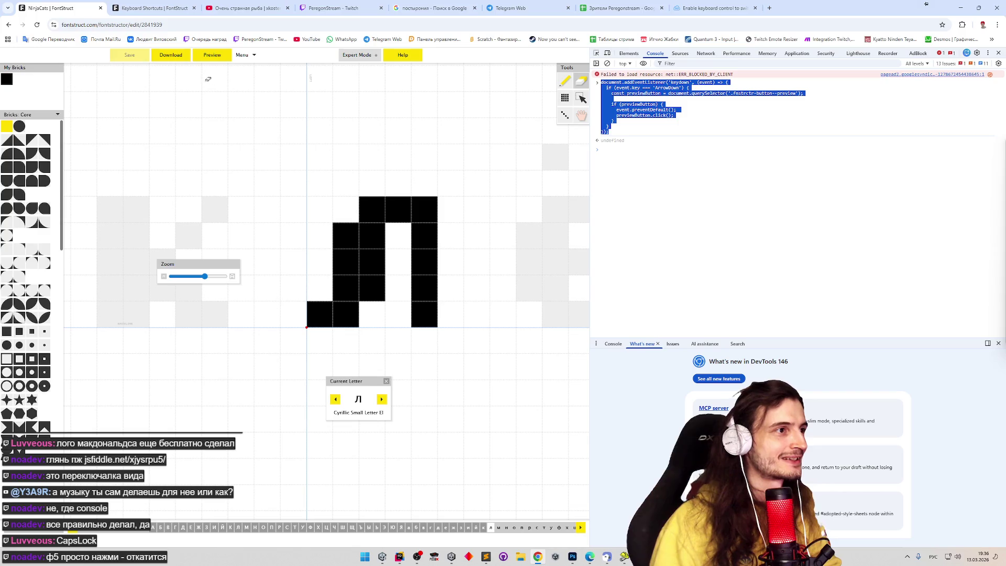
Step: Download the font as ninjacats.zip and reload the FontStruct editor page
{"action": "left_click", "coordinate": [181, 58]}
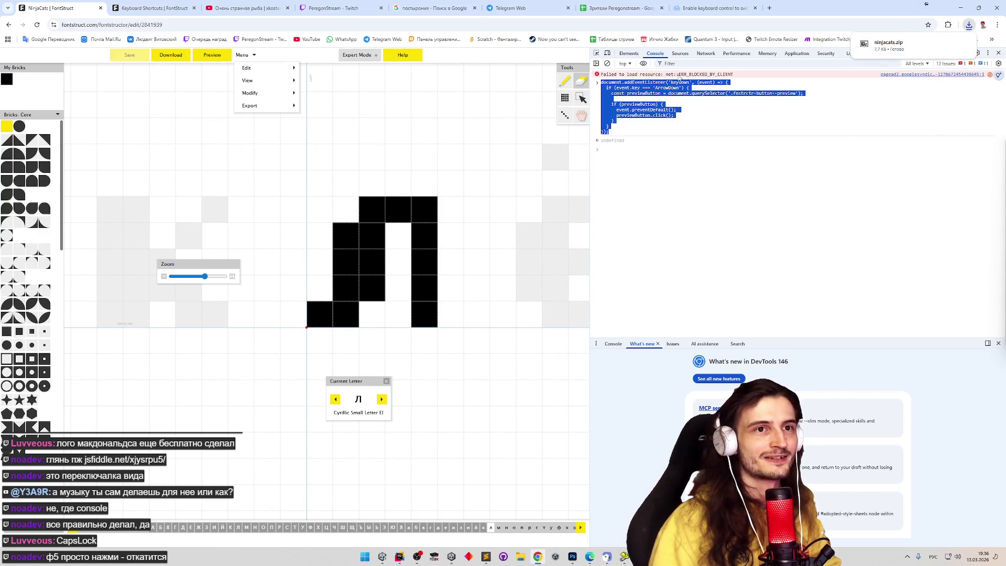
{"action": "left_click", "coordinate": [36, 25]}
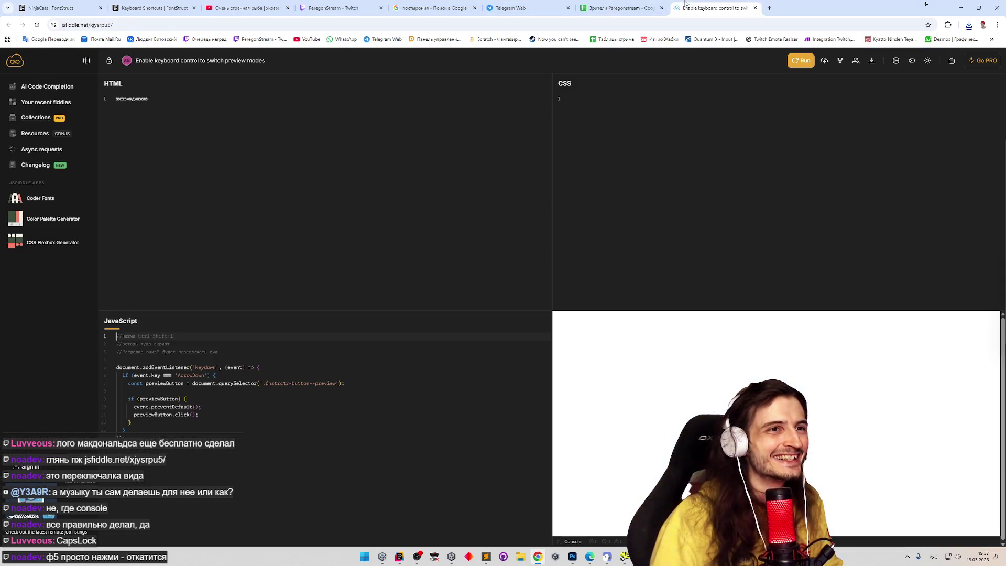
Step: Select the keydown listener code again in the fiddle and return to the FontStruct editor
{"action": "left_click", "coordinate": [712, 8]}
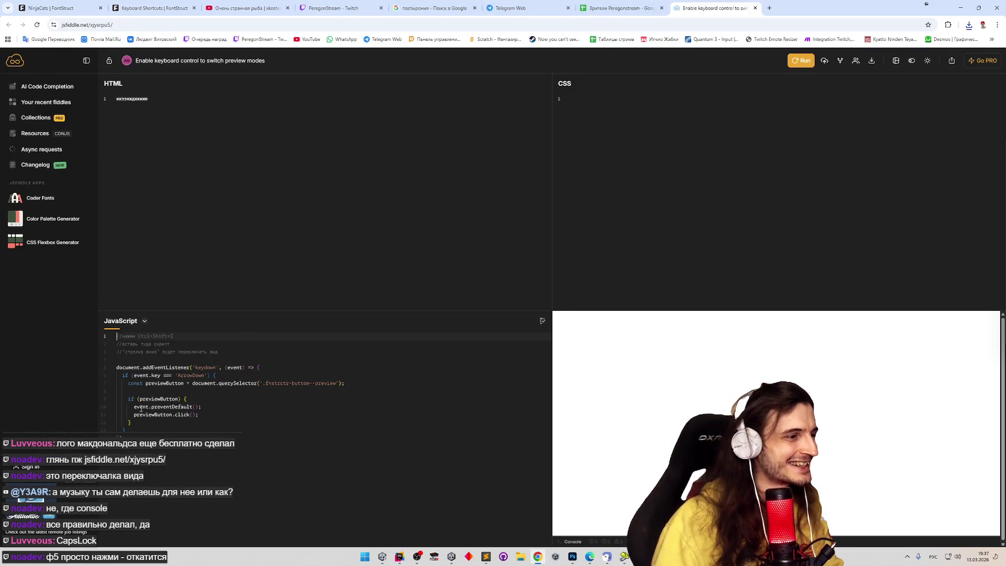
{"action": "left_click_drag", "start_coordinate": [134, 429], "coordinate": [117, 367]}
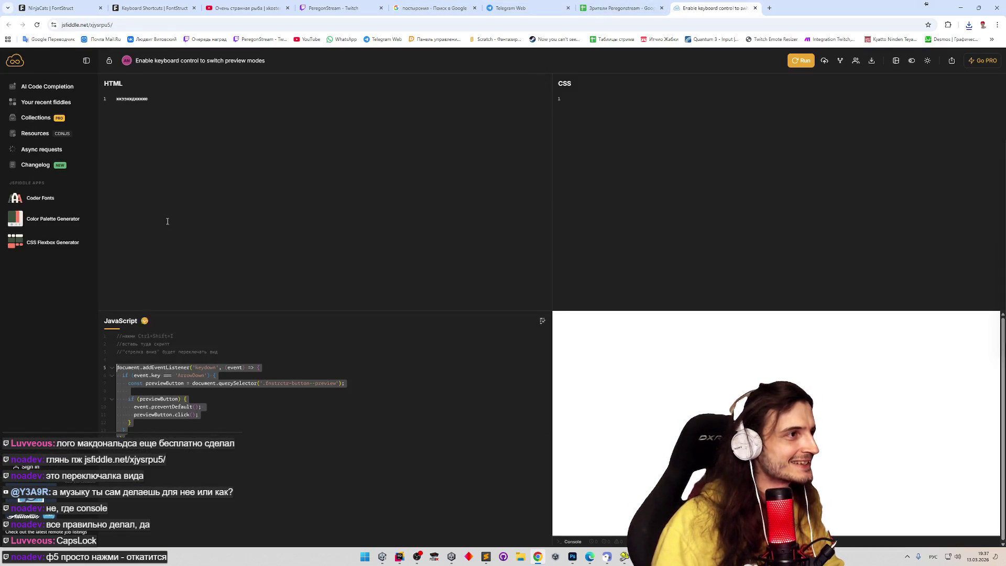
{"action": "left_click", "coordinate": [153, 8]}
{"action": "left_click", "coordinate": [73, 6]}
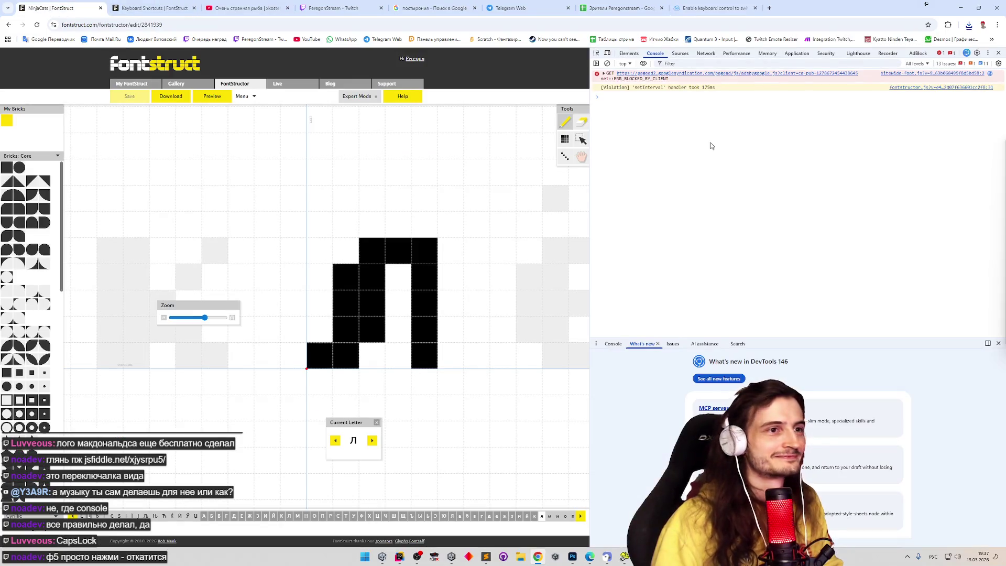
Step: Paste and run the script edited to use CapsLock, then test CapsLock toggling the preview
{"action": "key", "text": "ctrl+v"}
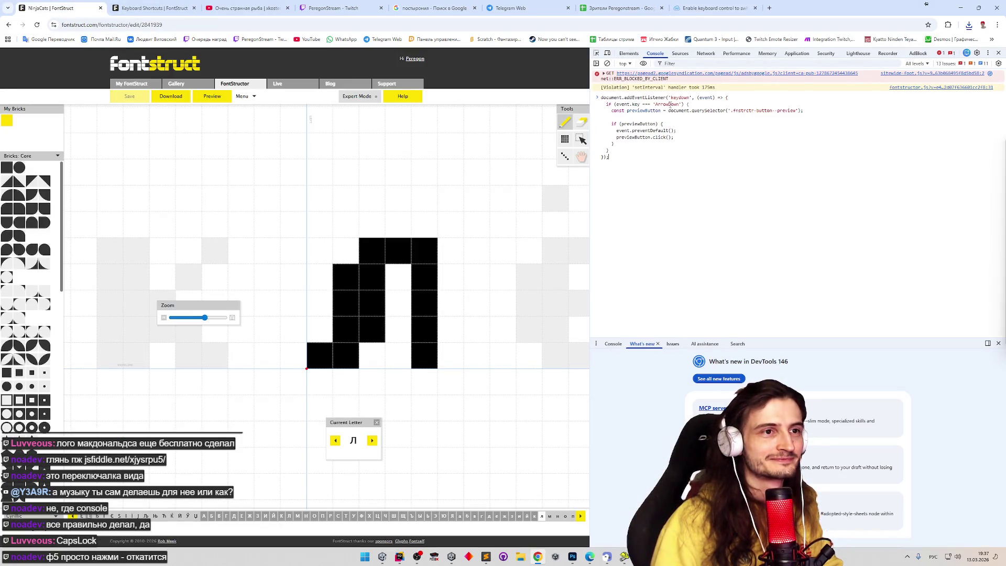
{"action": "type", "text": "Ca"}
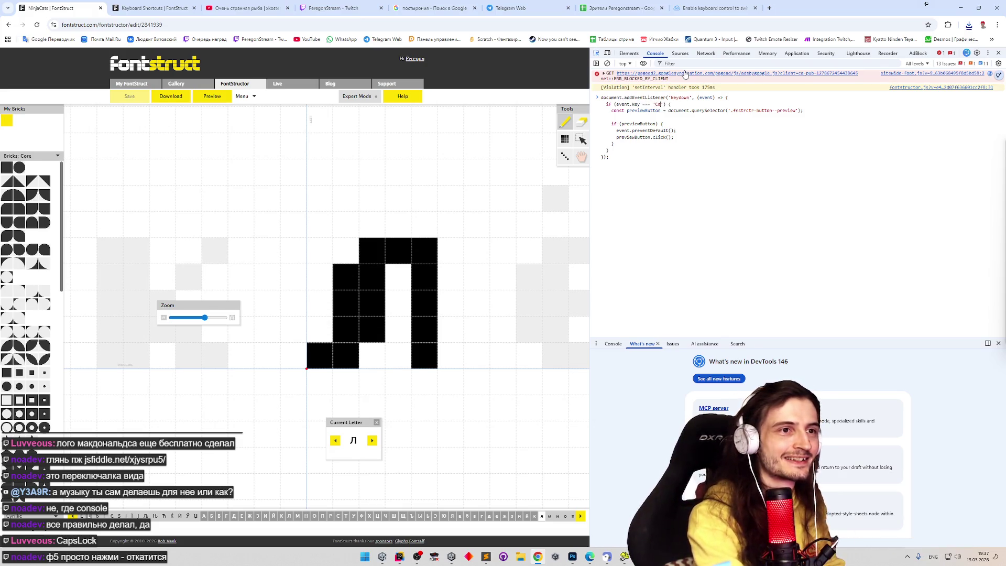
{"action": "type", "text": "psLock"}
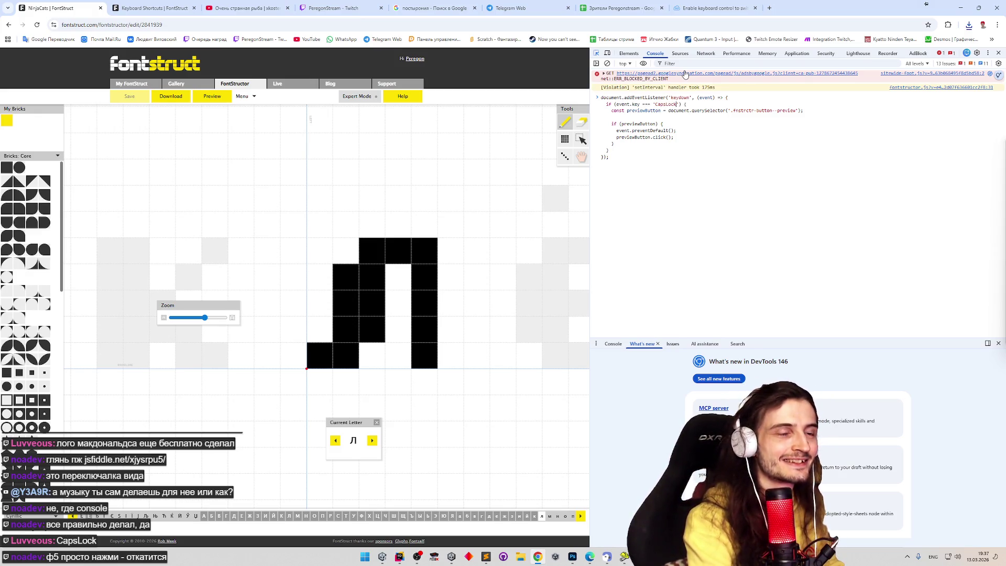
{"action": "key", "text": "Return"}
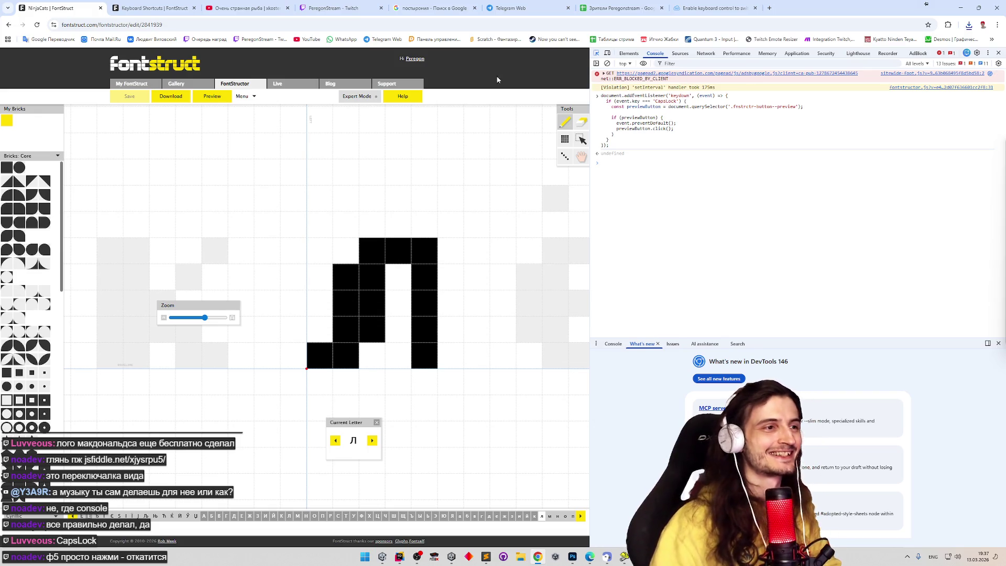
{"action": "key", "text": "Caps_Lock"}
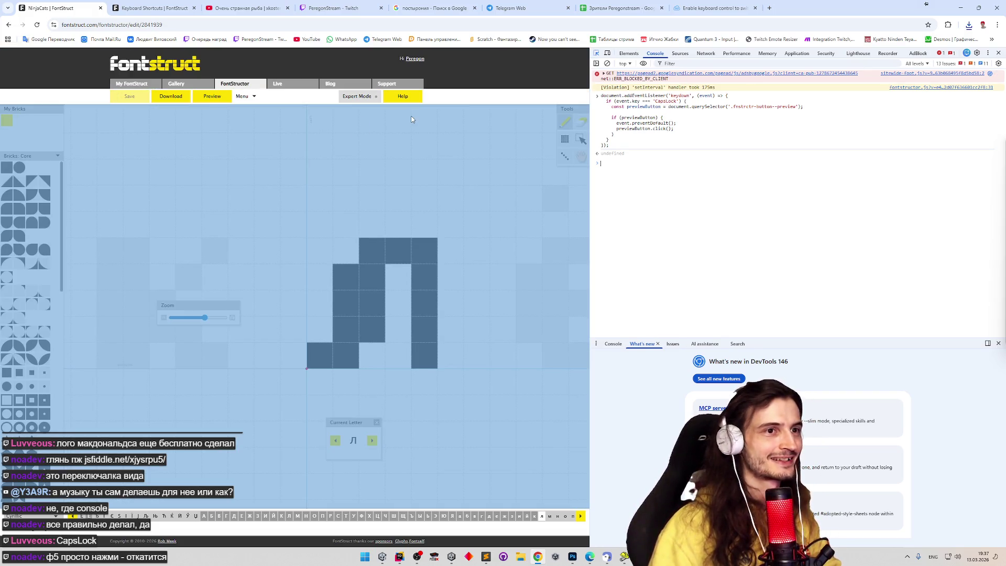
Step: Inspect the glyph canvas element, return to the console and reload the editor with F5
{"action": "left_click", "coordinate": [413, 120]}
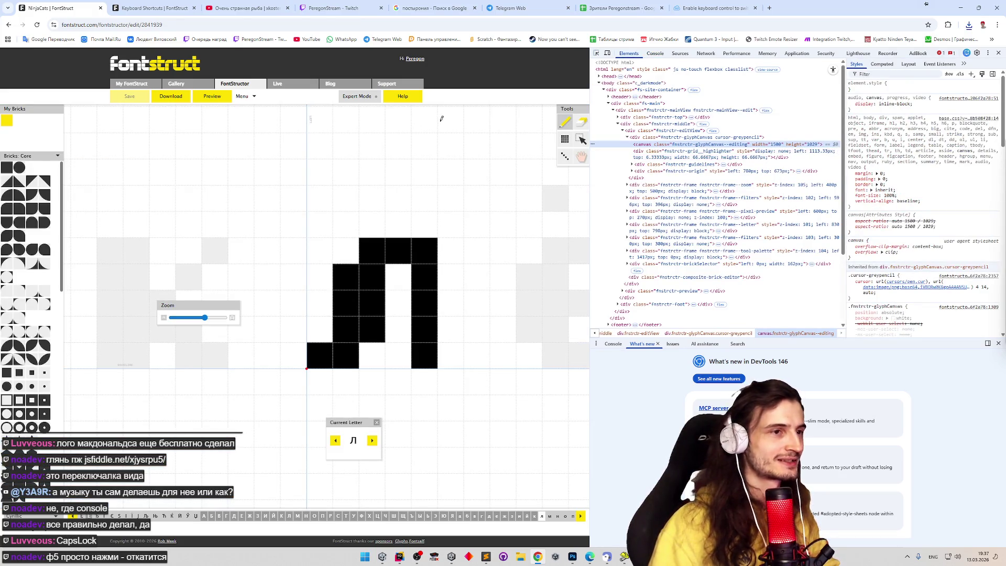
{"action": "left_click", "coordinate": [655, 54]}
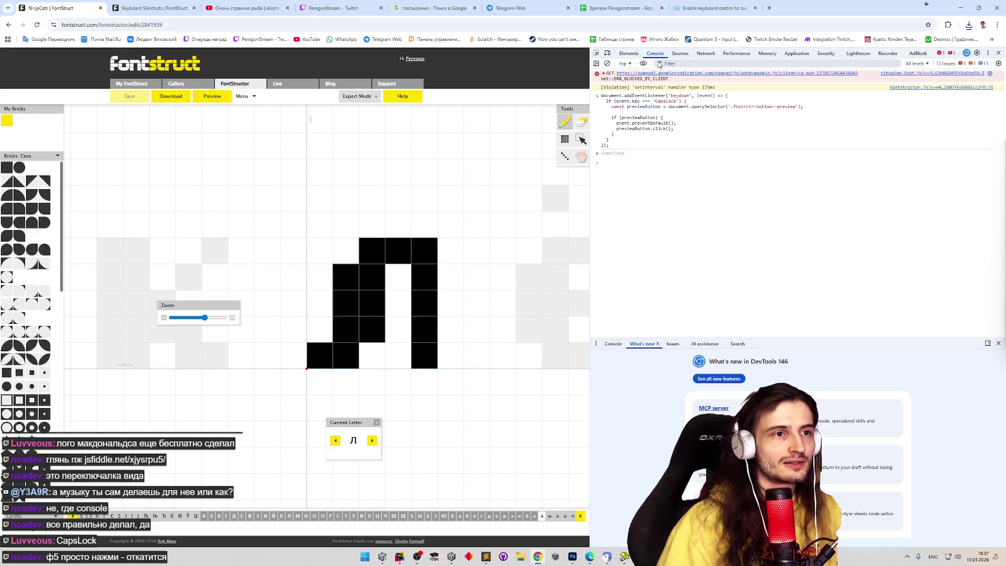
{"action": "key", "text": "F5"}
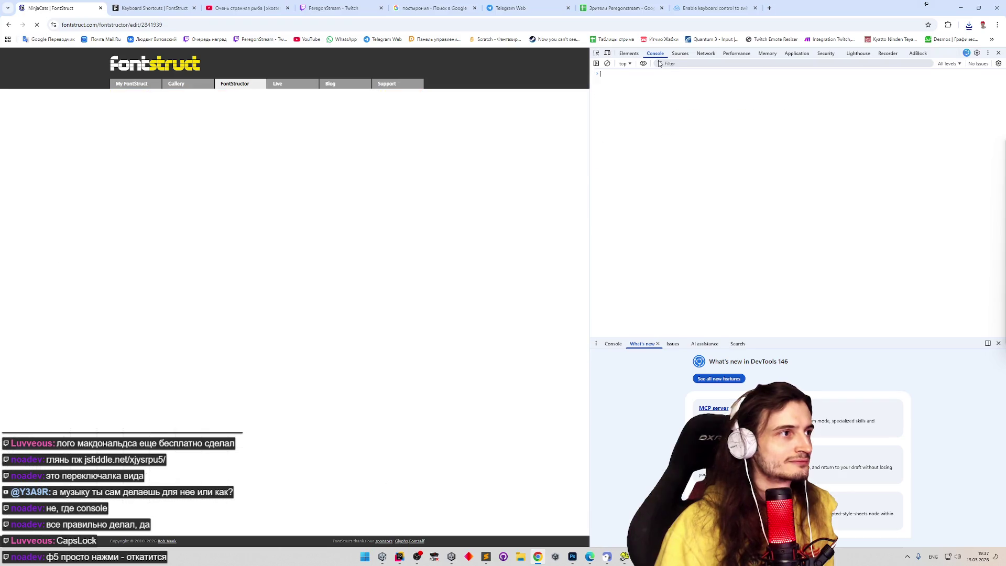
Step: Paste the listener code into the console, replace the ArrowDown key string and run it
{"action": "left_click", "coordinate": [667, 79]}
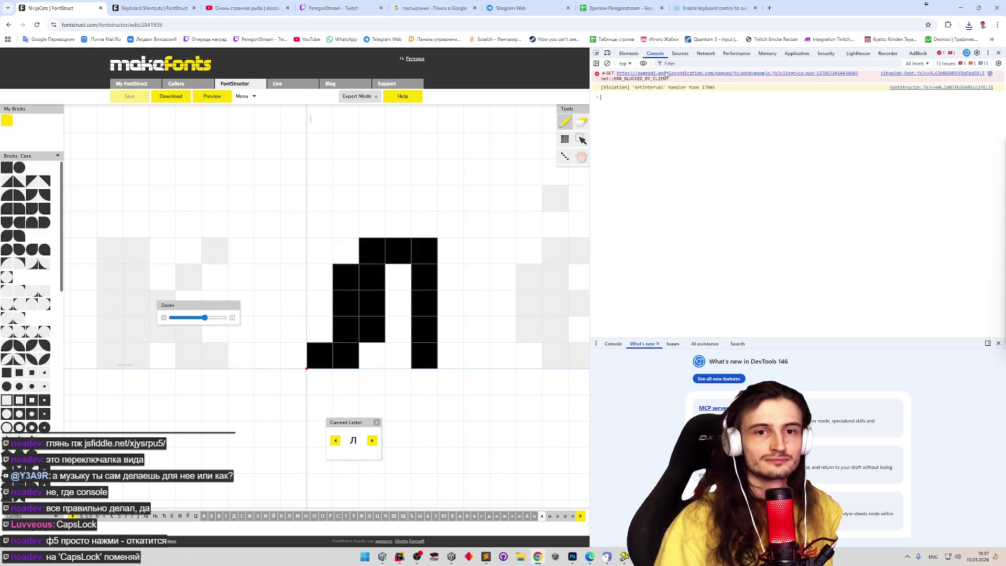
{"action": "right_click", "coordinate": [665, 113]}
{"action": "left_click", "coordinate": [644, 116]}
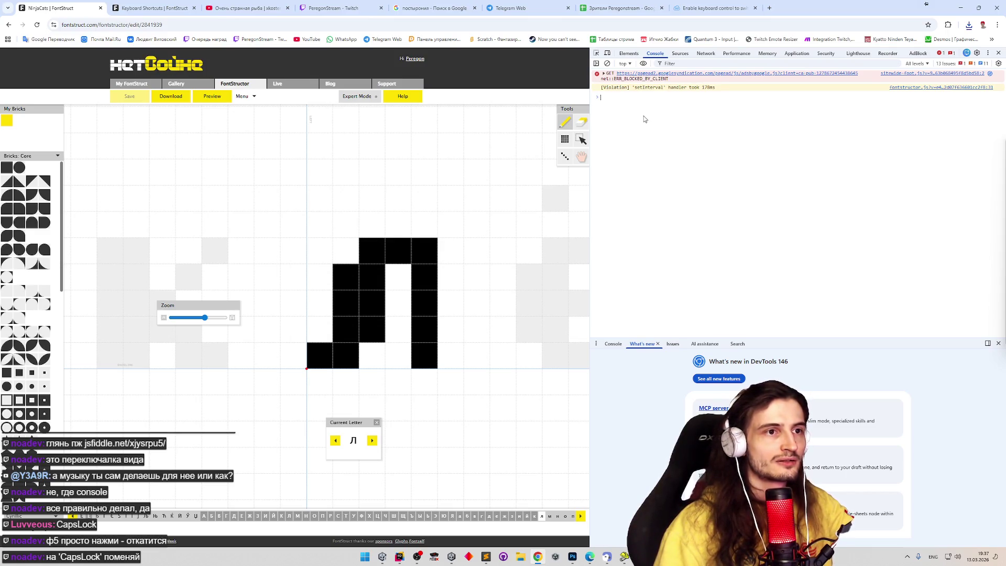
{"action": "key", "text": "ctrl+v"}
{"action": "double_click", "coordinate": [663, 104]}
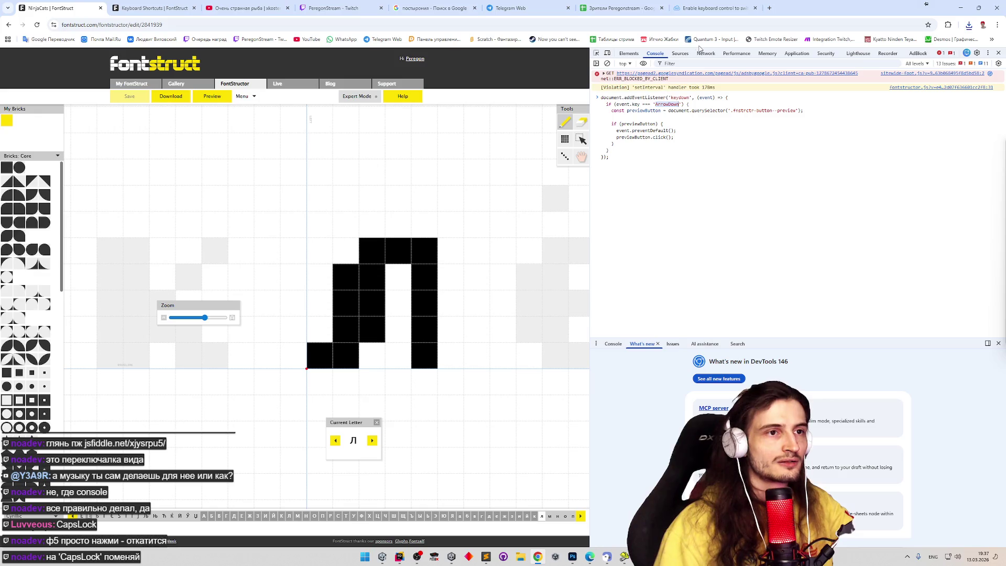
{"action": "type", "text": "Caps"}
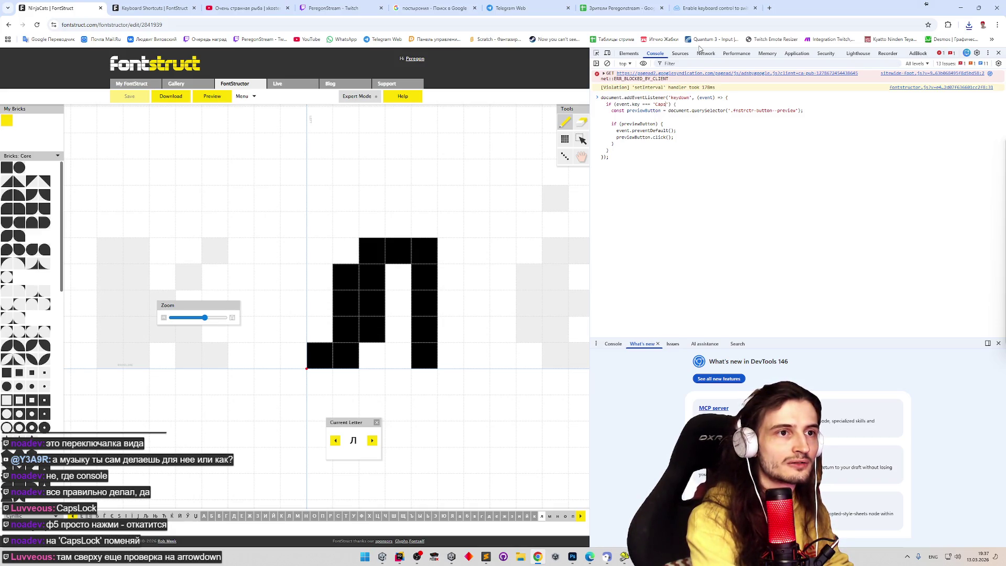
{"action": "type", "text": "Lock"}
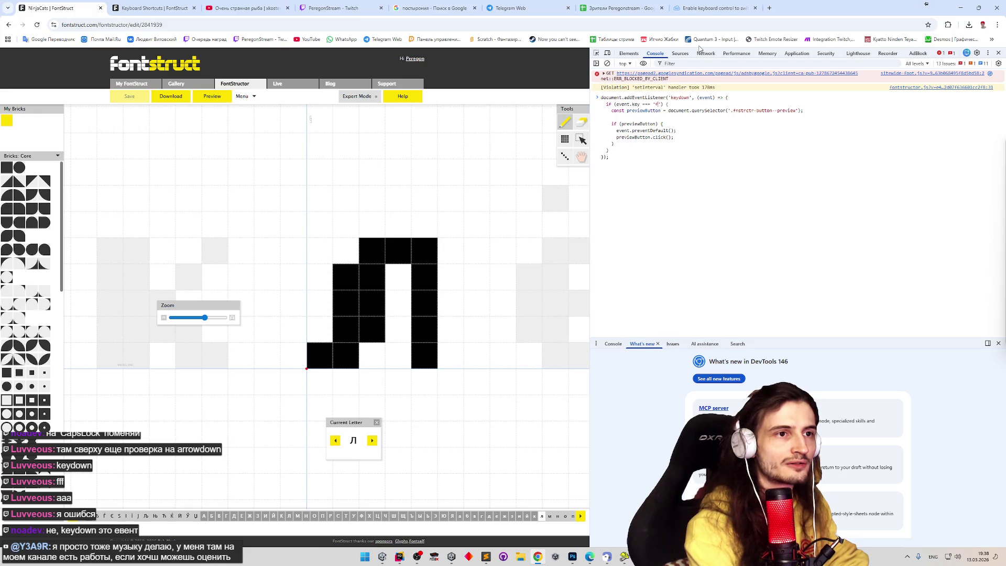
{"action": "key", "text": "Return"}
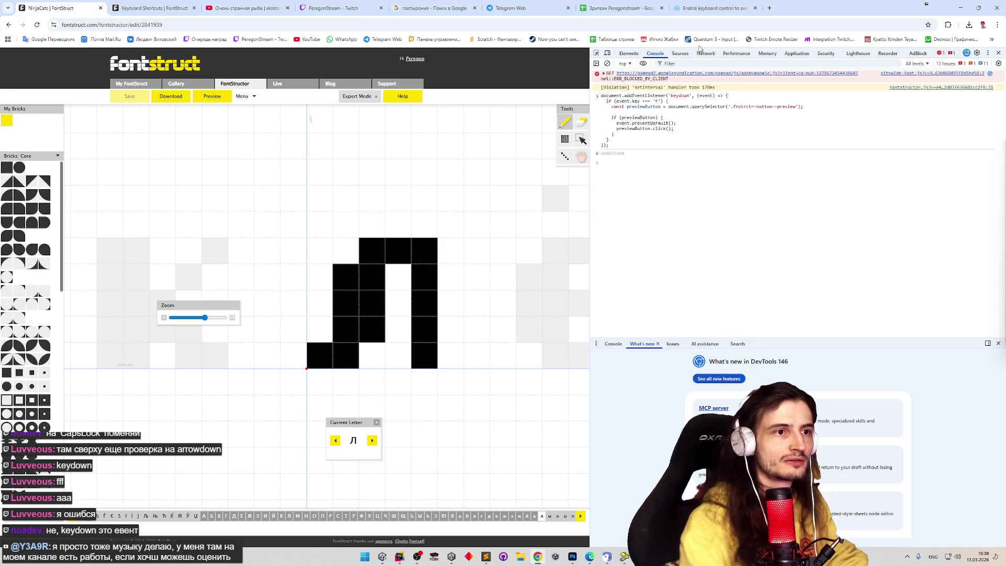
Step: Place a test brick on the glyph, toggle the preview on and off with the key, then remove the brick
{"action": "left_click", "coordinate": [393, 142]}
{"action": "key", "text": "p"}
{"action": "key", "text": "p"}
{"action": "key", "text": "p"}
{"action": "key", "text": "p"}
{"action": "left_click", "coordinate": [393, 142]}
{"action": "key", "text": "p"}
{"action": "key", "text": "p"}
{"action": "key", "text": "p"}
{"action": "key", "text": "p"}
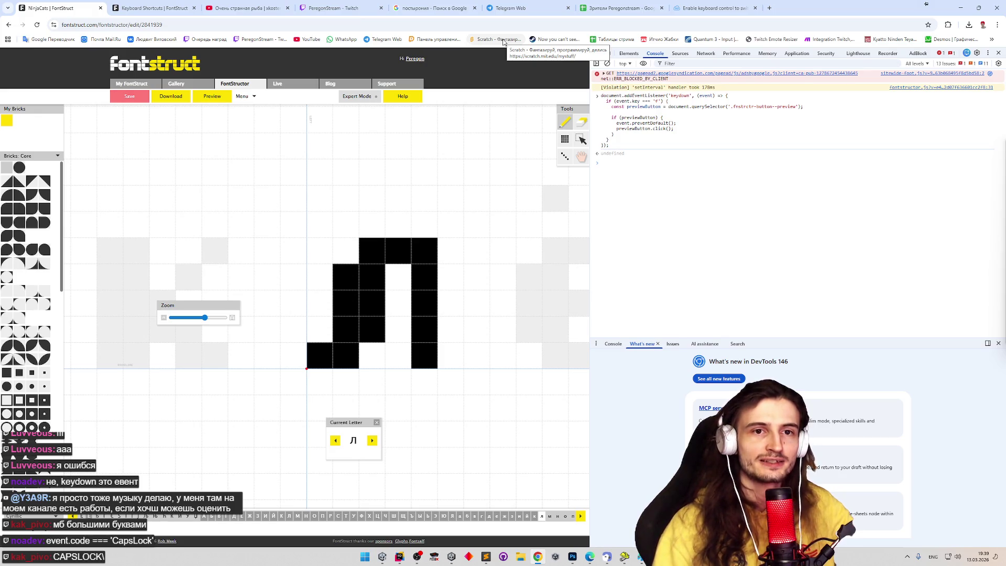
{"action": "mouse_move", "coordinate": [245, 8]}
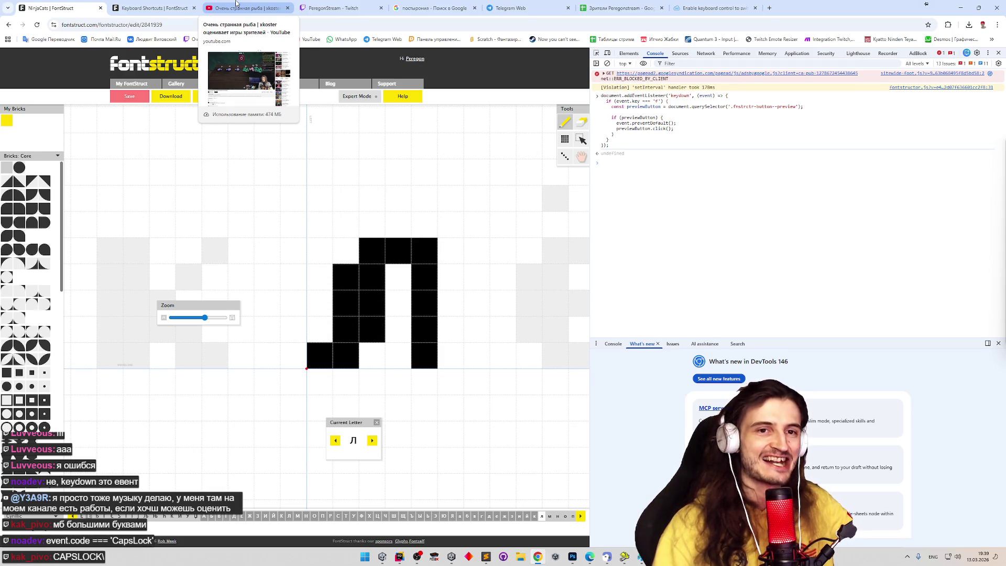
Step: Switch to the YouTube tab and enter YouTube Studio's Content list via the account menu
{"action": "left_click", "coordinate": [235, 7]}
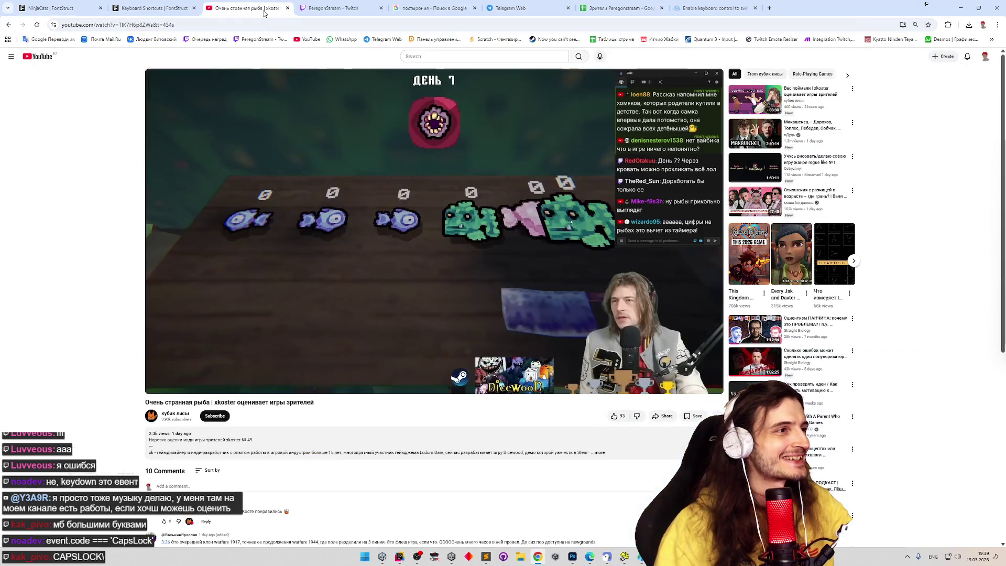
{"action": "left_click", "coordinate": [986, 56]}
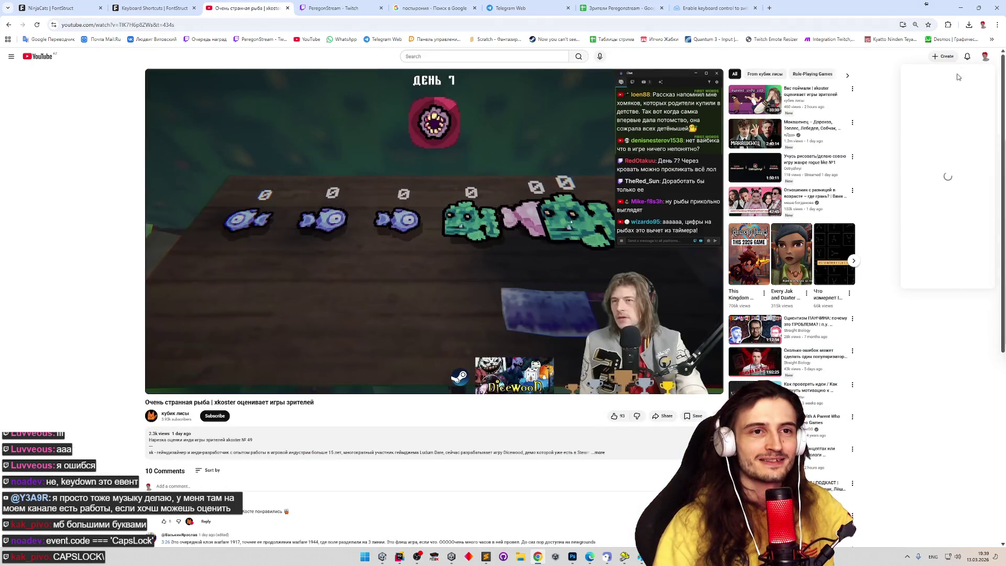
{"action": "left_click", "coordinate": [935, 149]}
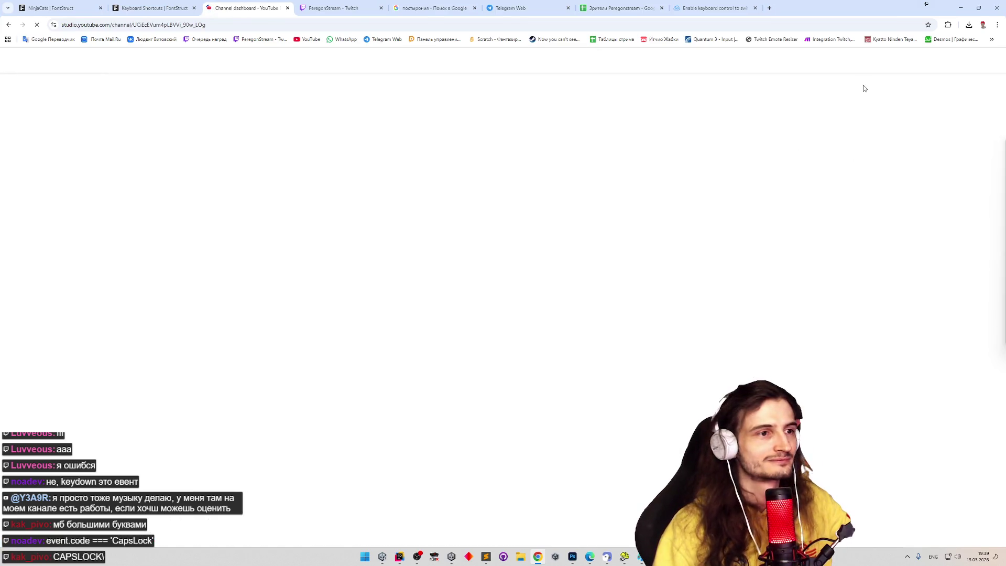
{"action": "left_click", "coordinate": [70, 187]}
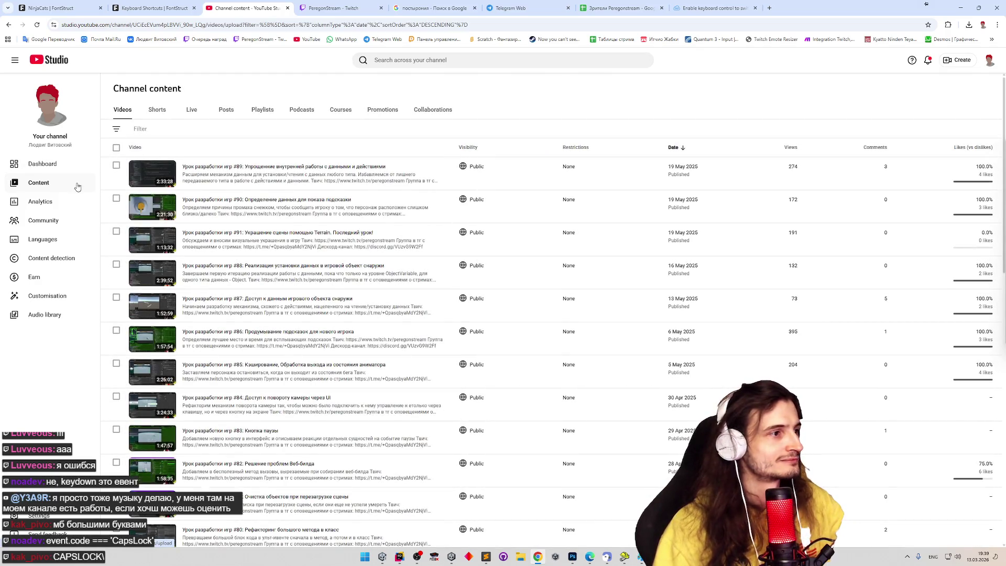
Step: Open the current live stream's details under Live and its public watch page link
{"action": "left_click", "coordinate": [193, 111]}
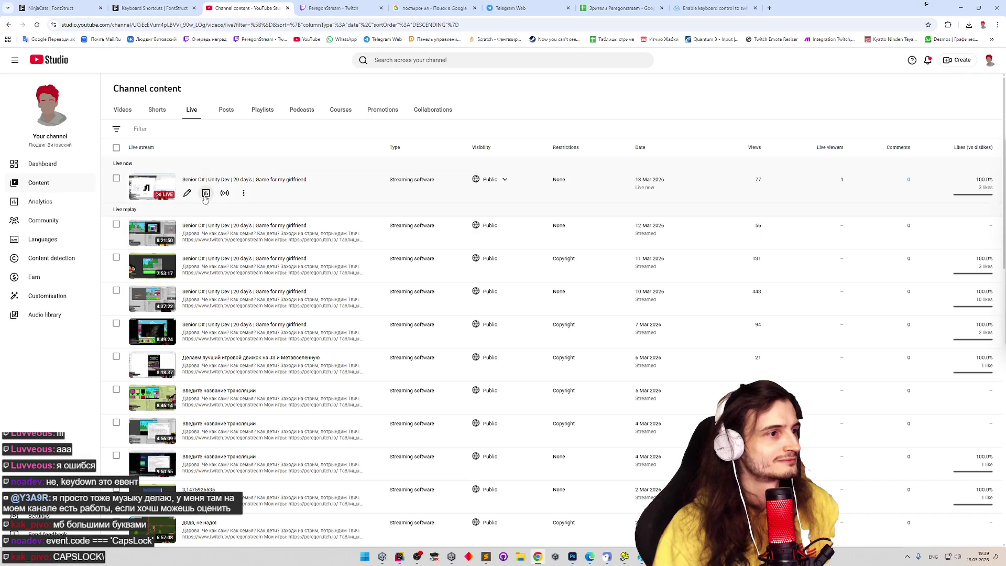
{"action": "left_click", "coordinate": [214, 180]}
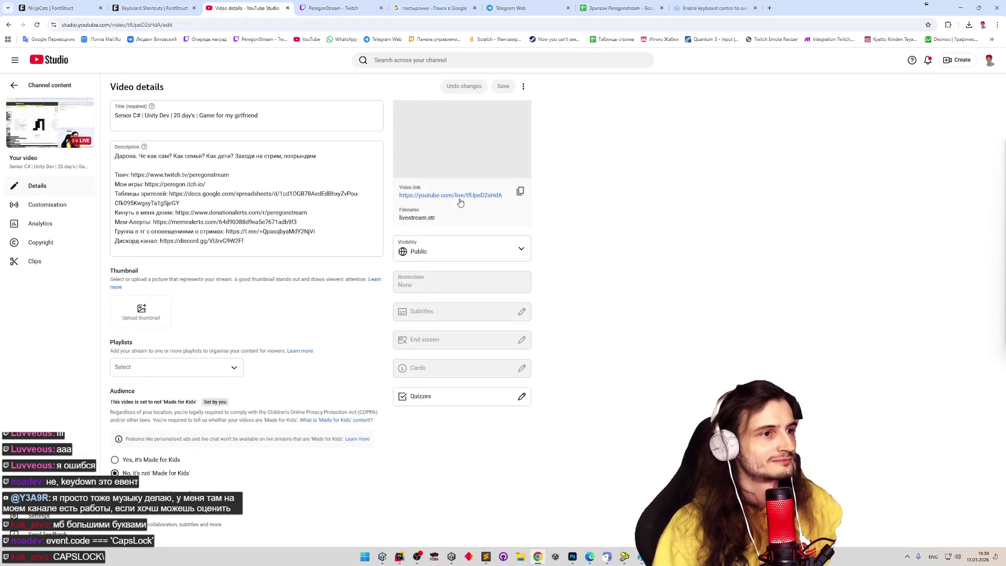
{"action": "left_click", "coordinate": [461, 202]}
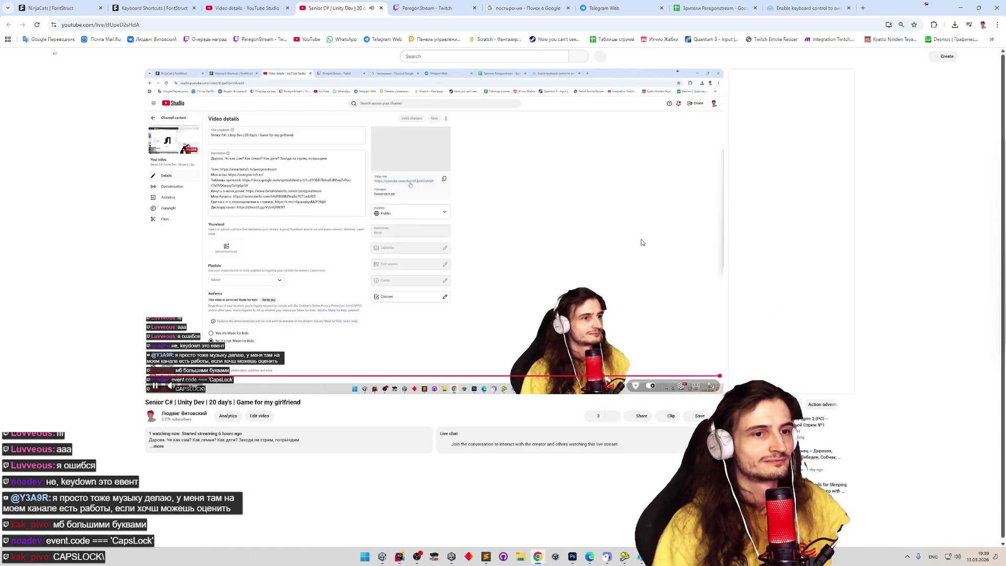
{"action": "left_click", "coordinate": [641, 242]}
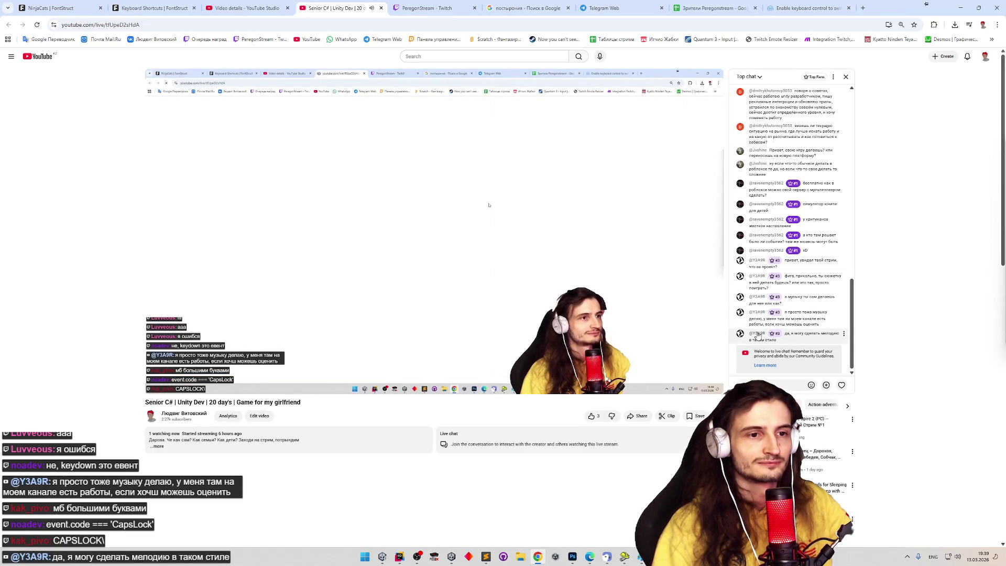
{"action": "double_click", "coordinate": [757, 335]}
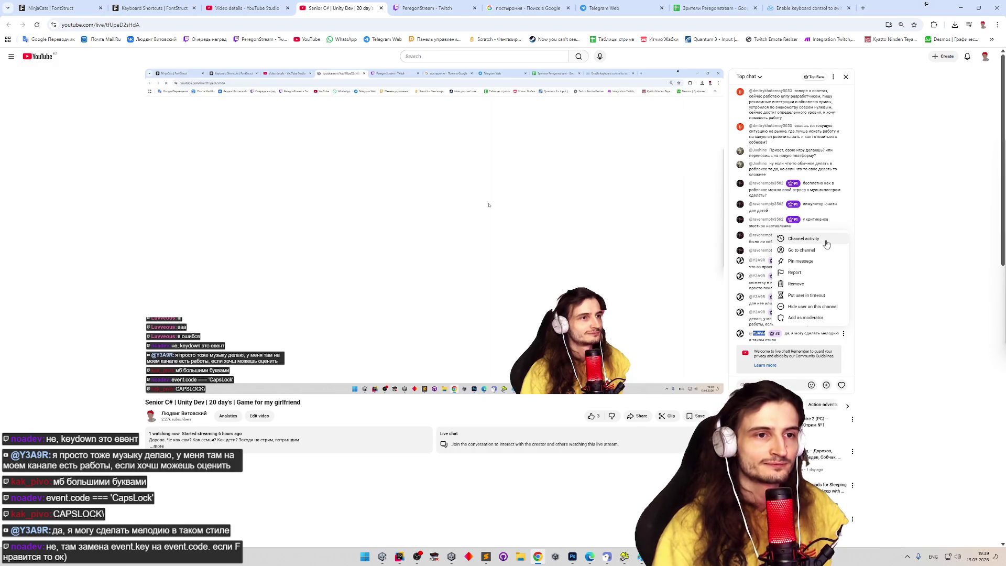
{"action": "left_click", "coordinate": [815, 253]}
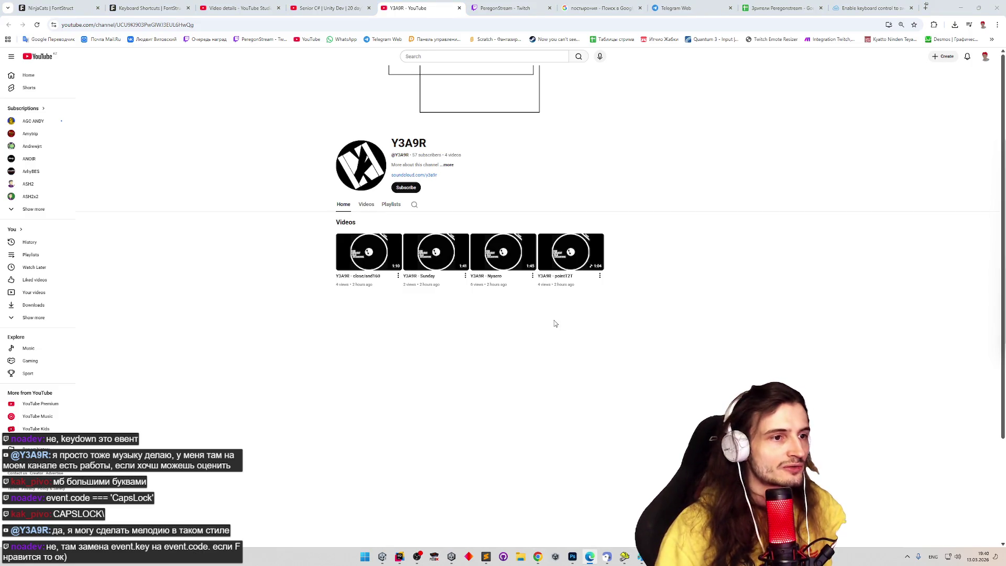
Step: Open all four of Y3A9R's tracks in background tabs from the channel page
{"action": "middle_click", "coordinate": [369, 252]}
{"action": "middle_click", "coordinate": [435, 252]}
{"action": "middle_click", "coordinate": [503, 252]}
{"action": "middle_click", "coordinate": [570, 252]}
Step: Watch the close/and160 video with its description expanded, then close it and Sunday so Nyaero plays
{"action": "left_click", "coordinate": [378, 8]}
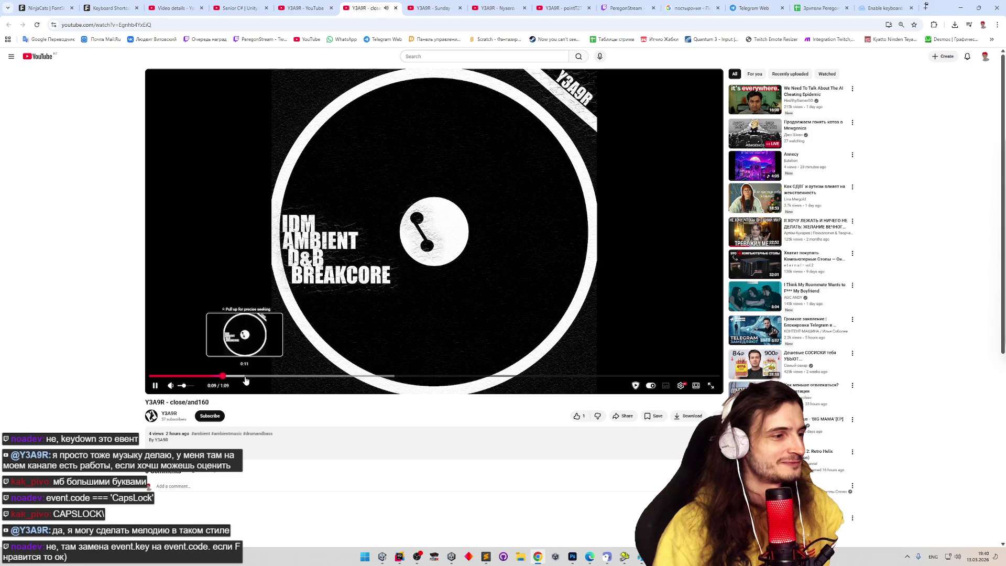
{"action": "left_click", "coordinate": [262, 449]}
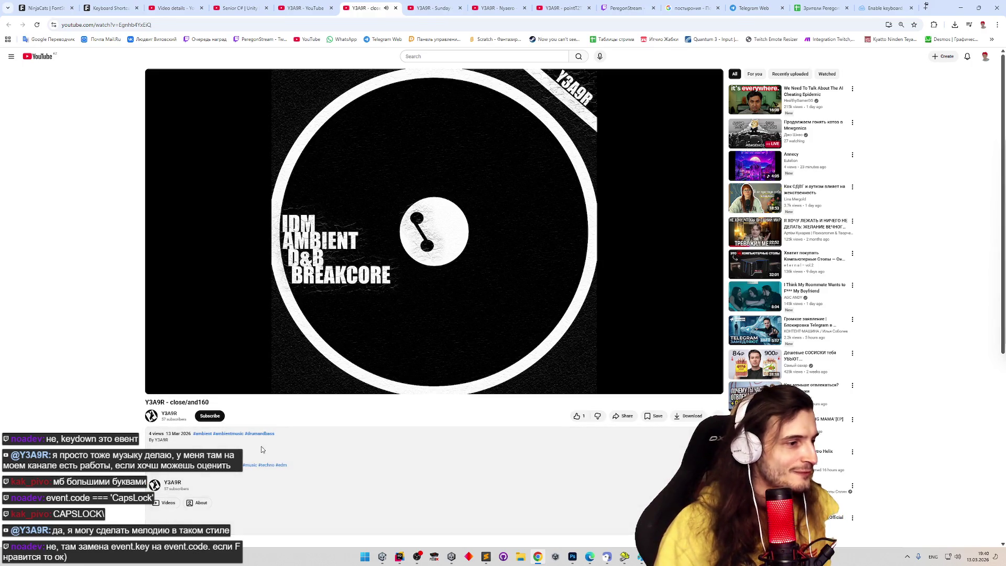
{"action": "scroll", "coordinate": [262, 448], "scroll_direction": "down", "scroll_amount": 1}
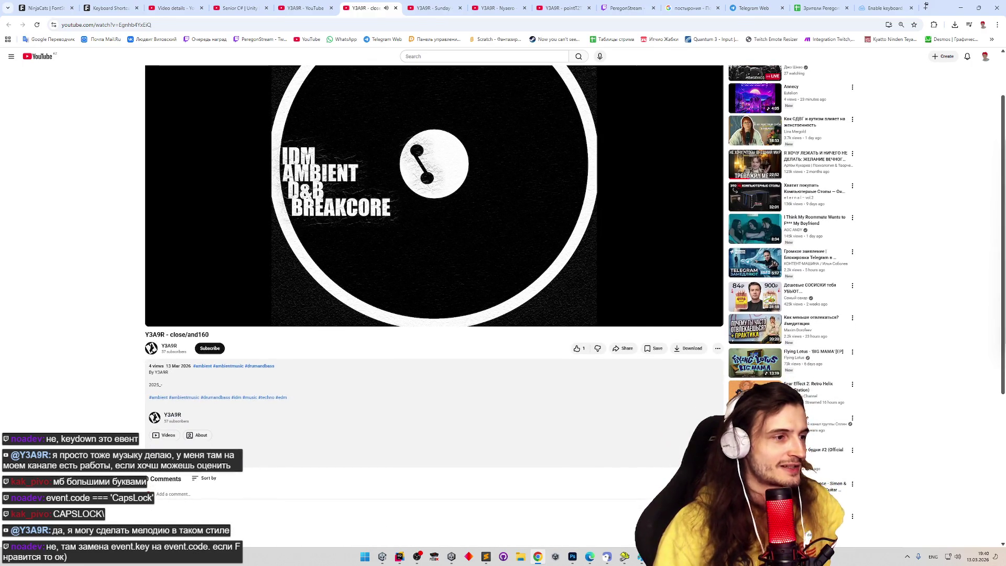
{"action": "scroll", "coordinate": [299, 307], "scroll_direction": "up", "scroll_amount": 1}
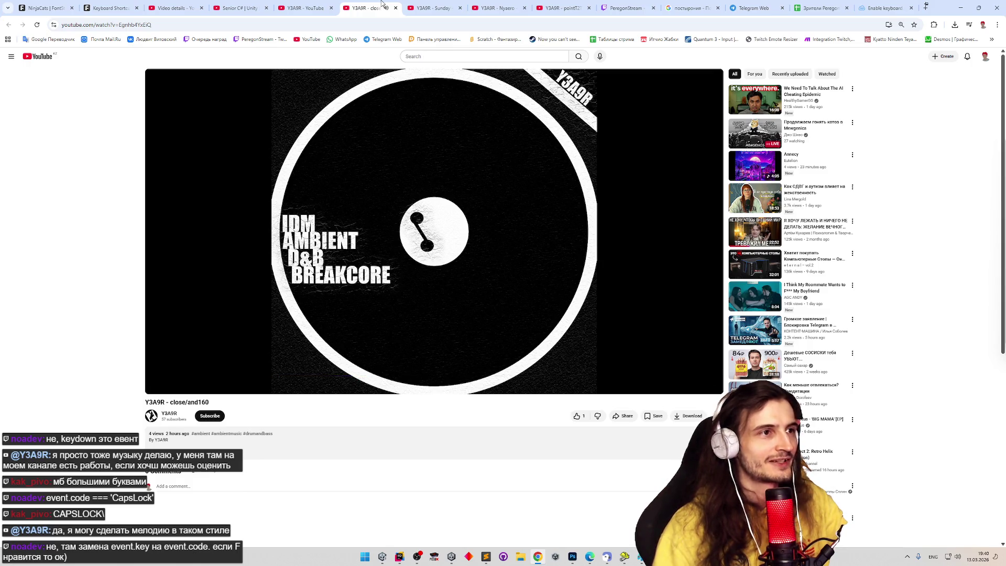
{"action": "left_click", "coordinate": [397, 8]}
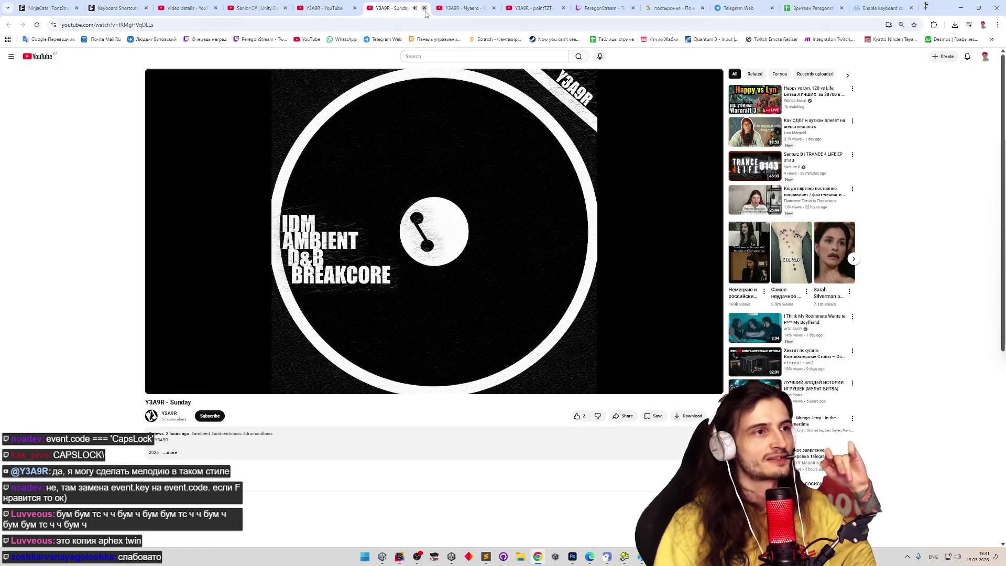
{"action": "left_click", "coordinate": [424, 9]}
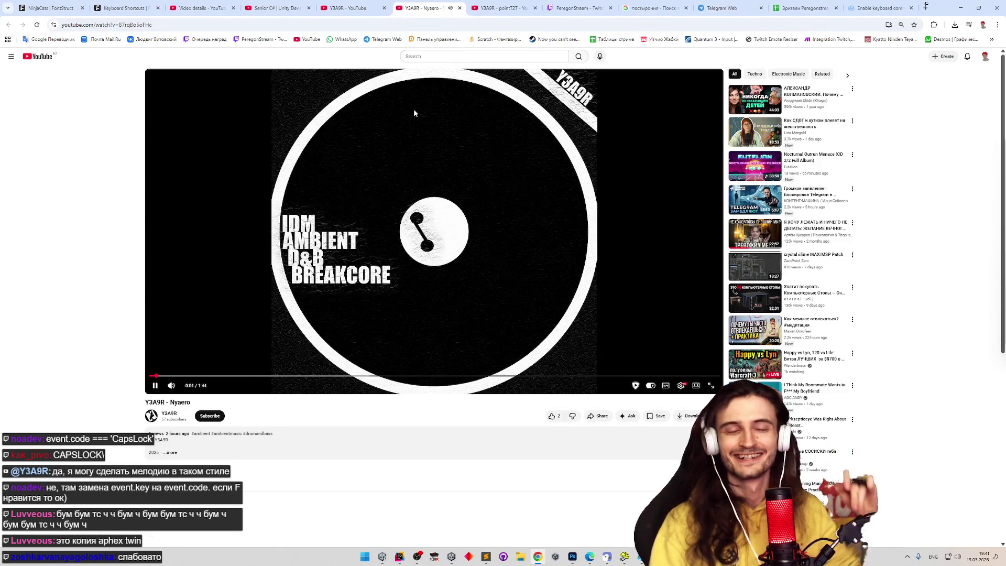
{"action": "left_click", "coordinate": [413, 109]}
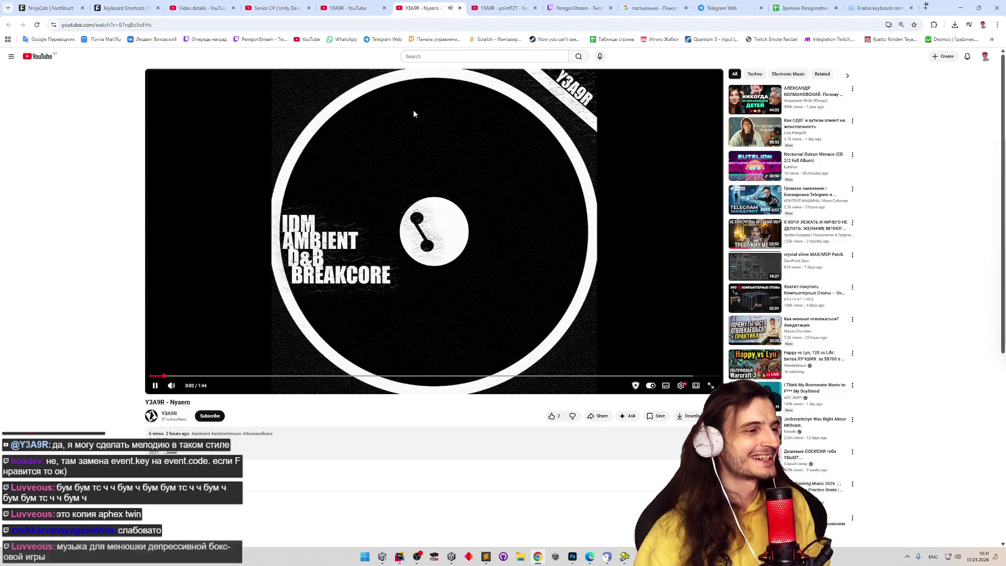
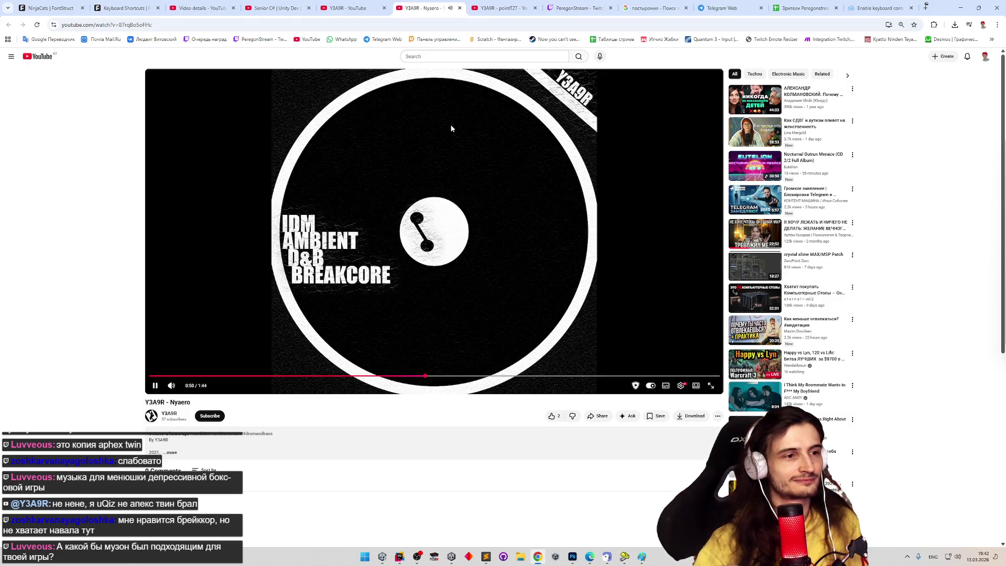
Step: Close the Nyaero video, play and pause the pointT2T track, then go to the Y3A9R channel
{"action": "left_click", "coordinate": [460, 7]}
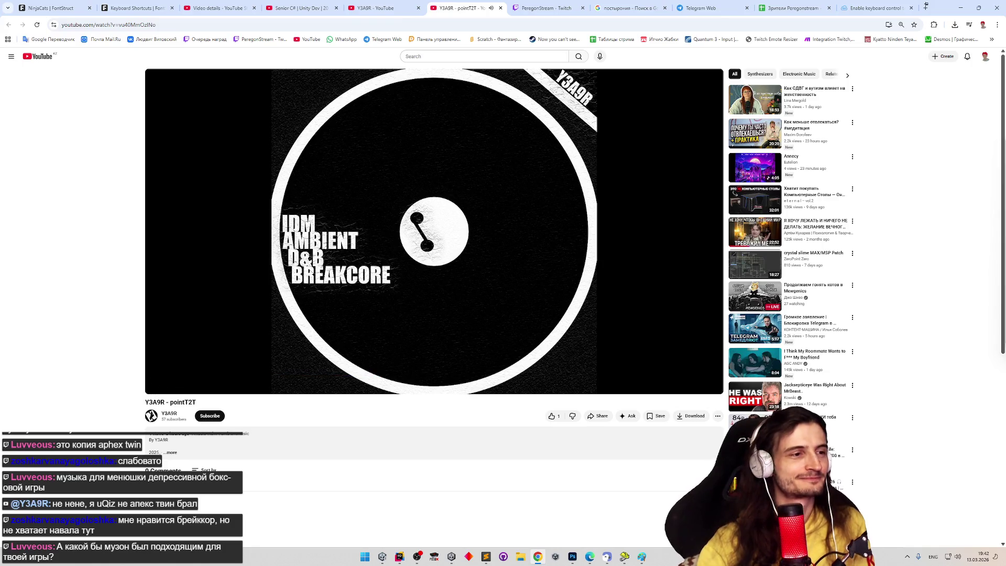
{"action": "left_click", "coordinate": [445, 185]}
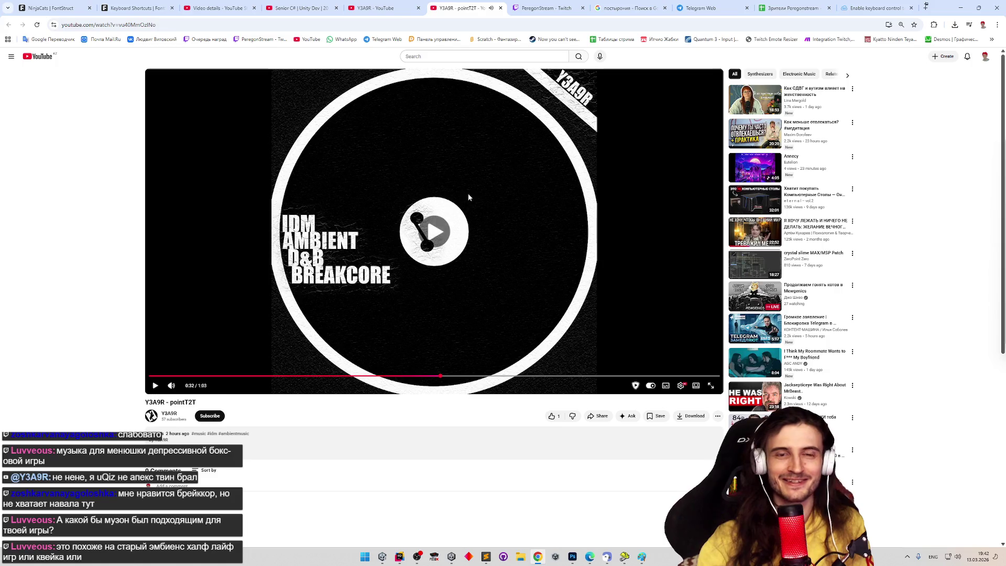
{"action": "left_click", "coordinate": [468, 193]}
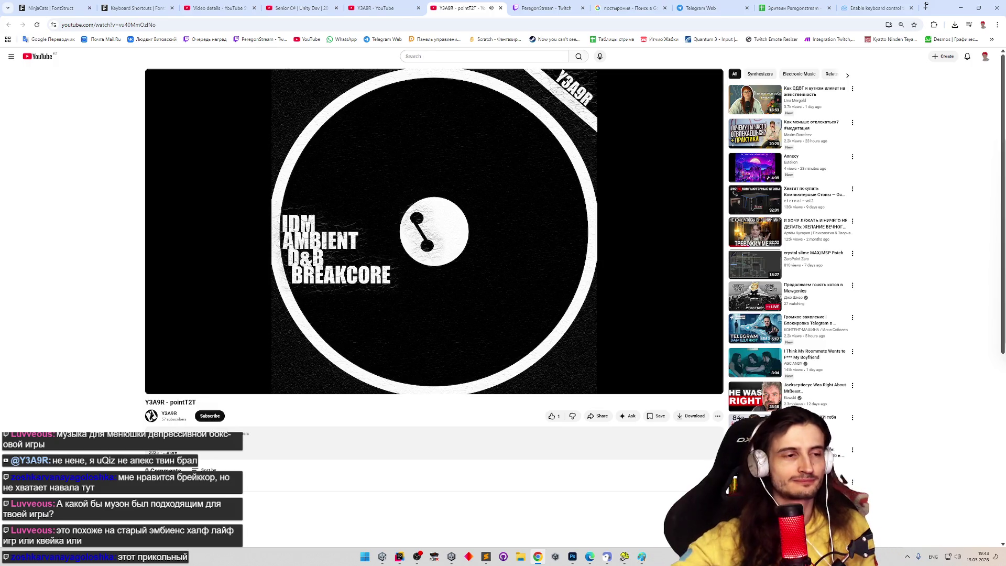
{"action": "left_click", "coordinate": [483, 252]}
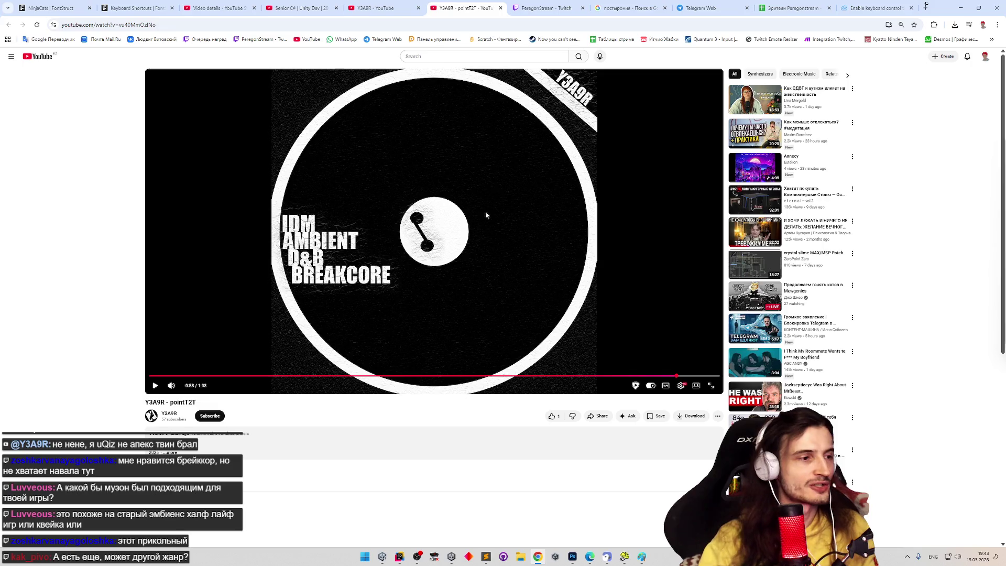
{"action": "left_click", "coordinate": [168, 414]}
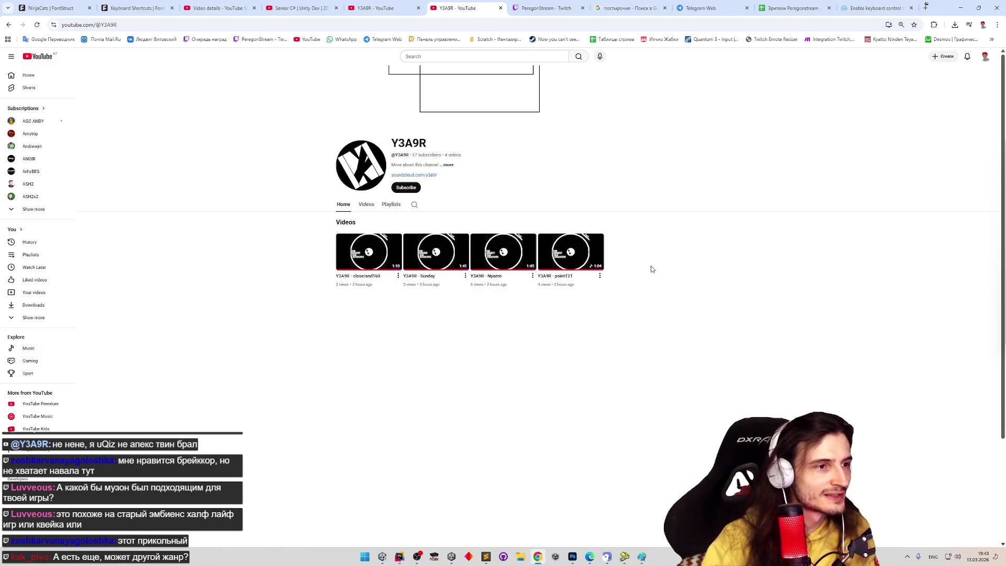
Step: Follow the channel's SoundCloud link, close it, and start a new search from the Y3A9R page
{"action": "left_click", "coordinate": [426, 174]}
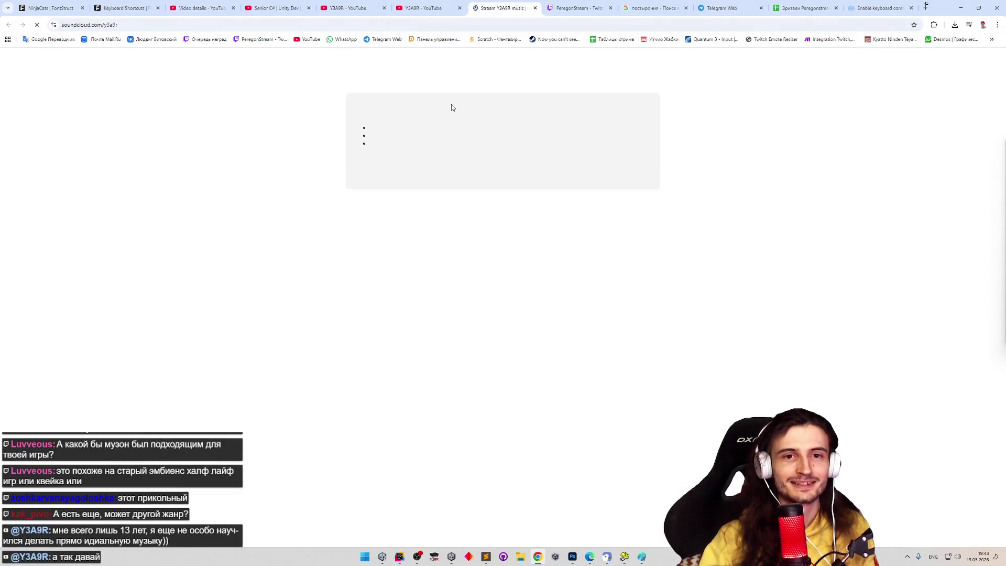
{"action": "left_click", "coordinate": [440, 8]}
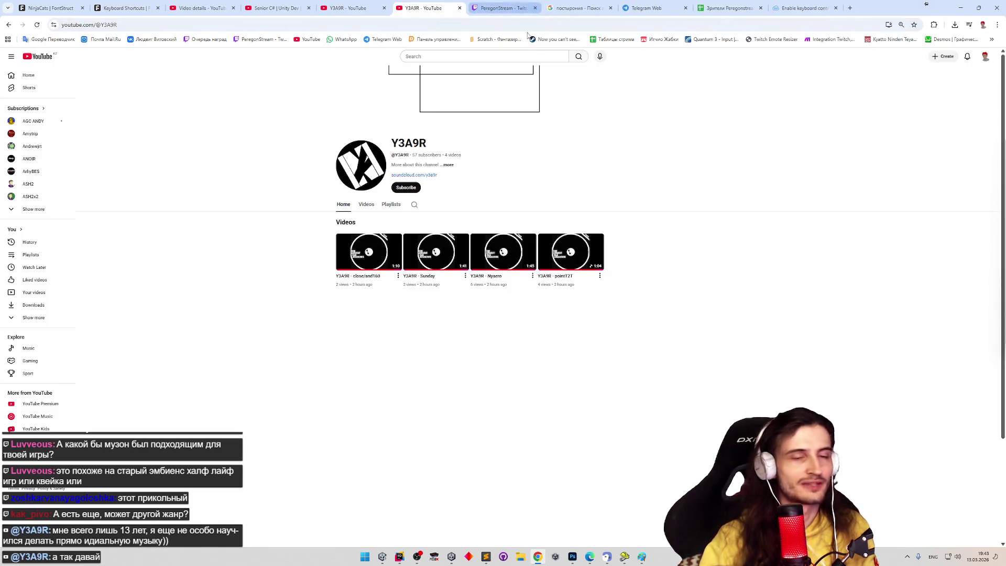
{"action": "left_click", "coordinate": [534, 8]}
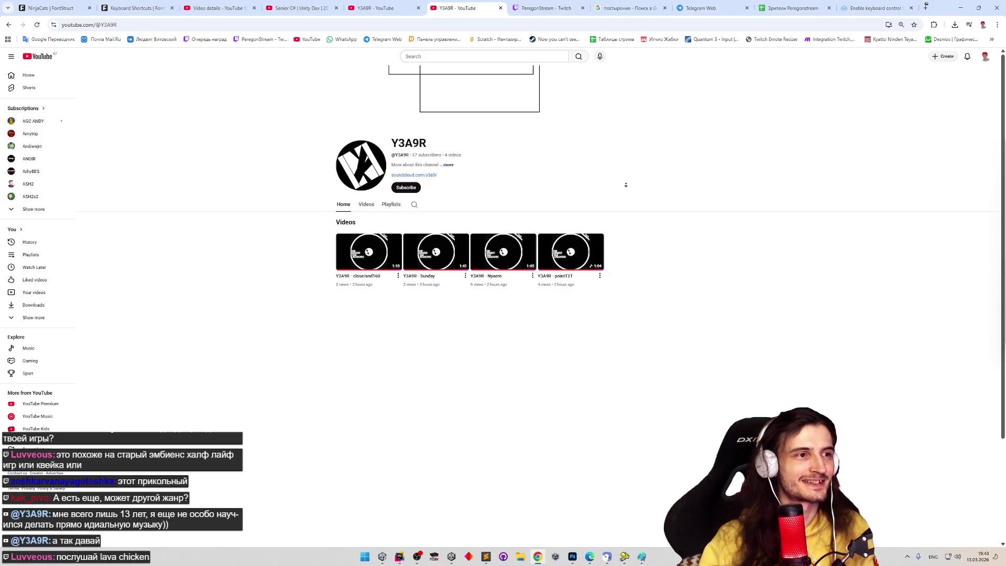
{"action": "scroll", "coordinate": [625, 185], "scroll_direction": "down", "scroll_amount": 1}
{"action": "scroll", "coordinate": [633, 165], "scroll_direction": "up", "scroll_amount": 1}
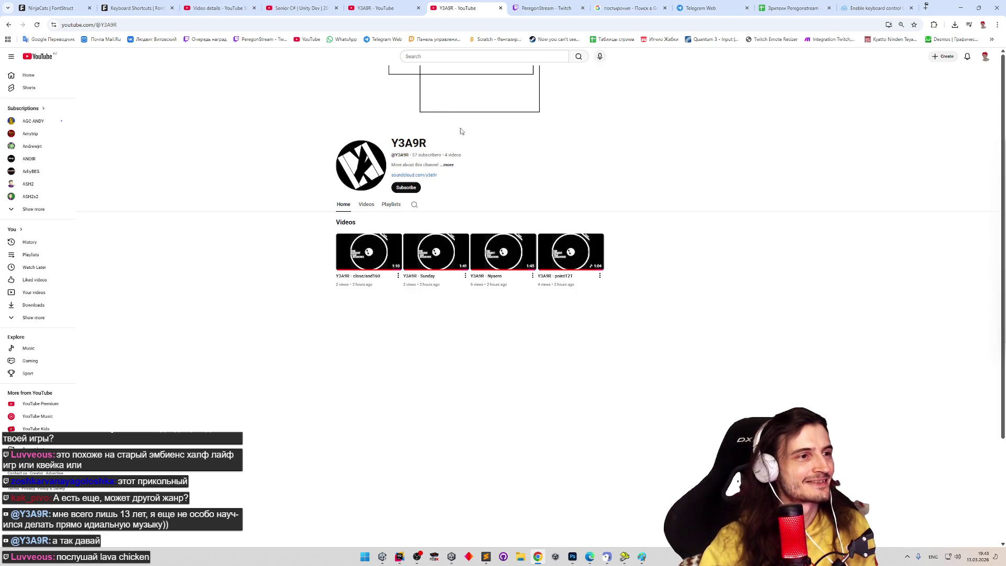
{"action": "left_click", "coordinate": [395, 15]}
{"action": "left_click", "coordinate": [419, 56]}
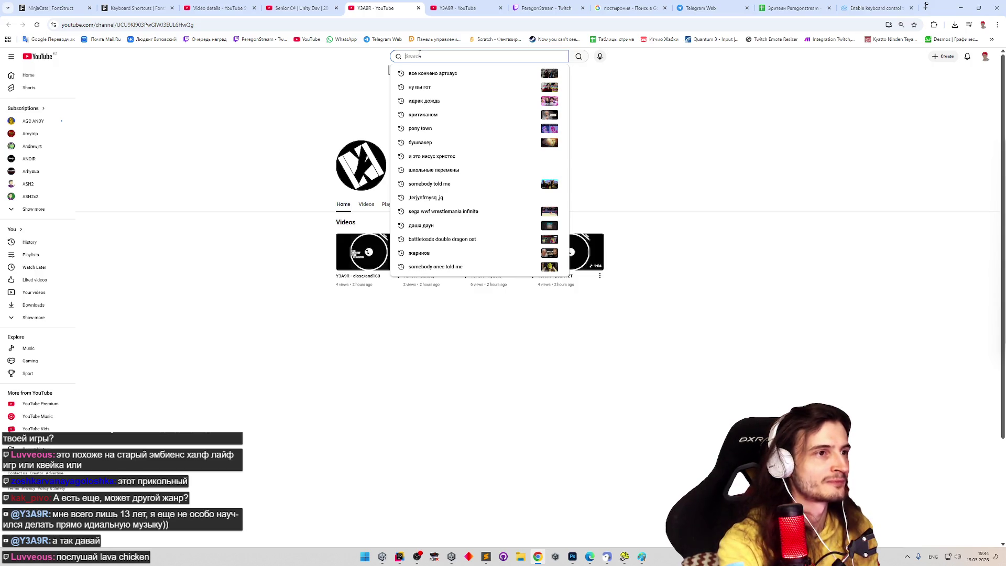
{"action": "type", "text": "ninja cats"}
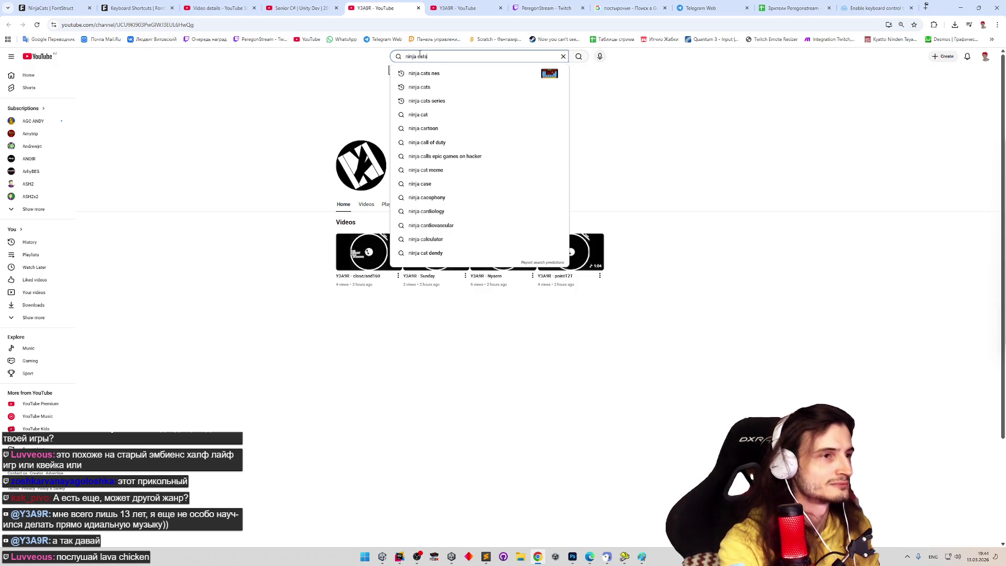
Step: Search 'ninja cats', refine to 'ninja cats nes ost', and open the Ninja Cat NES music playlist
{"action": "key", "text": "Return"}
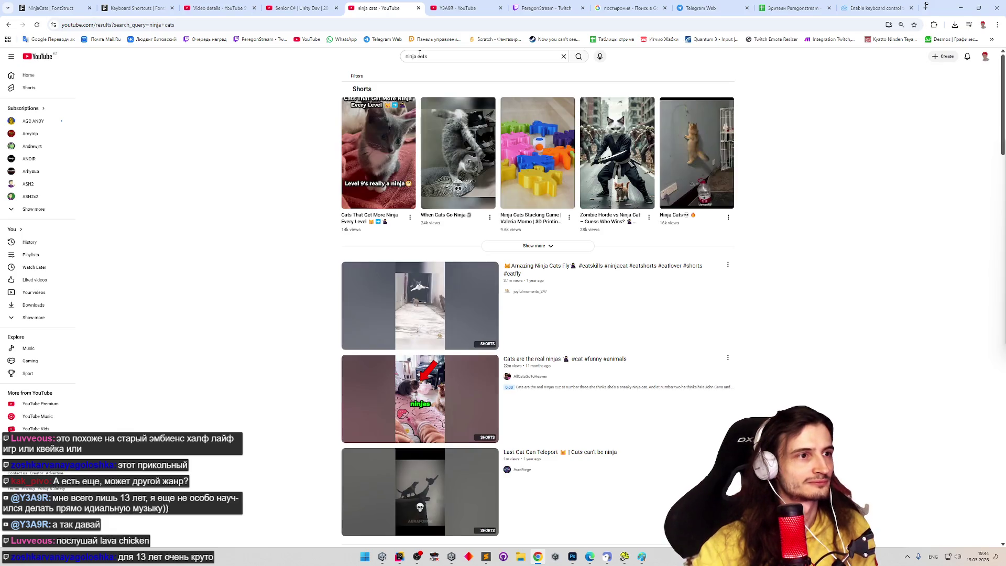
{"action": "scroll", "coordinate": [303, 169], "scroll_direction": "down", "scroll_amount": 3}
{"action": "scroll", "coordinate": [306, 189], "scroll_direction": "down", "scroll_amount": 1}
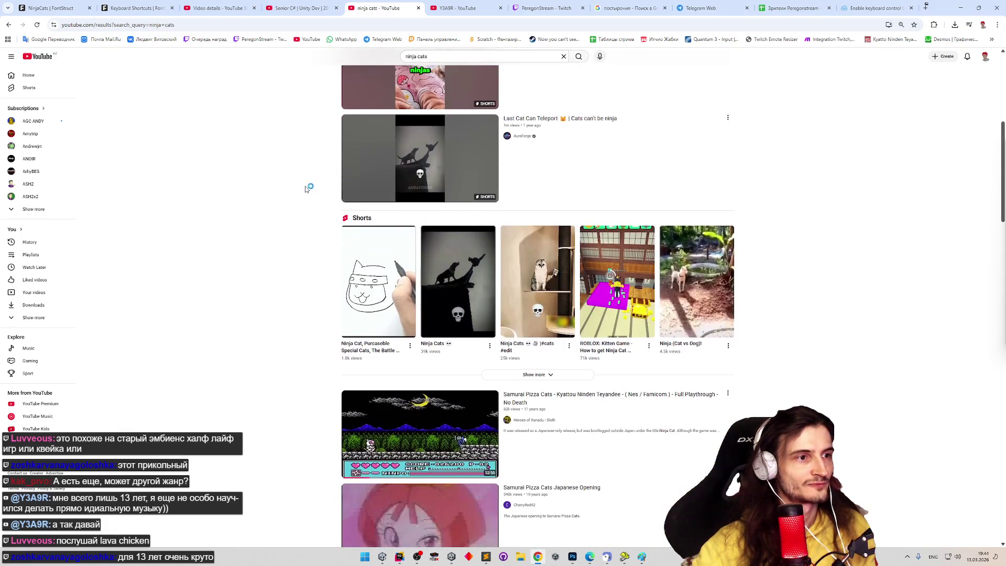
{"action": "scroll", "coordinate": [305, 152], "scroll_direction": "up", "scroll_amount": 4}
{"action": "left_click", "coordinate": [452, 58]}
{"action": "type", "text": "n"}
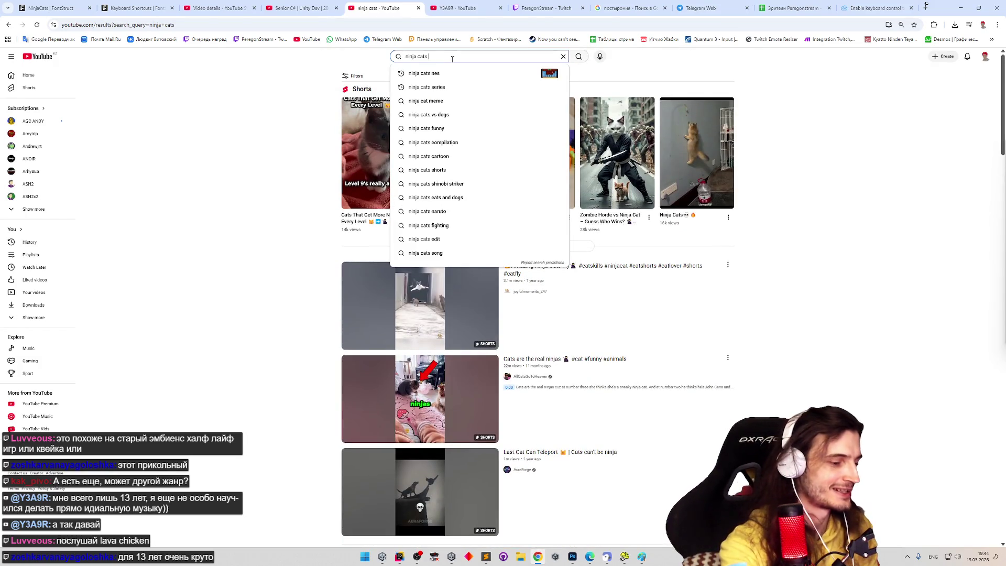
{"action": "type", "text": "es ost"}
{"action": "key", "text": "Return"}
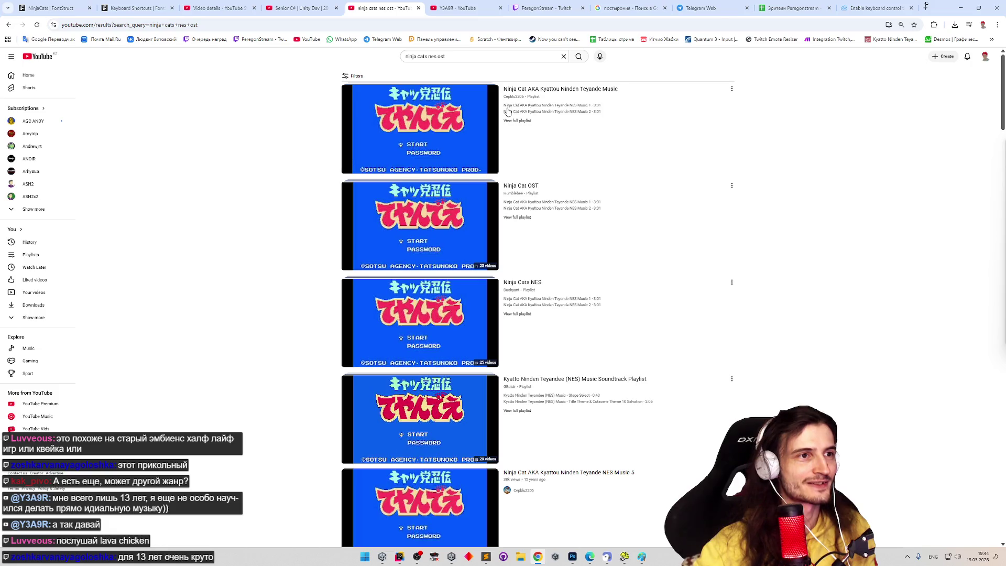
{"action": "left_click", "coordinate": [525, 92]}
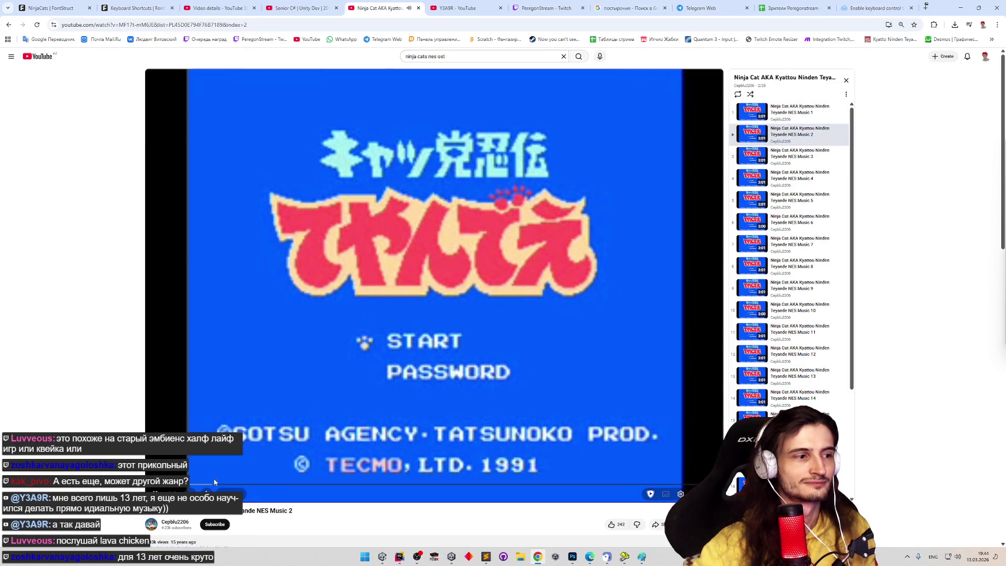
Step: Try Music 3, return to Music 1 paused at the start, and set the player to loop
{"action": "left_click", "coordinate": [402, 297]}
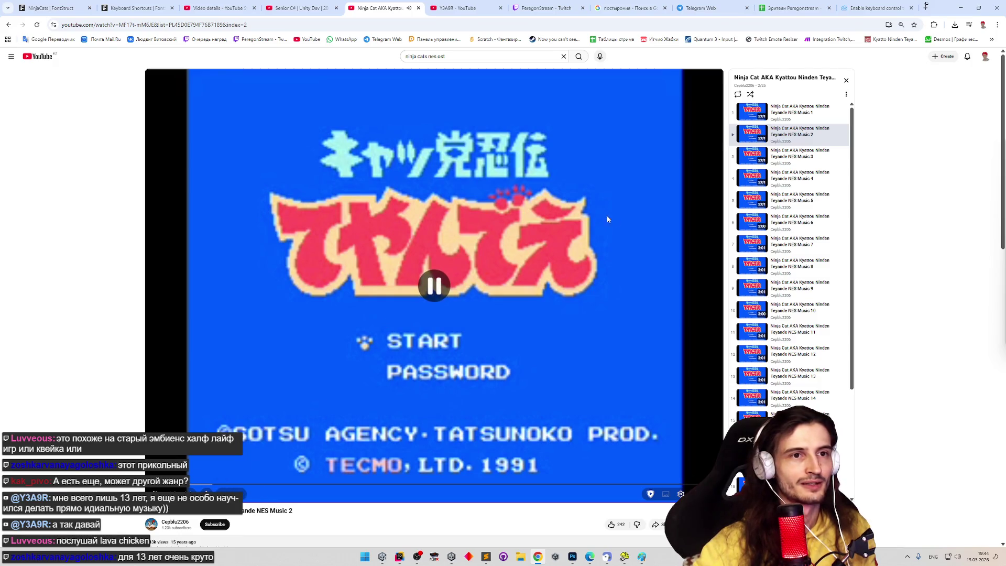
{"action": "left_click", "coordinate": [790, 162]}
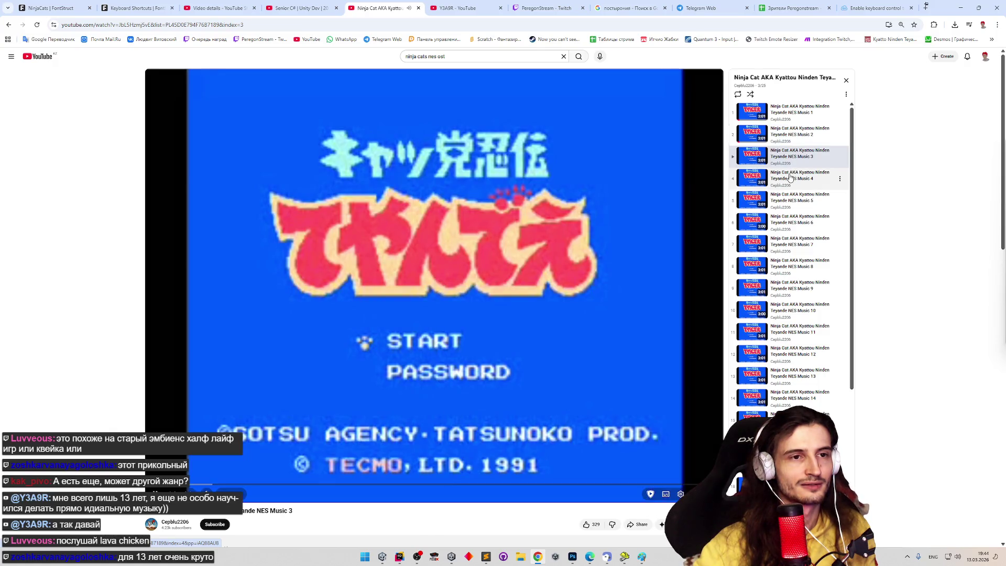
{"action": "key", "text": "space"}
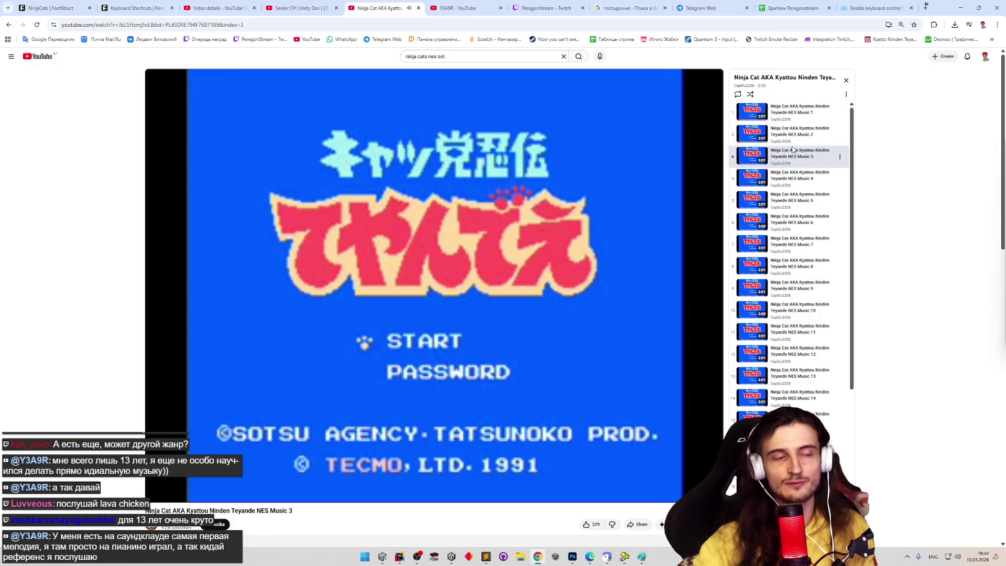
{"action": "left_click", "coordinate": [755, 113]}
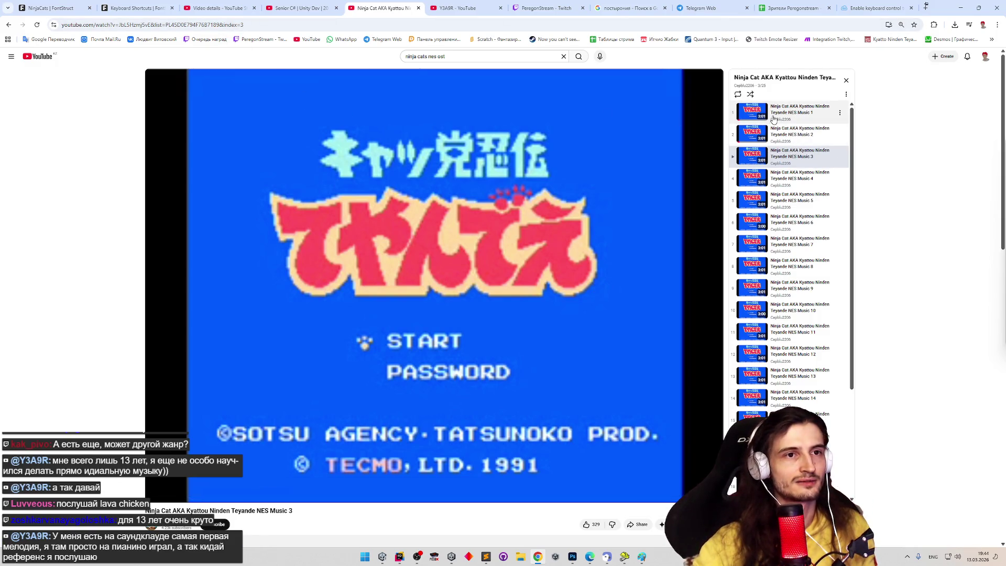
{"action": "key", "text": "space"}
{"action": "right_click", "coordinate": [322, 120]}
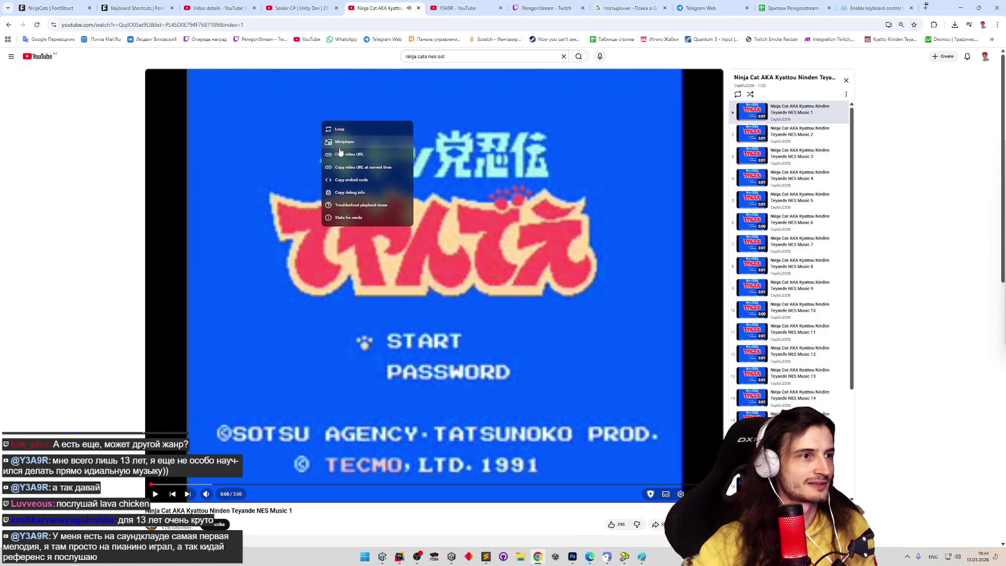
{"action": "left_click", "coordinate": [355, 140]}
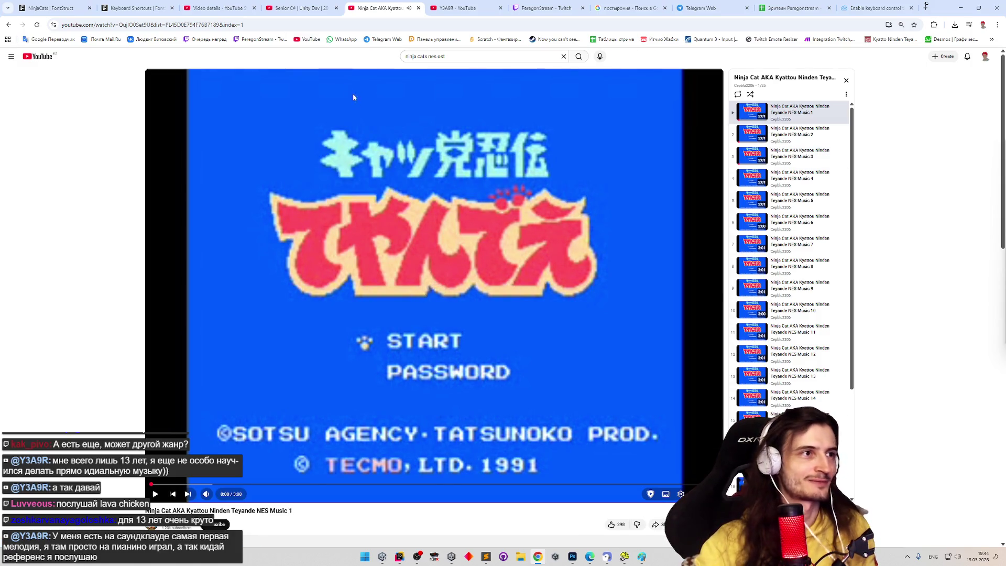
Step: Leave the Ninja Cat video and switch to the Senior C# Unity Dev stream page
{"action": "left_click", "coordinate": [215, 8]}
{"action": "left_click", "coordinate": [298, 8]}
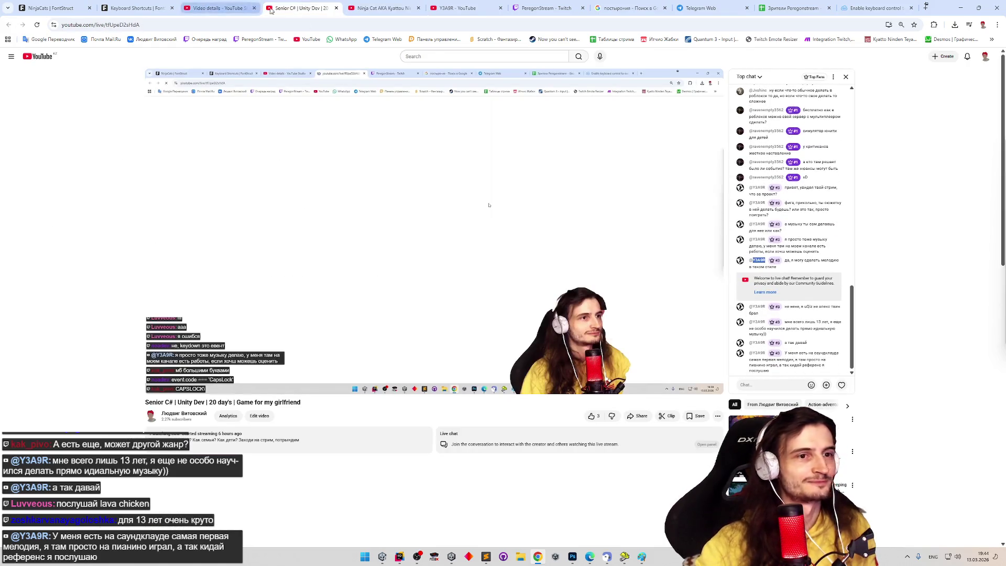
Step: Paste and send the Ninja Cat music link in the live chat, then return to the playlist
{"action": "left_click", "coordinate": [768, 384]}
{"action": "key", "text": "ctrl+v"}
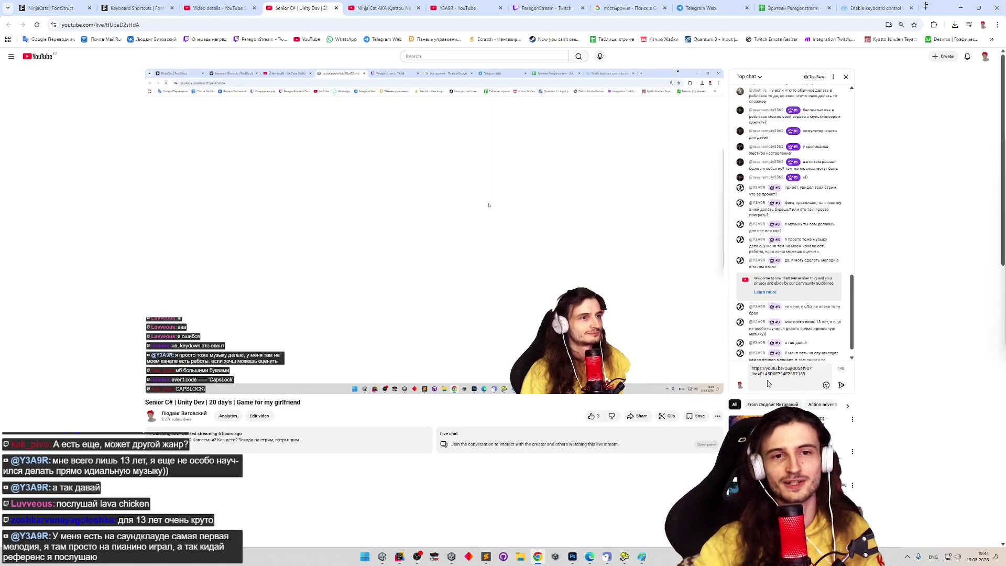
{"action": "key", "text": "Return"}
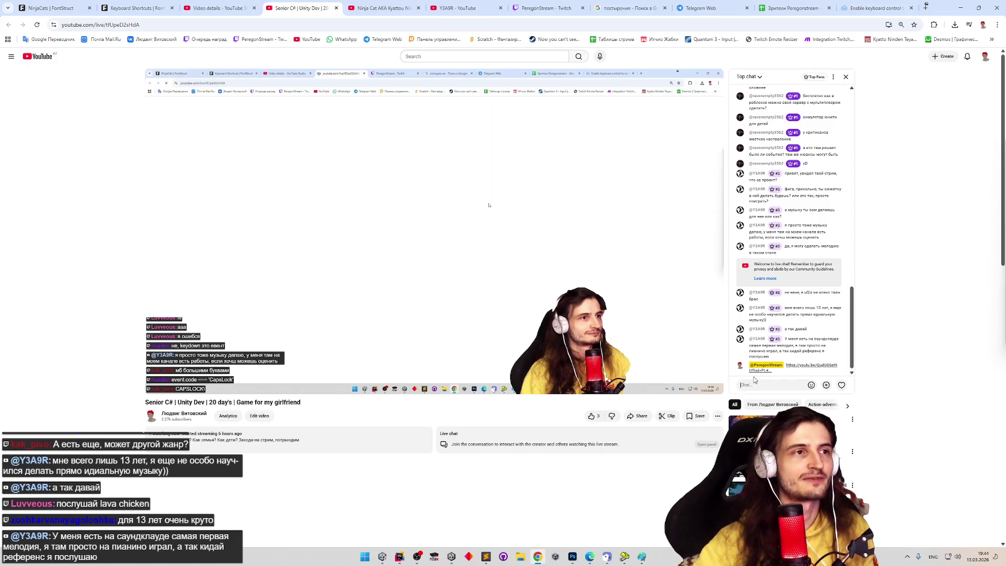
{"action": "left_click", "coordinate": [445, 8]}
{"action": "left_click", "coordinate": [393, 8]}
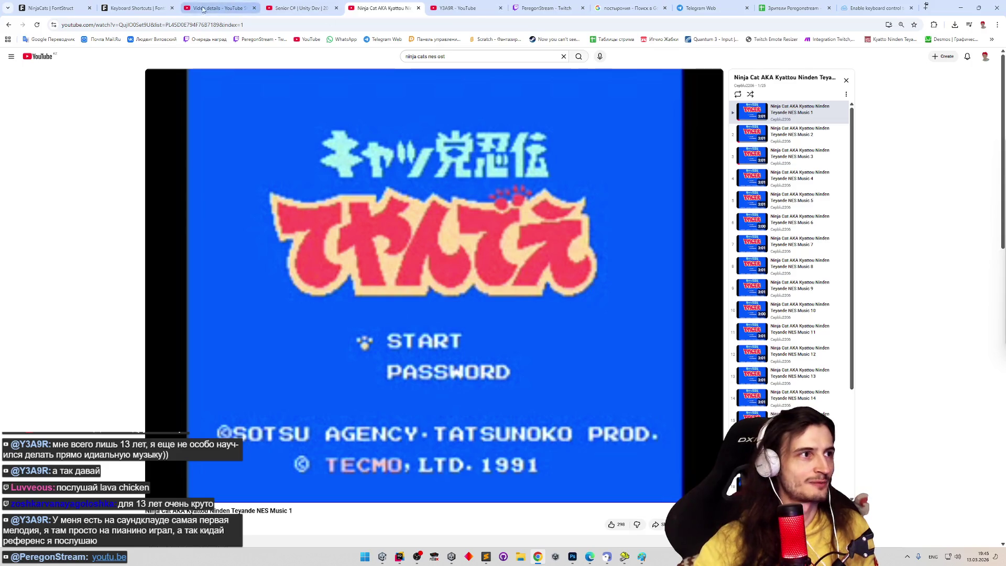
Step: Open the Ninja cats game on Unity Play from the bookmarks and copy its address
{"action": "left_click", "coordinate": [129, 8]}
{"action": "left_click", "coordinate": [68, 7]}
{"action": "left_click", "coordinate": [102, 6]}
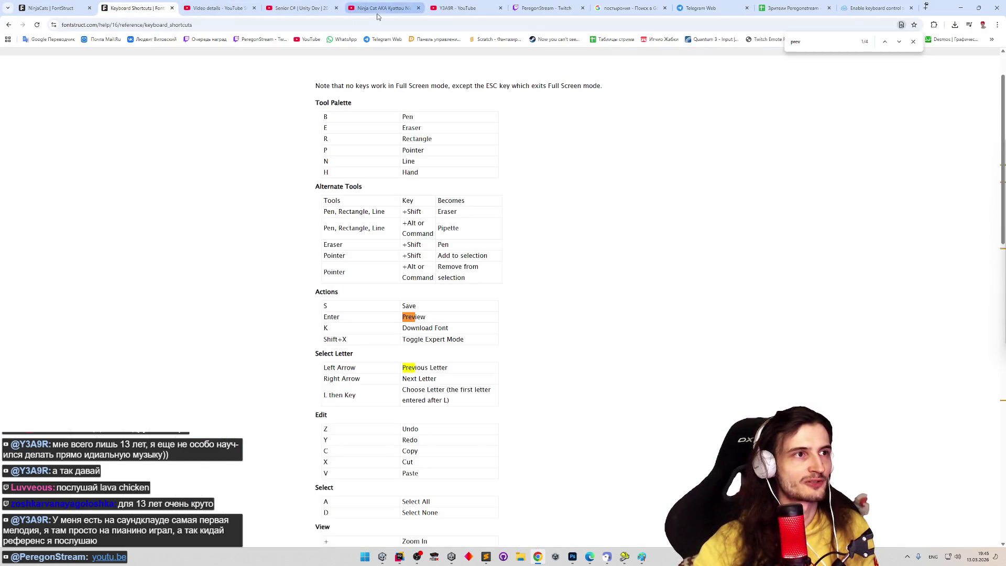
{"action": "left_click", "coordinate": [991, 39]}
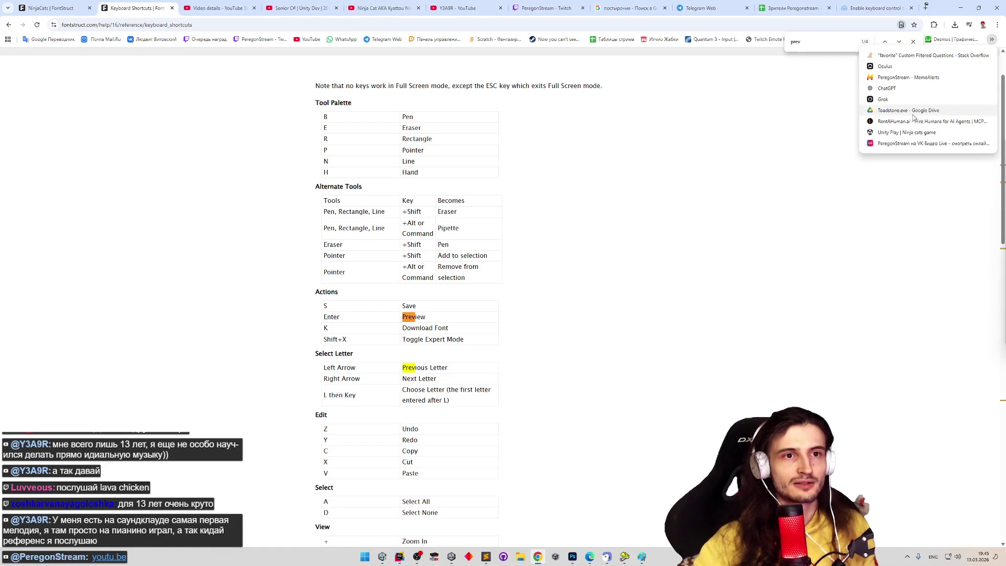
{"action": "left_click", "coordinate": [899, 134]}
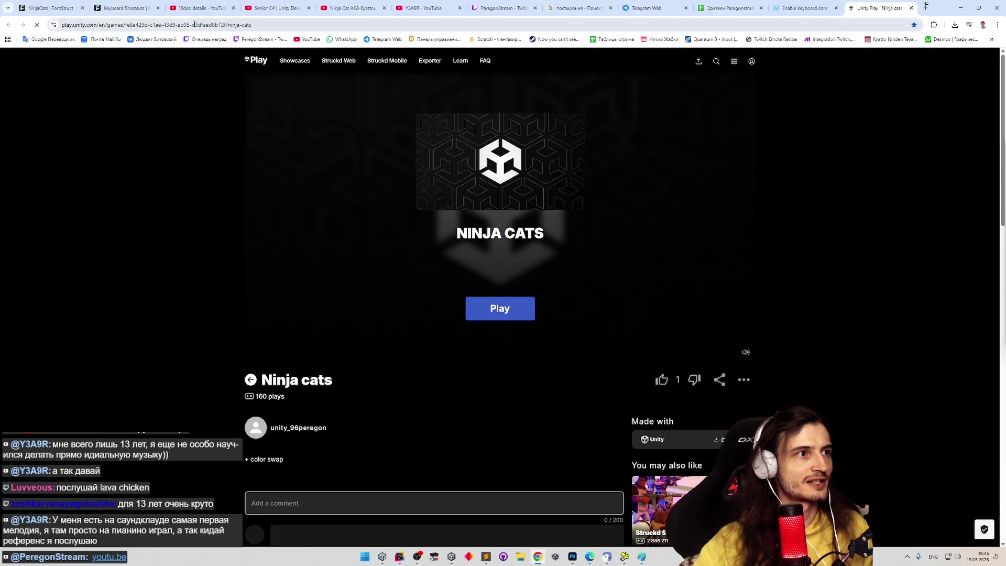
{"action": "left_click", "coordinate": [202, 24]}
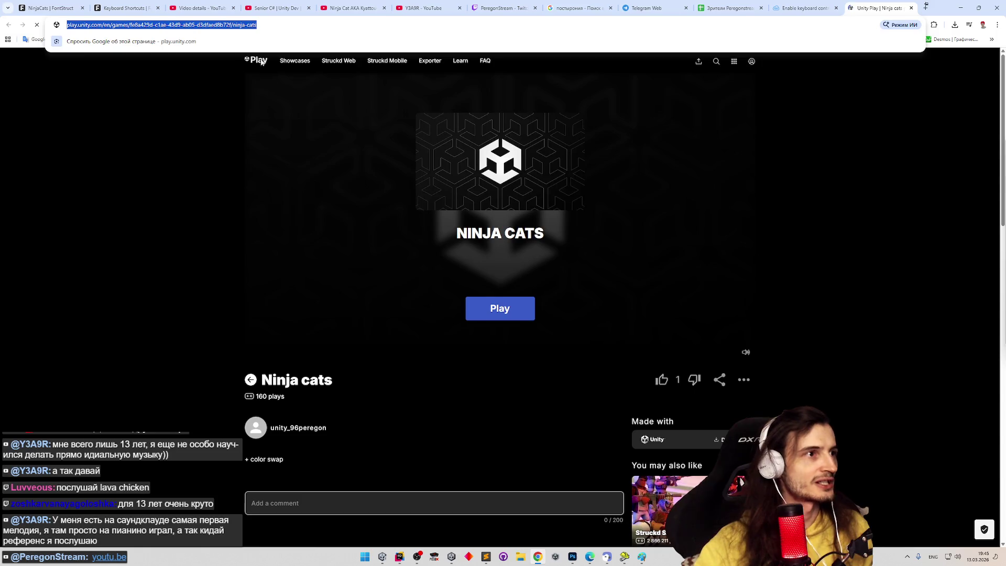
Step: Send the game link in the stream's live chat and return to the Unity Play game page
{"action": "left_click", "coordinate": [203, 9]}
{"action": "left_click", "coordinate": [275, 8]}
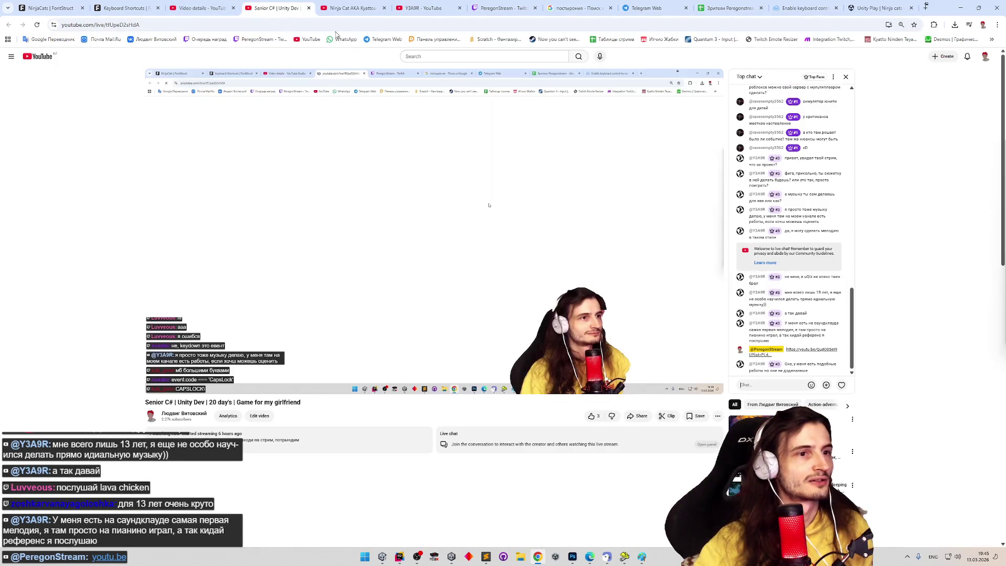
{"action": "left_click", "coordinate": [759, 384]}
{"action": "type", "text": "https://play.unity.com/en/games/fe8d429d-c1ae-43d9-ab05-d3dfaed8b72f/ninja-cats"}
{"action": "key", "text": "Return"}
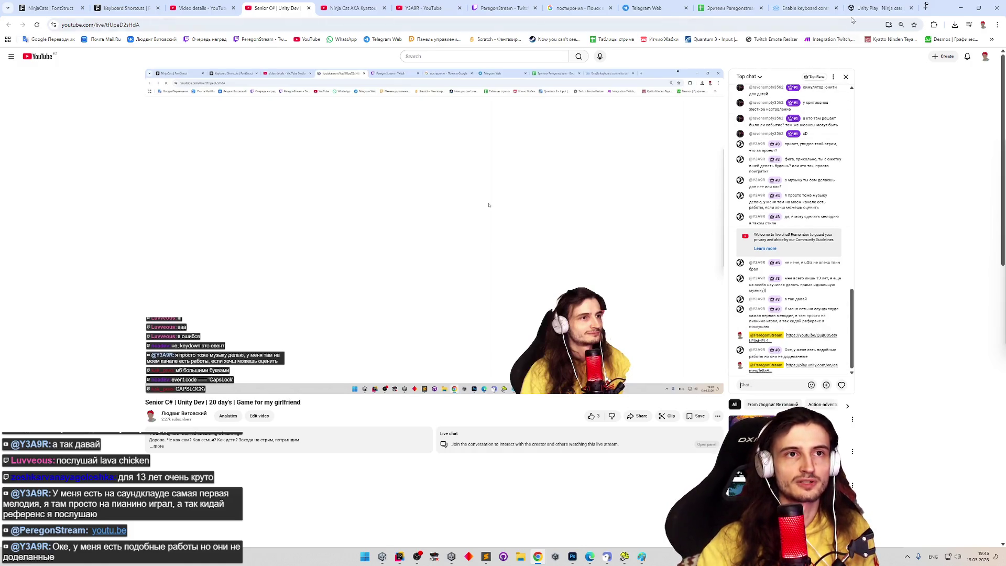
{"action": "left_click", "coordinate": [865, 8]}
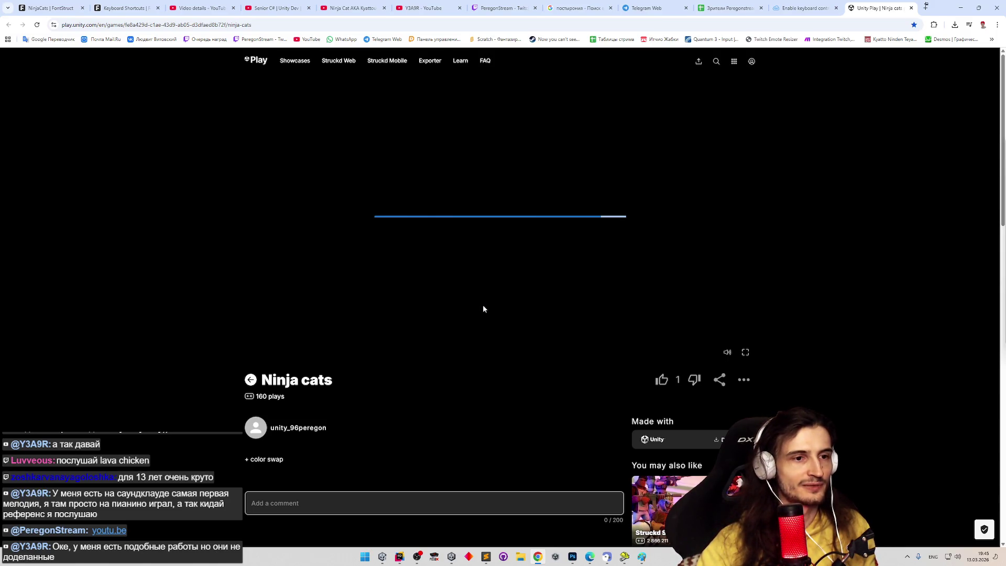
Step: Start Ninja cats and recolour the blue cat's fifth swatch dark green via colour swap
{"action": "left_click", "coordinate": [299, 247]}
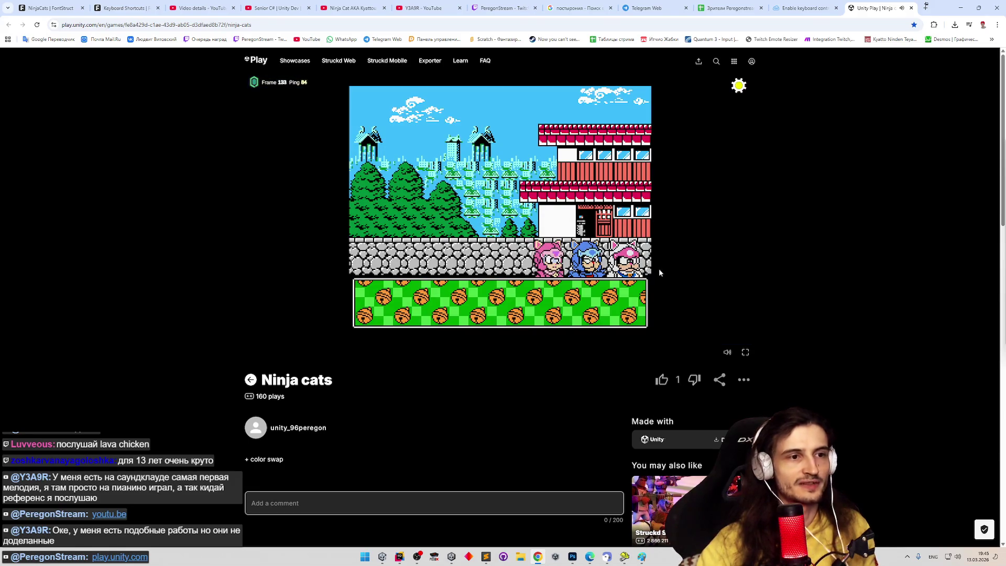
{"action": "left_click", "coordinate": [587, 259]}
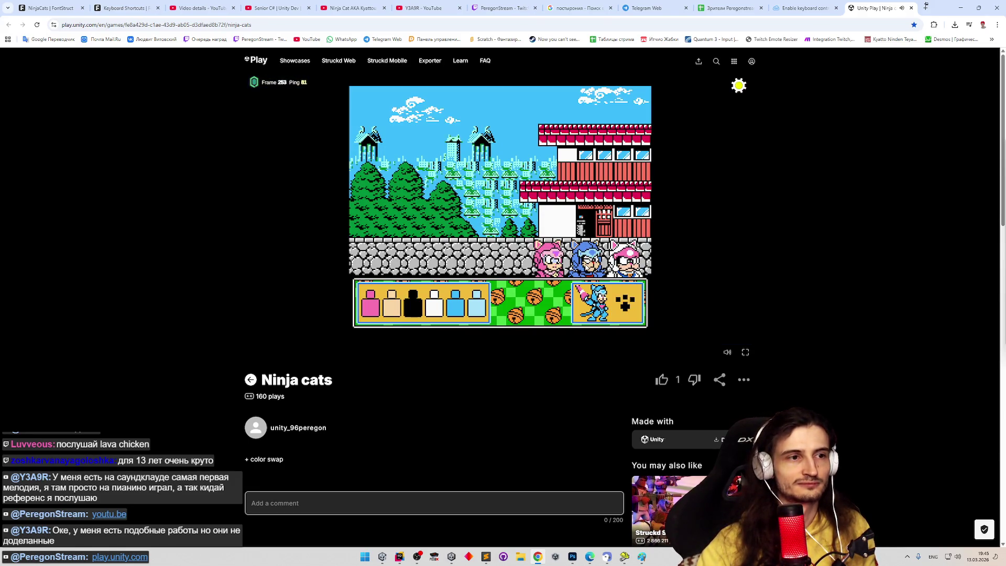
{"action": "left_click", "coordinate": [455, 306]}
{"action": "left_click", "coordinate": [481, 234]}
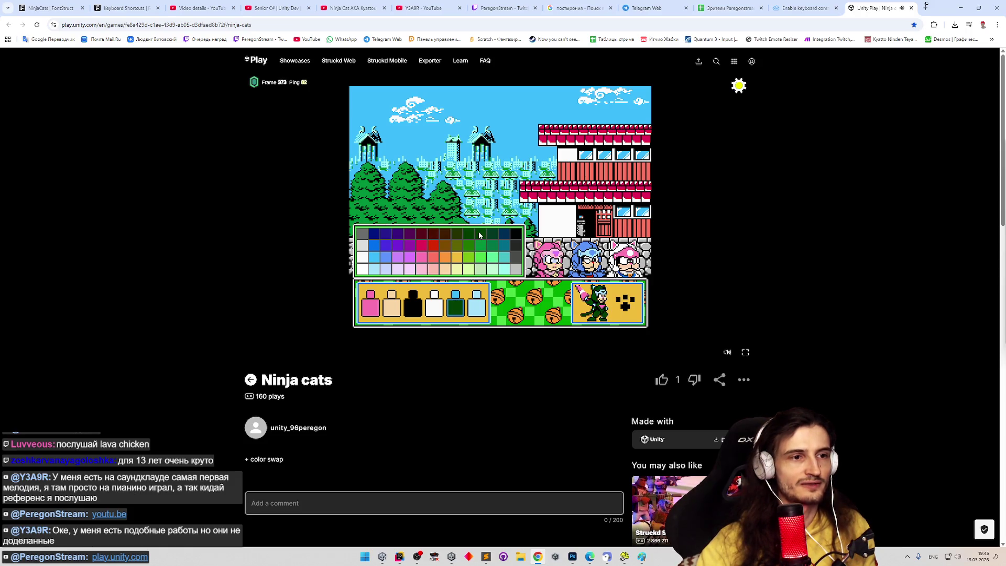
{"action": "left_click", "coordinate": [626, 302]}
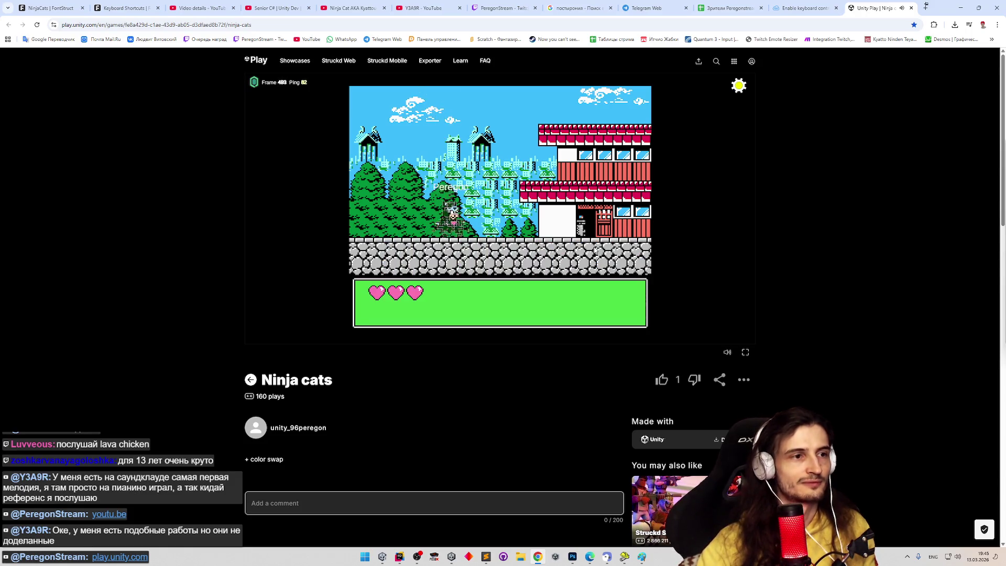
Step: Run the cat right through the level, toggle fullscreen, then bring up the to-do notes
{"action": "key", "text": "Right"}
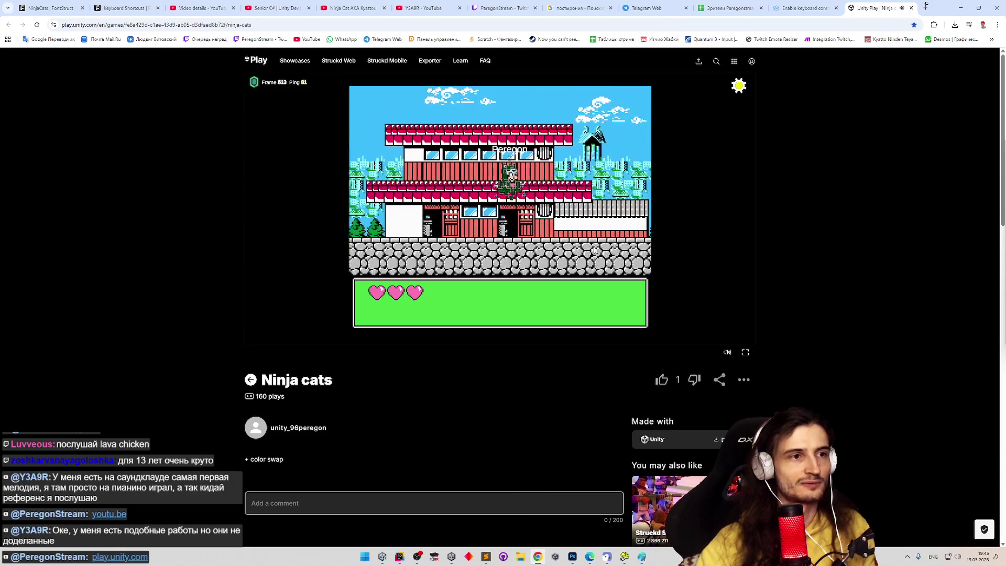
{"action": "key", "text": "Right"}
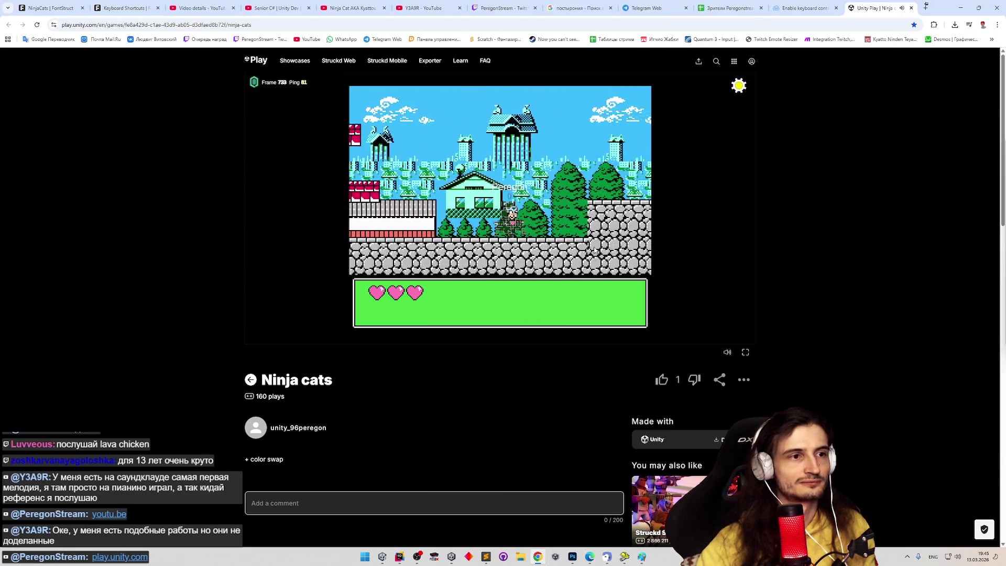
{"action": "key", "text": "Right"}
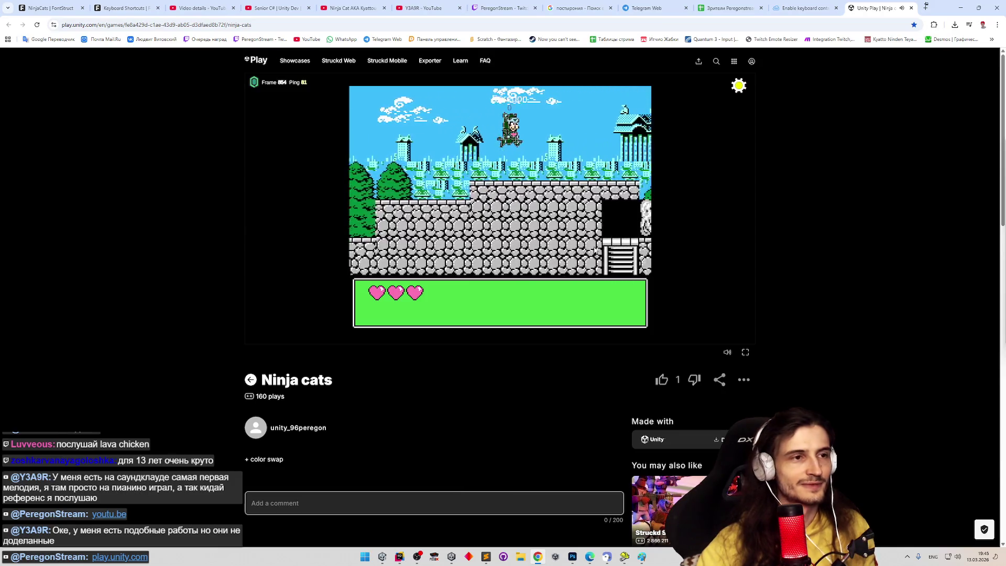
{"action": "left_click", "coordinate": [745, 353]}
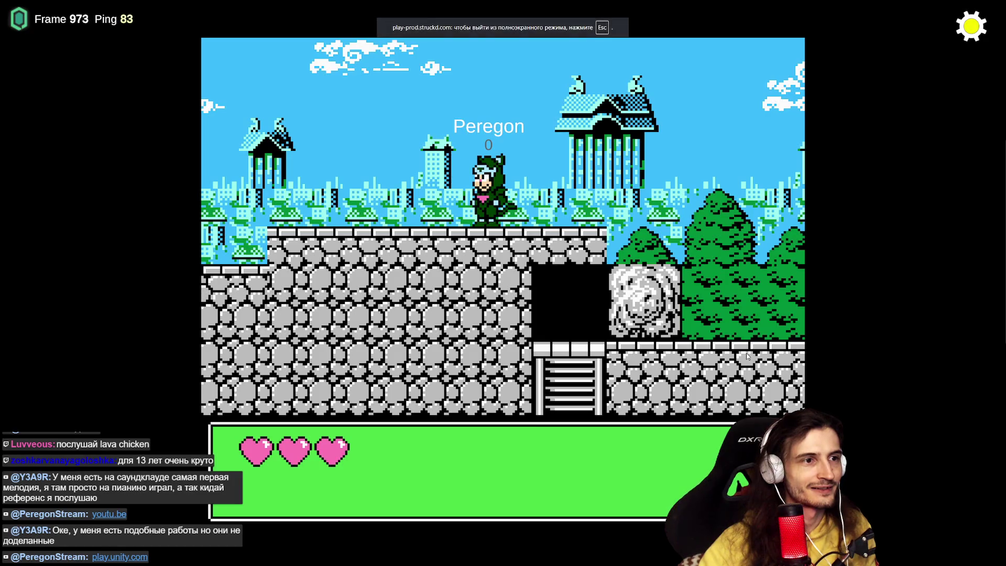
{"action": "key", "text": "Escape"}
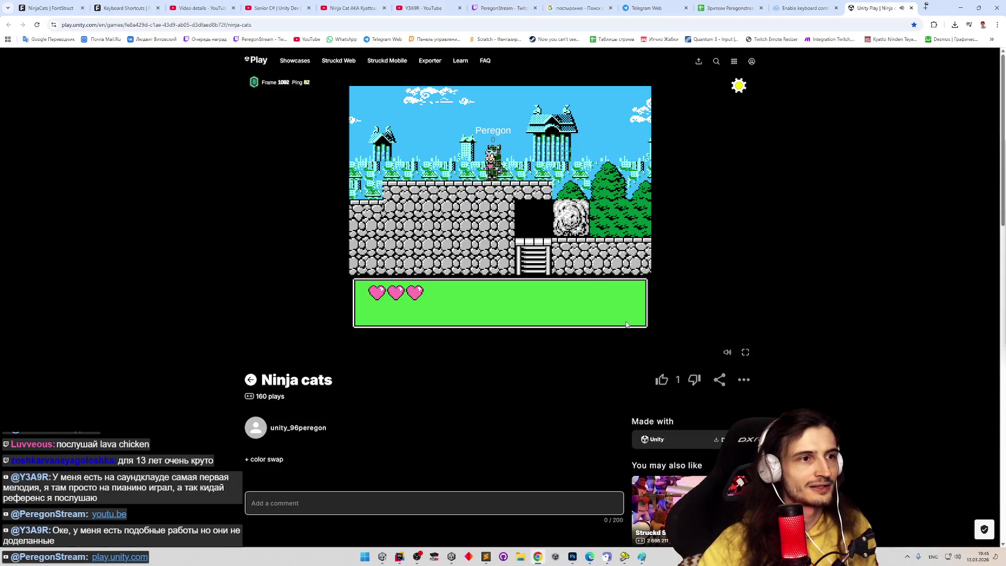
{"action": "key", "text": "Right"}
{"action": "key", "text": "Right"}
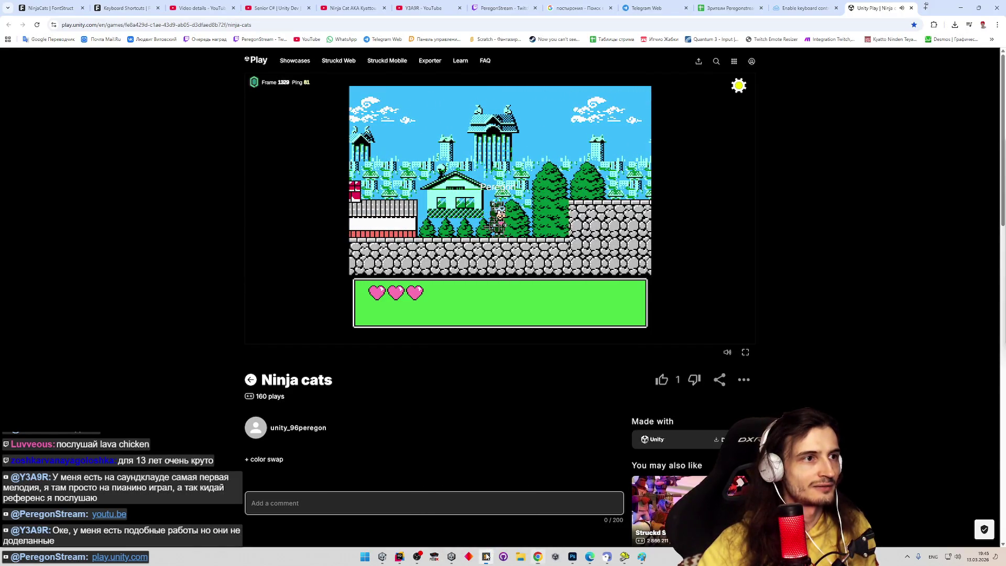
{"action": "left_click", "coordinate": [486, 556]}
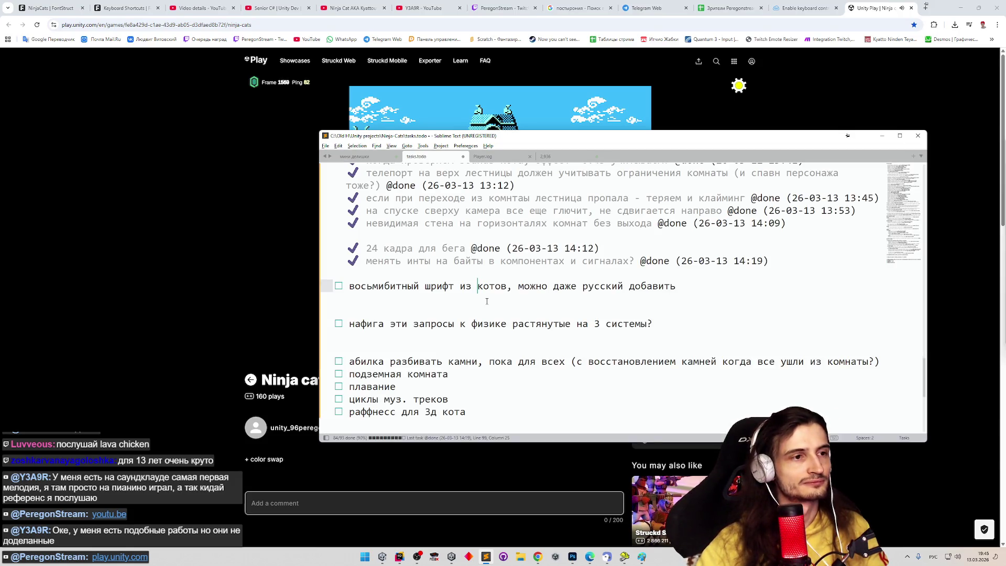
Step: Add a top-level to-do asking whether the cats lack mipmaps or are upscaled again, then hide the notes
{"action": "key", "text": "Down"}
{"action": "key", "text": "Tab"}
{"action": "key", "text": "ctrl+Return"}
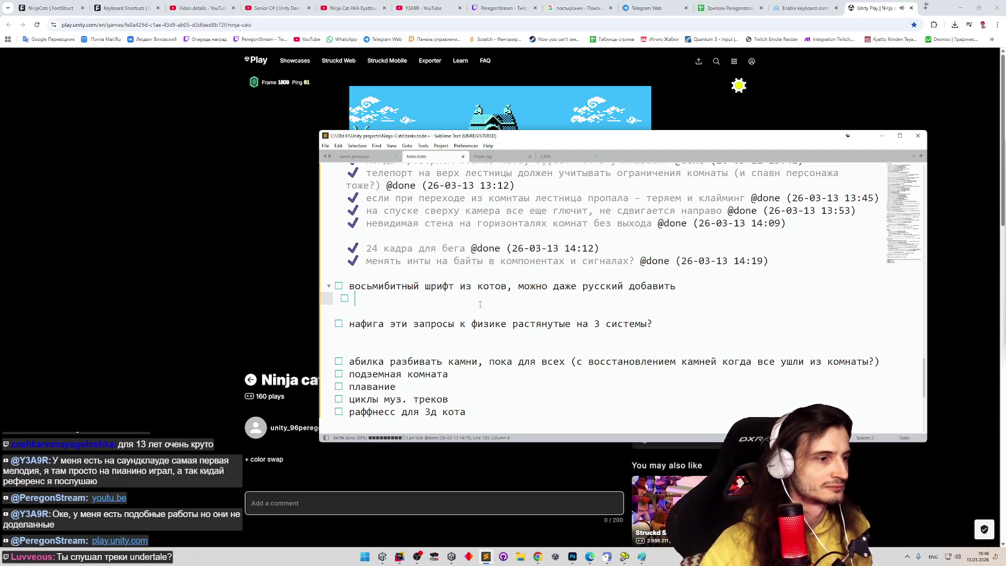
{"action": "key", "text": "shift+Tab"}
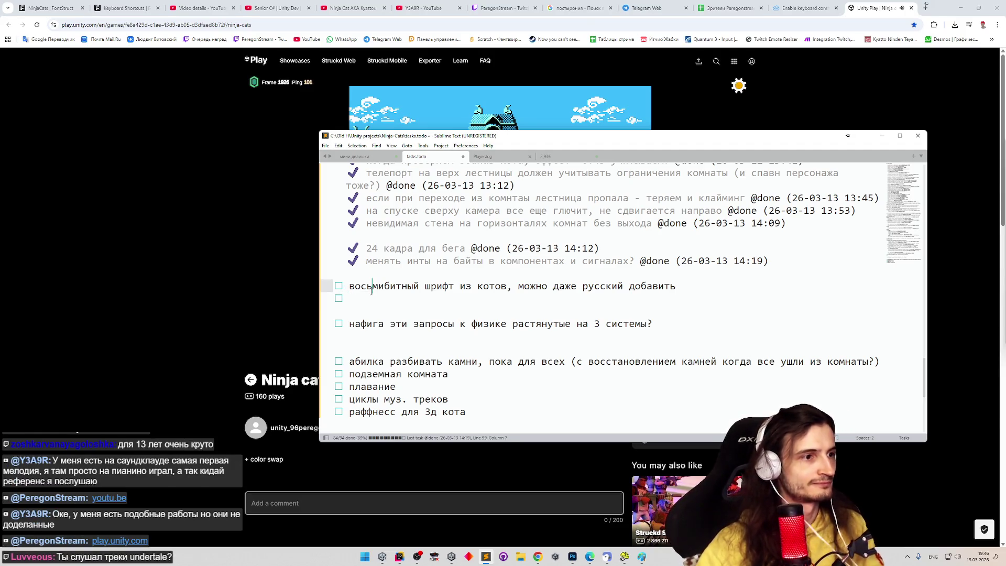
{"action": "type", "text": "yf rj"}
{"action": "key", "text": "BackSpace"}
{"action": "key", "text": "BackSpace"}
{"action": "key", "text": "BackSpace"}
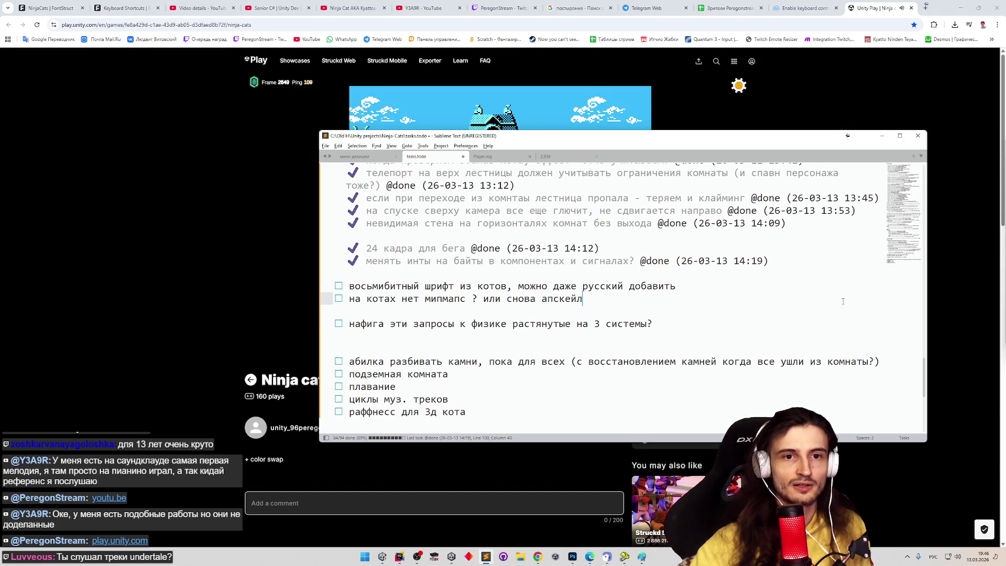
{"action": "left_click", "coordinate": [881, 135]}
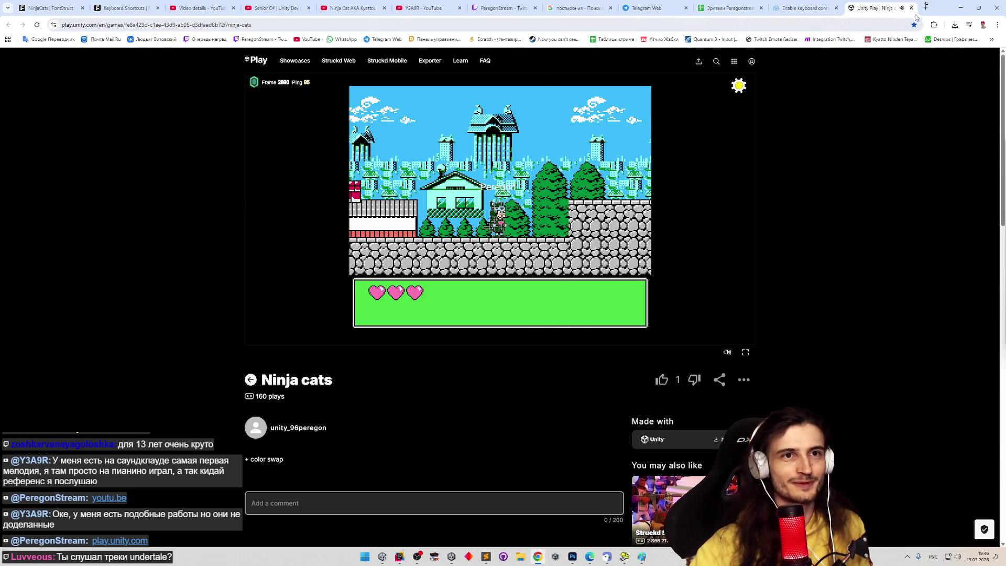
Step: Close the game tab, show and close the Filters panel in FontStruct, undoing a stray brick
{"action": "key", "text": "ctrl+w"}
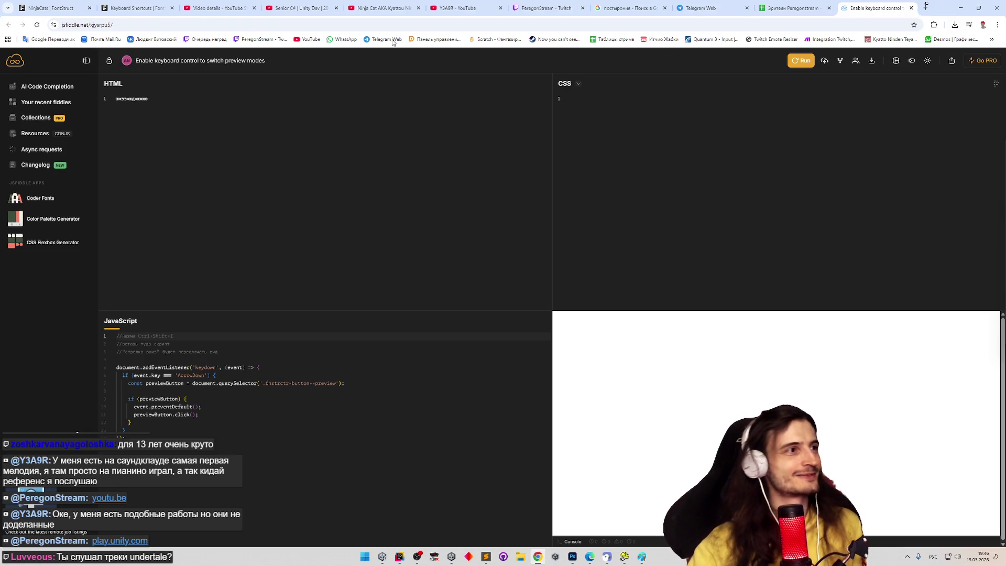
{"action": "left_click", "coordinate": [52, 8]}
{"action": "left_click", "coordinate": [244, 96]}
{"action": "left_click", "coordinate": [315, 197]}
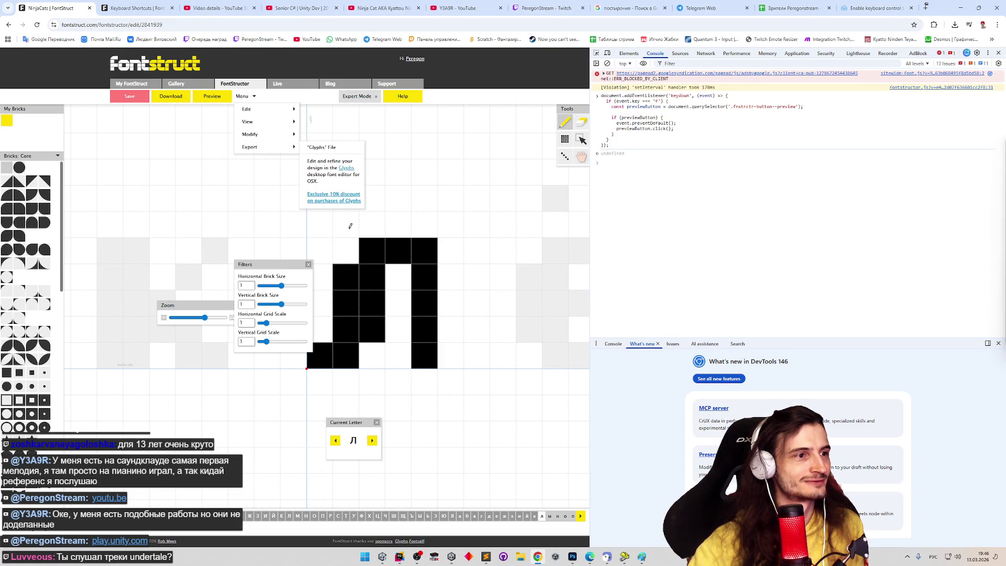
{"action": "key", "text": "f"}
{"action": "key", "text": "f"}
{"action": "key", "text": "f"}
{"action": "left_click", "coordinate": [477, 122]}
{"action": "key", "text": "f"}
{"action": "key", "text": "f"}
{"action": "key", "text": "f"}
{"action": "key", "text": "f"}
{"action": "key", "text": "f"}
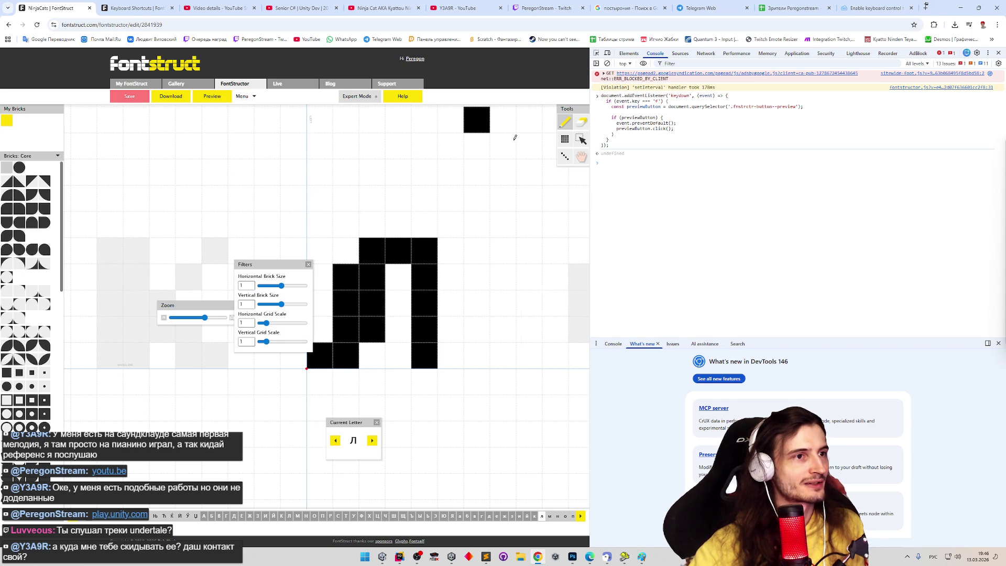
{"action": "key", "text": "ctrl+z"}
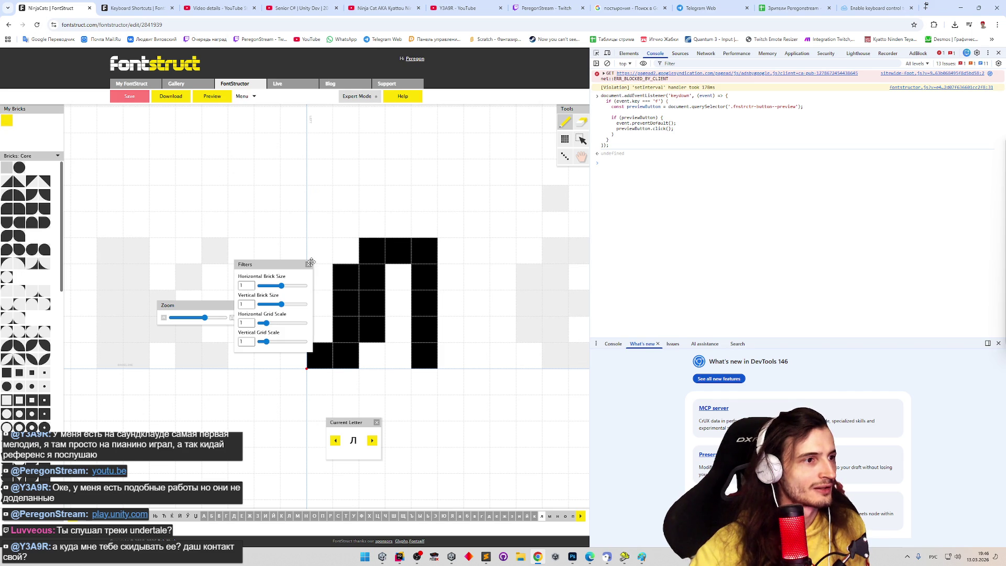
{"action": "left_click", "coordinate": [309, 264]}
Step: Cancel the font download prompt, refresh, and bring up the keyboard shortcuts help
{"action": "key", "text": "ctrl+s"}
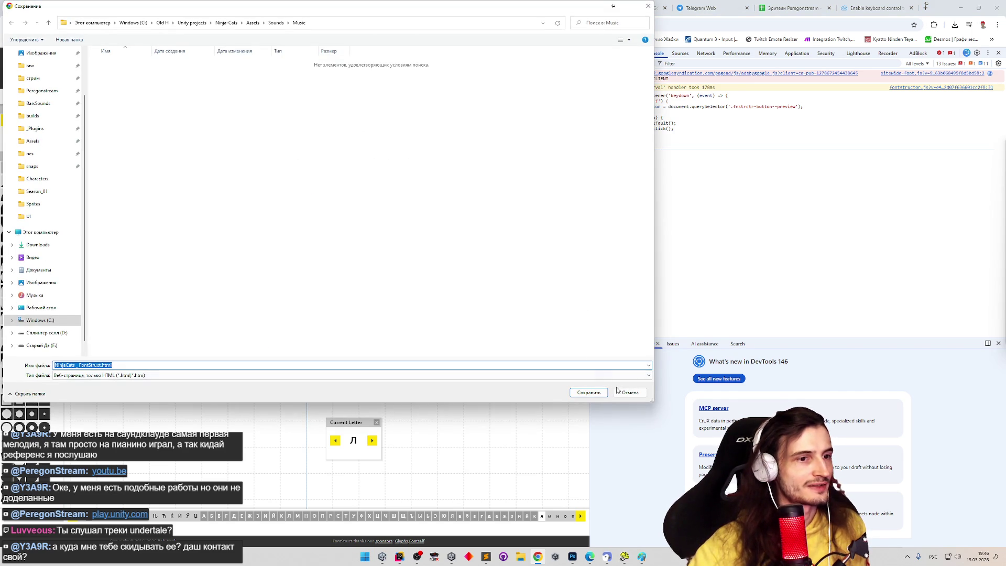
{"action": "left_click", "coordinate": [618, 391]}
{"action": "key", "text": "F5"}
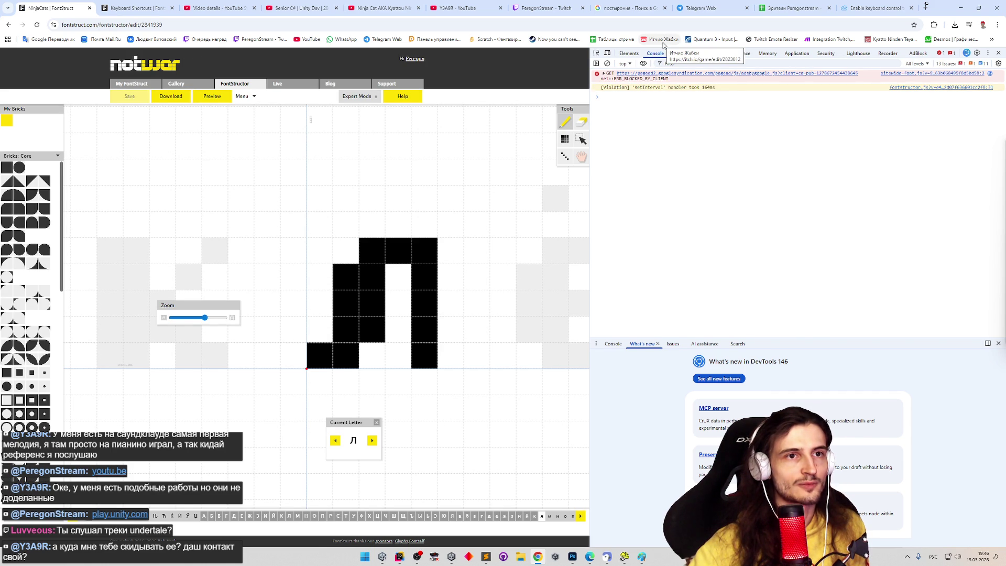
{"action": "left_click", "coordinate": [134, 9]}
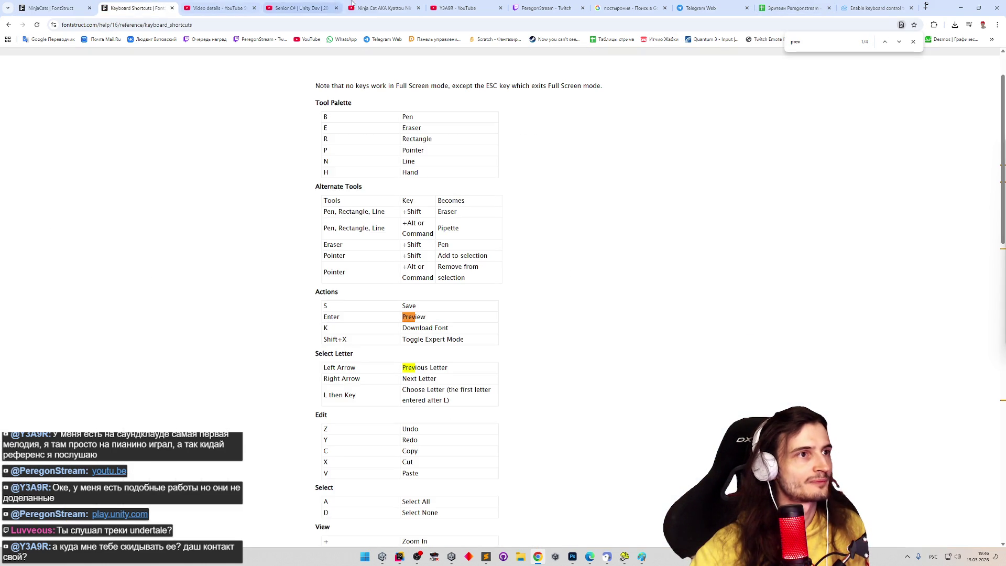
Step: Replace the ArrowDown condition on line 6 with the CapsLock key condition in the fiddle
{"action": "left_click", "coordinate": [889, 7]}
{"action": "left_click", "coordinate": [164, 376]}
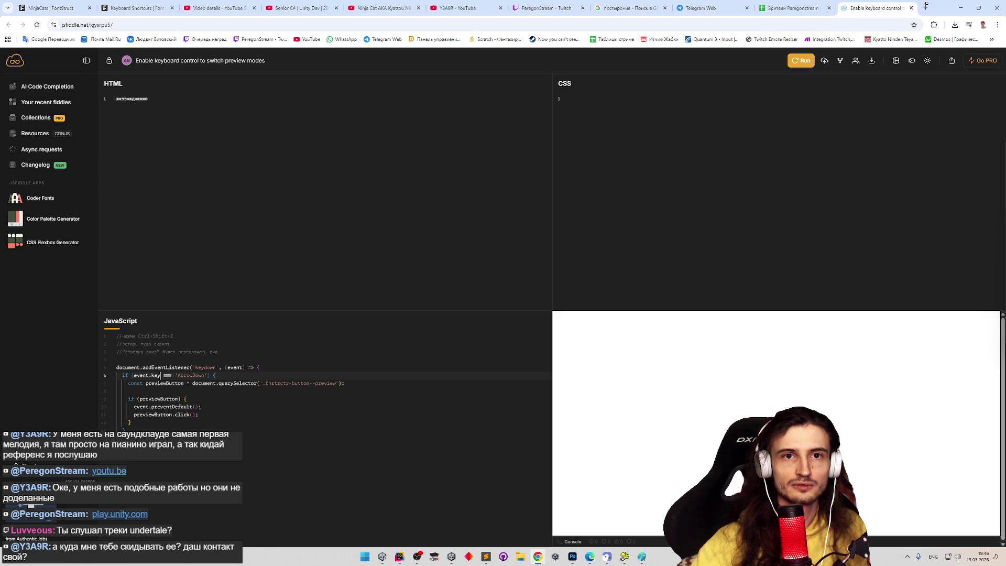
{"action": "key", "text": "alt+Tab"}
{"action": "mouse_move", "coordinate": [226, 378]}
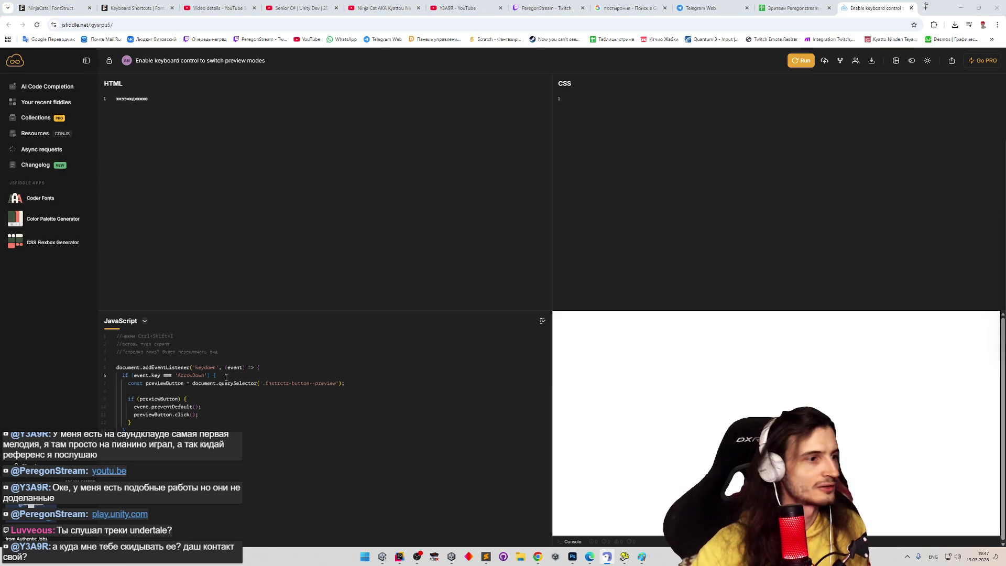
{"action": "left_click_drag", "start_coordinate": [135, 375], "coordinate": [204, 374]}
{"action": "type", "text": "event.code === 'CapsLock'"}
{"action": "left_click", "coordinate": [223, 376]}
{"action": "left_click", "coordinate": [182, 391]}
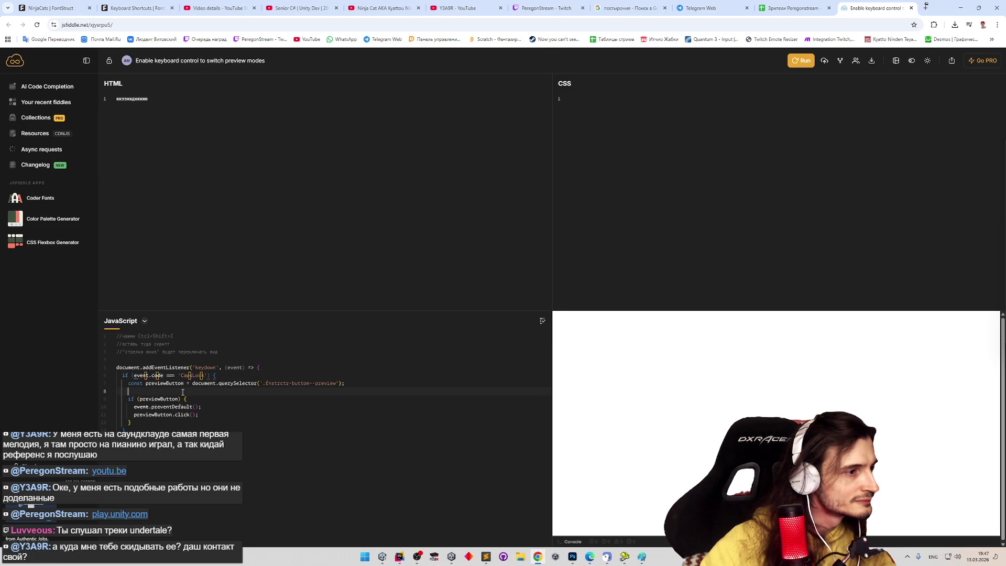
{"action": "mouse_move", "coordinate": [157, 376]}
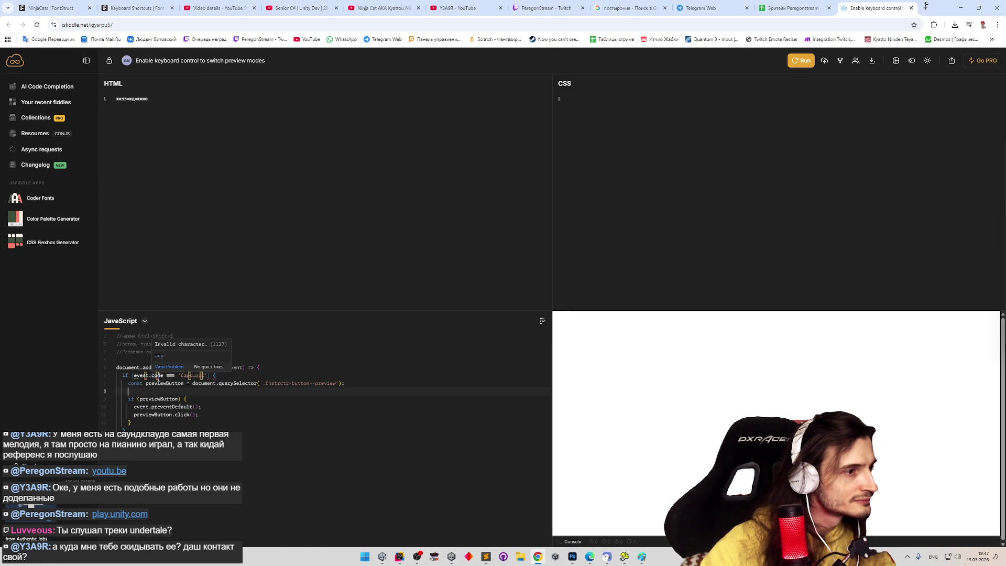
{"action": "left_click", "coordinate": [145, 375]}
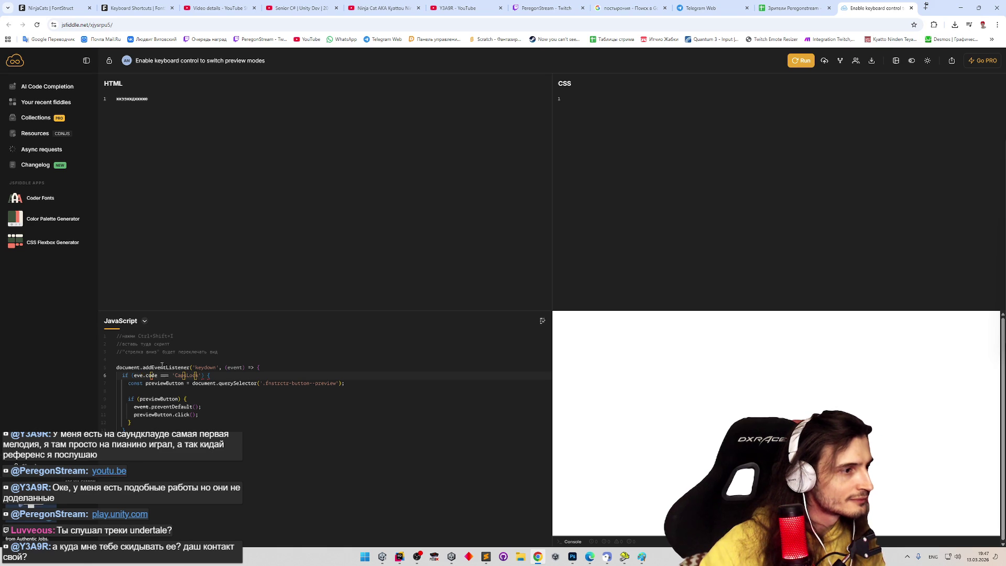
Step: Fix the event.code property and key name spelling, then select and copy the keydown listener
{"action": "double_click", "coordinate": [167, 367]}
{"action": "left_click", "coordinate": [158, 375]}
{"action": "type", "text": "nt"}
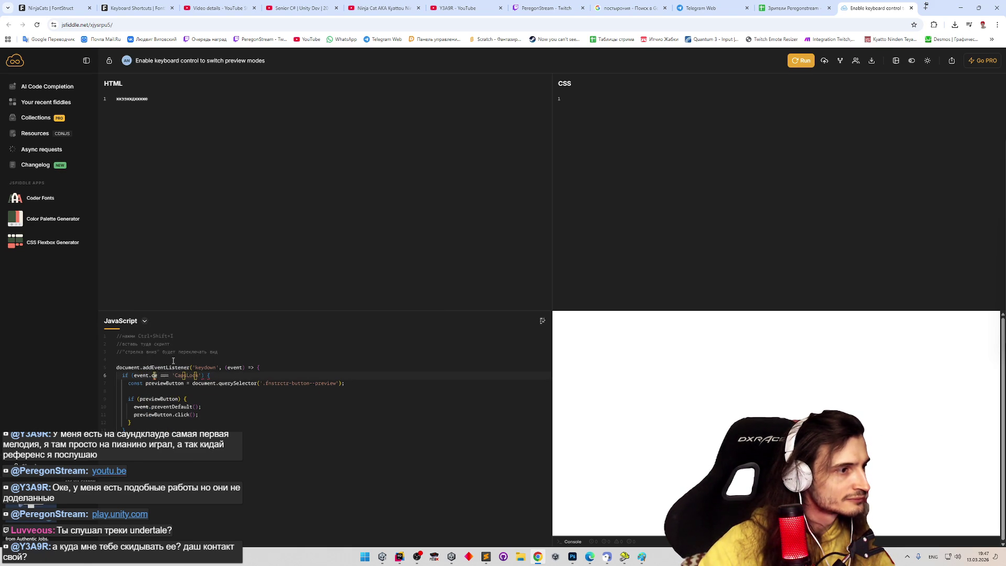
{"action": "key", "text": "BackSpace"}
{"action": "type", "text": "ode"}
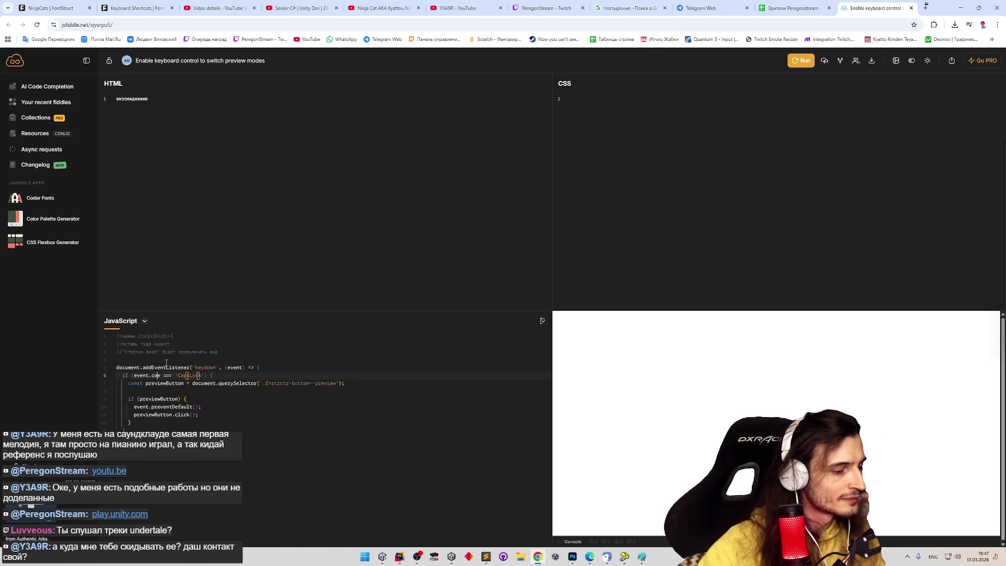
{"action": "left_click", "coordinate": [226, 396]}
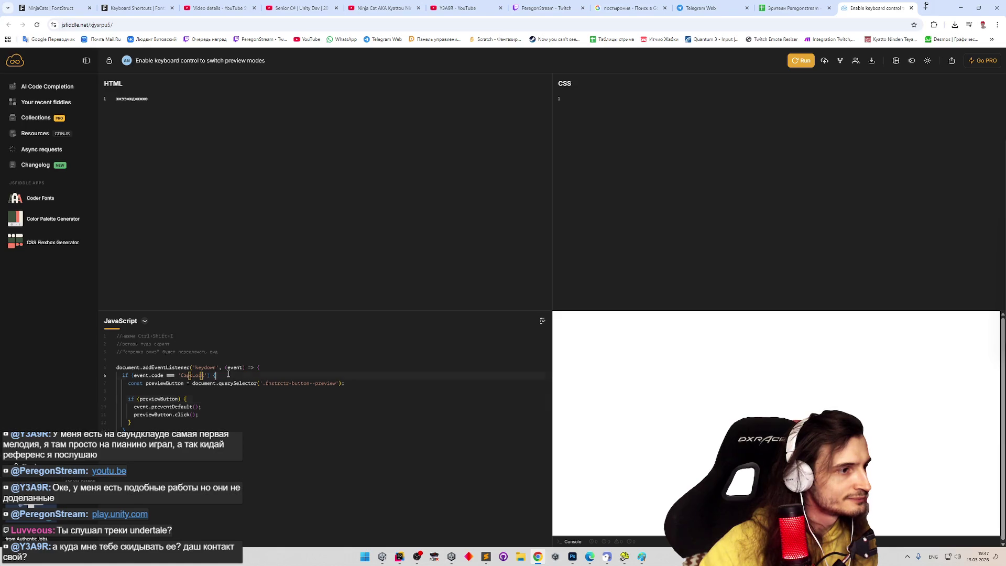
{"action": "key", "text": "BackSpace"}
{"action": "key", "text": "BackSpace"}
{"action": "key", "text": "BackSpace"}
{"action": "type", "text": "sLock"}
{"action": "left_click_drag", "start_coordinate": [134, 422], "coordinate": [117, 367]}
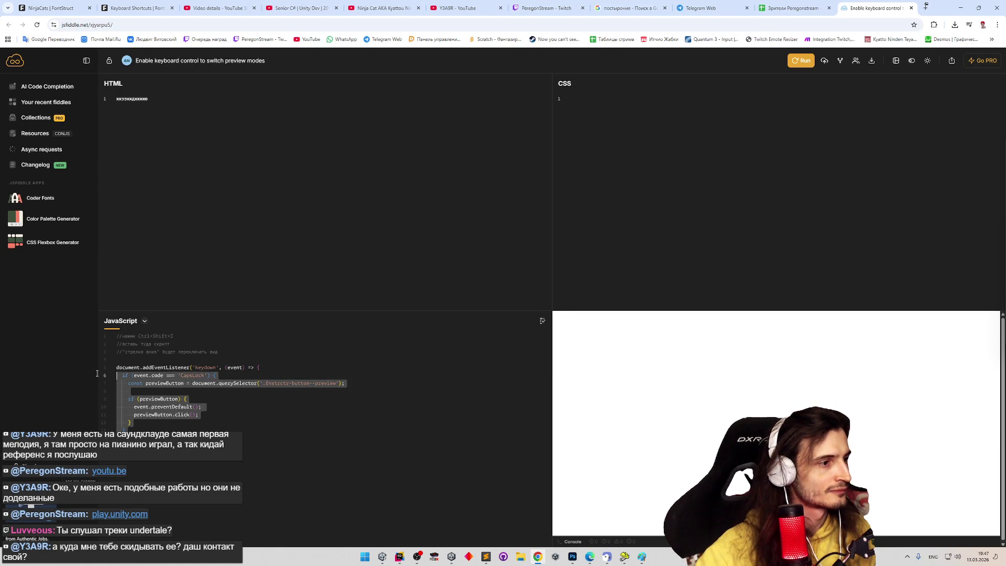
{"action": "key", "text": "alt+Tab"}
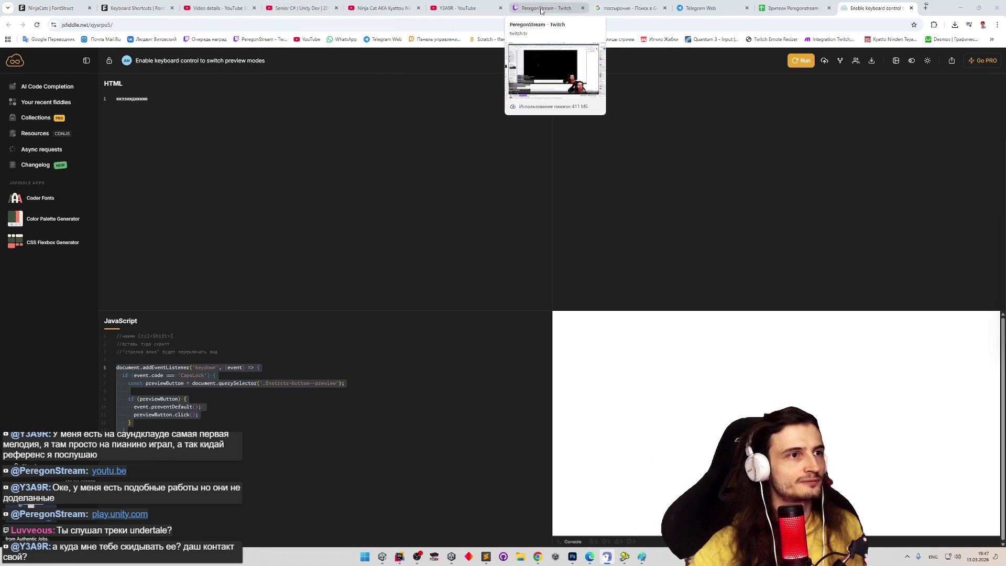
Step: Visit the Google Account page from the YouTube avatar menu and come back to the channel page
{"action": "left_click", "coordinate": [456, 7]}
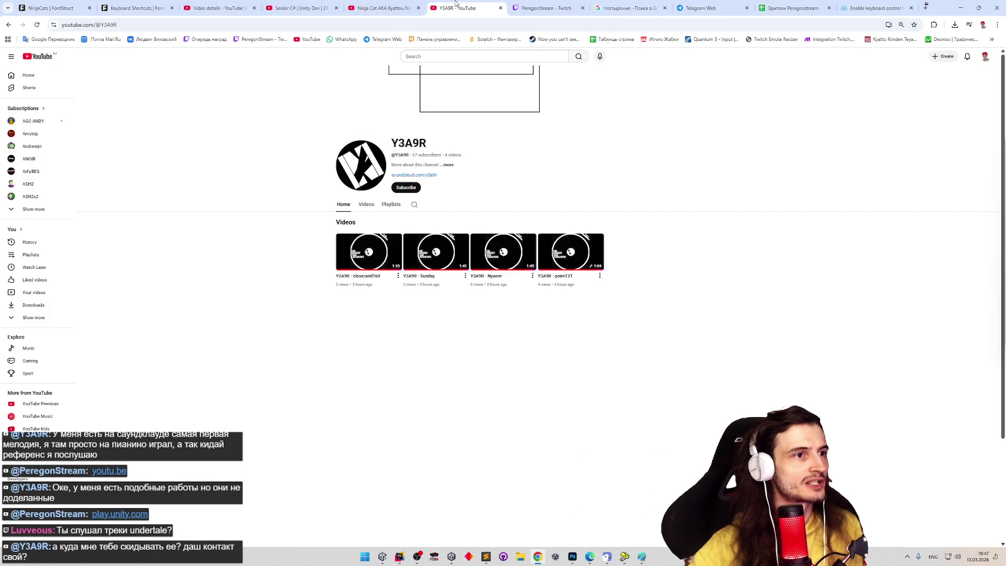
{"action": "left_click", "coordinate": [985, 57]}
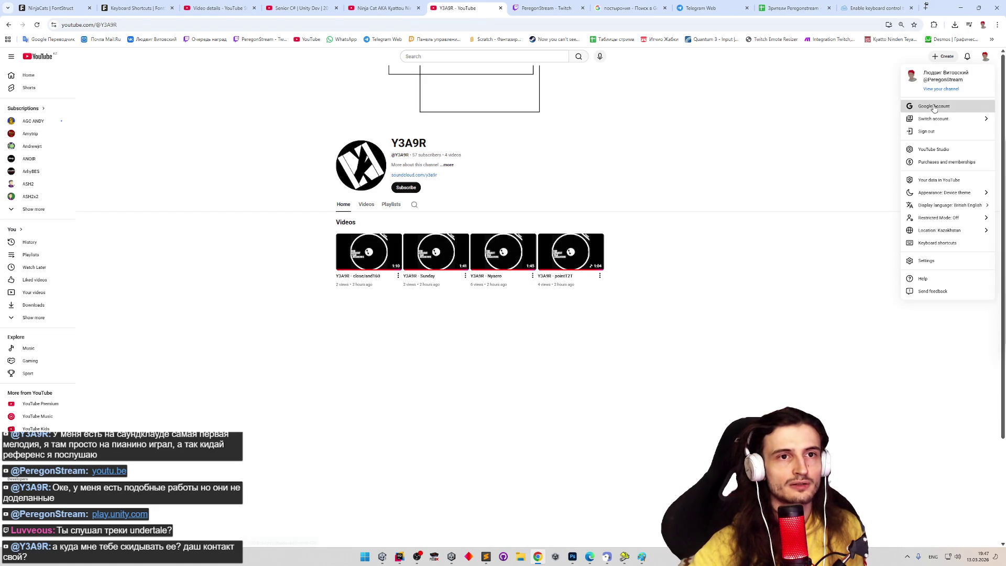
{"action": "left_click", "coordinate": [933, 107]}
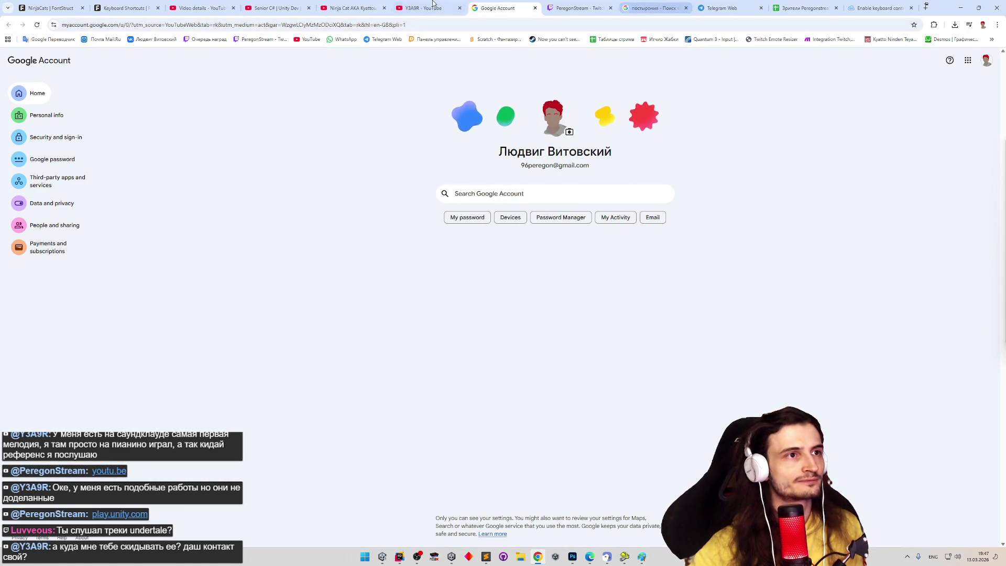
{"action": "left_click", "coordinate": [429, 8]}
Step: View and dismiss your own channel's About details, then return to the FontStruct editor
{"action": "left_click", "coordinate": [947, 89]}
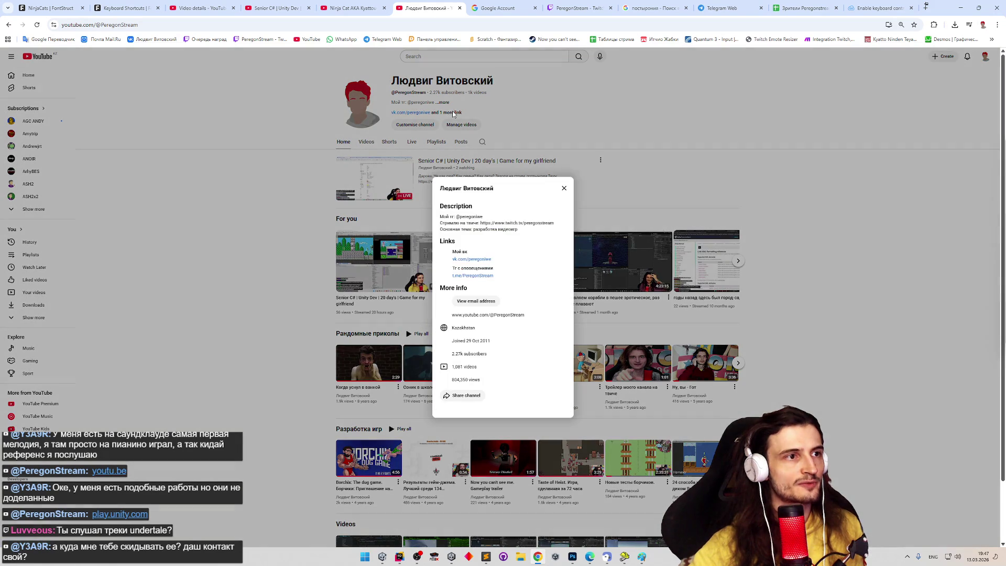
{"action": "left_click", "coordinate": [450, 113]}
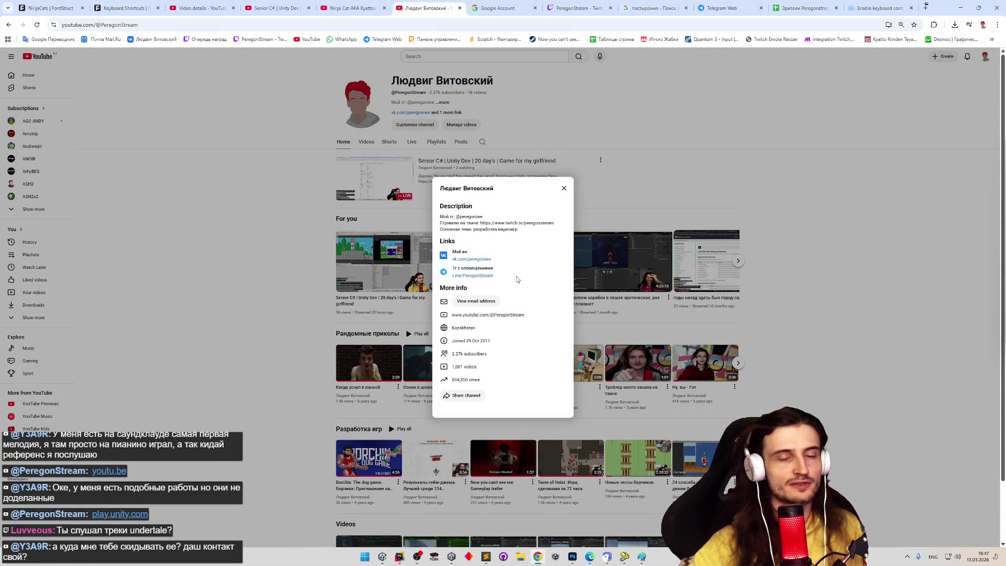
{"action": "left_click", "coordinate": [564, 187]}
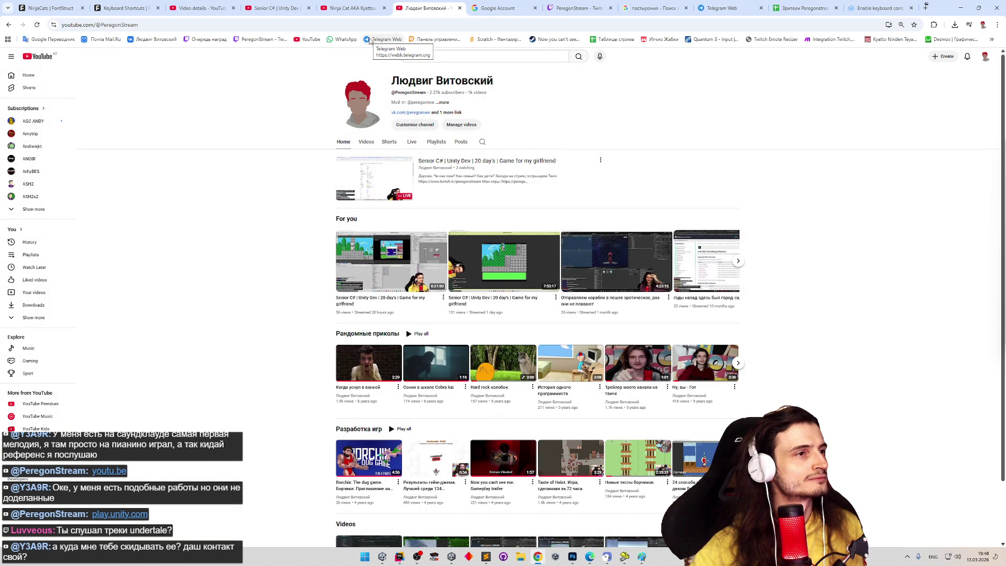
{"action": "left_click", "coordinate": [63, 5]}
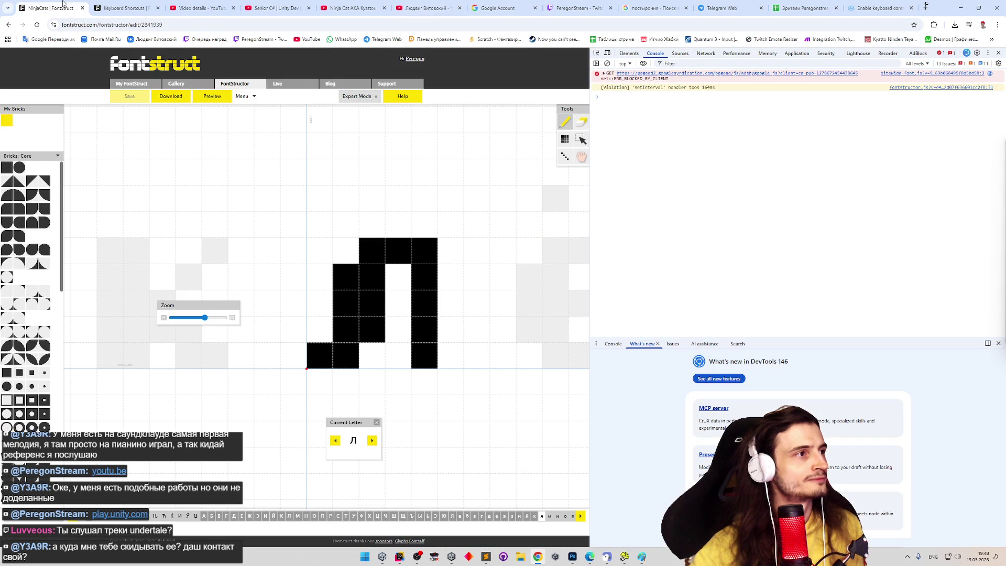
Step: Run the pasted keydown listener in the console so CapsLock toggles the font preview
{"action": "type", "text": "document.addEventListener('keydown', (event) => {   if (event.code === 'CapsLock') {     const previewButton = document.querySelector('.fnstrctr-button--preview');      if (previewButton) {       event.preventDefault();       previewButton.click();     }   } });"}
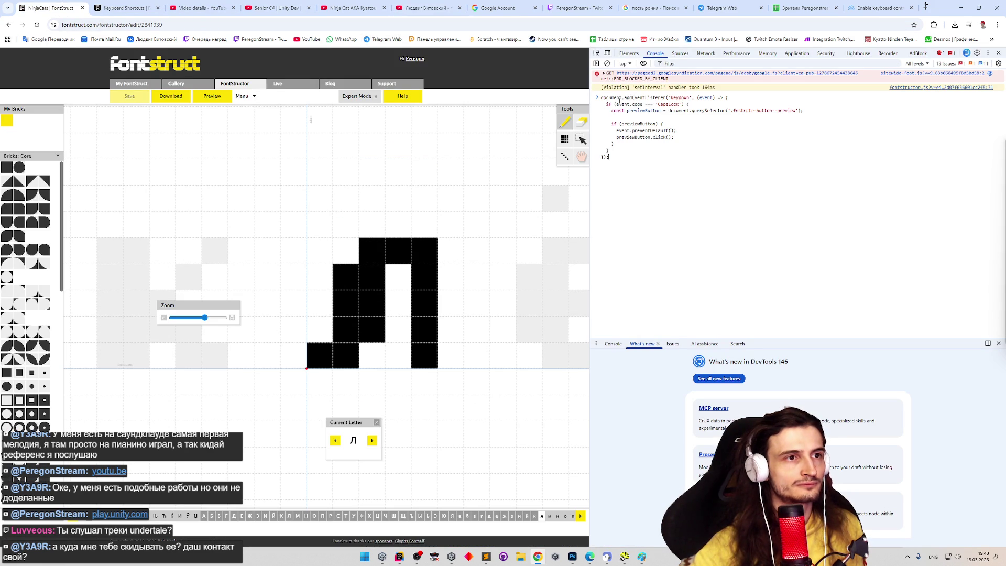
{"action": "key", "text": "Return"}
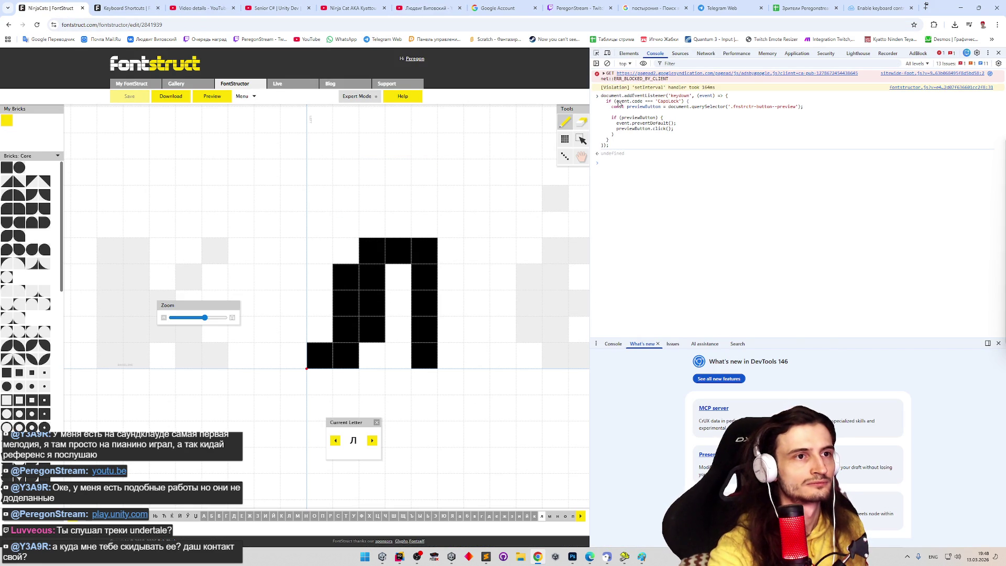
{"action": "left_click", "coordinate": [498, 110]}
{"action": "key", "text": "Caps_Lock"}
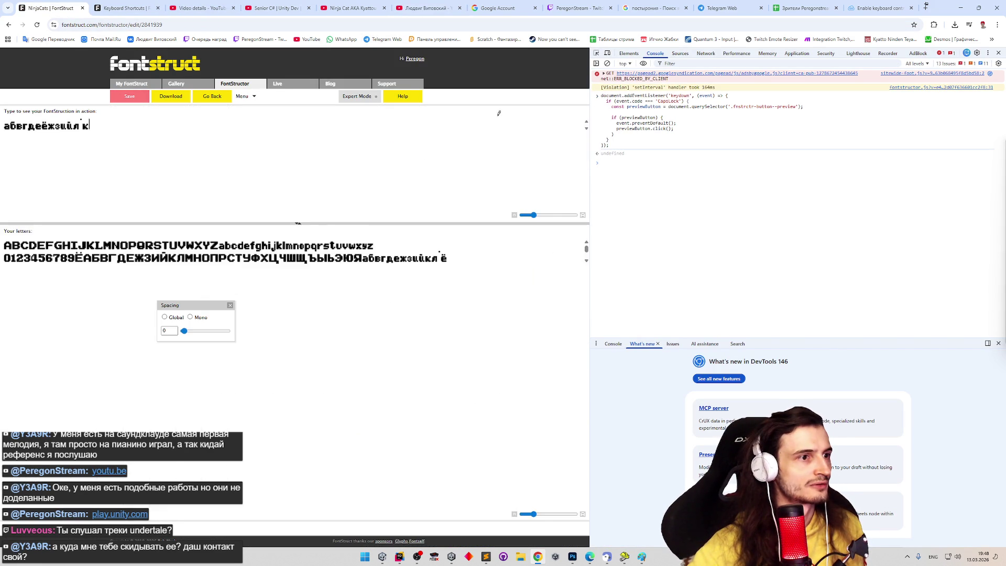
{"action": "key", "text": "Caps_Lock"}
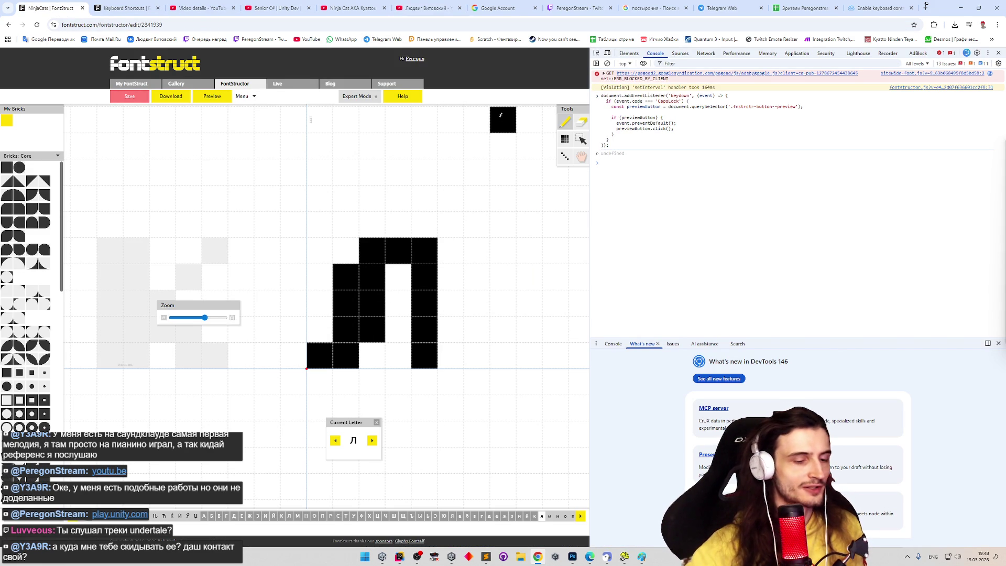
{"action": "key", "text": "e"}
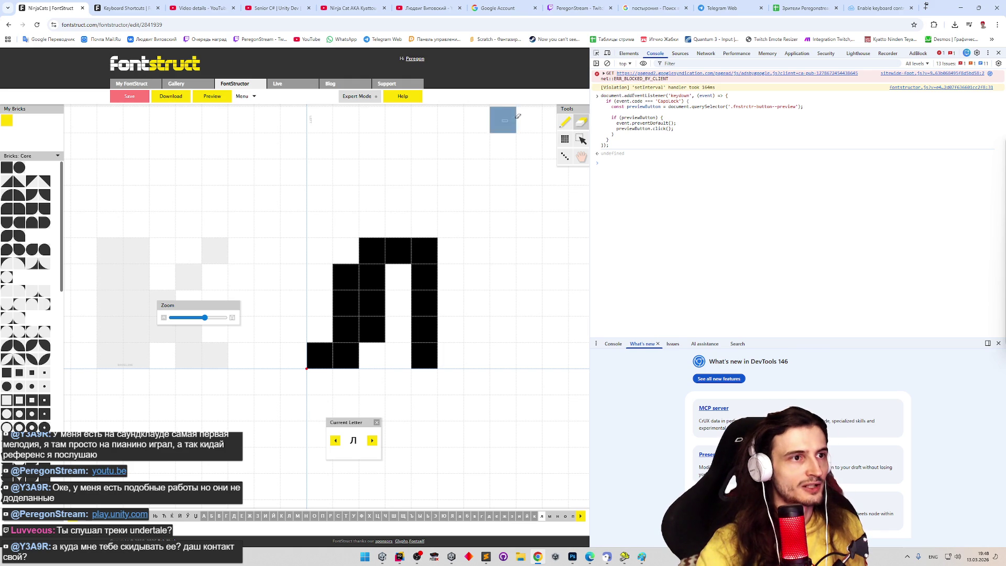
{"action": "key", "text": "p"}
{"action": "key", "text": "Caps_Lock"}
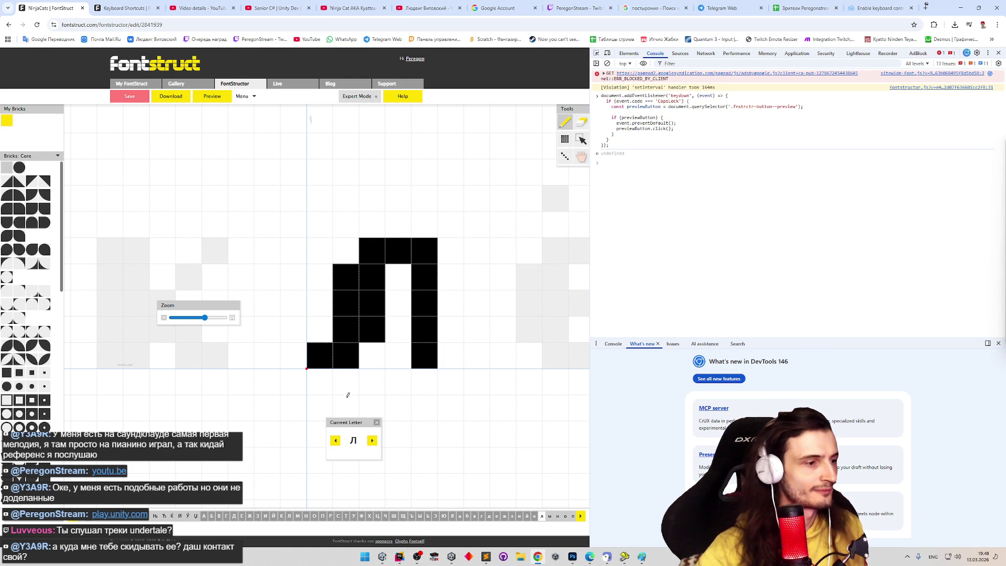
Step: Draw the Cyrillic small м with two stems, a top row and a middle stroke
{"action": "left_click", "coordinate": [373, 440]}
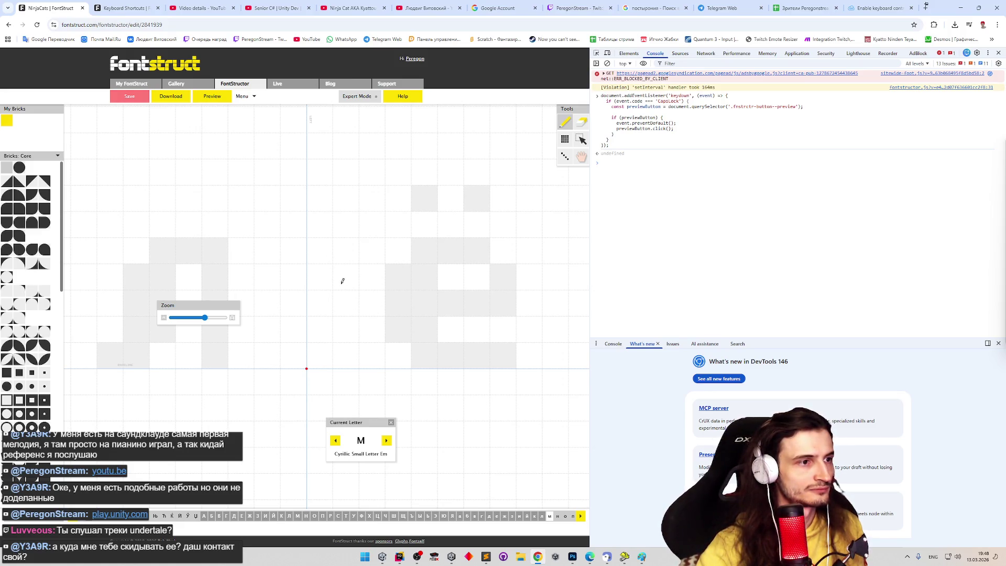
{"action": "mouse_move", "coordinate": [327, 287]}
{"action": "left_mouse_down"}
{"action": "mouse_move", "coordinate": [323, 334]}
{"action": "mouse_move", "coordinate": [353, 300]}
{"action": "left_mouse_up"}
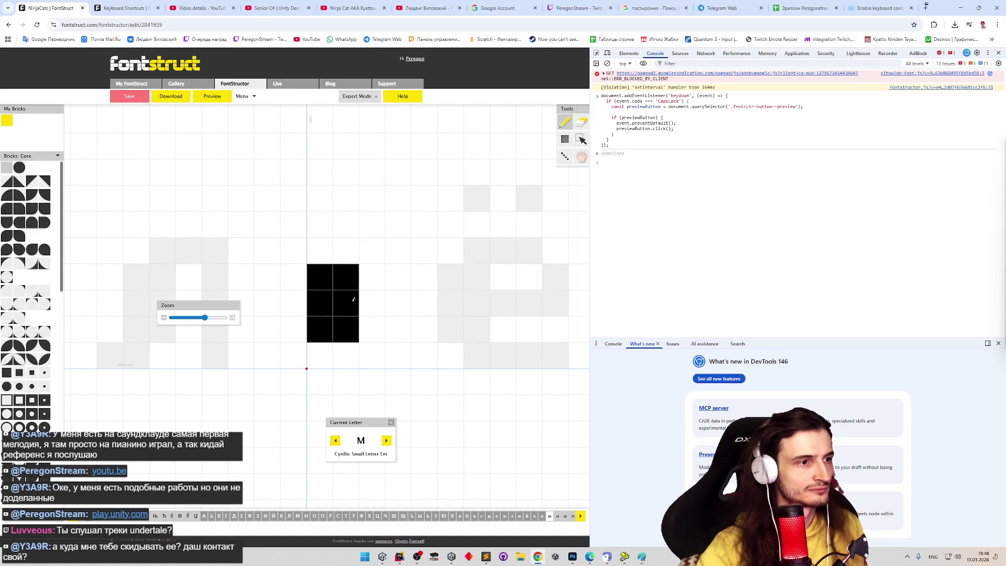
{"action": "left_click", "coordinate": [373, 252]}
{"action": "left_click_drag", "start_coordinate": [396, 273], "coordinate": [398, 307]}
{"action": "left_click", "coordinate": [425, 251]}
{"action": "left_click_drag", "start_coordinate": [452, 270], "coordinate": [446, 318]}
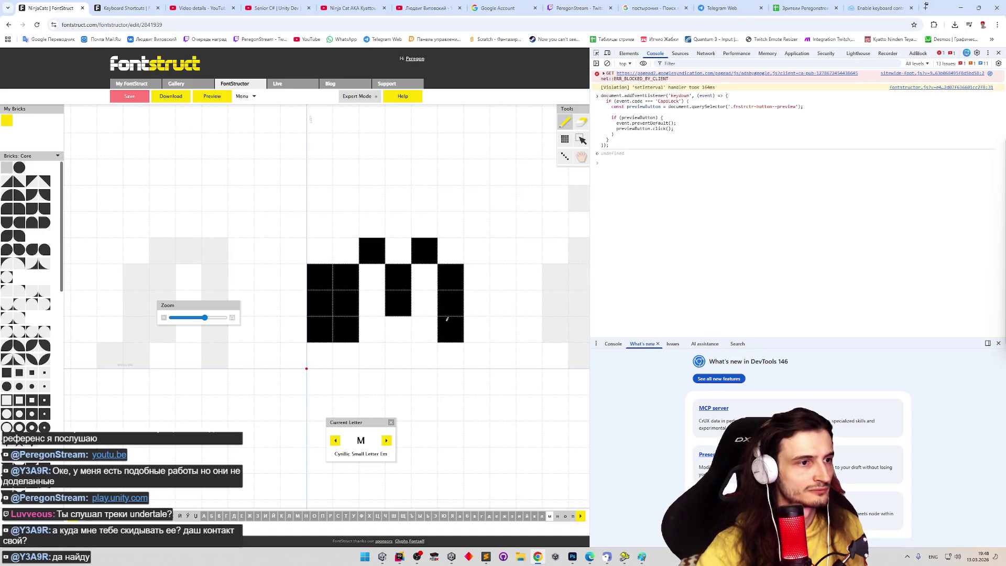
{"action": "left_click", "coordinate": [450, 355]}
{"action": "left_click_drag", "start_coordinate": [319, 355], "coordinate": [346, 356]}
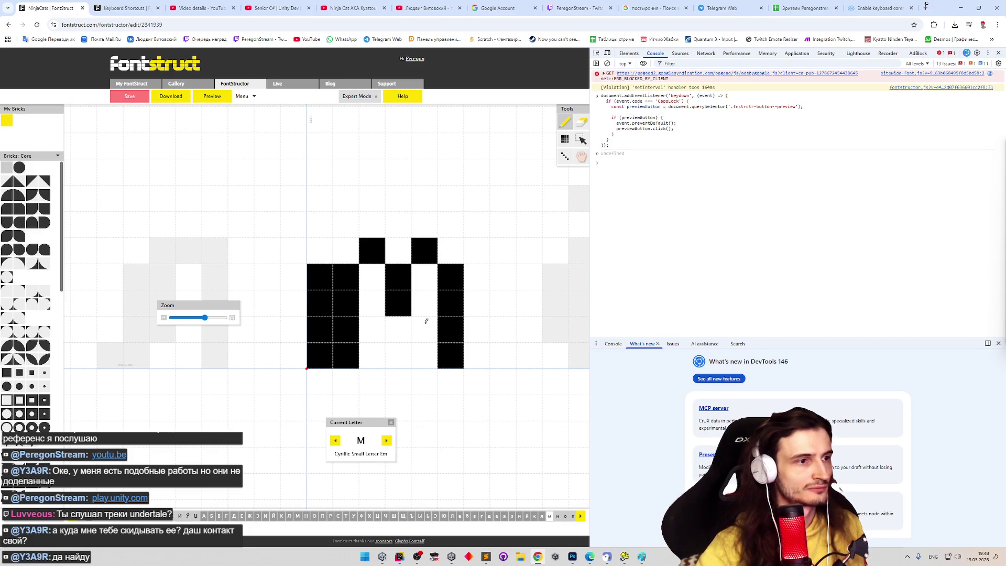
{"action": "left_click", "coordinate": [346, 250]}
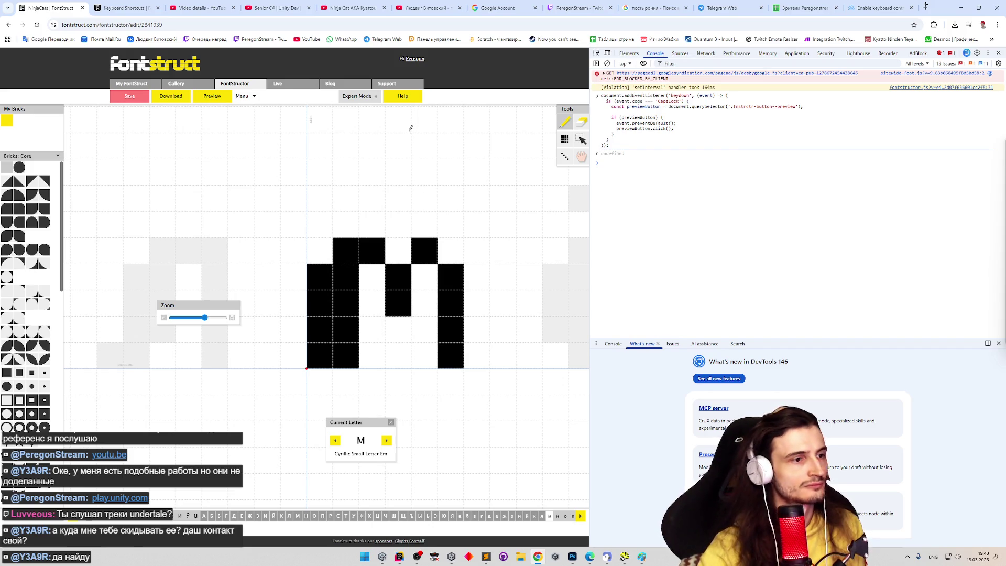
{"action": "left_click", "coordinate": [392, 333]}
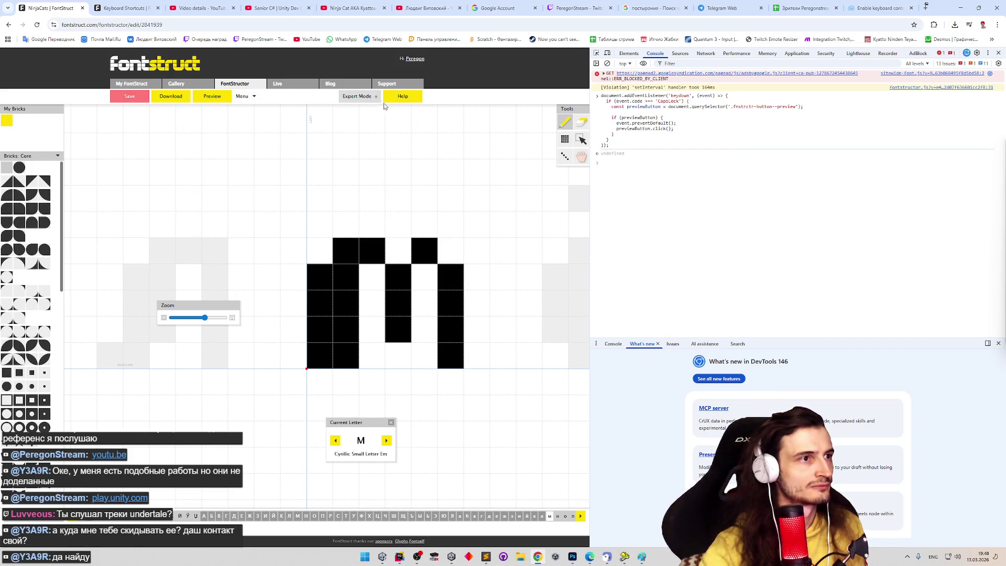
Step: Check the new м in the font preview and return to the glyph editor
{"action": "key", "text": "Caps_Lock"}
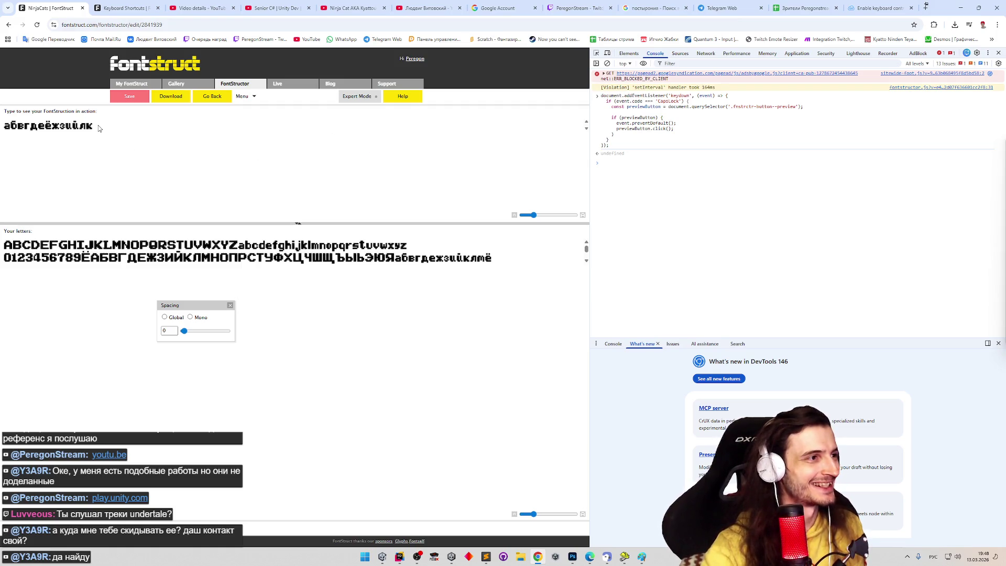
{"action": "type", "text": "Мм"}
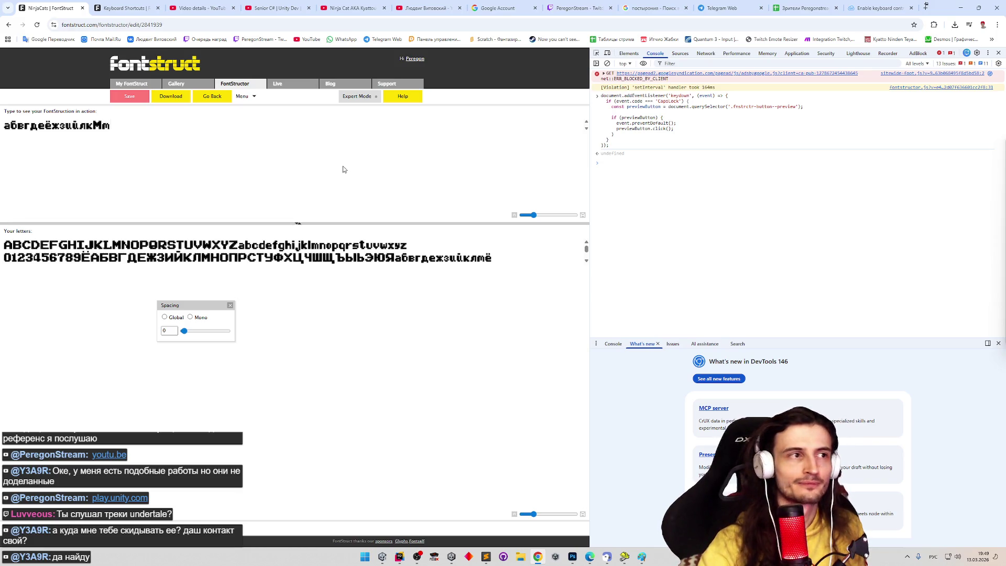
{"action": "left_click", "coordinate": [747, 189]}
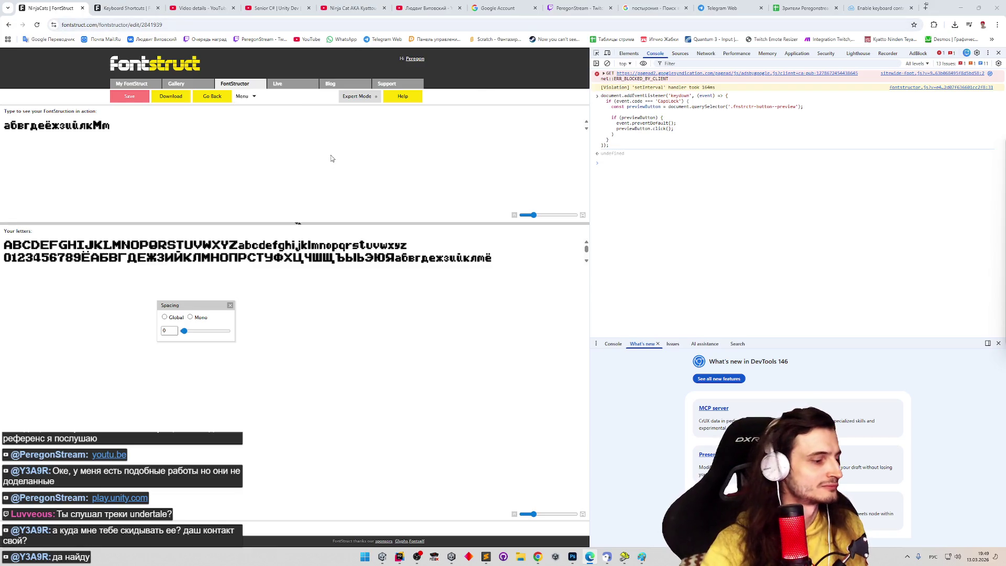
{"action": "key", "text": "Caps_Lock"}
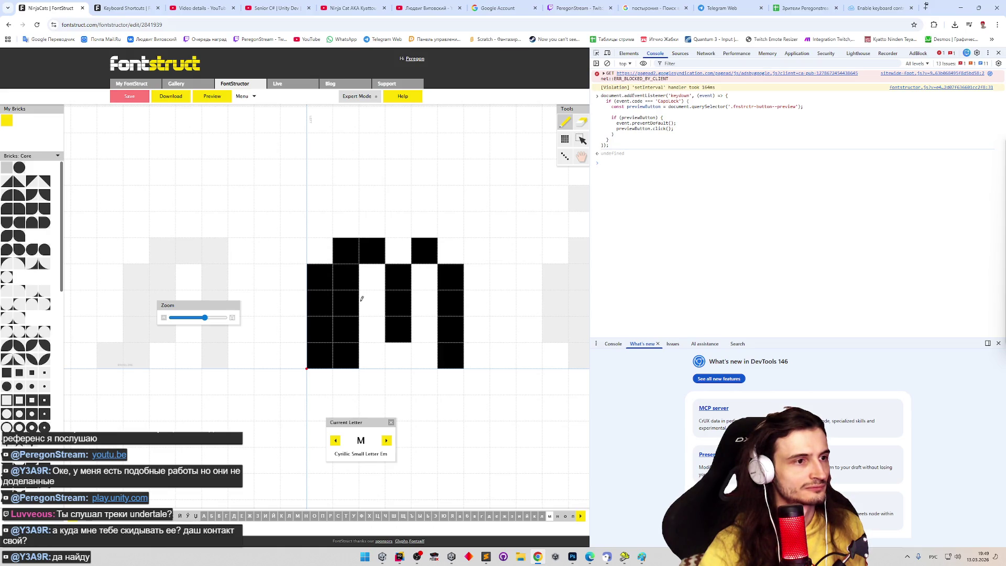
Step: Rework the м's left stem, diagonal and right stem into a cleaner blocky shape
{"action": "key", "text": "e"}
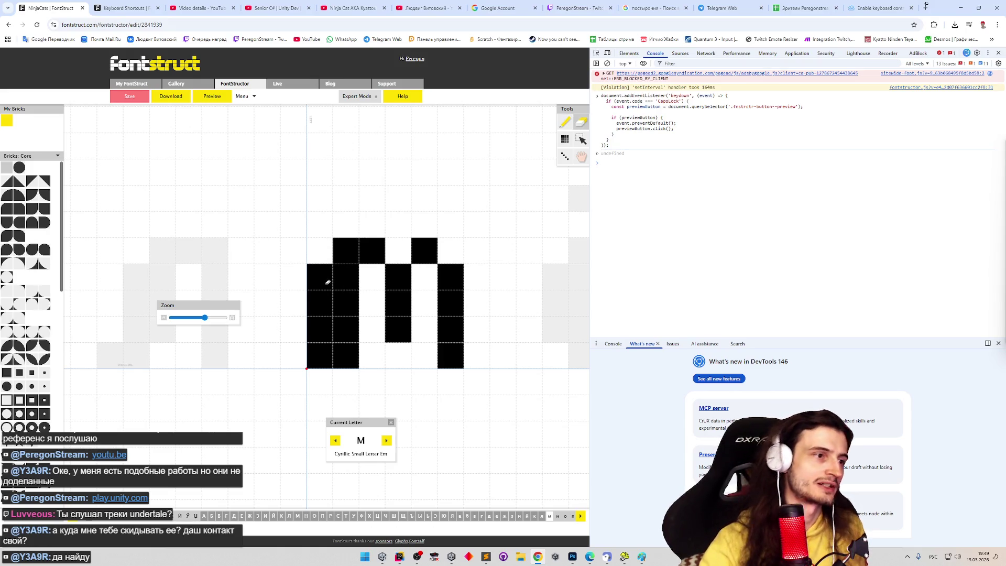
{"action": "left_click_drag", "start_coordinate": [325, 284], "coordinate": [355, 299]}
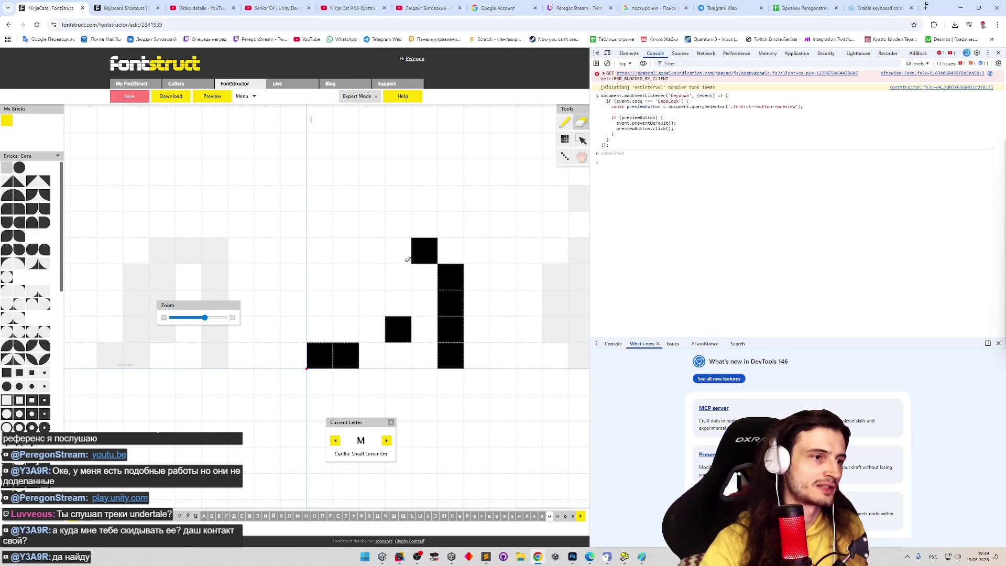
{"action": "left_click", "coordinate": [351, 258]}
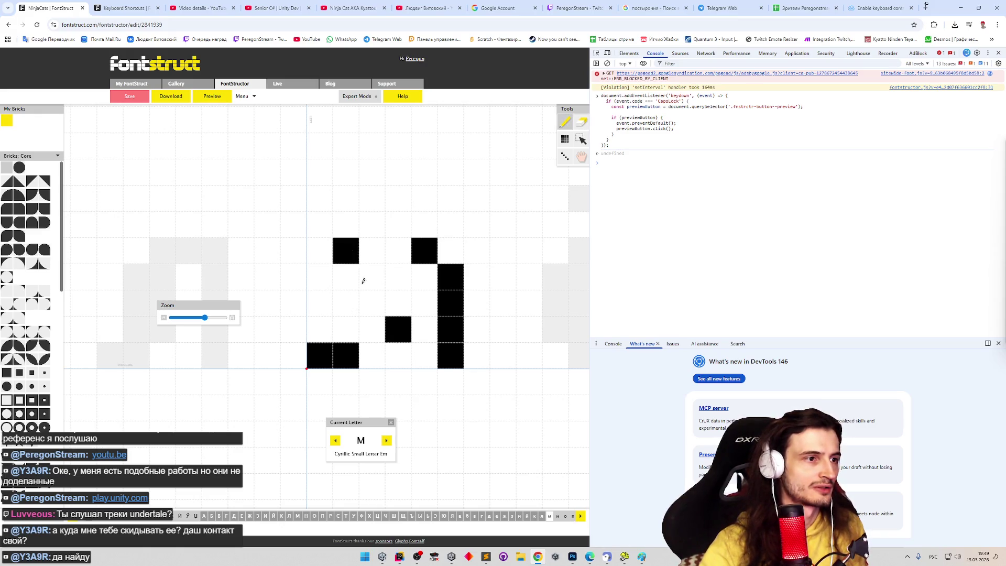
{"action": "mouse_move", "coordinate": [339, 316]}
{"action": "left_mouse_down"}
{"action": "mouse_move", "coordinate": [320, 303]}
{"action": "mouse_move", "coordinate": [346, 275]}
{"action": "mouse_move", "coordinate": [346, 330]}
{"action": "left_mouse_up"}
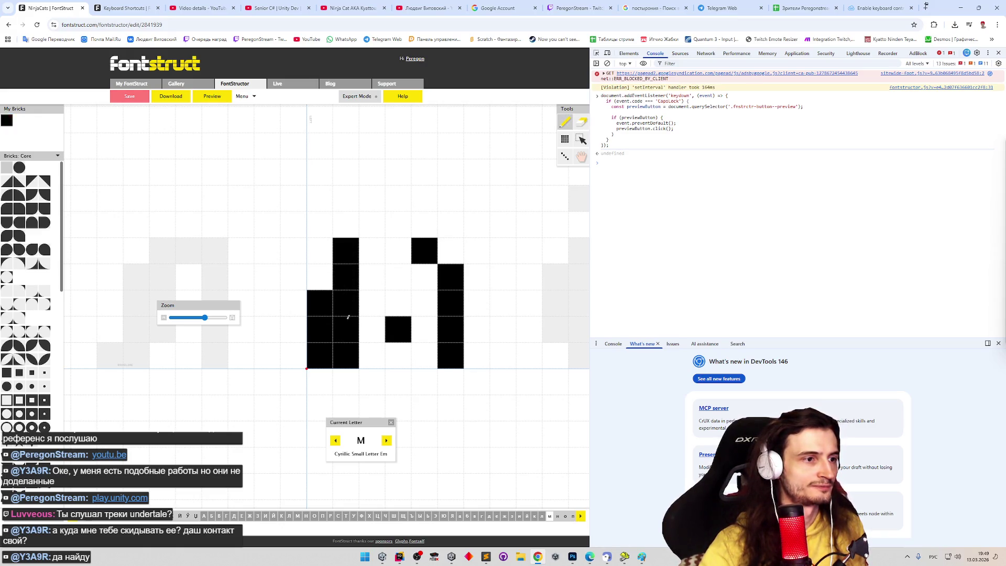
{"action": "left_click_drag", "start_coordinate": [367, 280], "coordinate": [380, 243]}
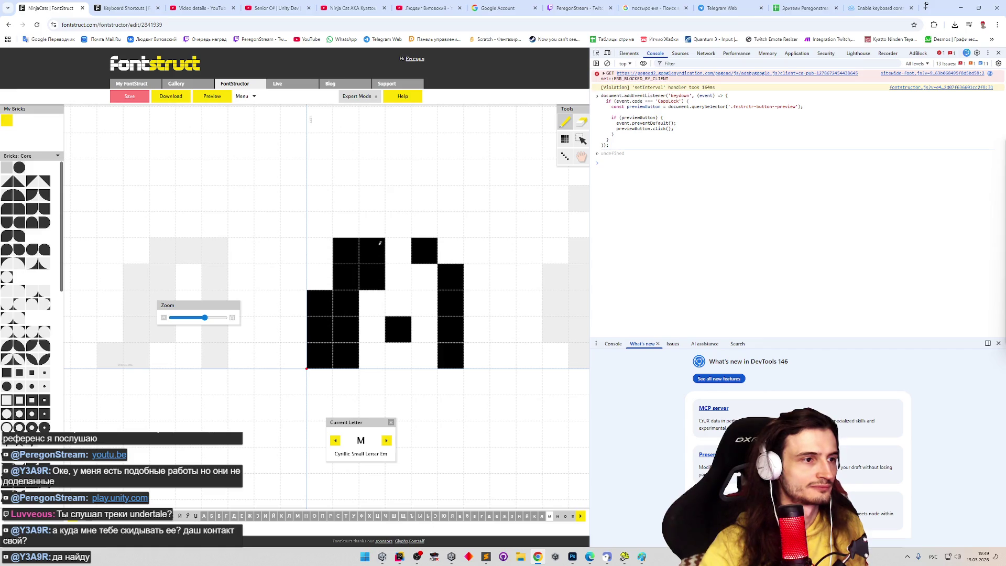
{"action": "left_click", "coordinate": [394, 302]}
{"action": "left_click", "coordinate": [425, 273]}
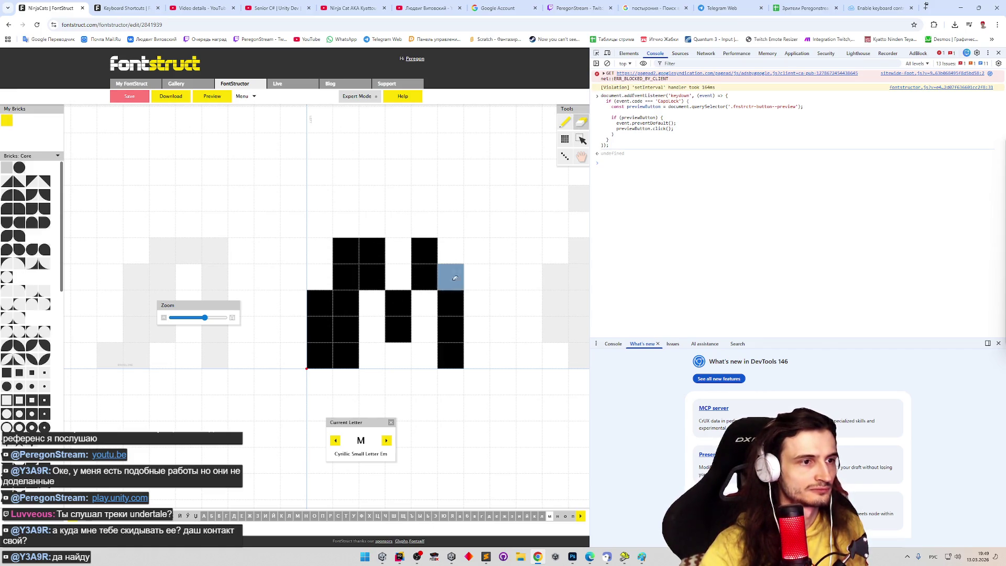
{"action": "left_click", "coordinate": [461, 308]}
{"action": "left_click", "coordinate": [456, 330]}
{"action": "left_click_drag", "start_coordinate": [458, 300], "coordinate": [455, 329]}
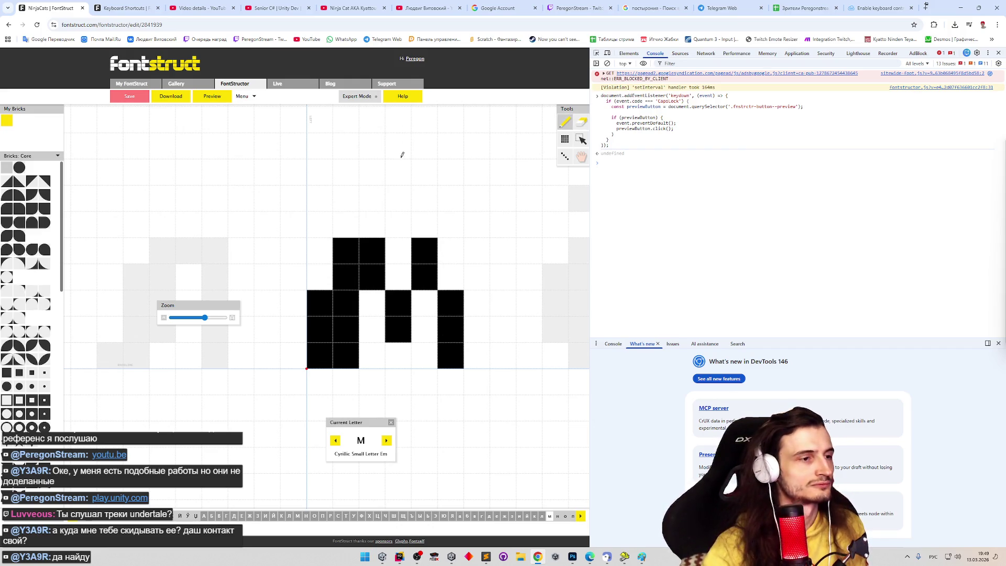
Step: Adjust the м's middle column to a two-brick stroke, checking each change in the preview
{"action": "key", "text": "Caps_Lock"}
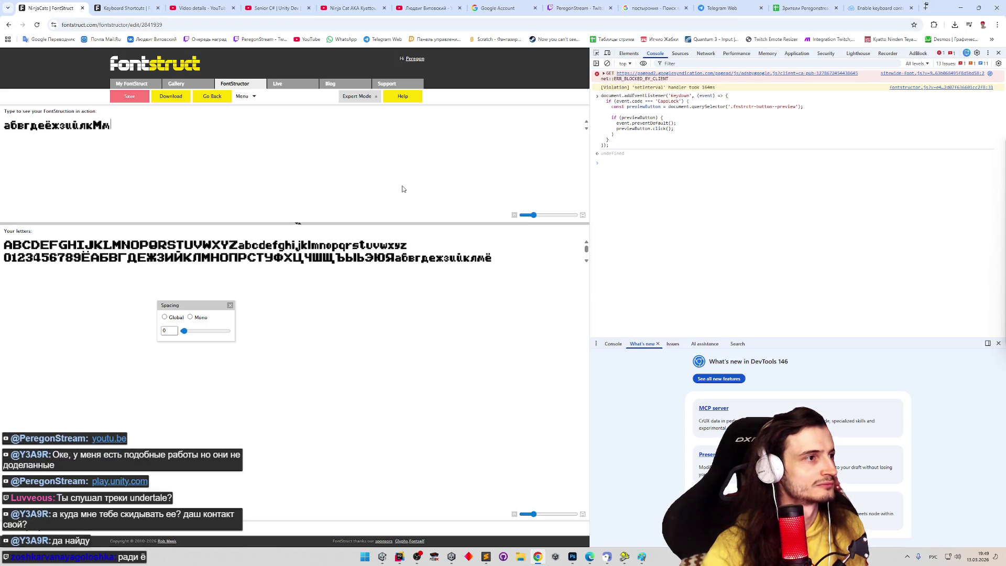
{"action": "key", "text": "Caps_Lock"}
{"action": "left_click", "coordinate": [398, 356]}
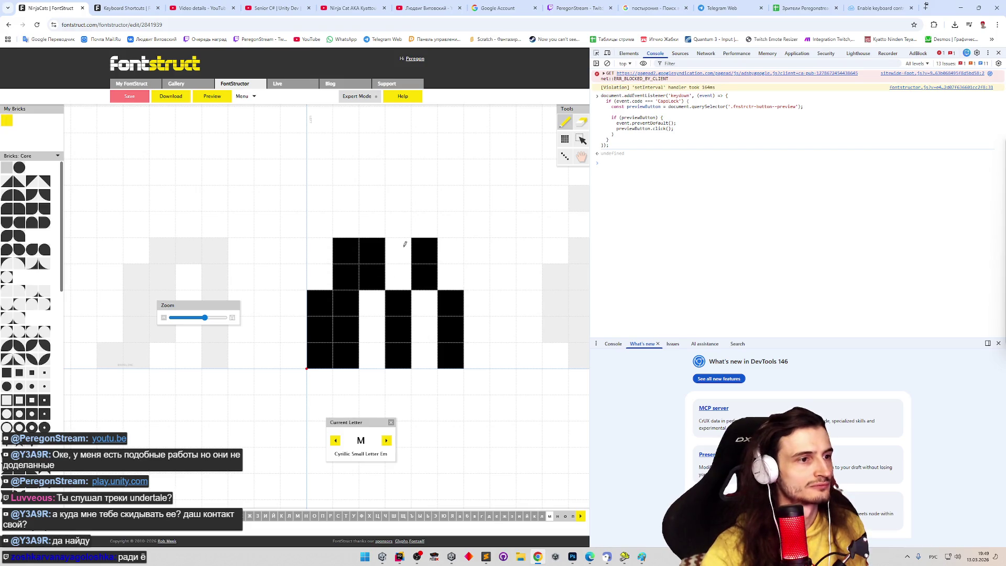
{"action": "left_click_drag", "start_coordinate": [393, 330], "coordinate": [400, 349]}
{"action": "key", "text": "Caps_Lock"}
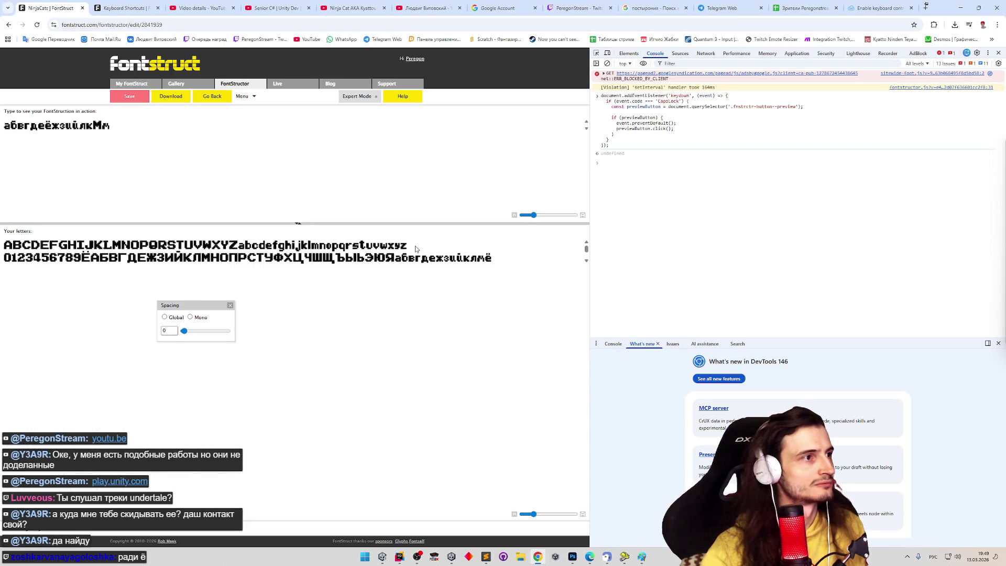
{"action": "key", "text": "Caps_Lock"}
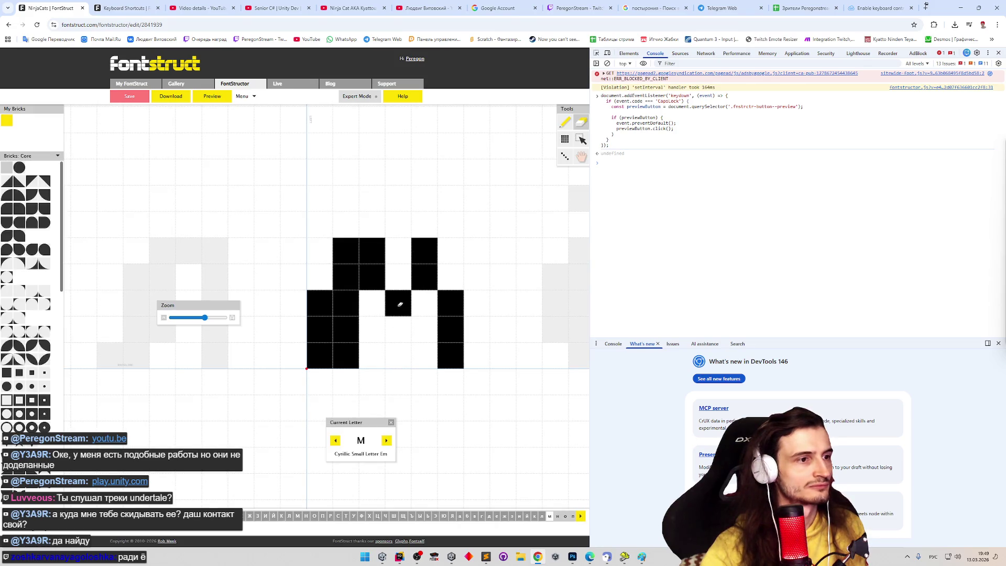
{"action": "left_click", "coordinate": [398, 330]}
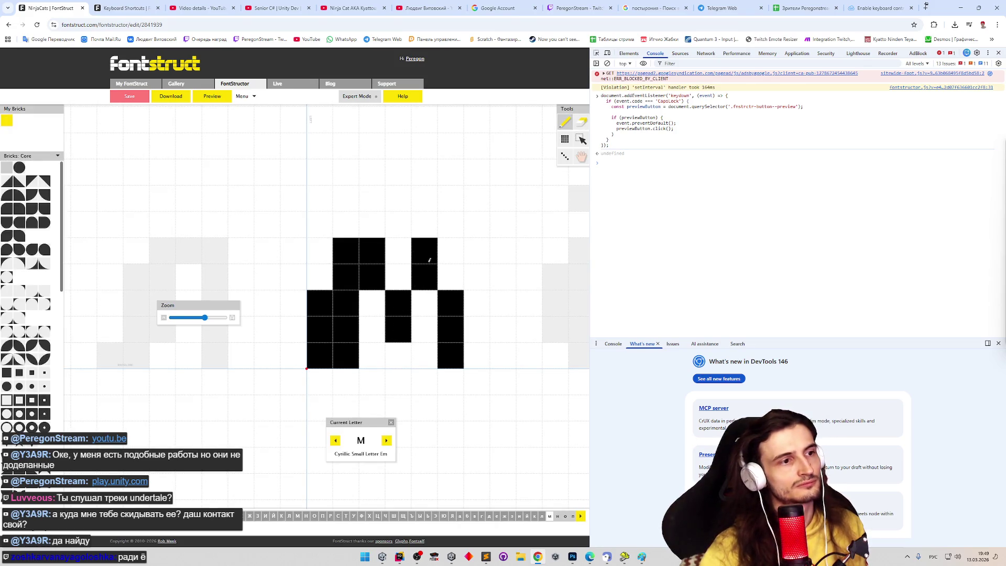
{"action": "key", "text": "Caps_Lock"}
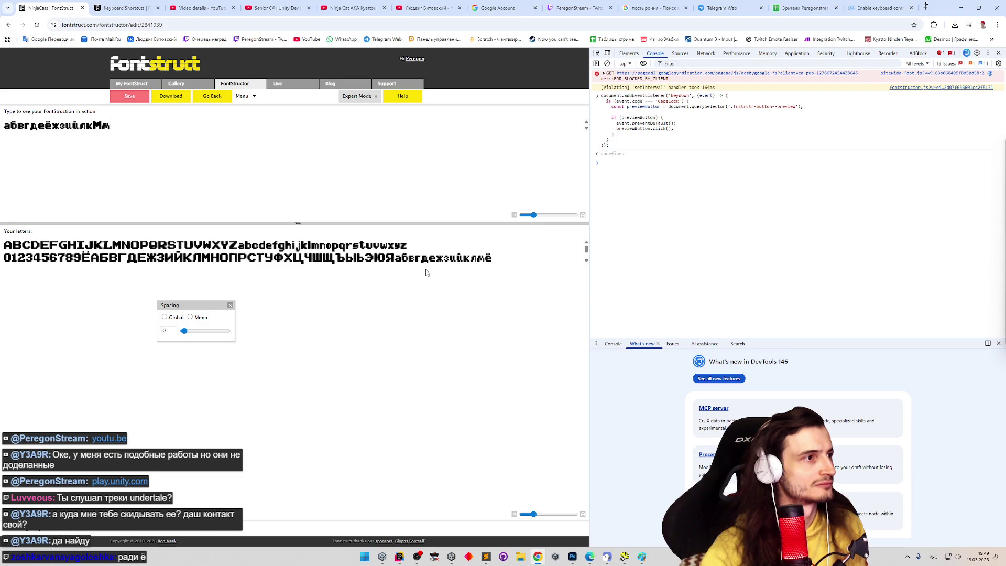
{"action": "key", "text": "Caps_Lock"}
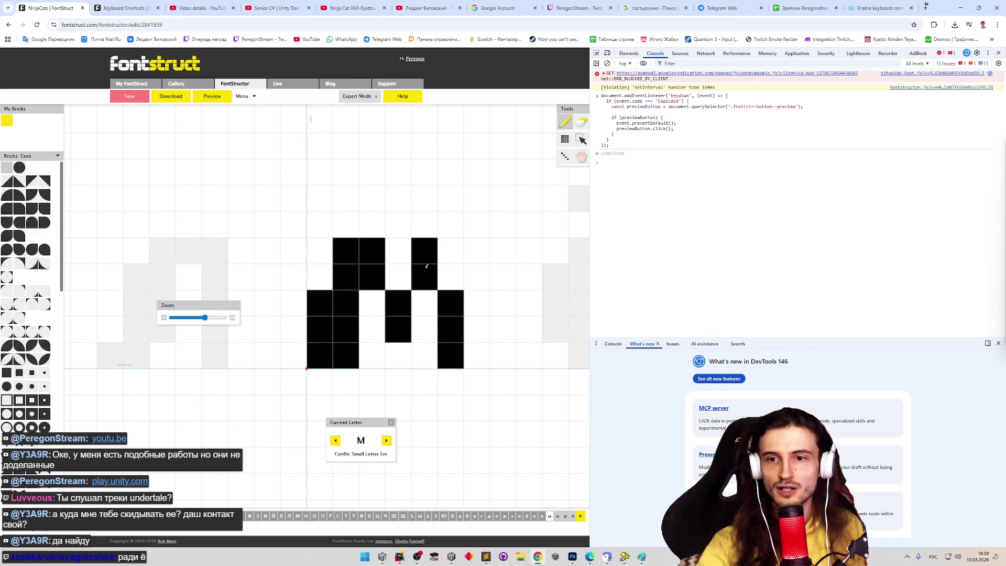
Step: Reach the Cyrillic small п via the letter strip and paint its stems and top bar
{"action": "key", "text": "Right"}
{"action": "key", "text": "Right"}
{"action": "mouse_move", "coordinate": [320, 276]}
{"action": "left_mouse_down"}
{"action": "mouse_move", "coordinate": [321, 334]}
{"action": "mouse_move", "coordinate": [390, 249]}
{"action": "mouse_move", "coordinate": [399, 311]}
{"action": "mouse_move", "coordinate": [348, 347]}
{"action": "left_mouse_up"}
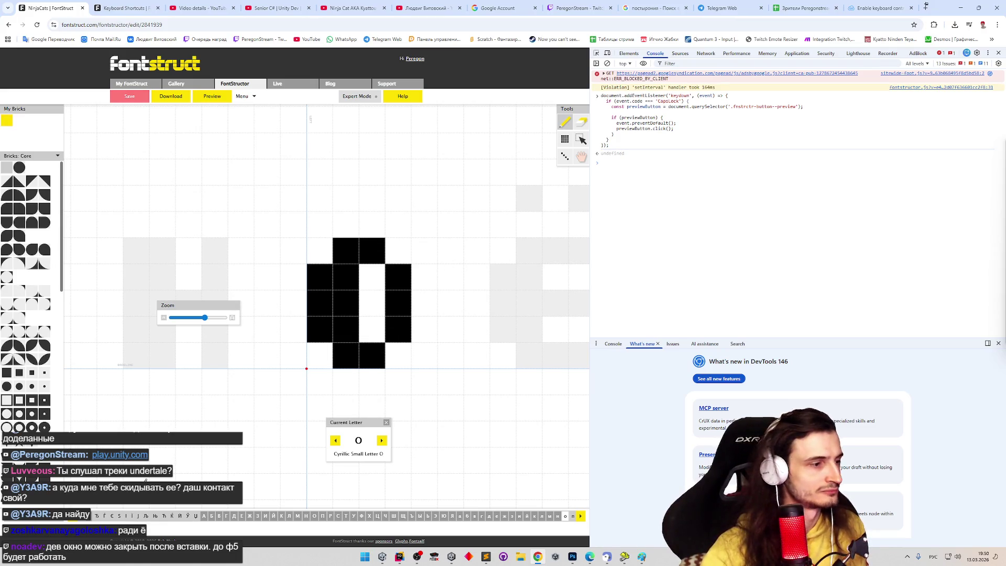
{"action": "left_click", "coordinate": [82, 516]}
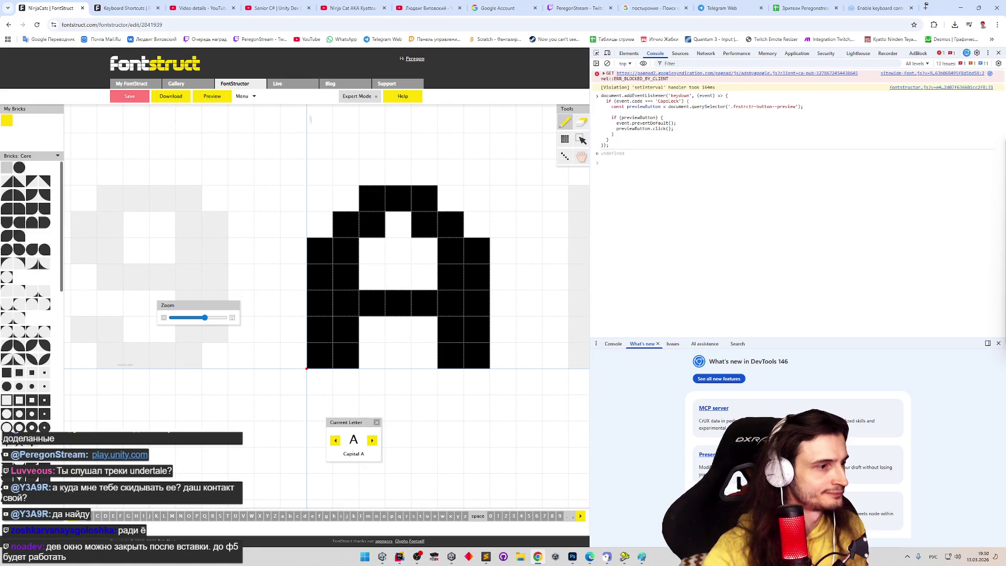
{"action": "left_click", "coordinate": [383, 516]}
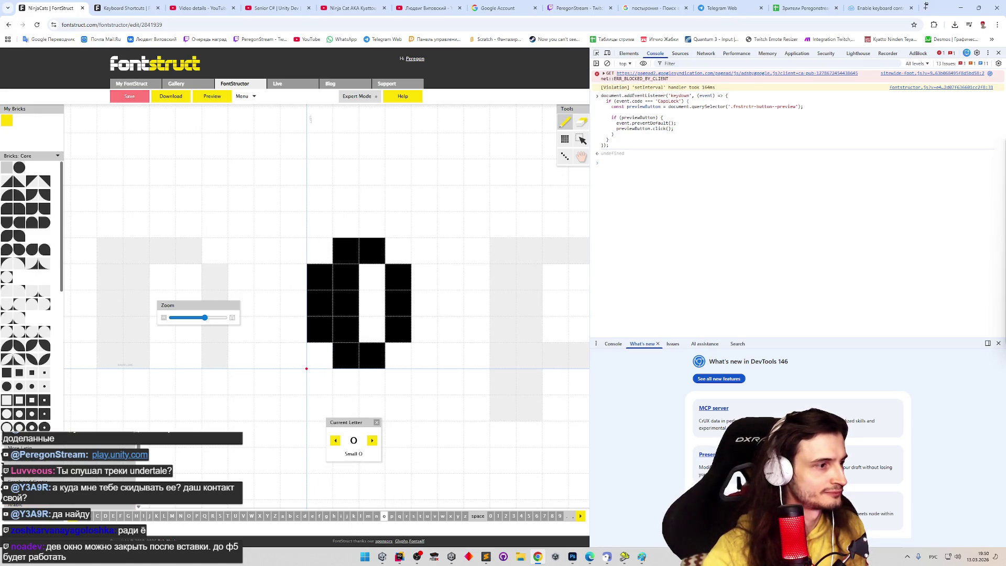
{"action": "left_click", "coordinate": [580, 516]}
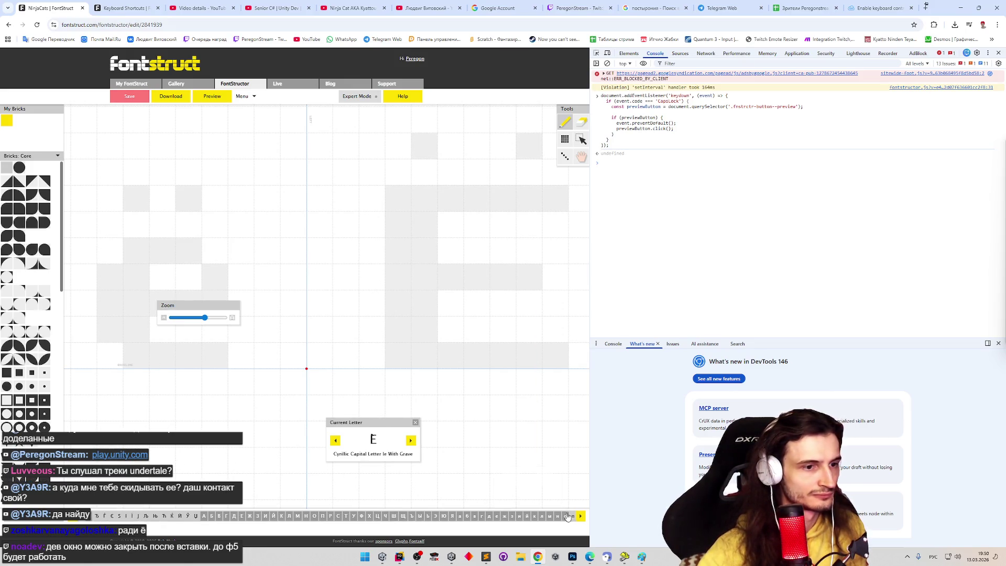
{"action": "left_click", "coordinate": [565, 516]}
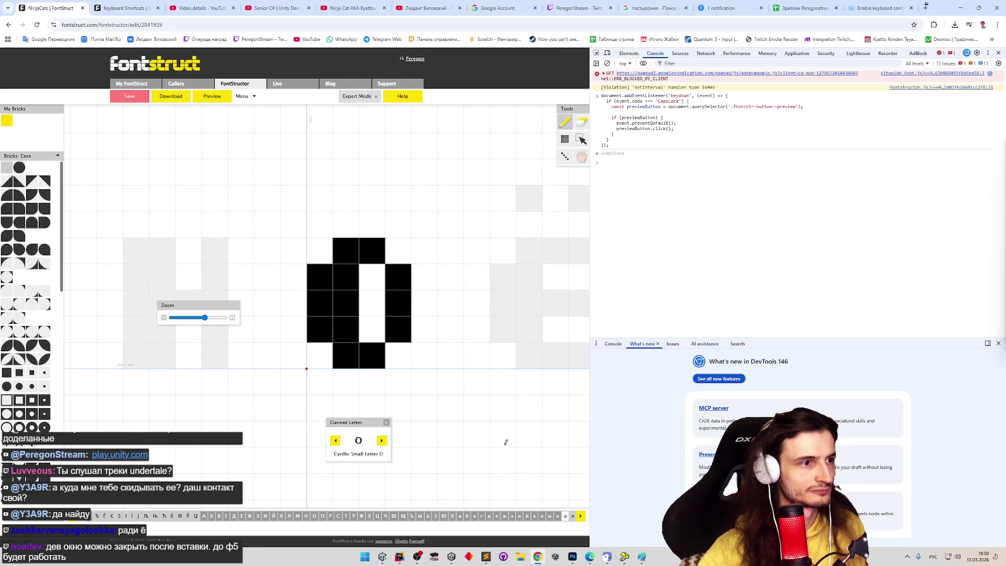
{"action": "left_click", "coordinate": [383, 441]}
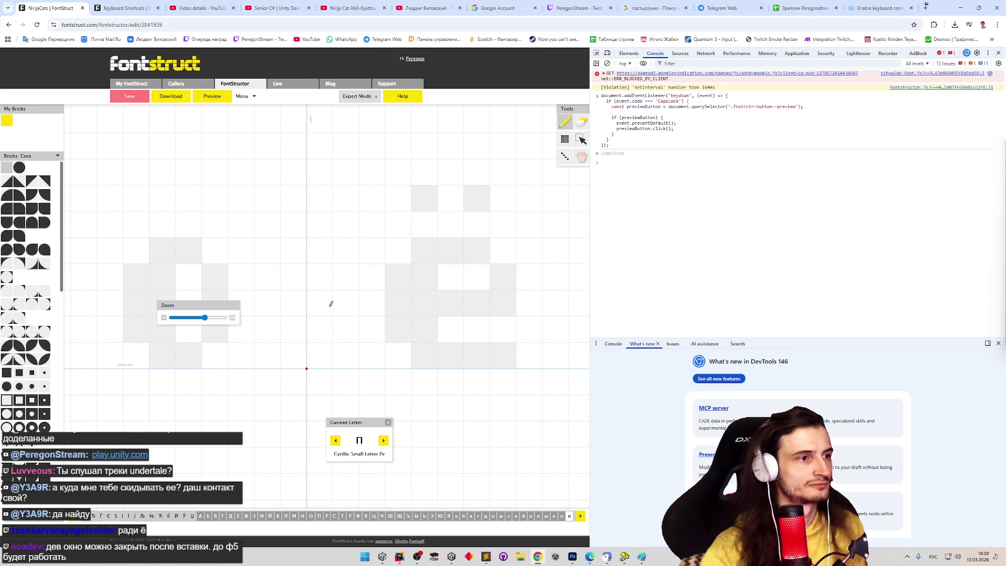
{"action": "mouse_move", "coordinate": [321, 250]}
{"action": "left_mouse_down"}
{"action": "mouse_move", "coordinate": [320, 361]}
{"action": "mouse_move", "coordinate": [367, 243]}
{"action": "mouse_move", "coordinate": [397, 253]}
{"action": "mouse_move", "coordinate": [399, 358]}
{"action": "left_mouse_up"}
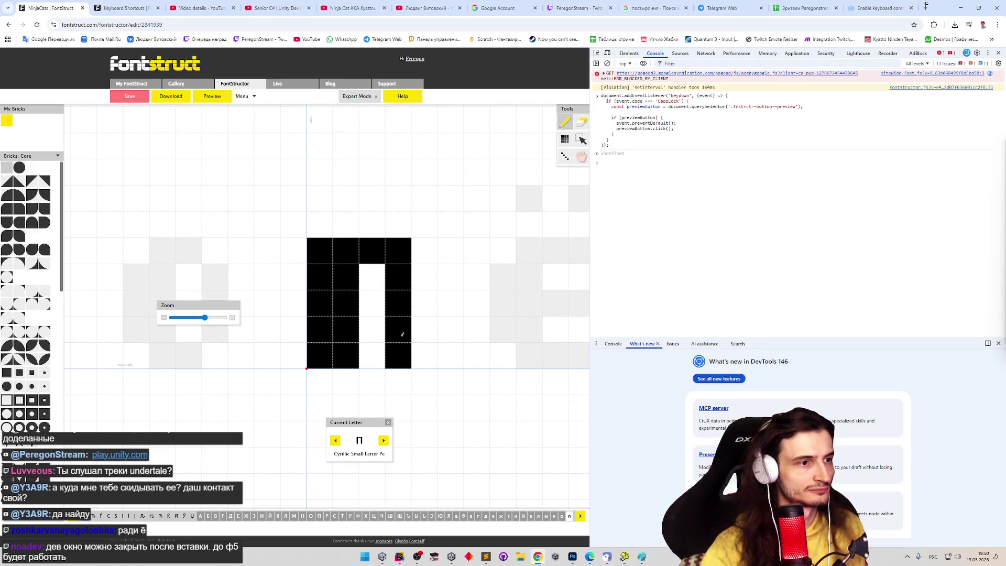
Step: Paint the Cyrillic small р with a stem and bowl, then advance to the empty с
{"action": "left_click", "coordinate": [383, 439]}
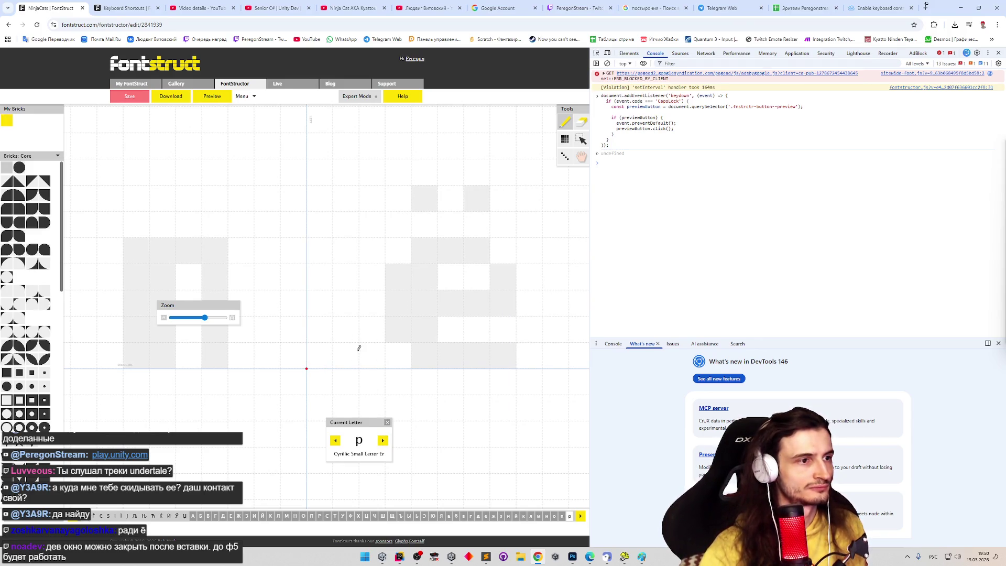
{"action": "mouse_move", "coordinate": [322, 247]}
{"action": "left_mouse_down"}
{"action": "mouse_move", "coordinate": [339, 344]}
{"action": "mouse_move", "coordinate": [377, 248]}
{"action": "mouse_move", "coordinate": [403, 251]}
{"action": "left_mouse_up"}
{"action": "left_click_drag", "start_coordinate": [391, 296], "coordinate": [369, 297]}
{"action": "left_click", "coordinate": [423, 270]}
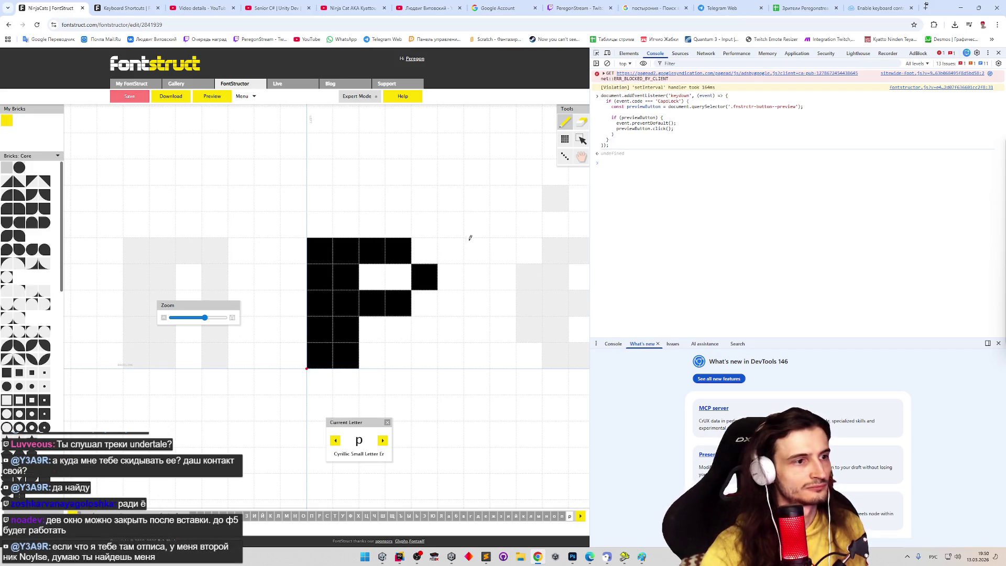
{"action": "left_click", "coordinate": [382, 442]}
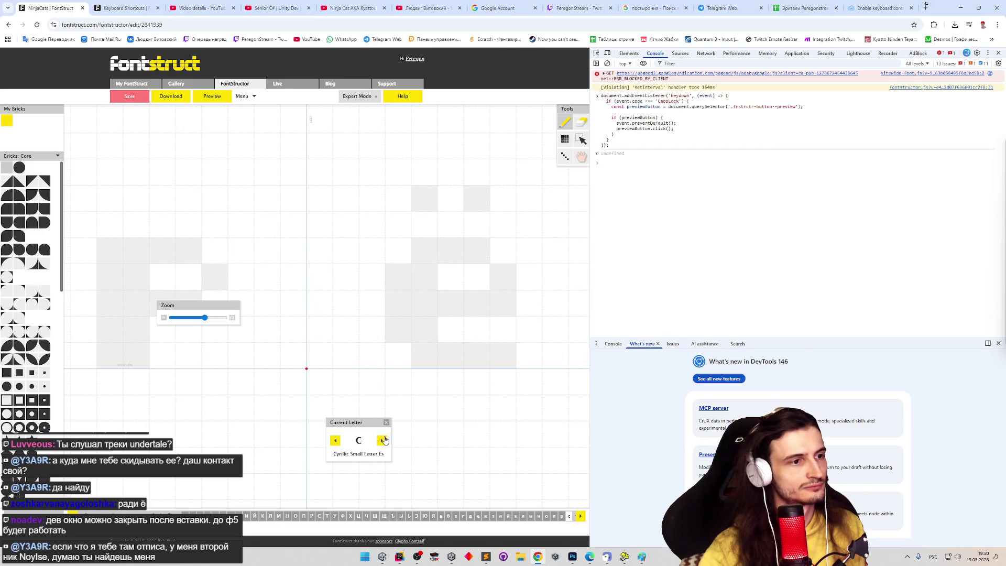
Step: Revisit р, return to с, and close the developer tools so the editor fills the window
{"action": "left_click", "coordinate": [335, 443]}
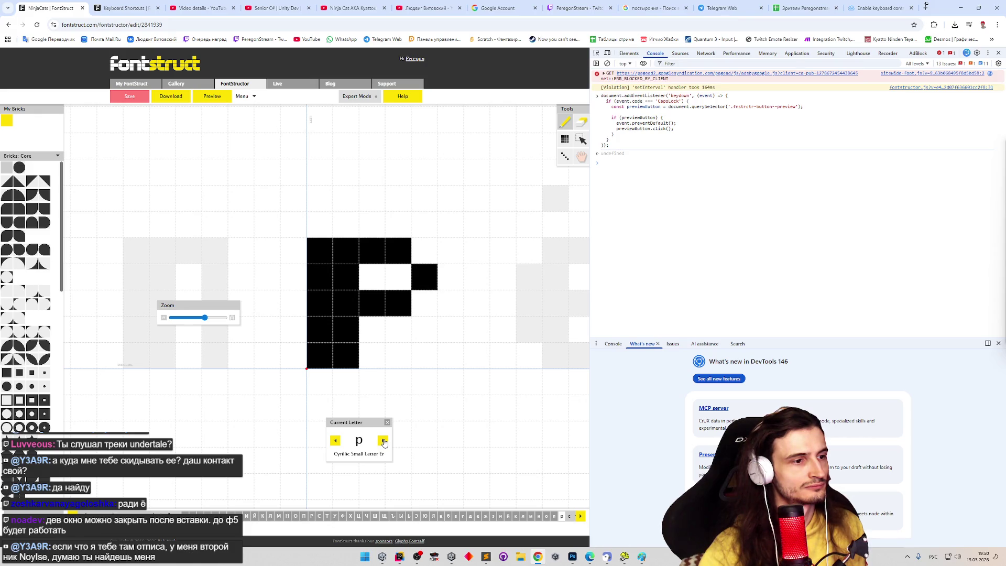
{"action": "left_click", "coordinate": [383, 442]}
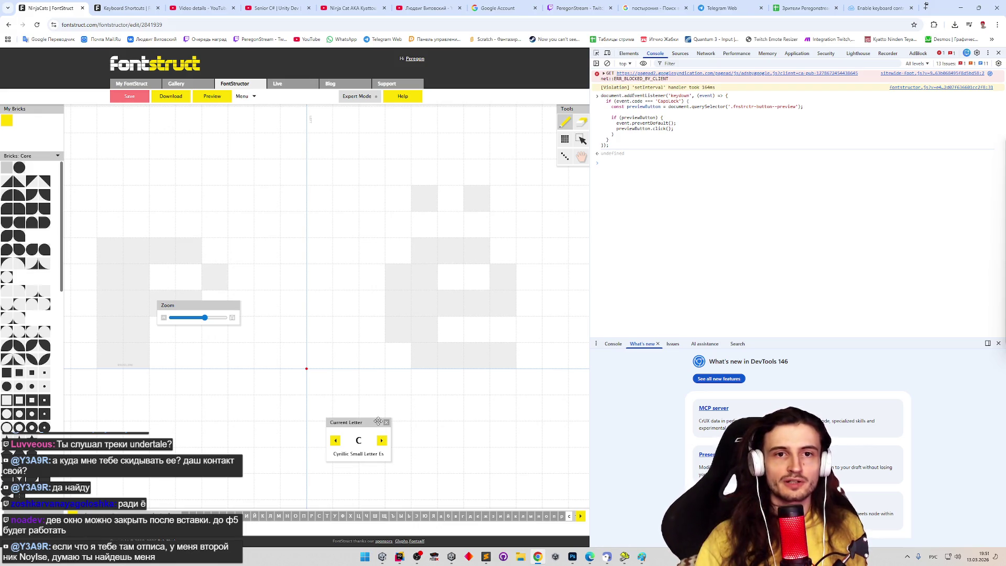
{"action": "left_click", "coordinate": [999, 53]}
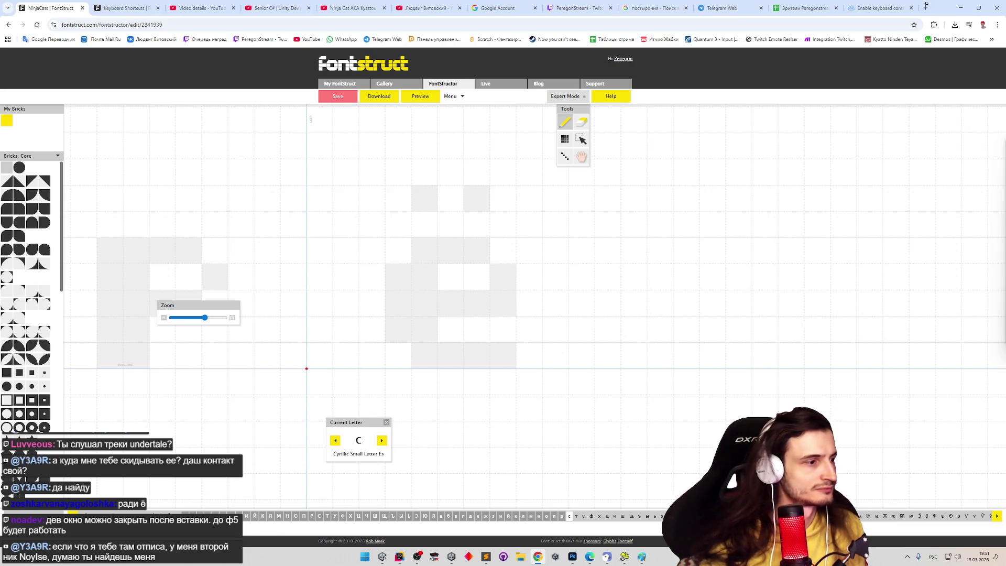
Step: Copy every brick of the Latin small p glyph for reuse
{"action": "key", "text": "shift+a"}
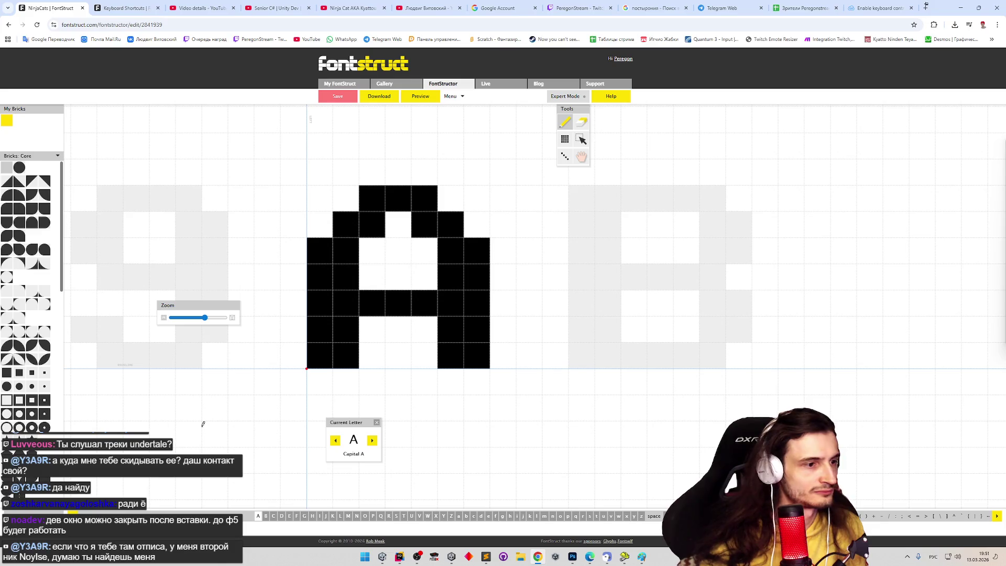
{"action": "left_click", "coordinate": [567, 517]}
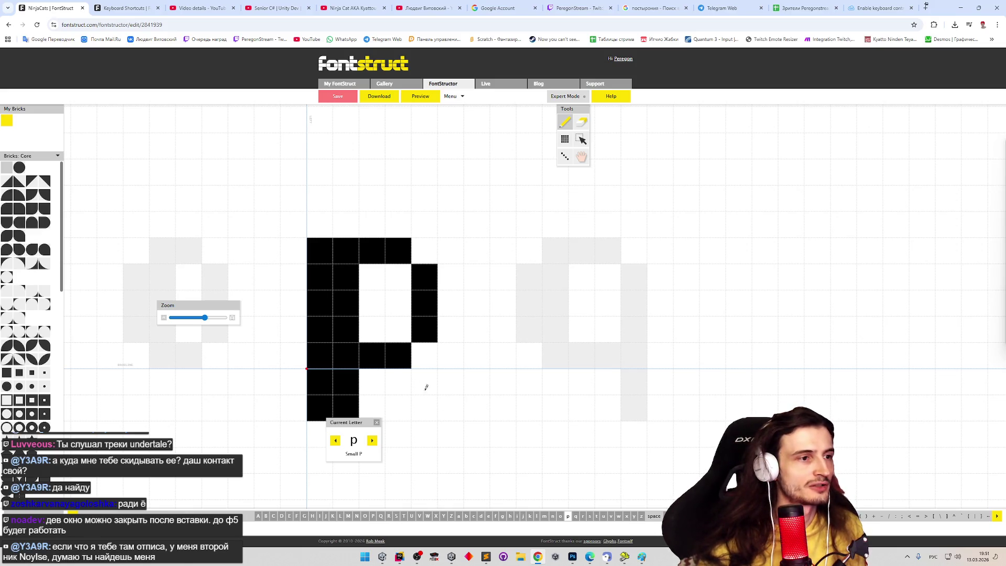
{"action": "key", "text": "ctrl+a"}
{"action": "key", "text": "ctrl+c"}
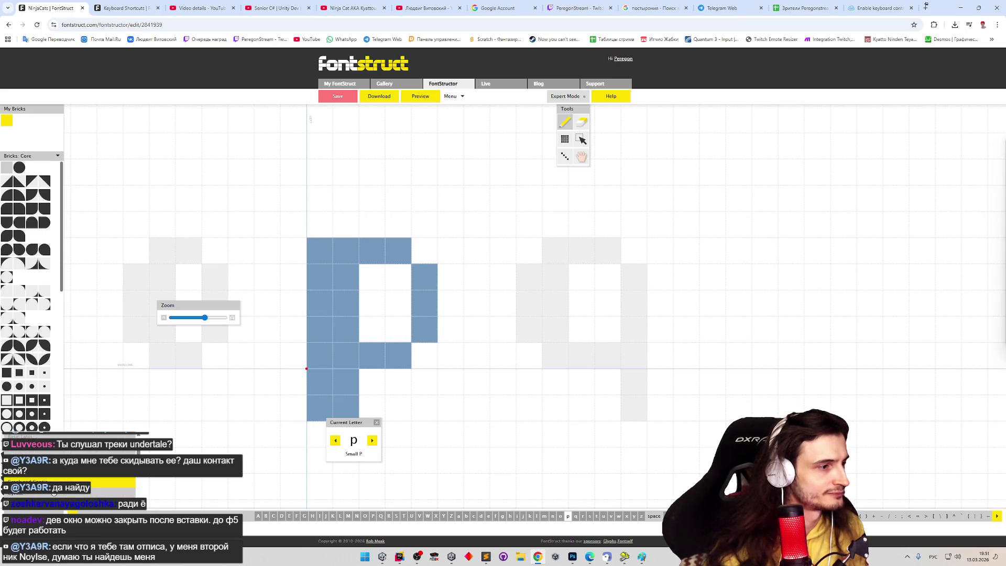
Step: Clear the Cyrillic small р's bricks for the copied p shape, then bring up Capital A
{"action": "left_click", "coordinate": [997, 516]}
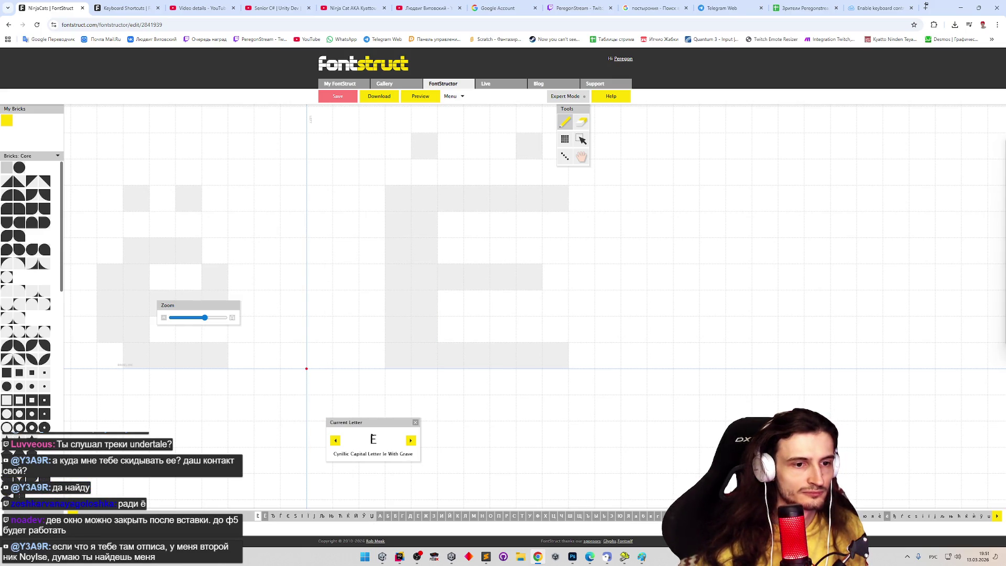
{"action": "left_click", "coordinate": [745, 517]}
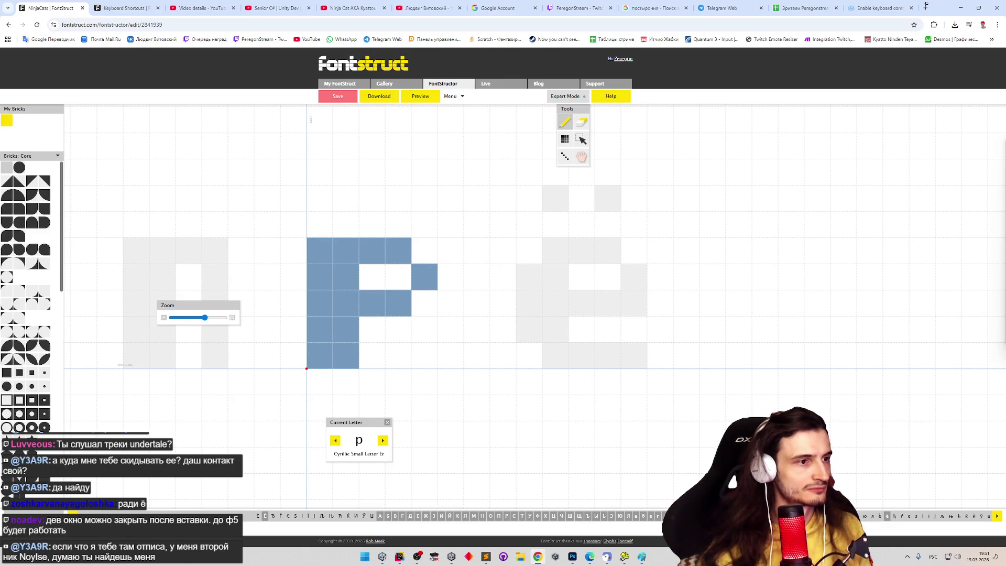
{"action": "left_click", "coordinate": [581, 121]}
{"action": "mouse_move", "coordinate": [325, 248]}
{"action": "left_mouse_down"}
{"action": "mouse_move", "coordinate": [432, 379]}
{"action": "mouse_move", "coordinate": [441, 375]}
{"action": "left_mouse_up"}
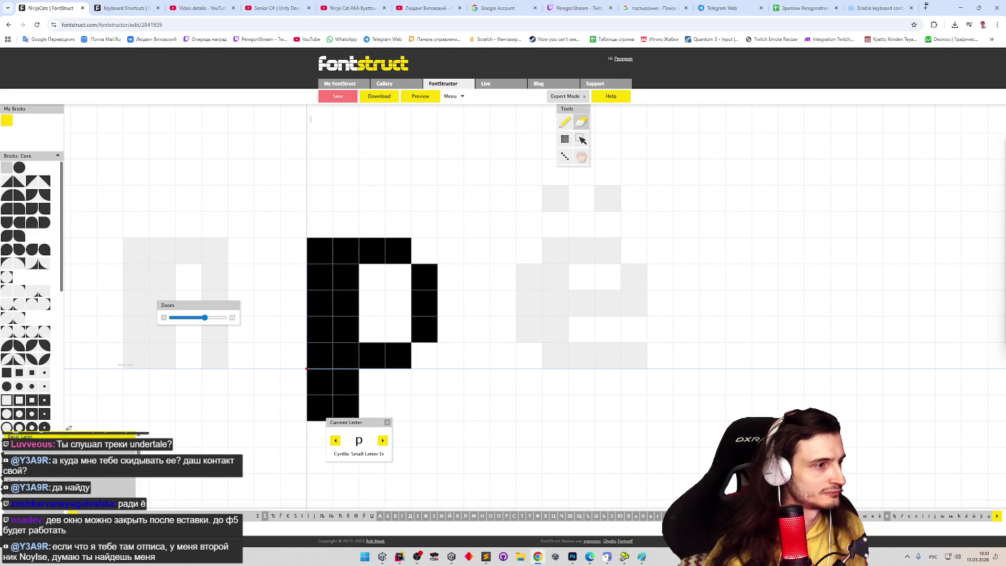
{"action": "left_click", "coordinate": [258, 515]}
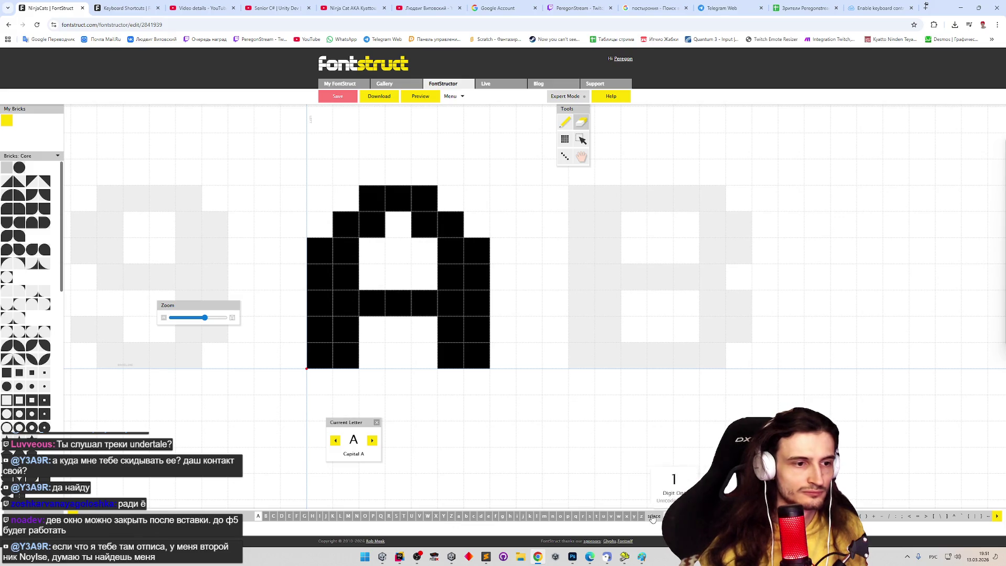
Step: Visit the Latin small c and Cyrillic с, then step on to the empty Cyrillic small т
{"action": "left_click", "coordinate": [474, 516]}
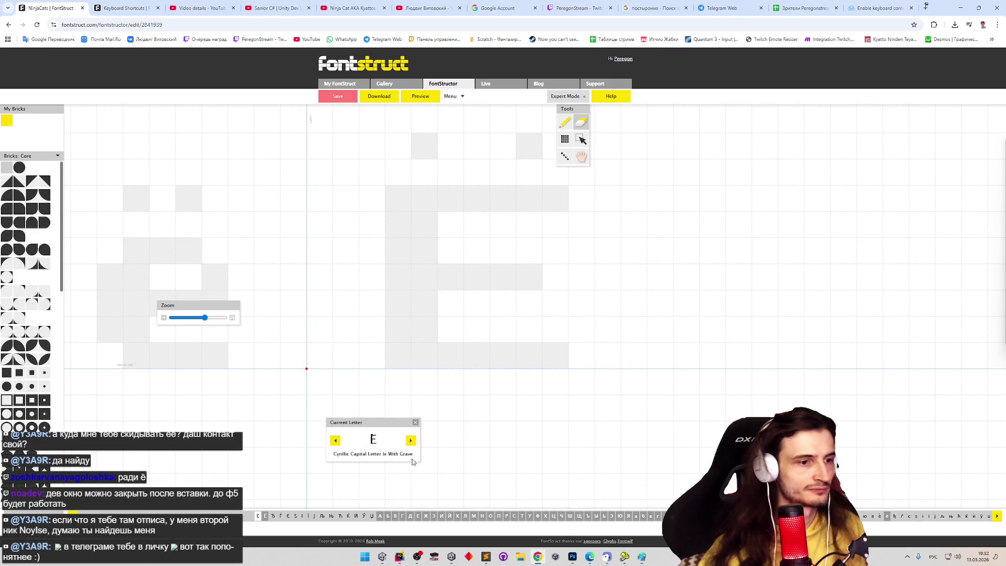
{"action": "key", "text": "c"}
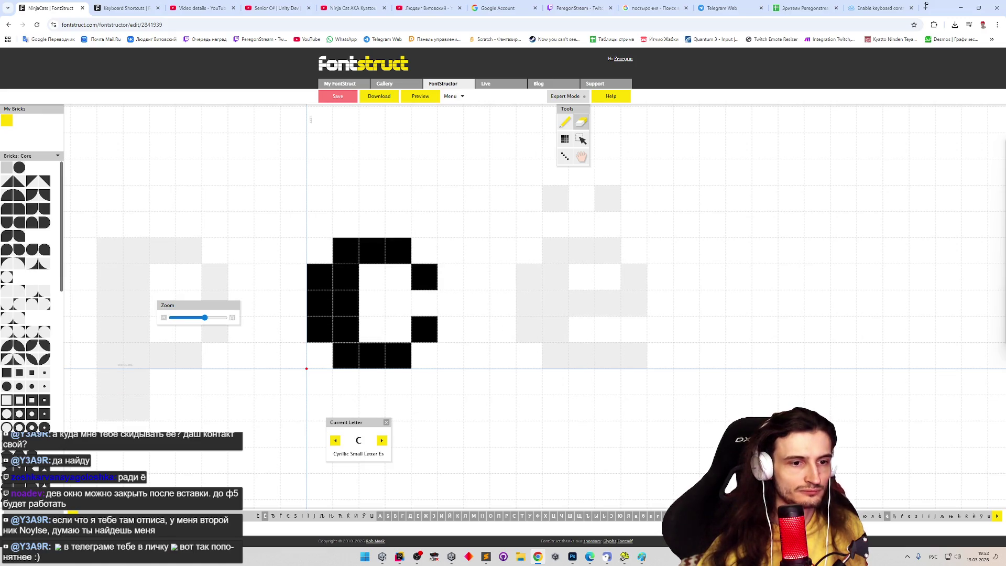
{"action": "key", "text": "n"}
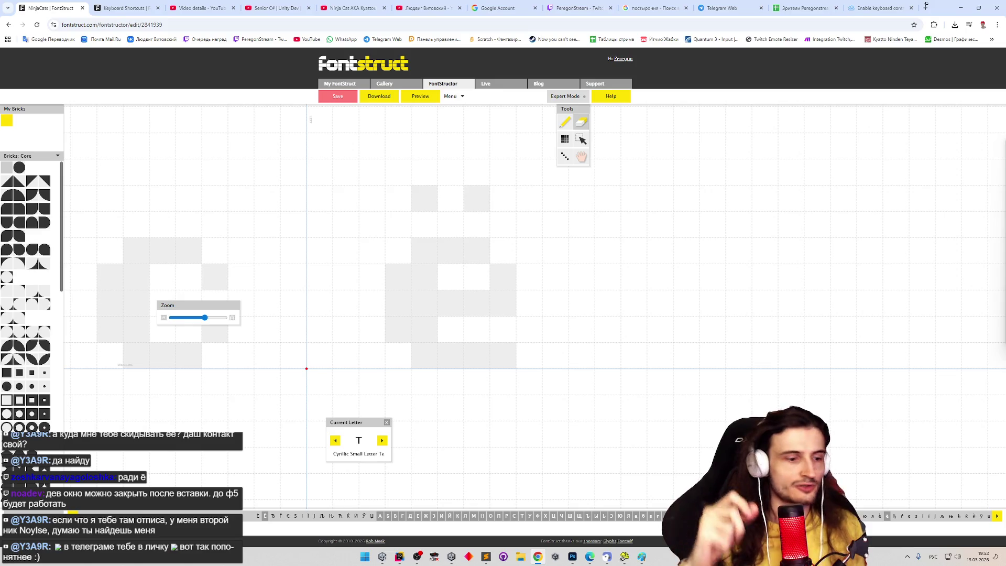
Step: Select the pencil for drawing bricks and switch to the Telegram Web group chat
{"action": "key", "text": "p"}
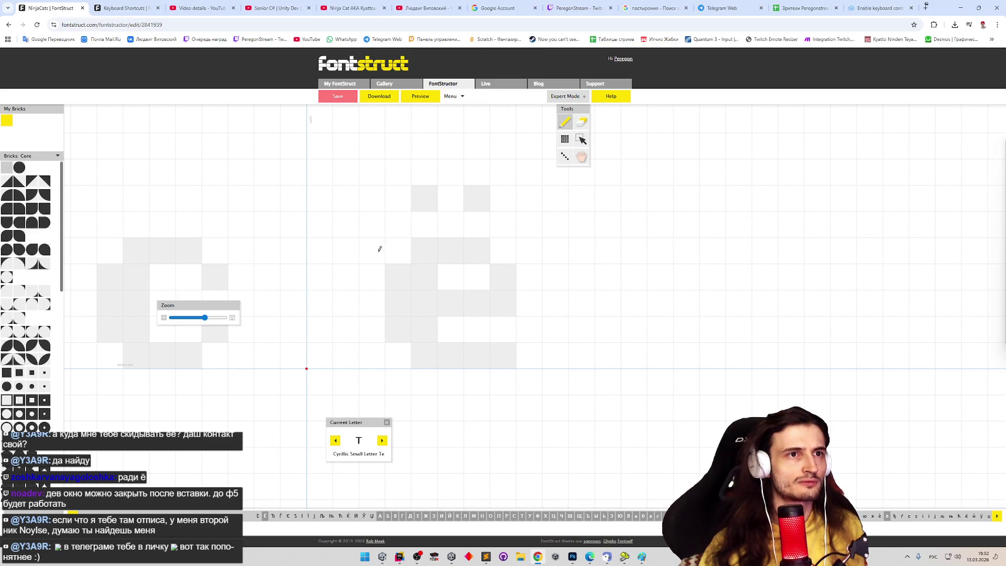
{"action": "left_click", "coordinate": [727, 8]}
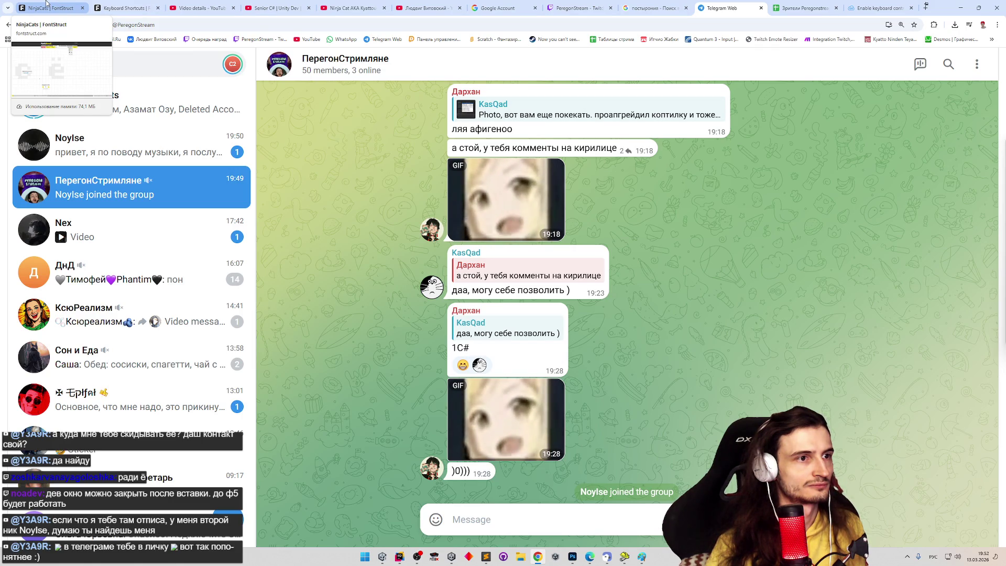
{"action": "left_click", "coordinate": [46, 7]}
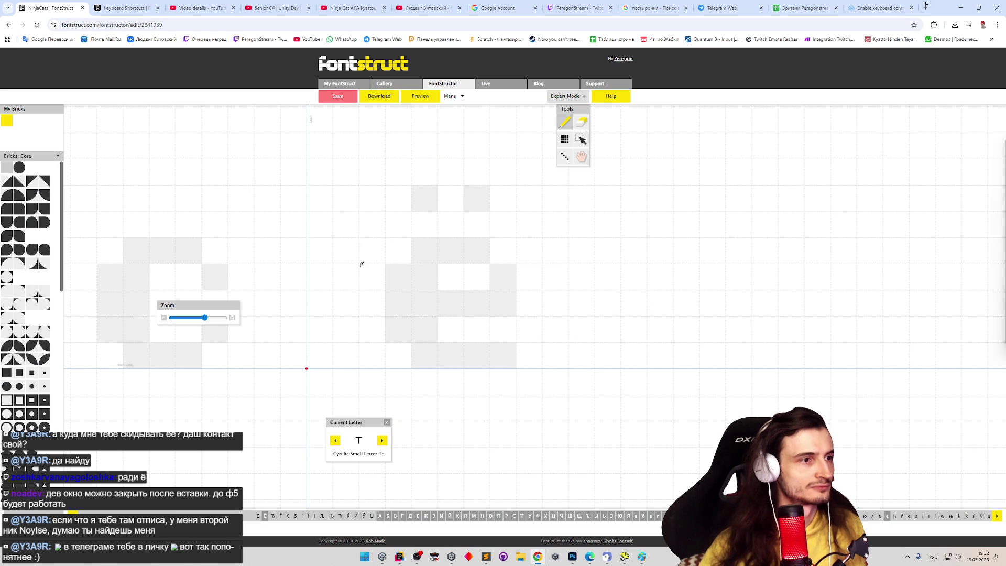
Step: Draw т with a two-brick stem and wide top bar, then preview it in the sample text
{"action": "mouse_move", "coordinate": [367, 274]}
{"action": "left_mouse_down"}
{"action": "mouse_move", "coordinate": [344, 253]}
{"action": "mouse_move", "coordinate": [451, 252]}
{"action": "left_mouse_up"}
{"action": "key", "text": "e"}
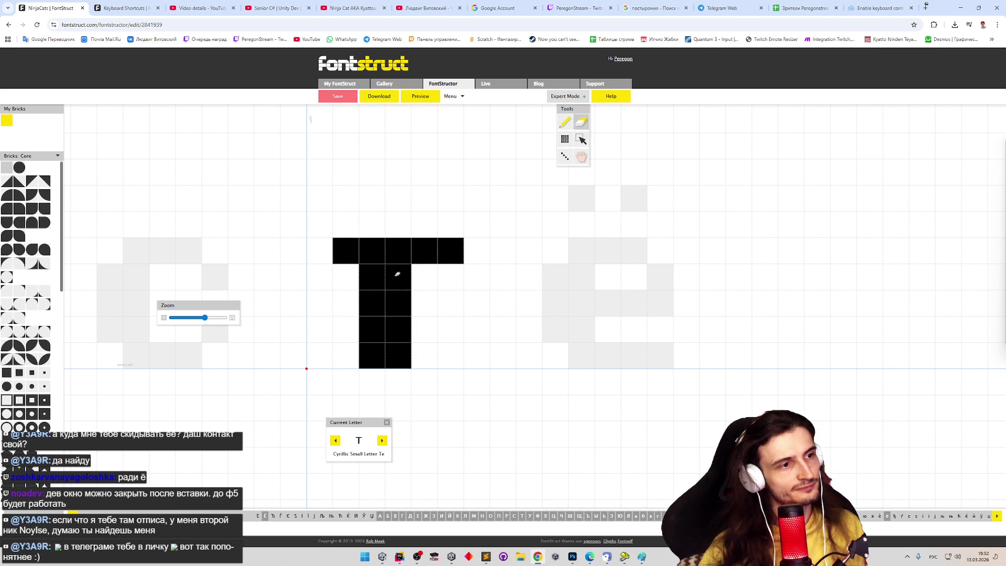
{"action": "key", "text": "p"}
{"action": "left_click", "coordinate": [320, 252]}
{"action": "key", "text": "e"}
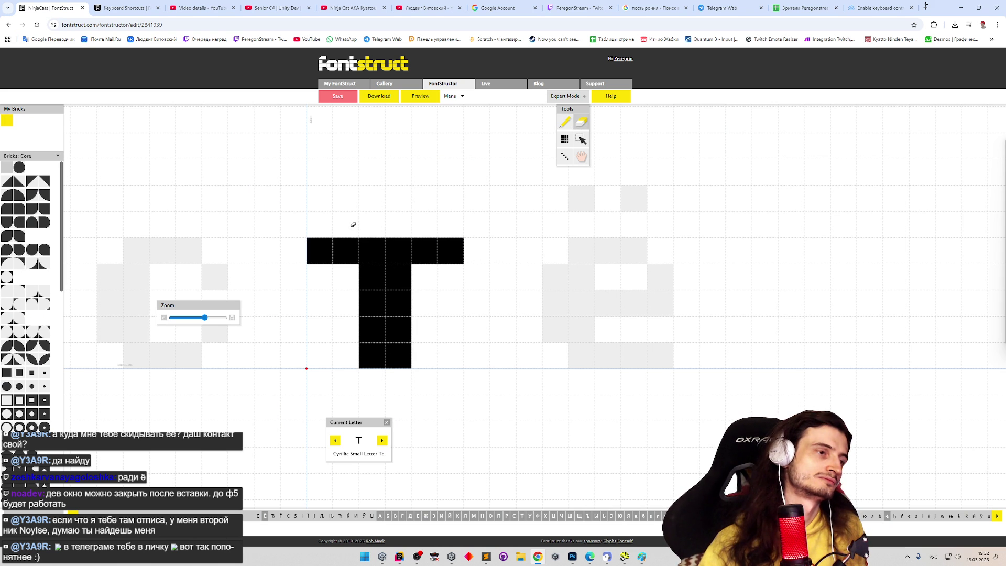
{"action": "left_click", "coordinate": [452, 96]}
{"action": "left_click", "coordinate": [461, 146]}
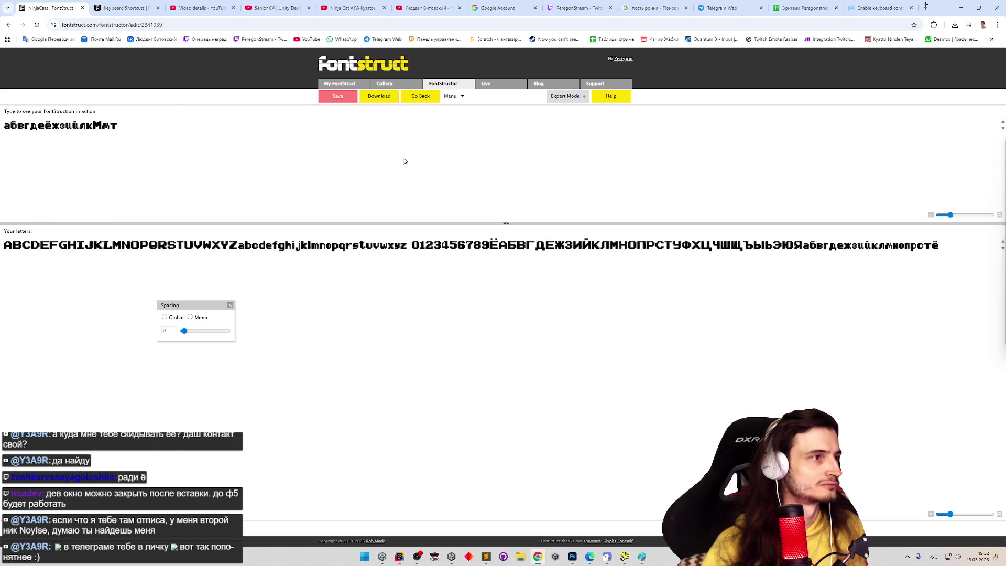
Step: Leave the preview and erase the end cells of the т's top bar
{"action": "key", "text": "Escape"}
{"action": "left_click", "coordinate": [343, 248]}
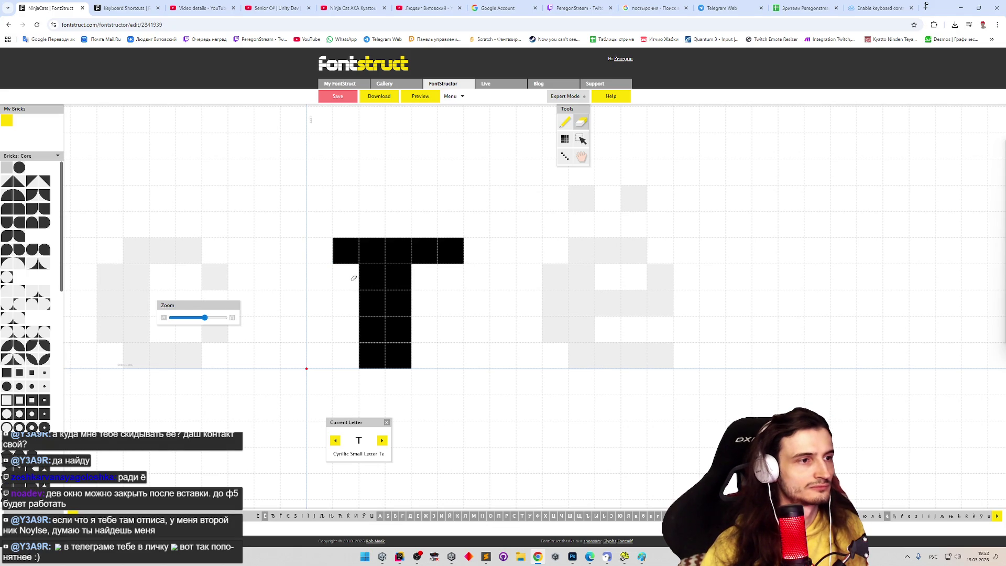
{"action": "left_click", "coordinate": [454, 252]}
{"action": "key", "text": "p"}
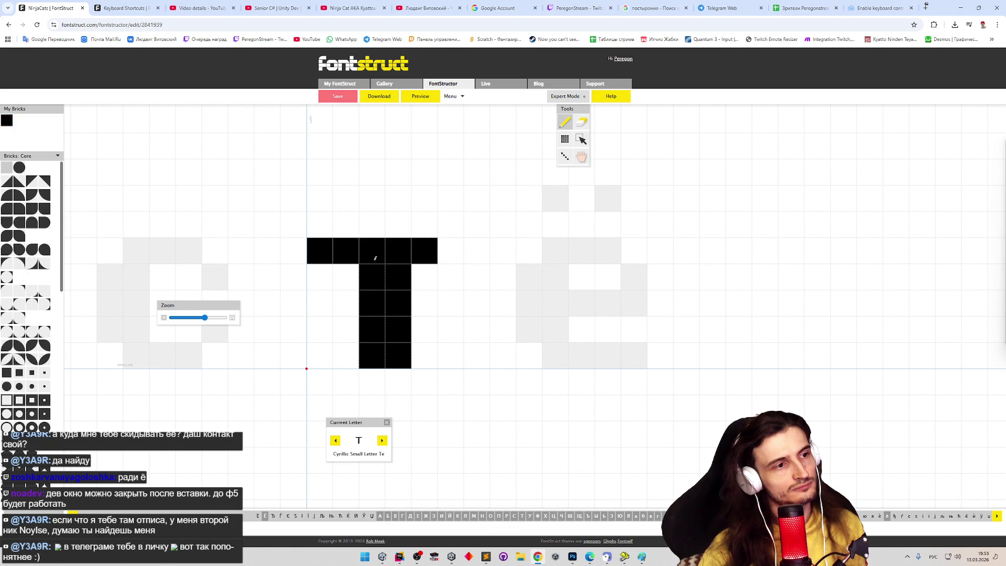
{"action": "key", "text": "e"}
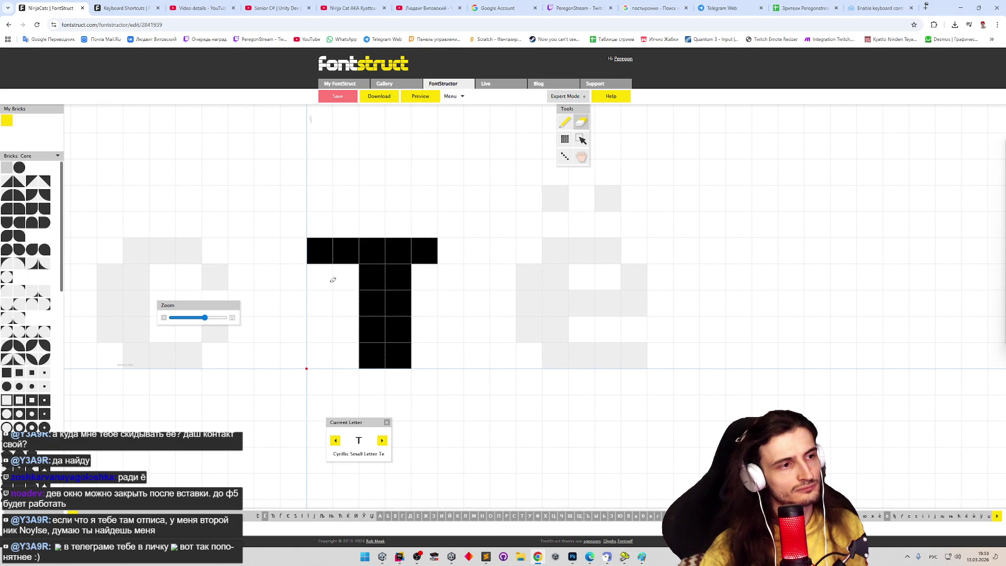
{"action": "left_click", "coordinate": [327, 256]}
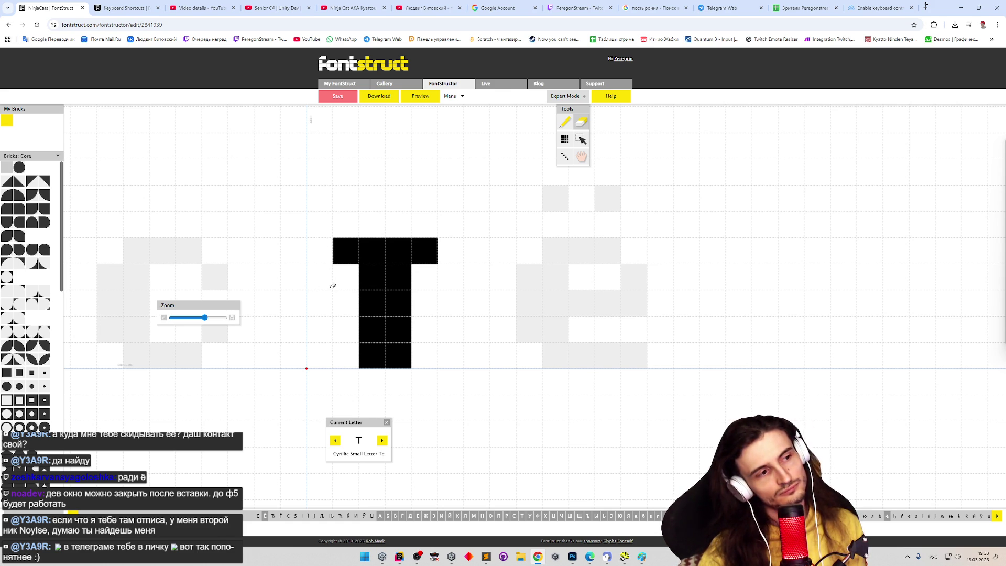
Step: Re-add cells at both ends for a six-brick top bar, then move on to small у
{"action": "key", "text": "p"}
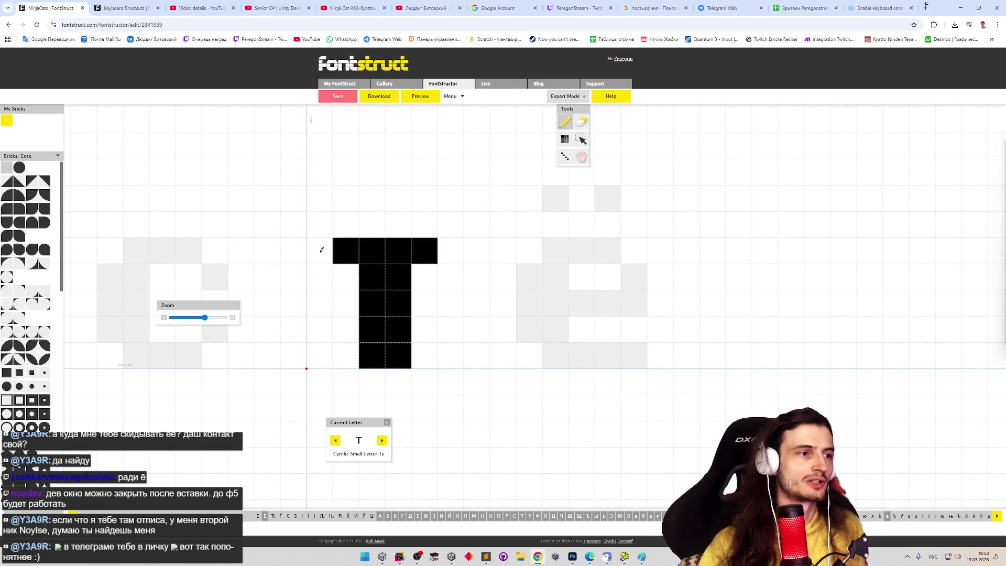
{"action": "left_click", "coordinate": [321, 250]}
{"action": "left_click", "coordinate": [452, 251]}
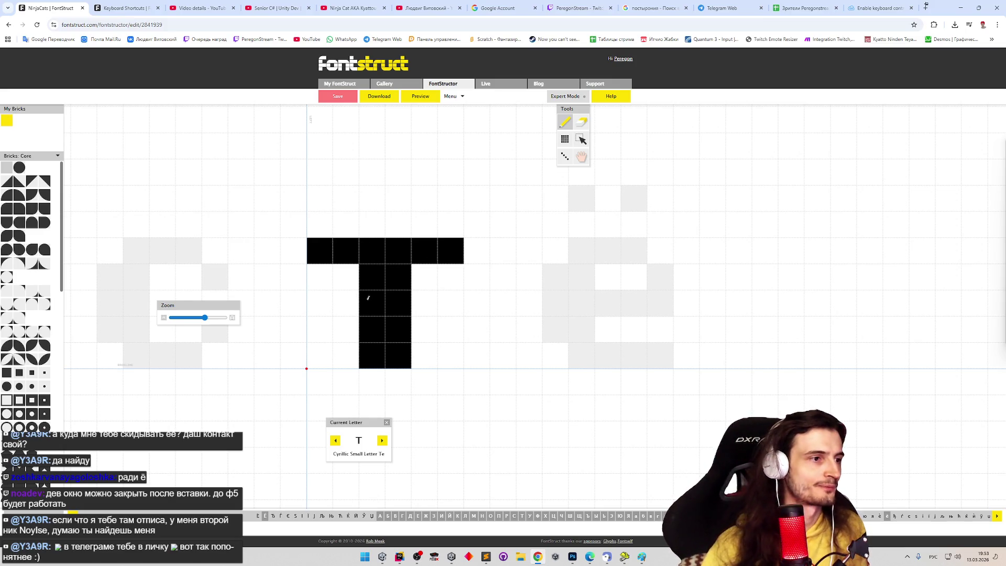
{"action": "left_click", "coordinate": [382, 443]}
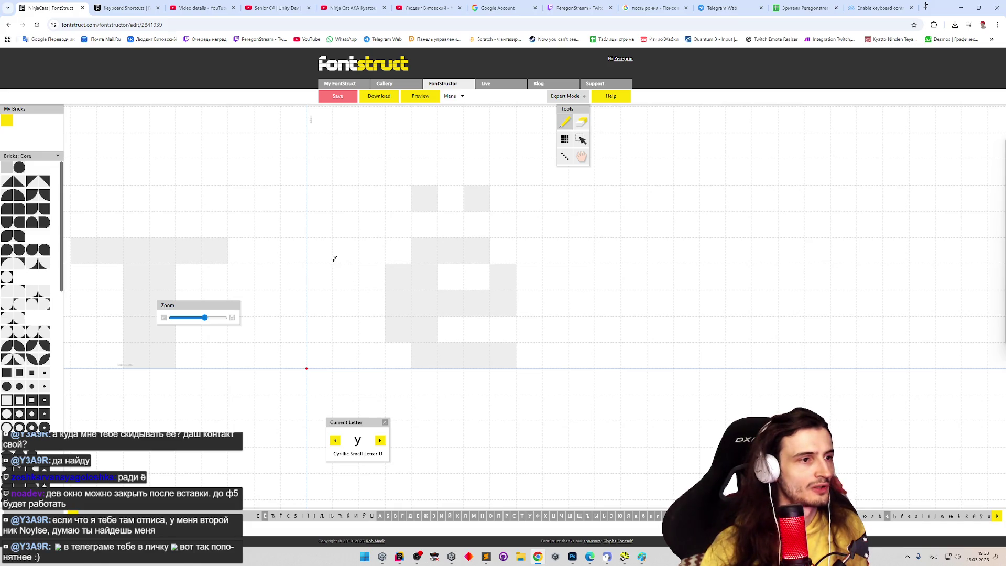
Step: Paint the right branch and diagonal stem of у, clearing stray and misplaced bricks
{"action": "key", "text": "ctrl+v"}
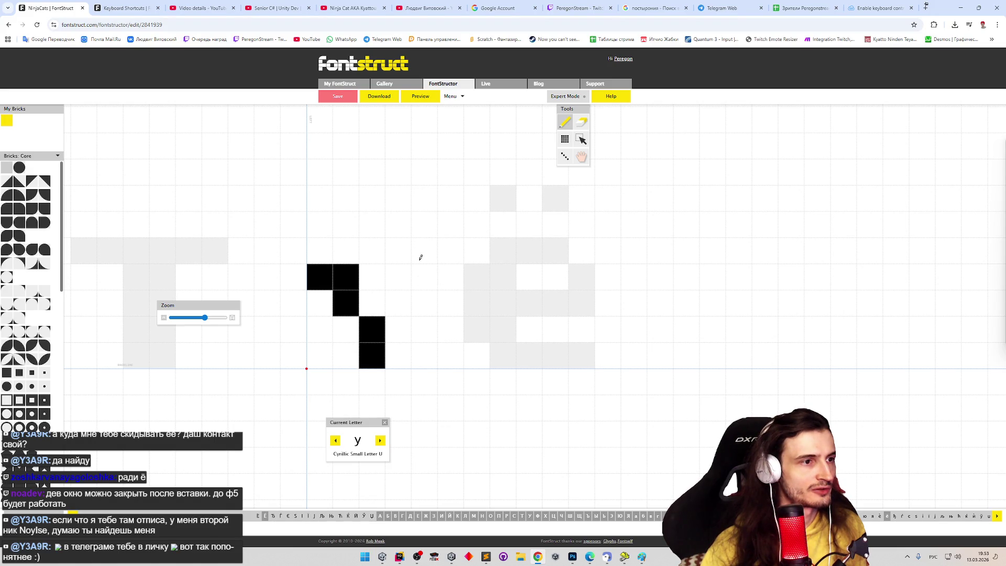
{"action": "left_click_drag", "start_coordinate": [421, 258], "coordinate": [349, 393]}
{"action": "left_click", "coordinate": [346, 278], "text": "shift"}
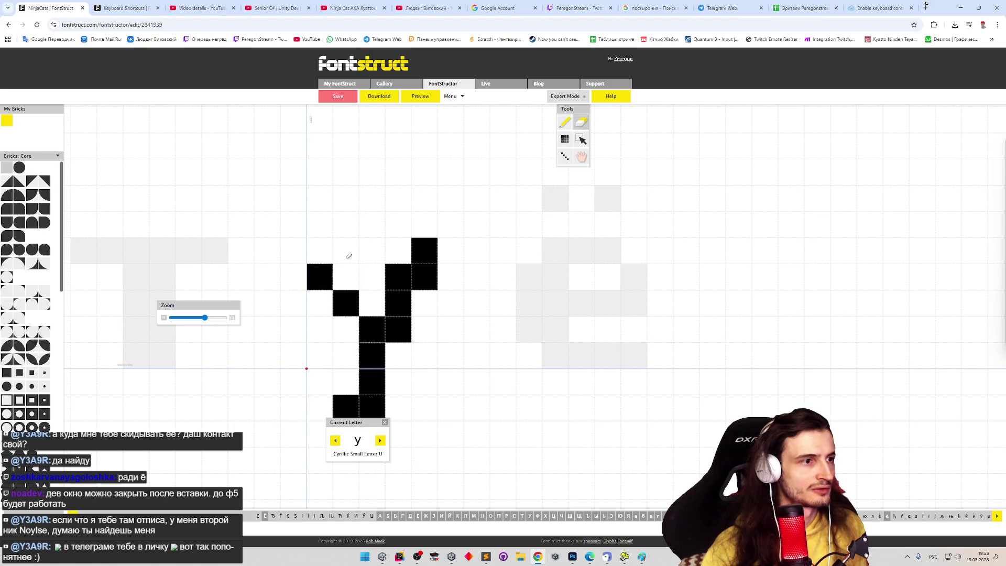
{"action": "left_click", "coordinate": [320, 251]}
{"action": "left_click", "coordinate": [399, 277], "text": "shift"}
{"action": "left_click", "coordinate": [426, 295]}
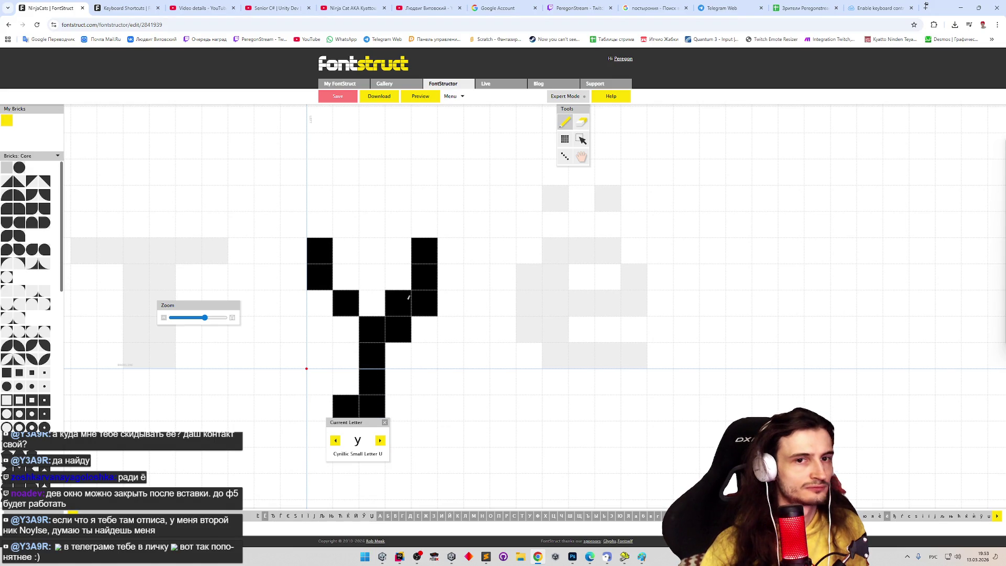
{"action": "left_click", "coordinate": [402, 295], "text": "shift"}
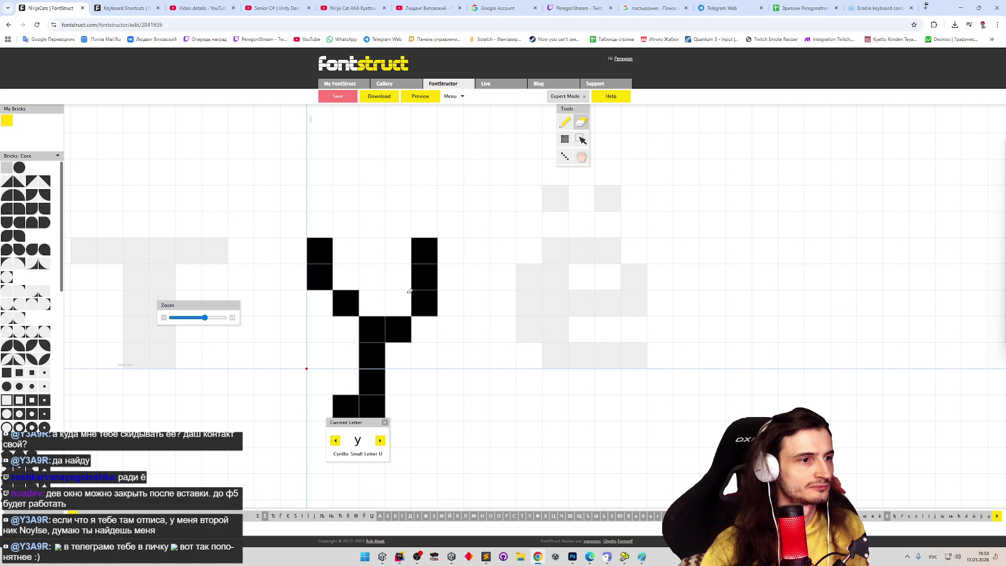
{"action": "left_click", "coordinate": [378, 337], "text": "shift"}
{"action": "left_click", "coordinate": [381, 355], "text": "shift"}
{"action": "left_click", "coordinate": [398, 329], "text": "shift"}
{"action": "left_click", "coordinate": [401, 355]}
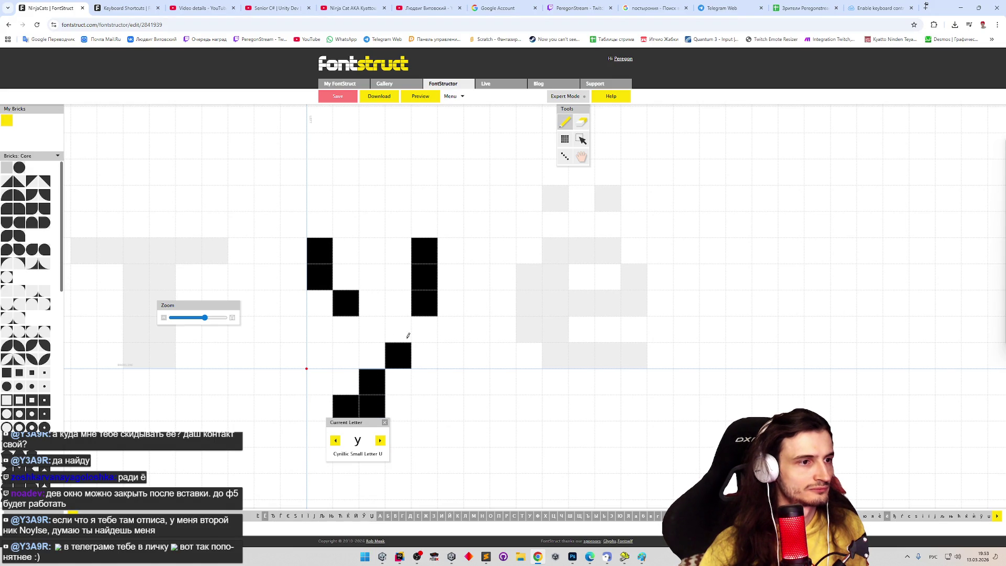
{"action": "left_click", "coordinate": [408, 329]}
{"action": "left_click", "coordinate": [371, 403], "text": "shift"}
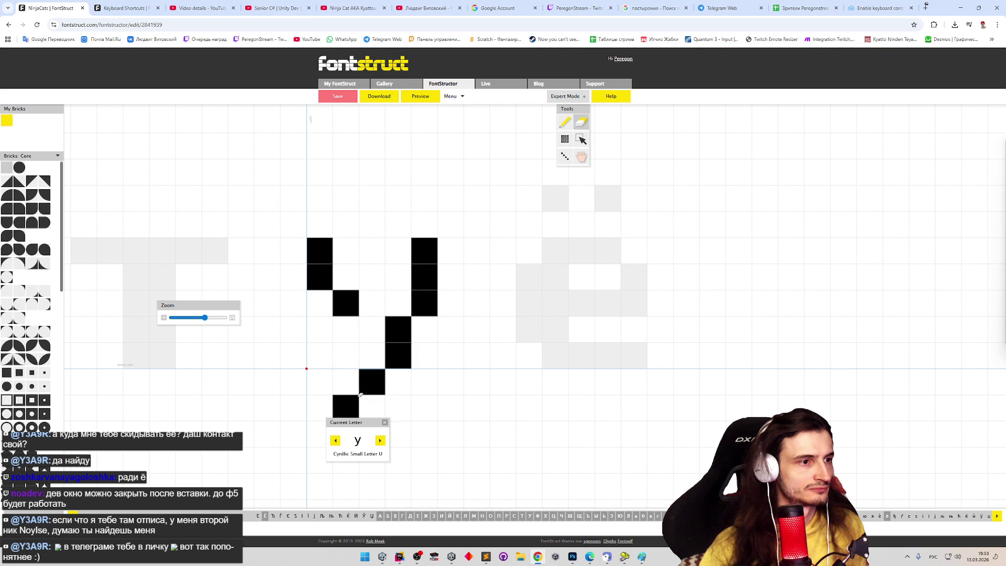
Step: Thicken the left branch of у and shift its join bricks lower toward the stem
{"action": "left_click_drag", "start_coordinate": [344, 249], "coordinate": [345, 301]}
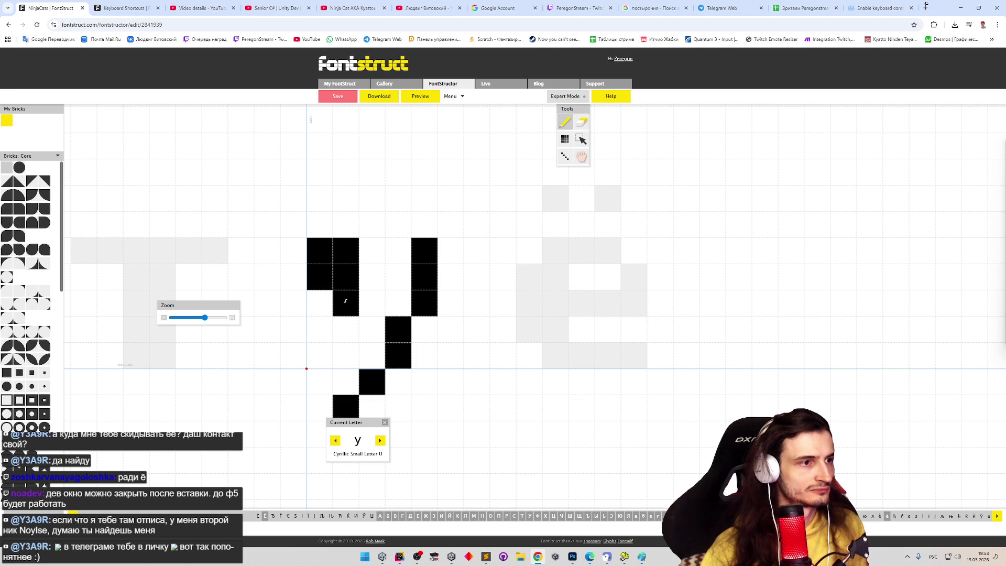
{"action": "left_click", "coordinate": [346, 251], "text": "shift"}
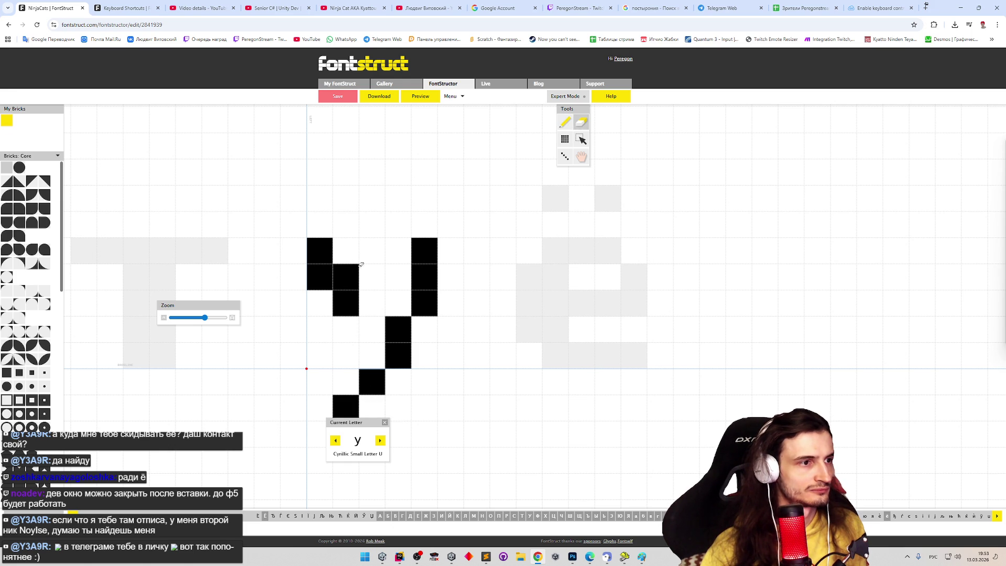
{"action": "left_click", "coordinate": [368, 303]}
{"action": "left_click", "coordinate": [370, 329]}
{"action": "left_click", "coordinate": [369, 303], "text": "shift"}
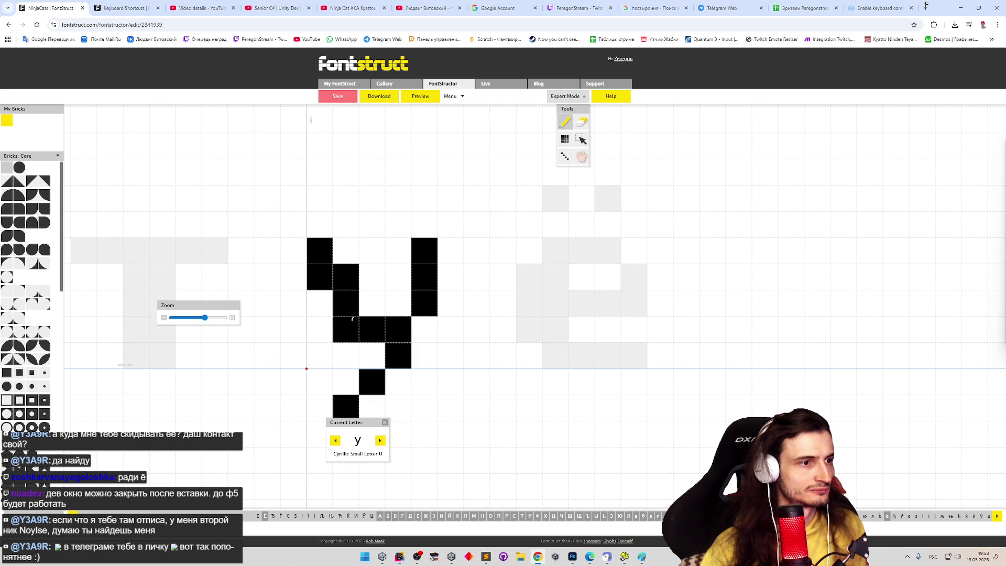
{"action": "left_click", "coordinate": [320, 303]}
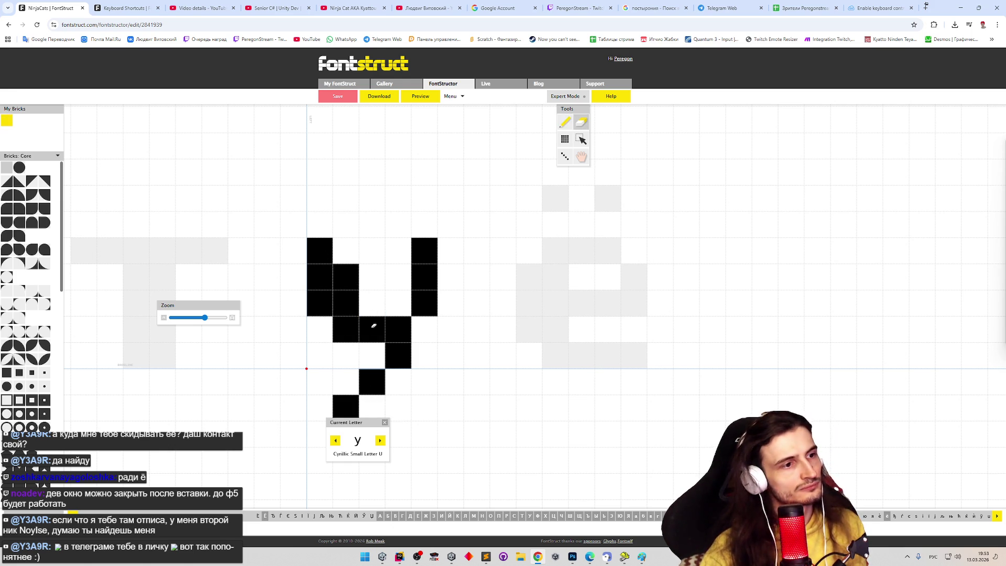
{"action": "left_click", "coordinate": [378, 347]}
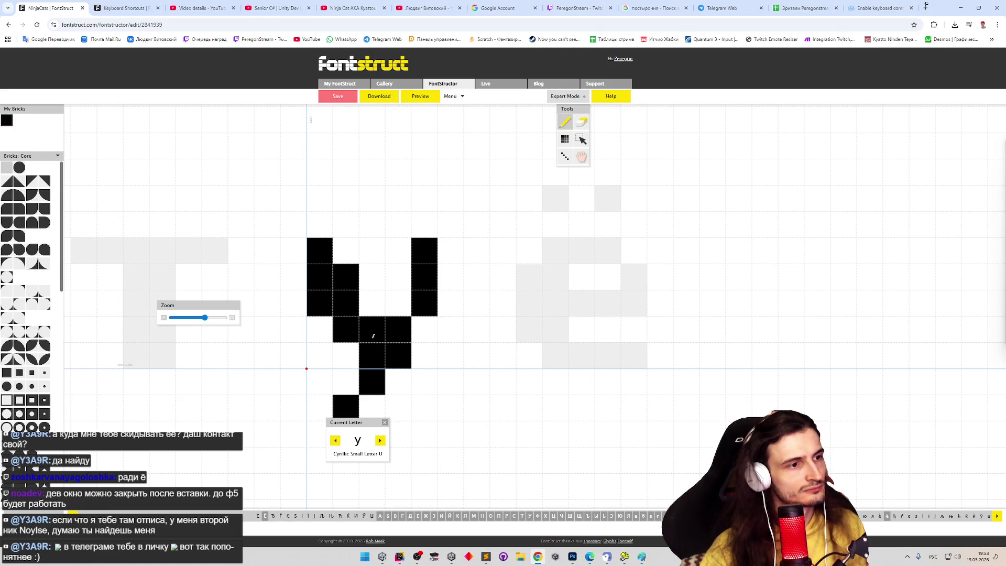
{"action": "left_click", "coordinate": [381, 324], "text": "shift"}
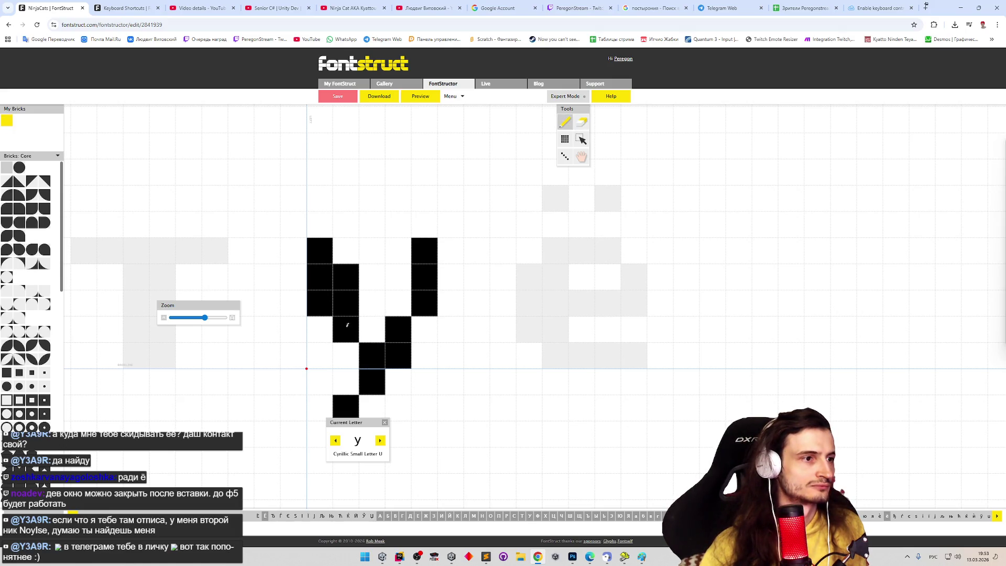
{"action": "left_click", "coordinate": [372, 278]}
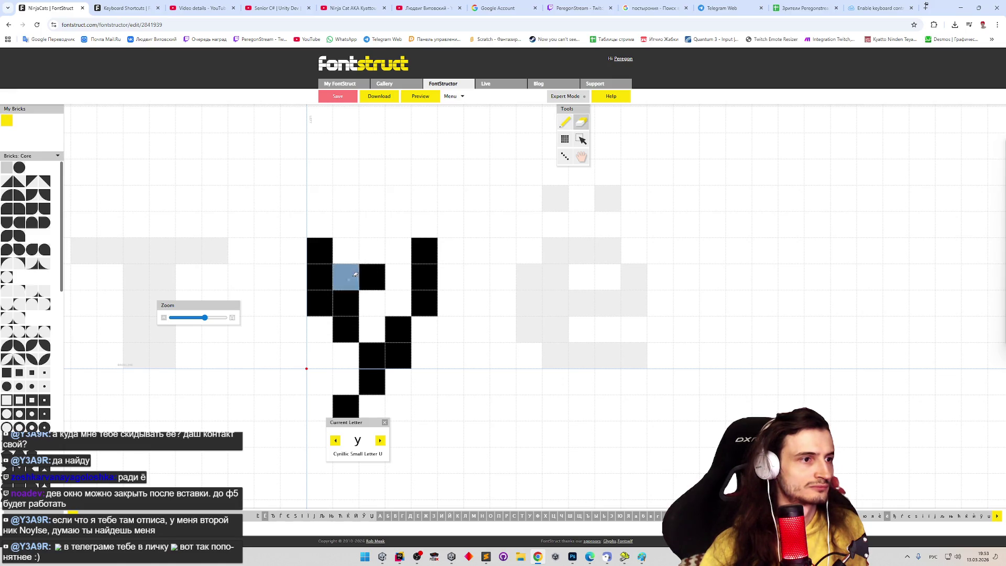
{"action": "left_click", "coordinate": [346, 276], "text": "shift"}
{"action": "left_click", "coordinate": [372, 277], "text": "shift"}
{"action": "left_click", "coordinate": [346, 356]}
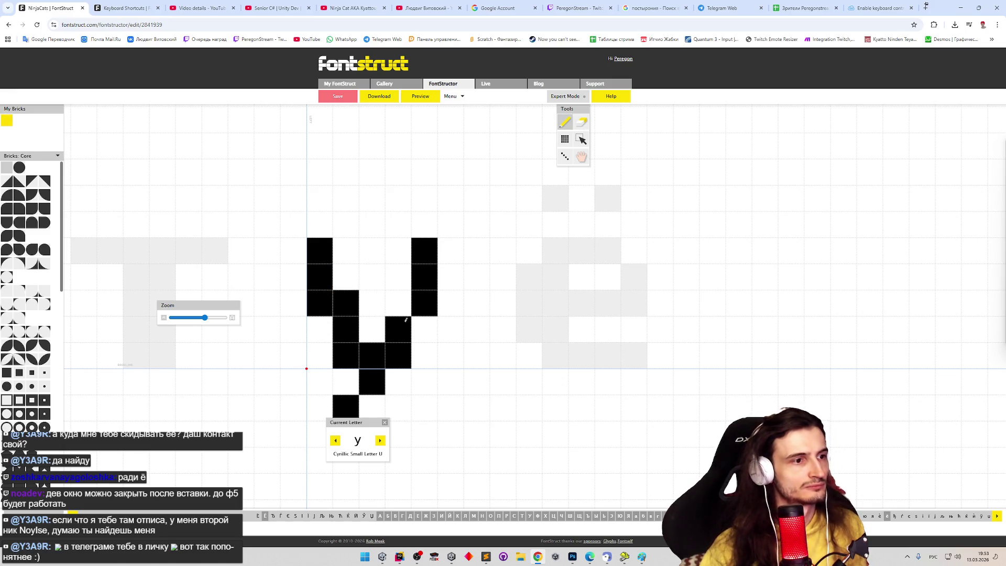
Step: Redraw the right stroke of у one column to the left with a clean bottom
{"action": "left_click", "coordinate": [403, 327], "text": "shift"}
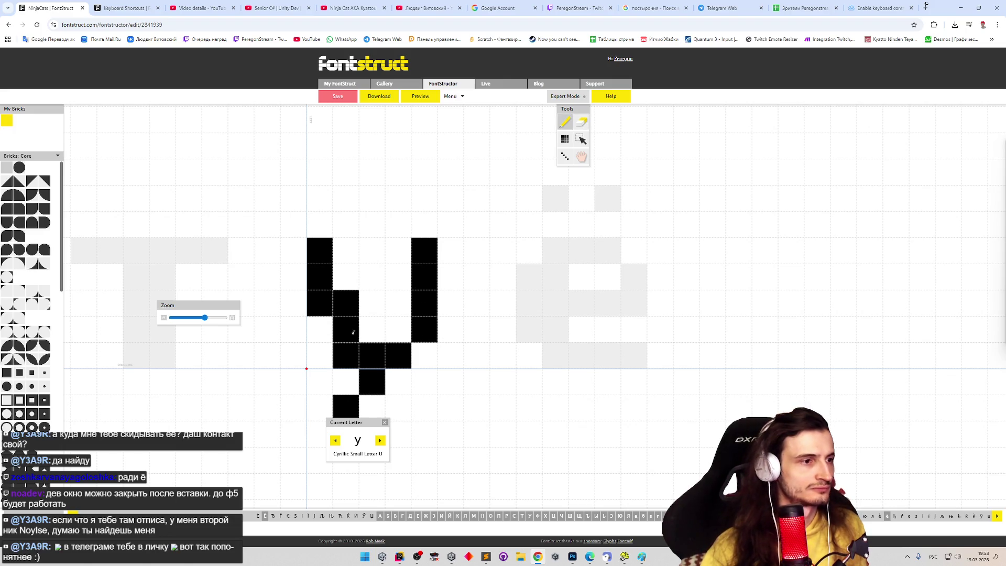
{"action": "left_click", "coordinate": [350, 354], "text": "shift"}
{"action": "left_click", "coordinate": [371, 328]}
{"action": "left_click", "coordinate": [372, 328], "text": "shift"}
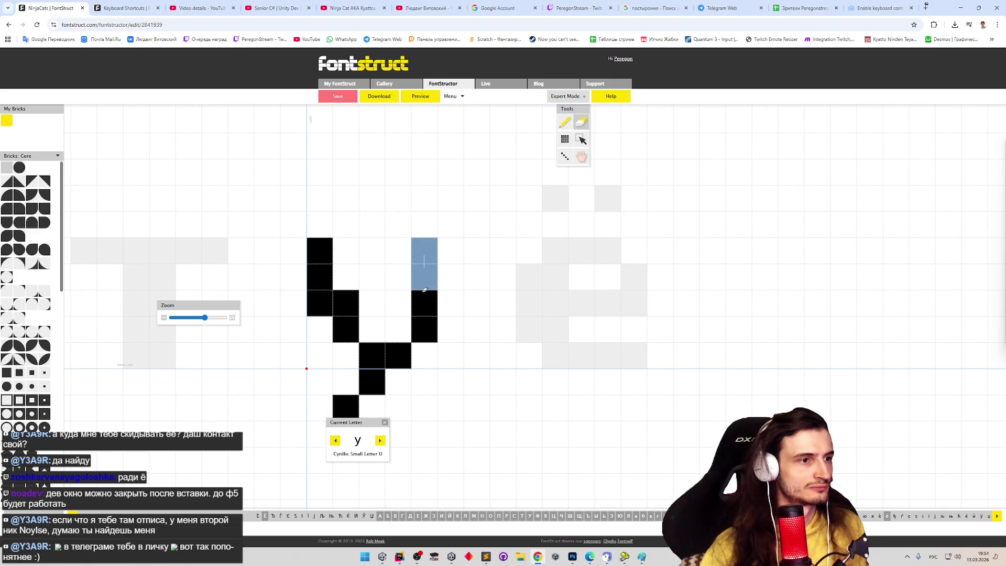
{"action": "left_click_drag", "start_coordinate": [427, 264], "coordinate": [424, 334]}
{"action": "left_click_drag", "start_coordinate": [408, 253], "coordinate": [406, 331]}
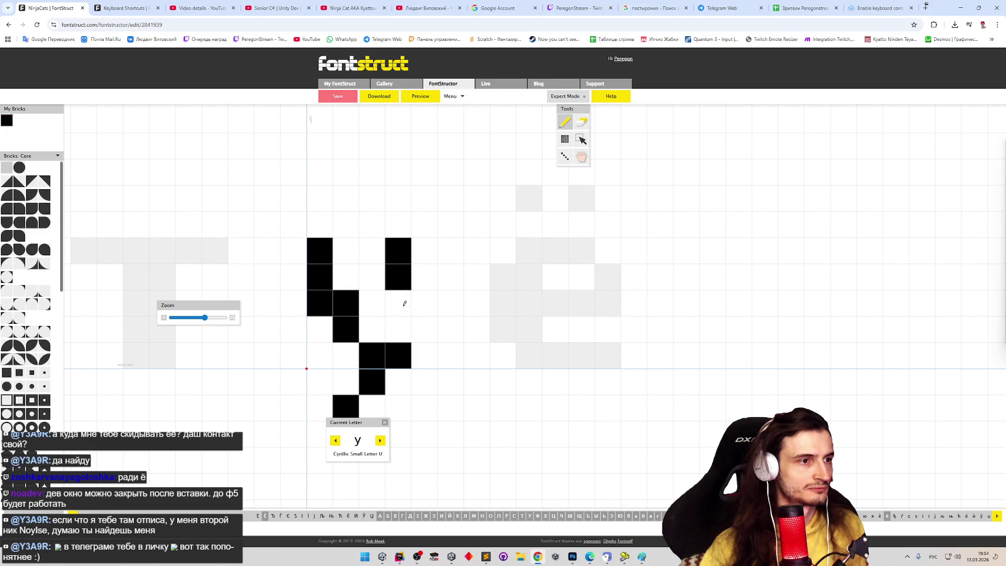
{"action": "left_click", "coordinate": [402, 354], "text": "shift"}
{"action": "left_click", "coordinate": [399, 355]}
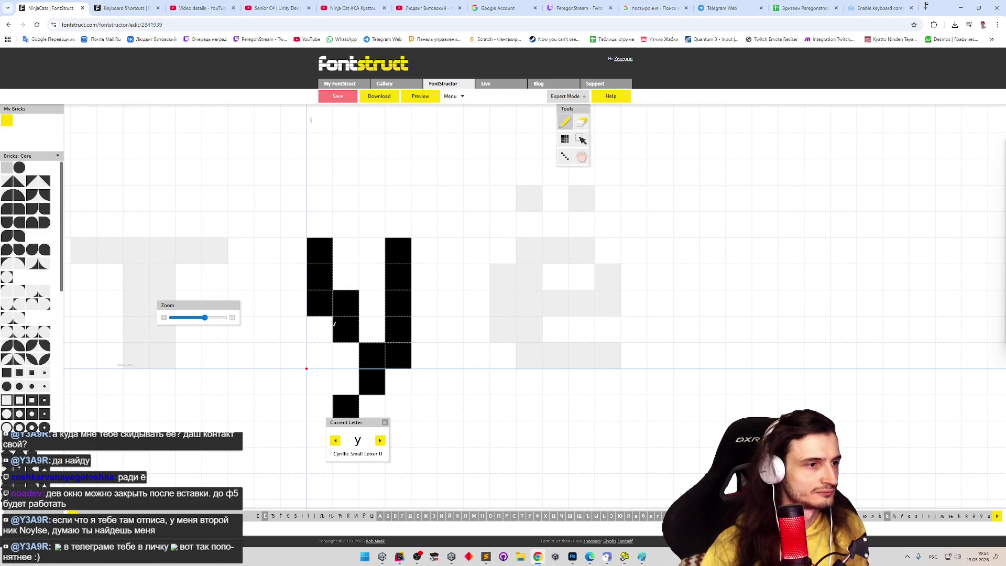
Step: Fill the second left column of у and hook its bottom tail, then check the preview
{"action": "left_click", "coordinate": [330, 327]}
{"action": "left_click", "coordinate": [346, 355]}
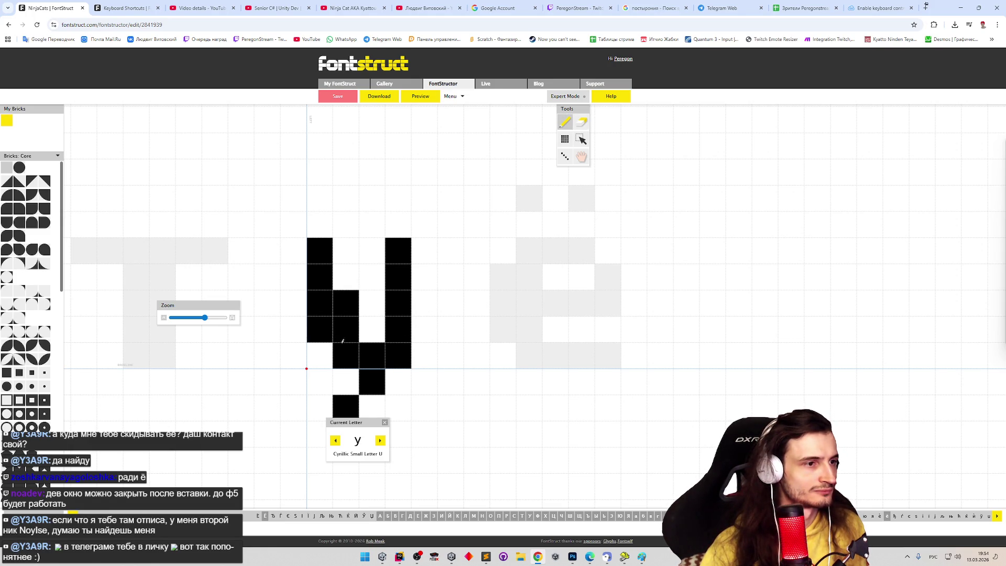
{"action": "left_click", "coordinate": [345, 301], "text": "shift"}
{"action": "left_click", "coordinate": [343, 327], "text": "shift"}
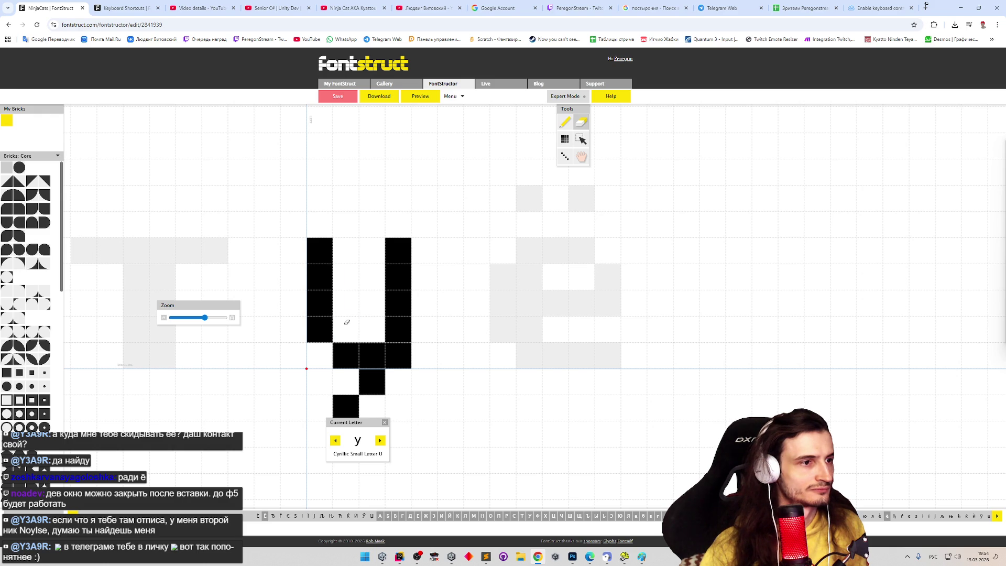
{"action": "left_click_drag", "start_coordinate": [343, 245], "coordinate": [346, 331]}
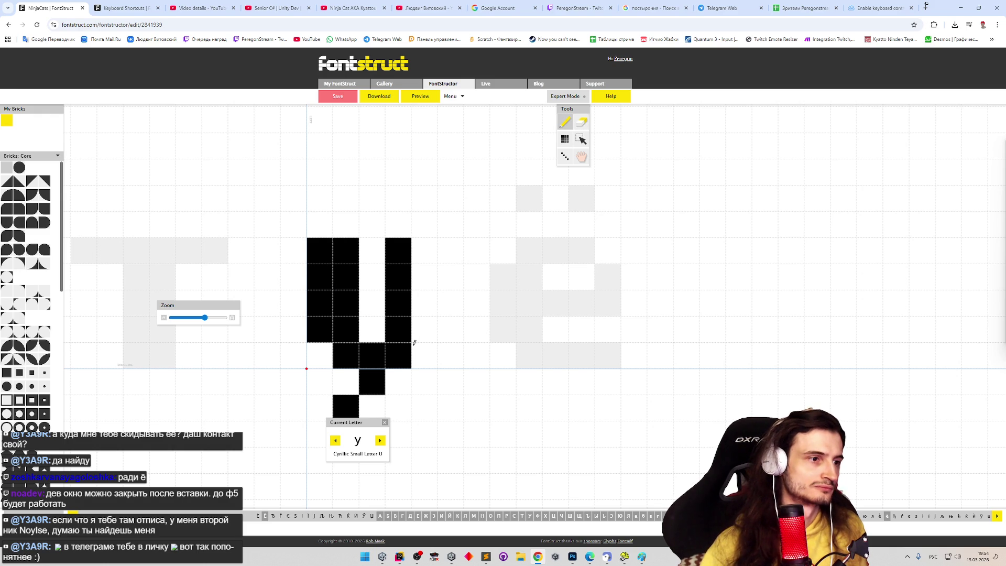
{"action": "left_click", "coordinate": [372, 382], "text": "shift"}
{"action": "left_click", "coordinate": [373, 405]}
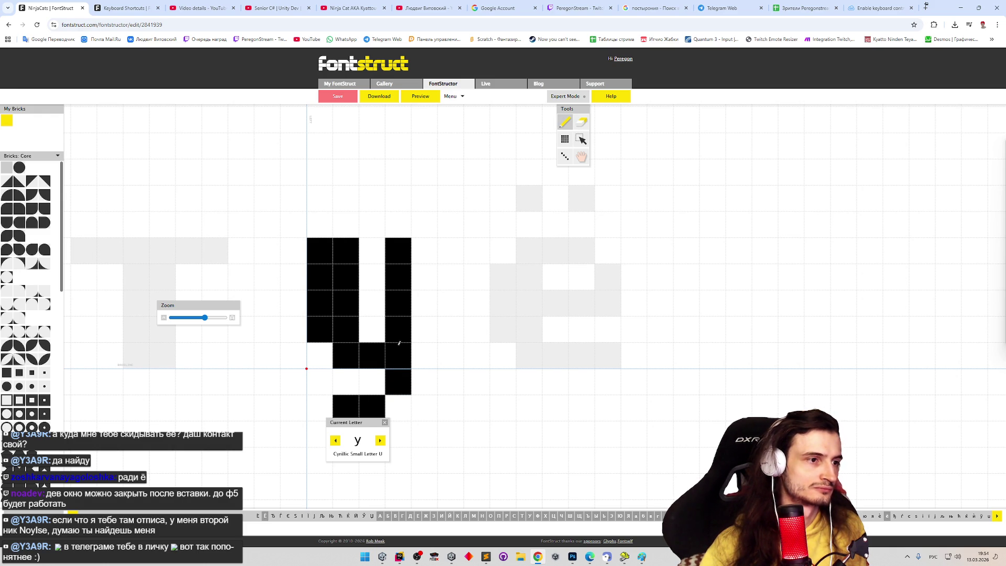
{"action": "left_click", "coordinate": [431, 103]}
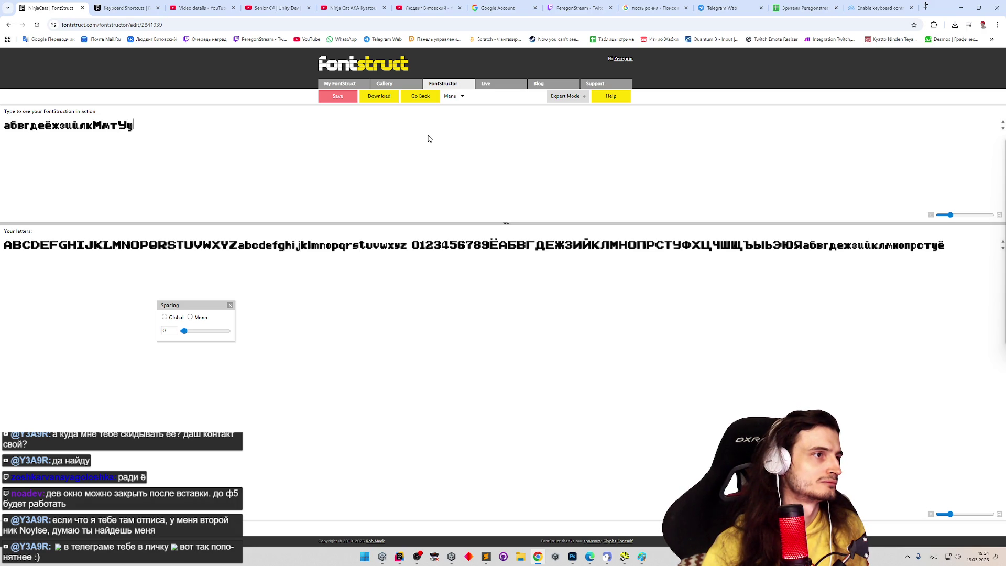
Step: Return from preview and wipe every brick from the у glyph with the Eraser
{"action": "left_click", "coordinate": [427, 100]}
{"action": "key", "text": "e"}
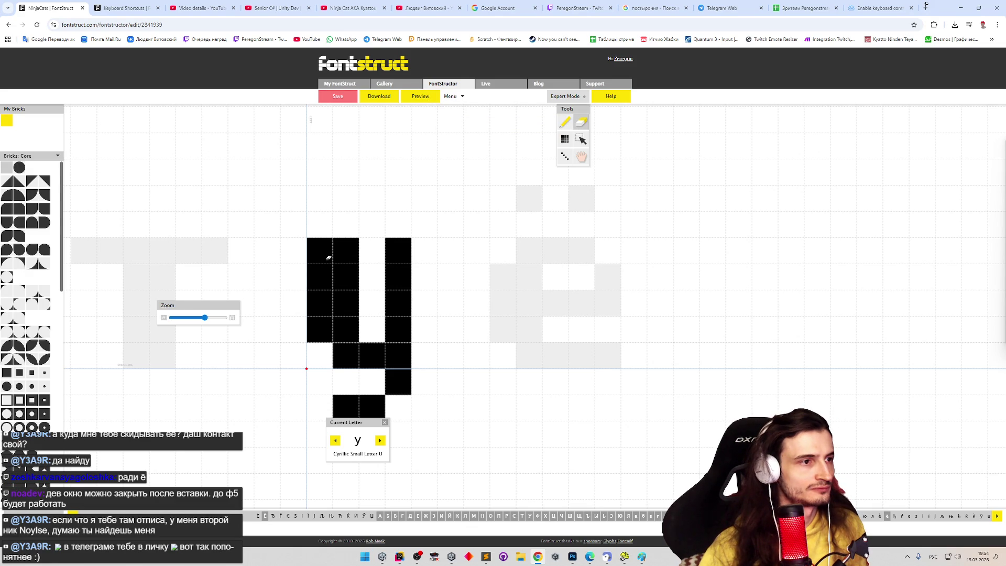
{"action": "left_click_drag", "start_coordinate": [326, 256], "coordinate": [417, 410]}
{"action": "key", "text": "p"}
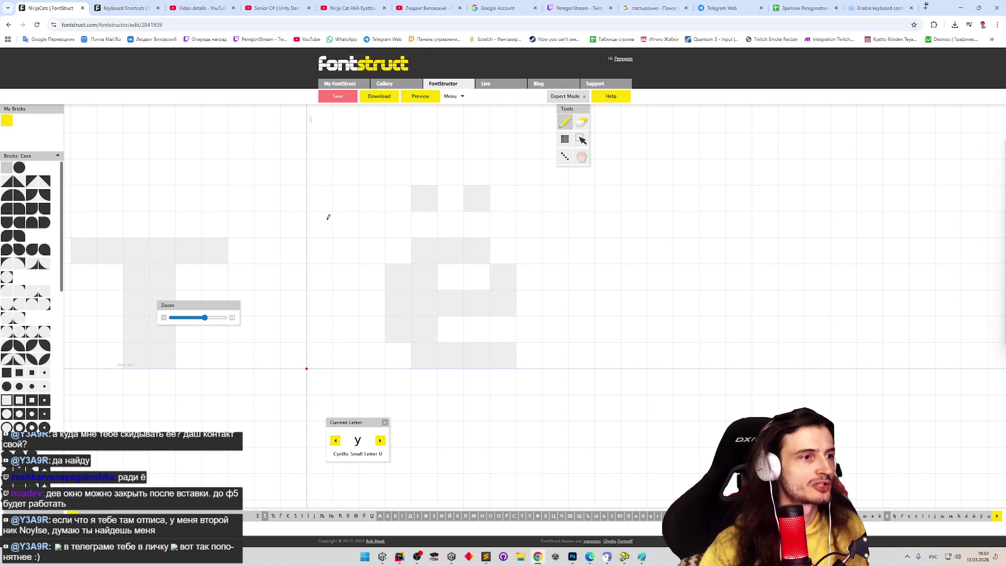
Step: Draw the tall central stem of ф, moving it one column right after a misplaced try
{"action": "left_click", "coordinate": [377, 224]}
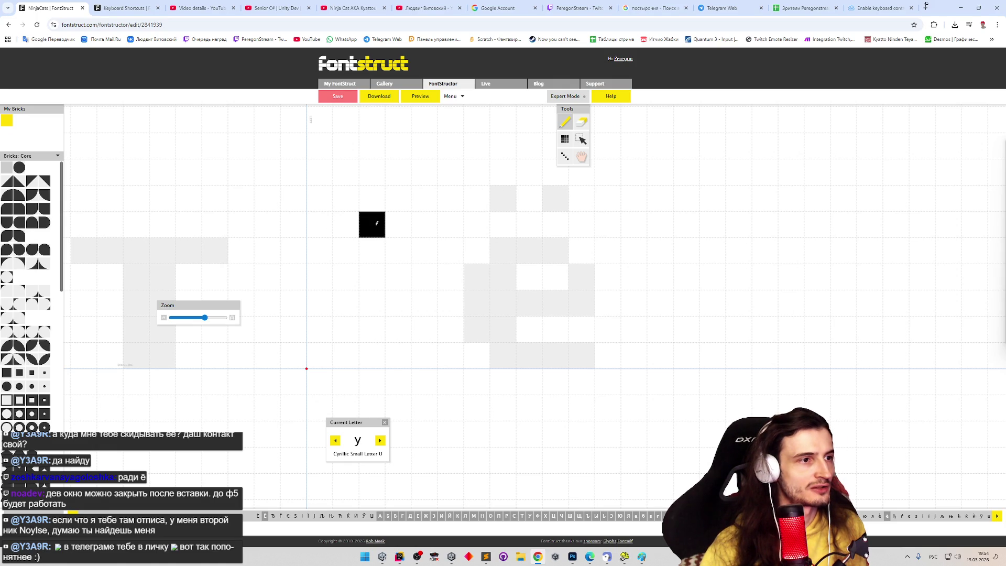
{"action": "left_click", "coordinate": [377, 380]}
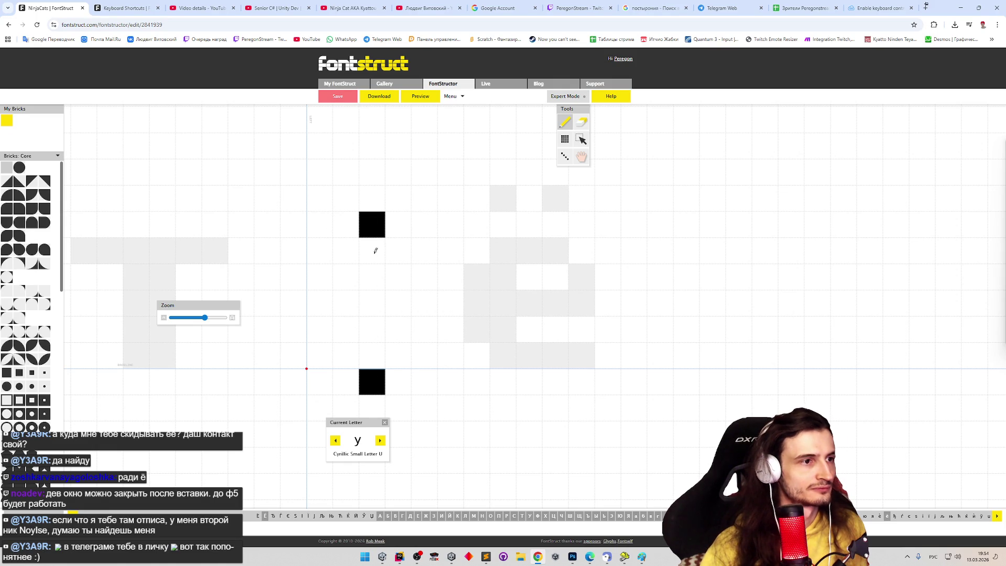
{"action": "left_click_drag", "start_coordinate": [376, 250], "coordinate": [375, 383]}
{"action": "key", "text": "e"}
{"action": "left_click_drag", "start_coordinate": [373, 240], "coordinate": [375, 399]}
{"action": "left_click", "coordinate": [373, 224]}
{"action": "key", "text": "p"}
{"action": "left_click_drag", "start_coordinate": [398, 224], "coordinate": [398, 383]}
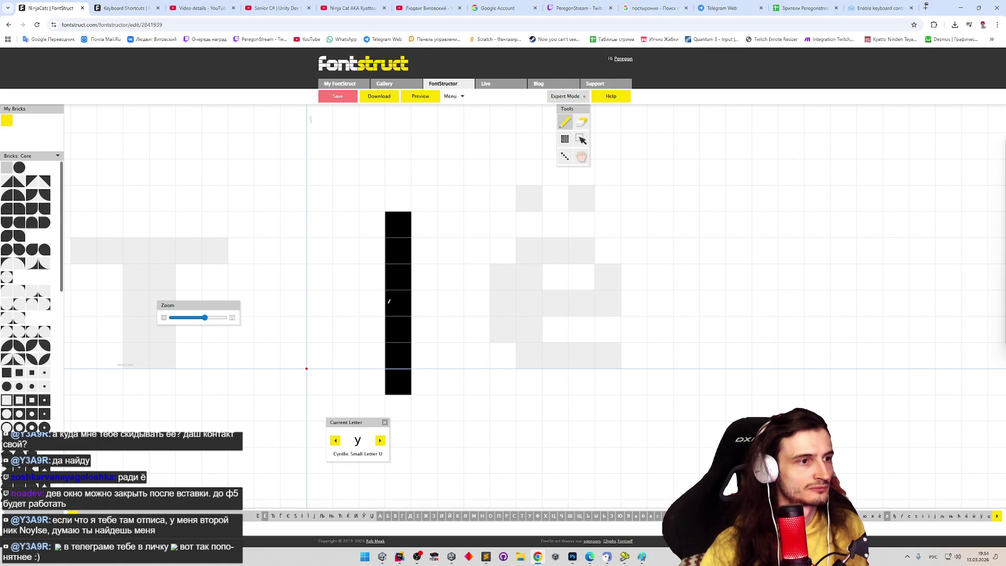
Step: Add the rounded left and right bowls around the ф stem
{"action": "mouse_move", "coordinate": [371, 250]}
{"action": "left_mouse_down"}
{"action": "mouse_move", "coordinate": [346, 250]}
{"action": "mouse_move", "coordinate": [321, 331]}
{"action": "left_mouse_up"}
{"action": "left_click_drag", "start_coordinate": [346, 275], "coordinate": [346, 330]}
{"action": "left_click", "coordinate": [372, 356]}
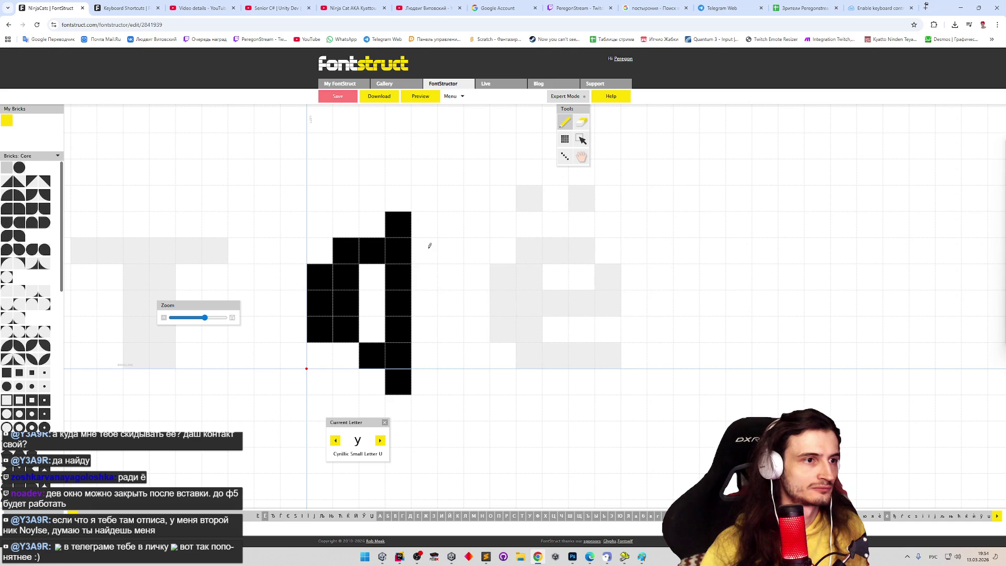
{"action": "left_click_drag", "start_coordinate": [430, 245], "coordinate": [450, 330]}
{"action": "left_click", "coordinate": [425, 355]}
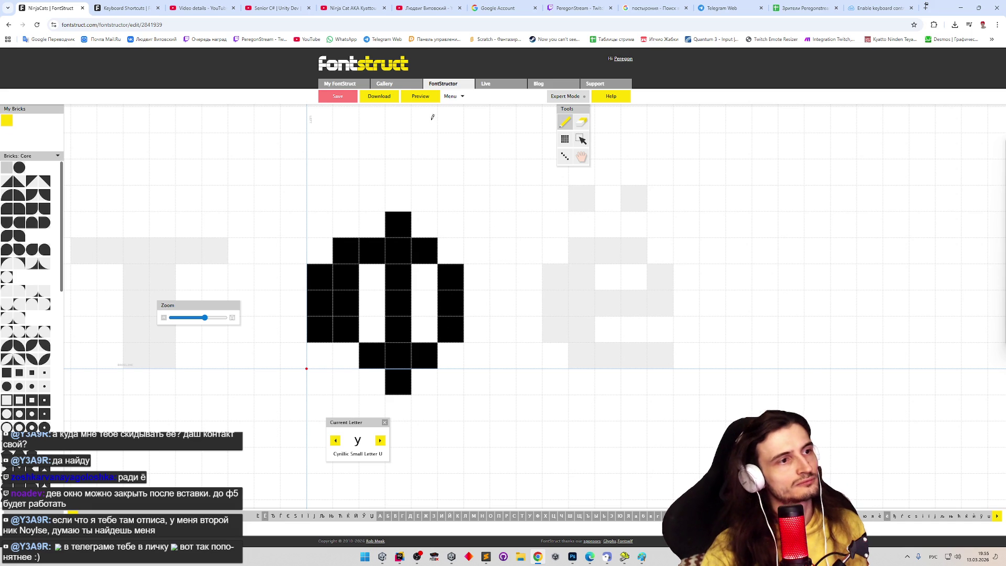
{"action": "left_click", "coordinate": [346, 356]}
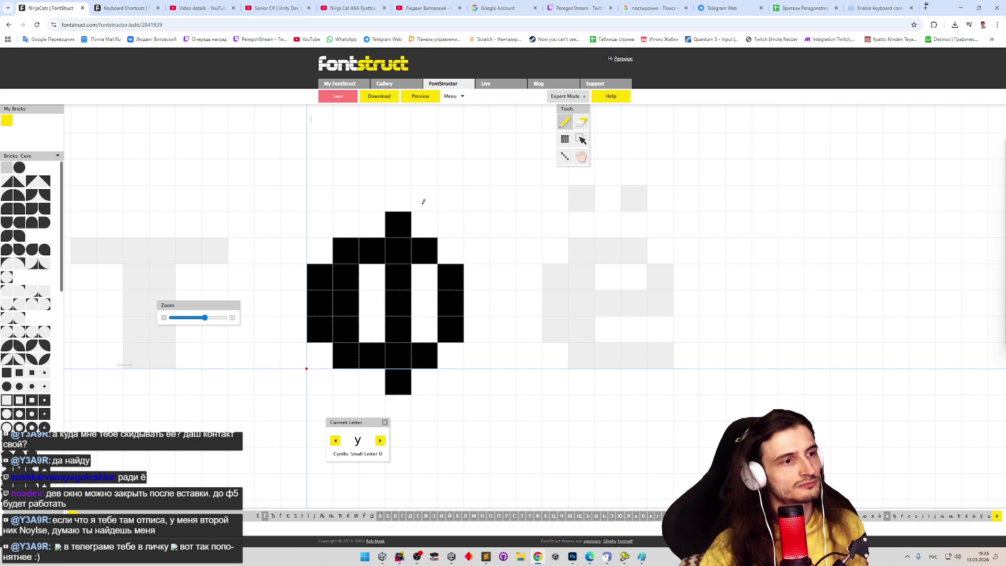
Step: Try the ф shape in the preview, clearing and retyping the sample text, then go back
{"action": "left_click", "coordinate": [420, 96]}
{"action": "type", "text": "фФФ"}
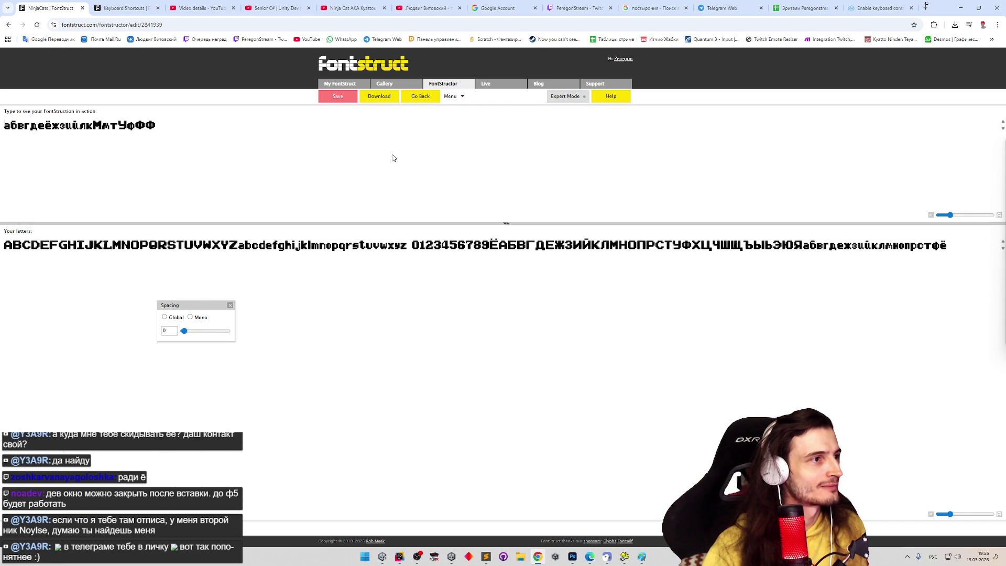
{"action": "key", "text": "ctrl+a"}
{"action": "key", "text": "BackSpace"}
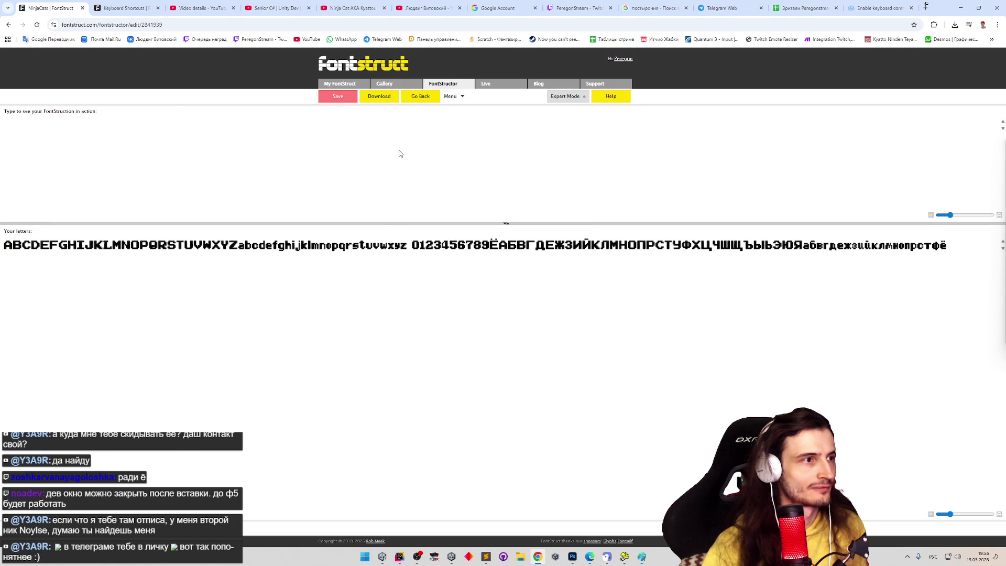
{"action": "key", "text": "Escape"}
{"action": "left_click", "coordinate": [431, 97]}
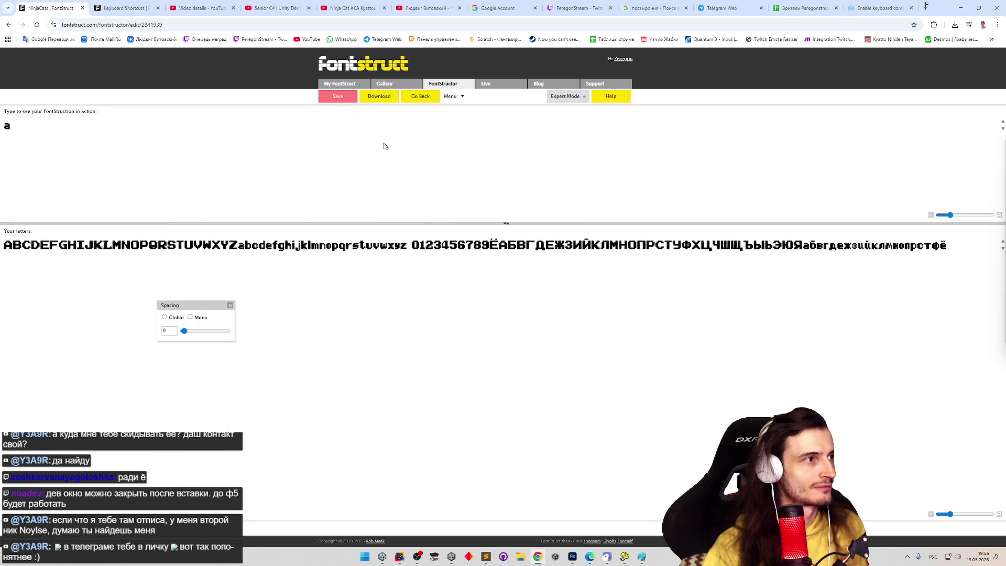
{"action": "type", "text": "aaa"}
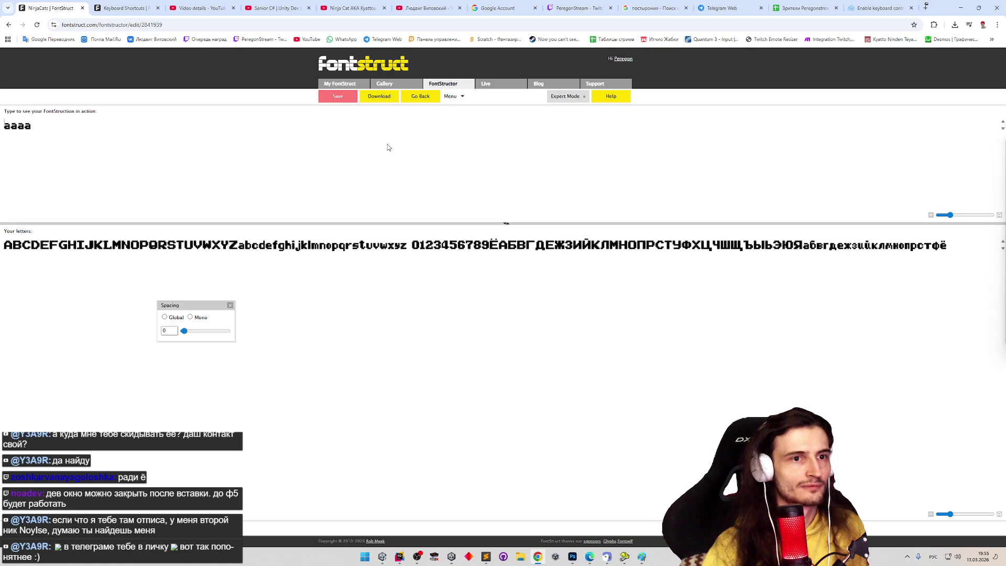
{"action": "left_click", "coordinate": [419, 96]}
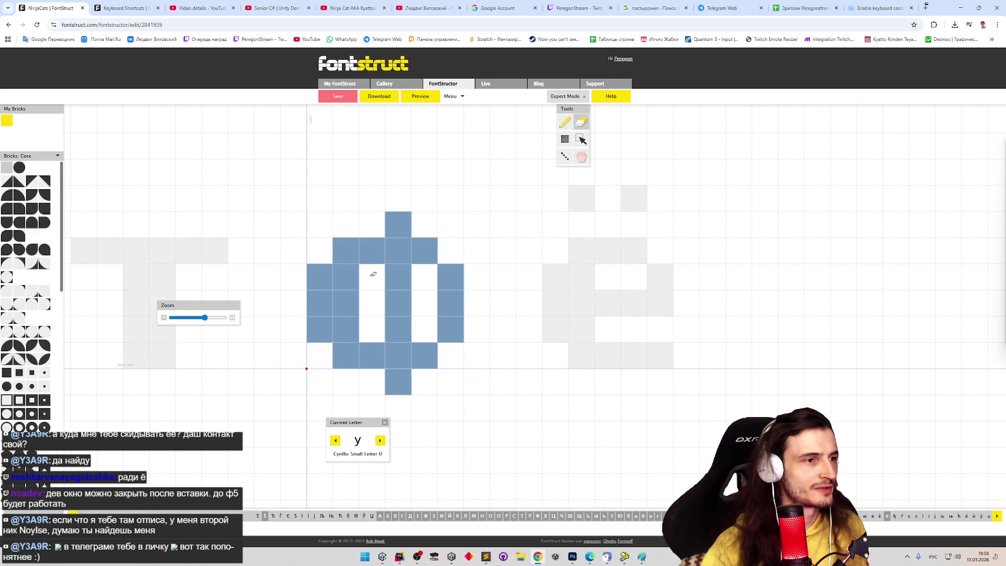
Step: Copy the ф drawing, undo back to the original у, then step past ф to the х glyph
{"action": "key", "text": "p"}
{"action": "key", "text": "ctrl+z"}
{"action": "key", "text": "ctrl+z"}
{"action": "key", "text": "ctrl+z"}
{"action": "key", "text": "ctrl+z"}
{"action": "key", "text": "ctrl+z"}
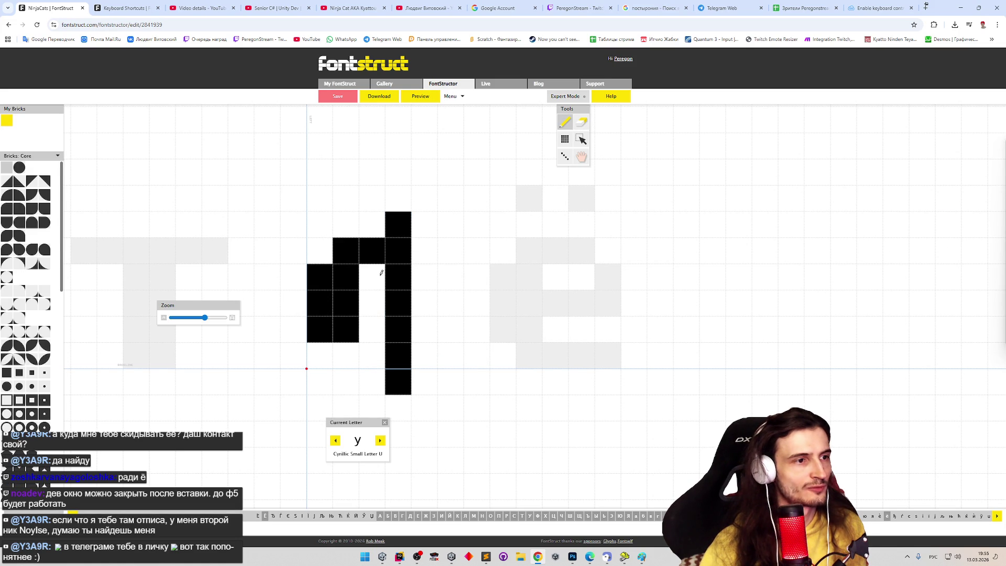
{"action": "key", "text": "ctrl+z"}
{"action": "key", "text": "ctrl+z"}
{"action": "key", "text": "ctrl+z"}
{"action": "key", "text": "ctrl+z"}
{"action": "key", "text": "ctrl+z"}
{"action": "key", "text": "ctrl+z"}
{"action": "key", "text": "ctrl+z"}
{"action": "key", "text": "ctrl+z"}
{"action": "key", "text": "ctrl+z"}
{"action": "key", "text": "ctrl+z"}
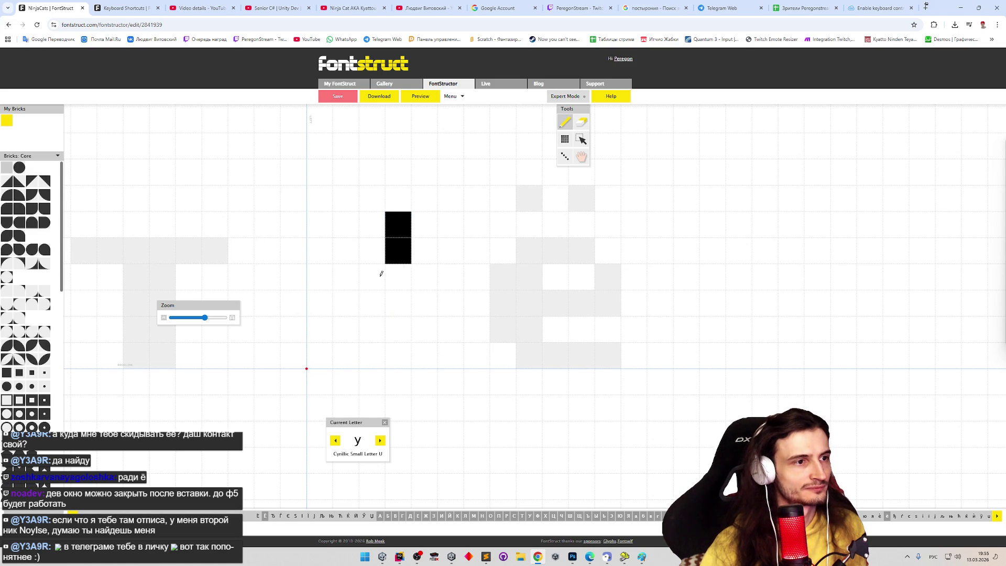
{"action": "key", "text": "ctrl+z"}
{"action": "key", "text": "ctrl+z"}
{"action": "key", "text": "ctrl+z"}
{"action": "key", "text": "ctrl+z"}
{"action": "key", "text": "ctrl+z"}
{"action": "key", "text": "ctrl+z"}
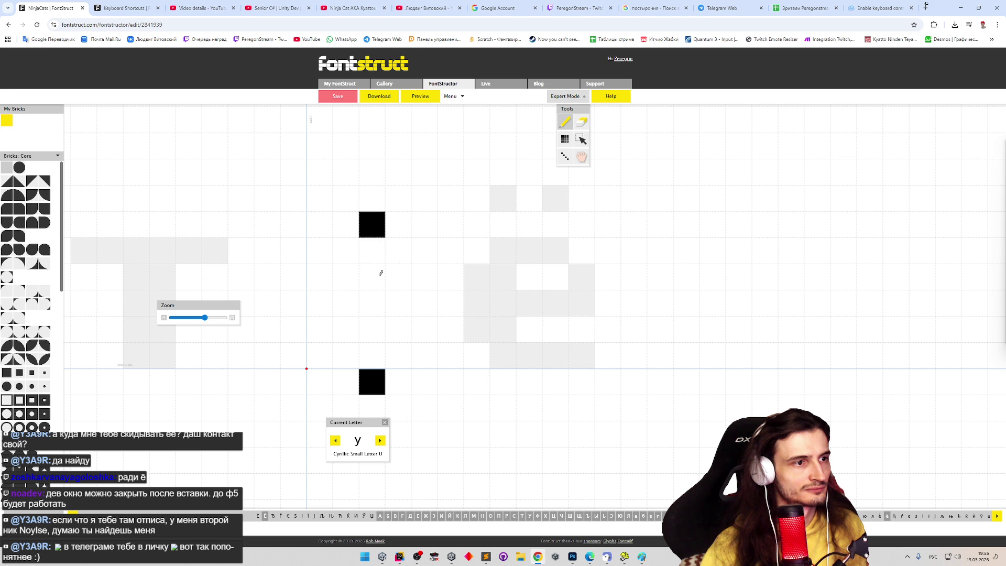
{"action": "key", "text": "ctrl+z"}
{"action": "key", "text": "ctrl+z"}
{"action": "key", "text": "ctrl+z"}
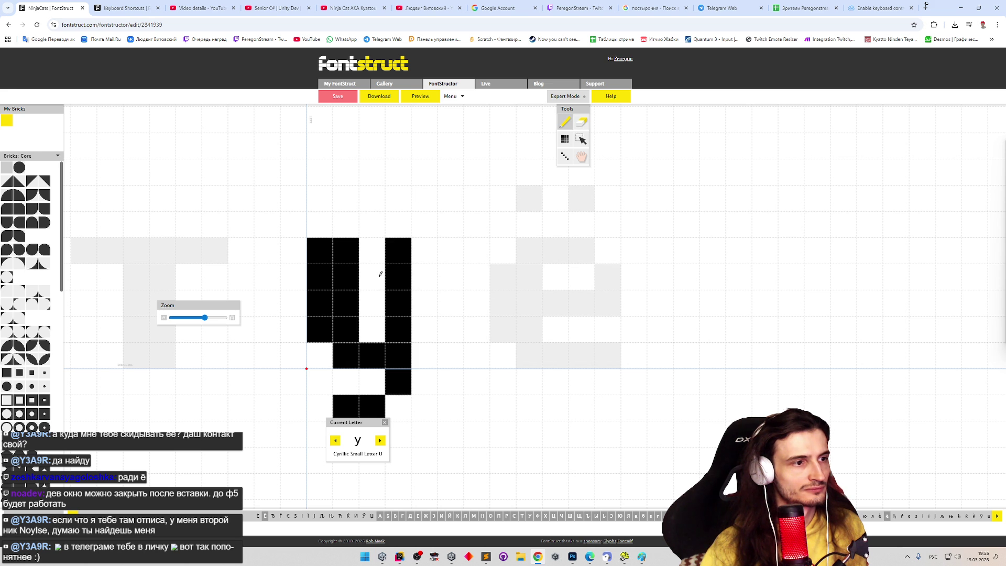
{"action": "key", "text": "Right"}
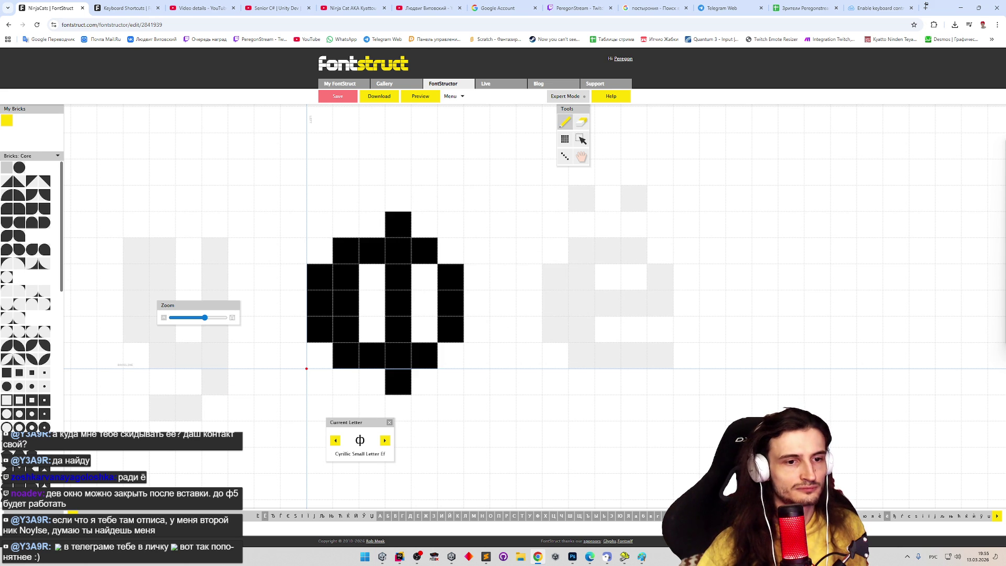
{"action": "key", "text": "Right"}
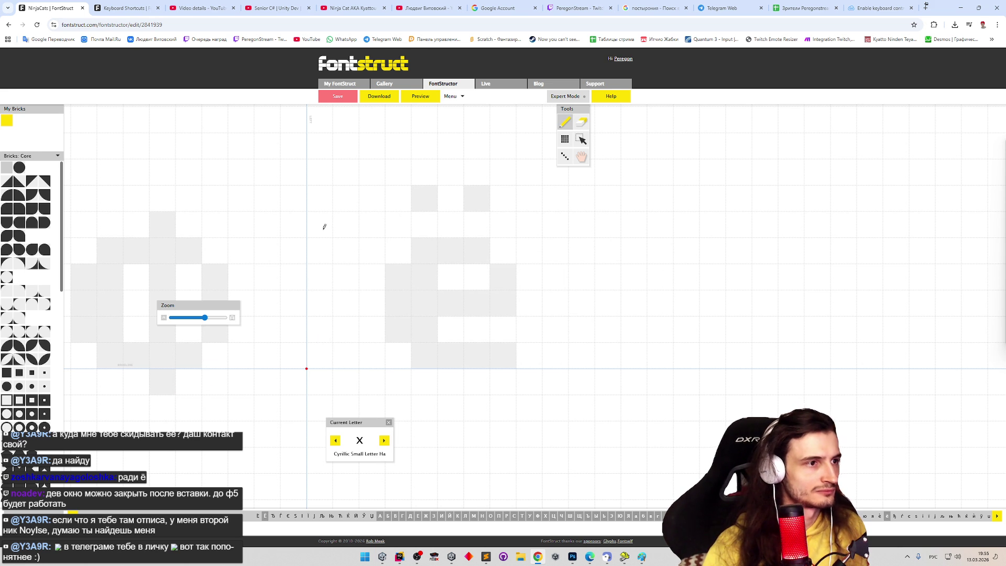
Step: Draw the Cyrillic small х as a blocky diagonal cross
{"action": "left_click", "coordinate": [323, 225]}
{"action": "left_click", "coordinate": [323, 355]}
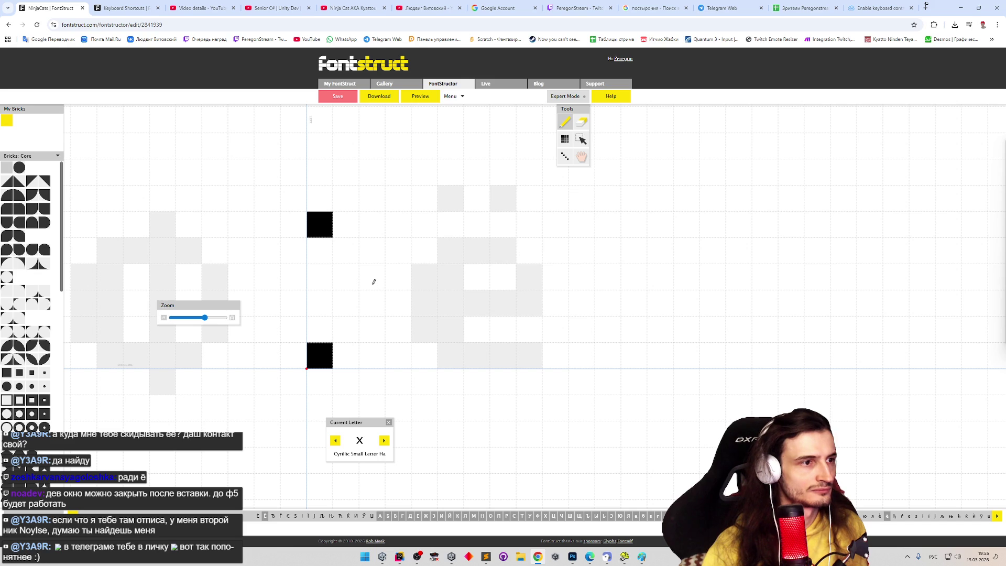
{"action": "left_click_drag", "start_coordinate": [373, 282], "coordinate": [373, 302]}
{"action": "left_click", "coordinate": [397, 251]}
{"action": "left_click", "coordinate": [423, 225]}
{"action": "left_click_drag", "start_coordinate": [348, 254], "coordinate": [318, 252]}
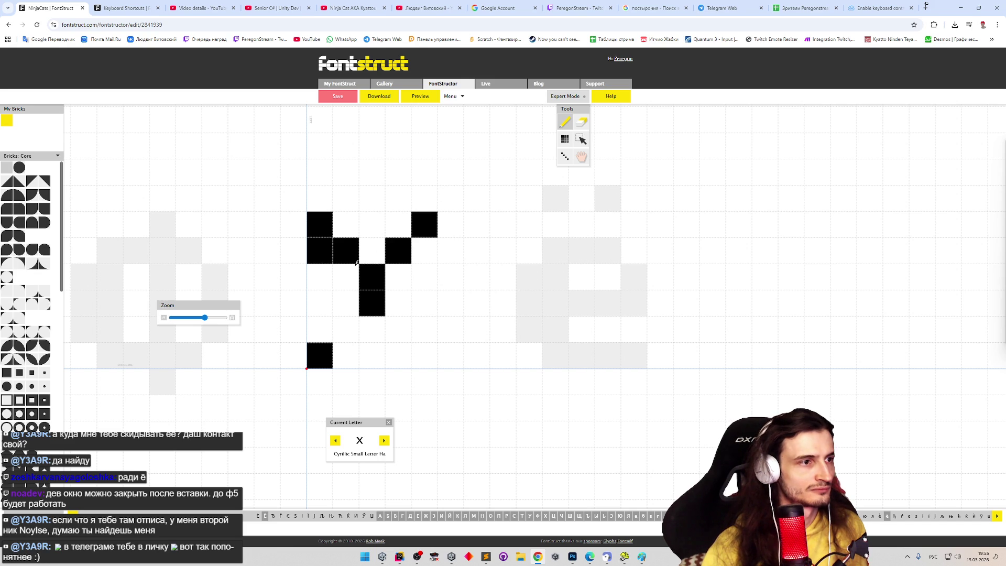
{"action": "left_click_drag", "start_coordinate": [331, 324], "coordinate": [350, 329]}
{"action": "left_click", "coordinate": [400, 328]}
{"action": "left_click", "coordinate": [424, 356]}
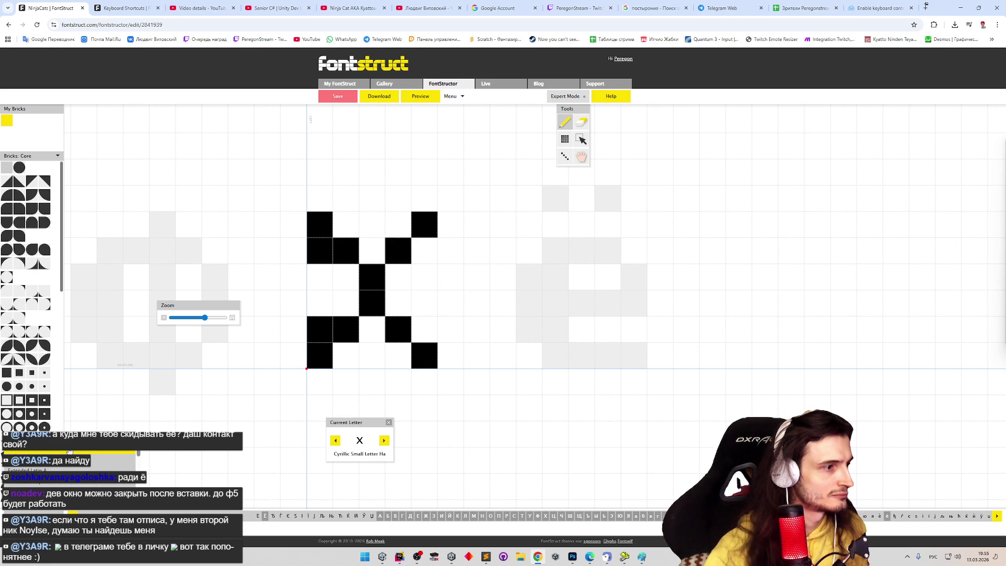
Step: Jump to the Latin small x for comparison and erase one brick from it
{"action": "key", "text": "shift+a"}
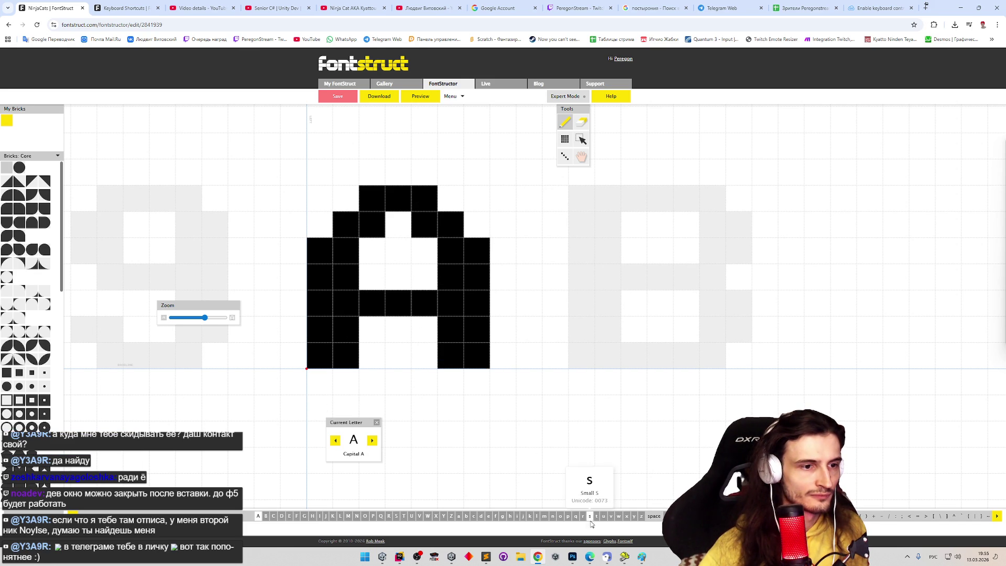
{"action": "left_click", "coordinate": [626, 517]}
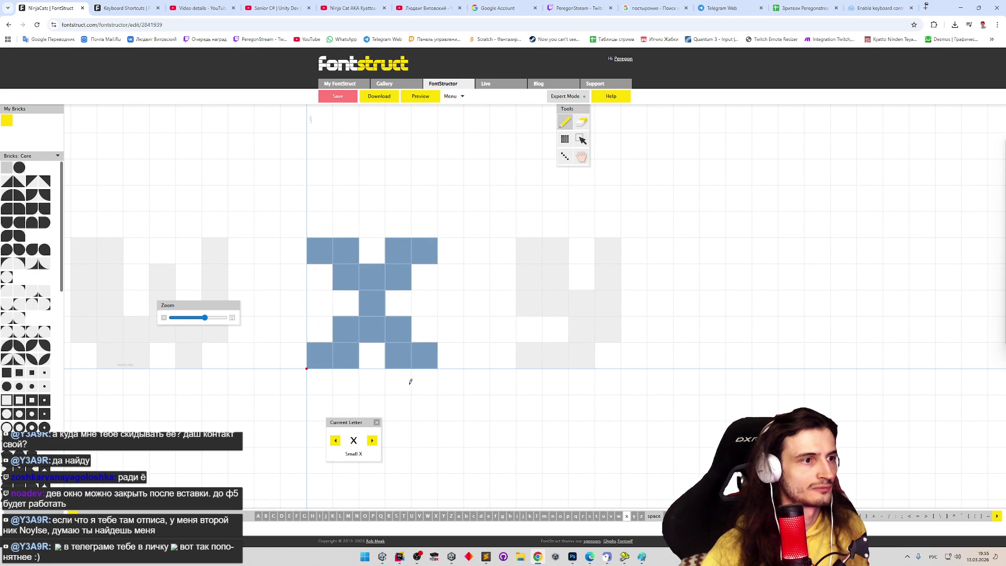
{"action": "key", "text": "e"}
{"action": "key", "text": "Escape"}
{"action": "left_click", "coordinate": [398, 251]}
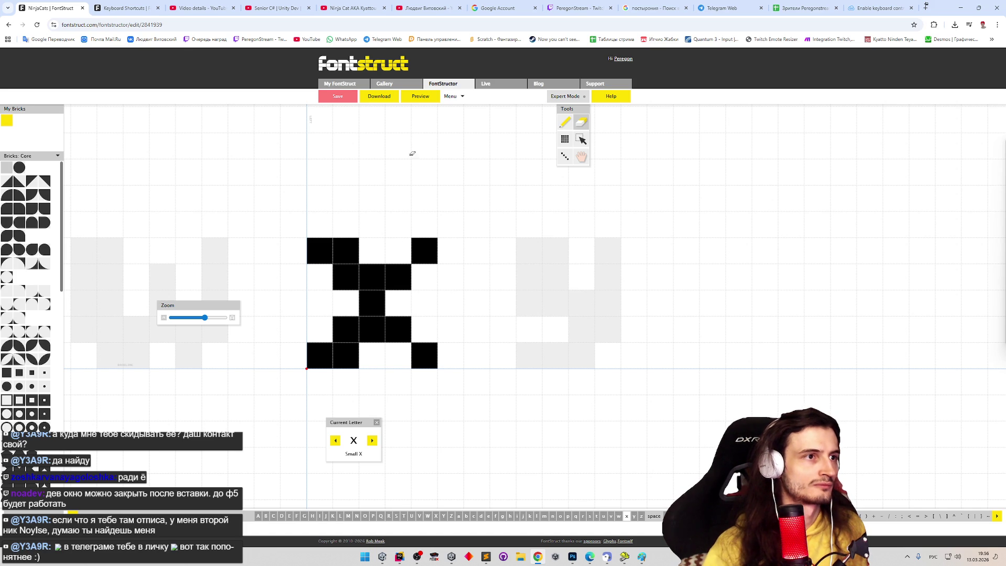
Step: Check the font in preview, return to the Cyrillic х, preview it again, and advance to ц
{"action": "left_click", "coordinate": [429, 97]}
{"action": "type", "text": "x"}
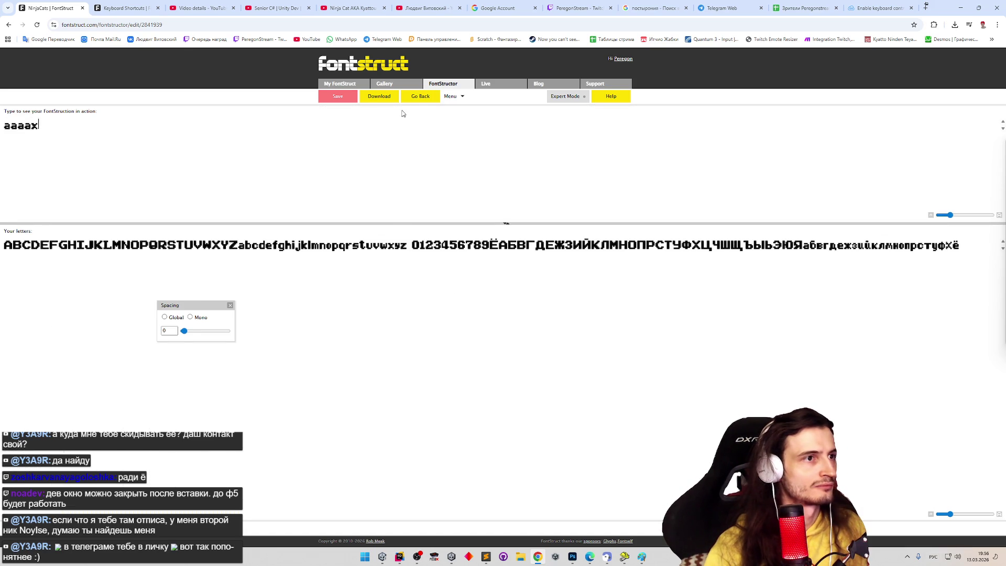
{"action": "left_click", "coordinate": [417, 98]}
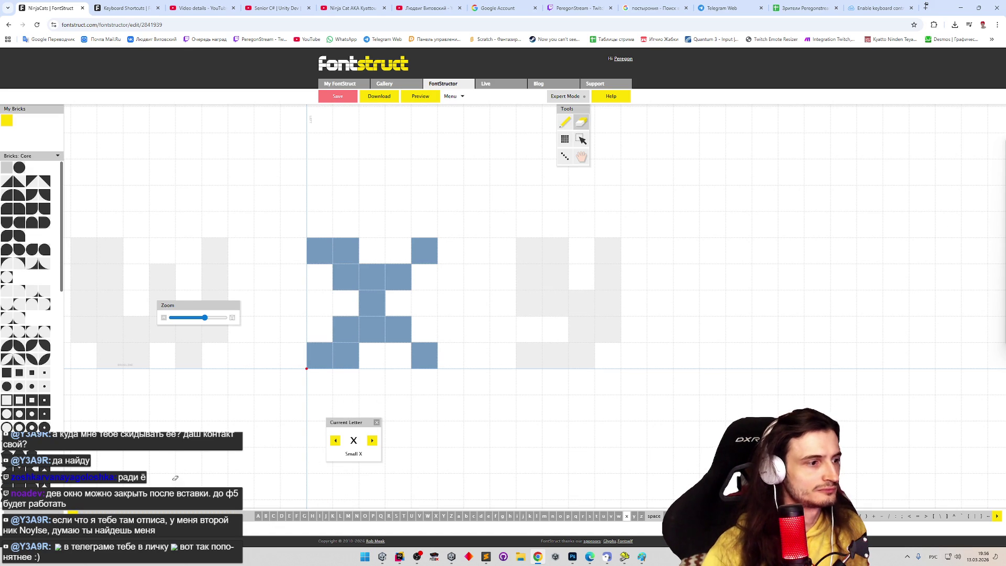
{"action": "key", "text": "Page_Down"}
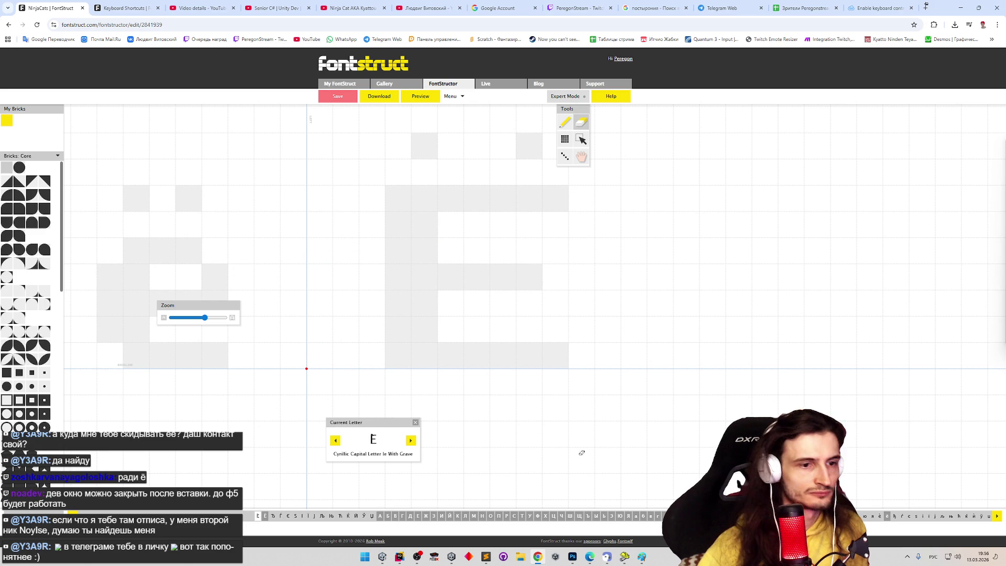
{"action": "key", "text": "x"}
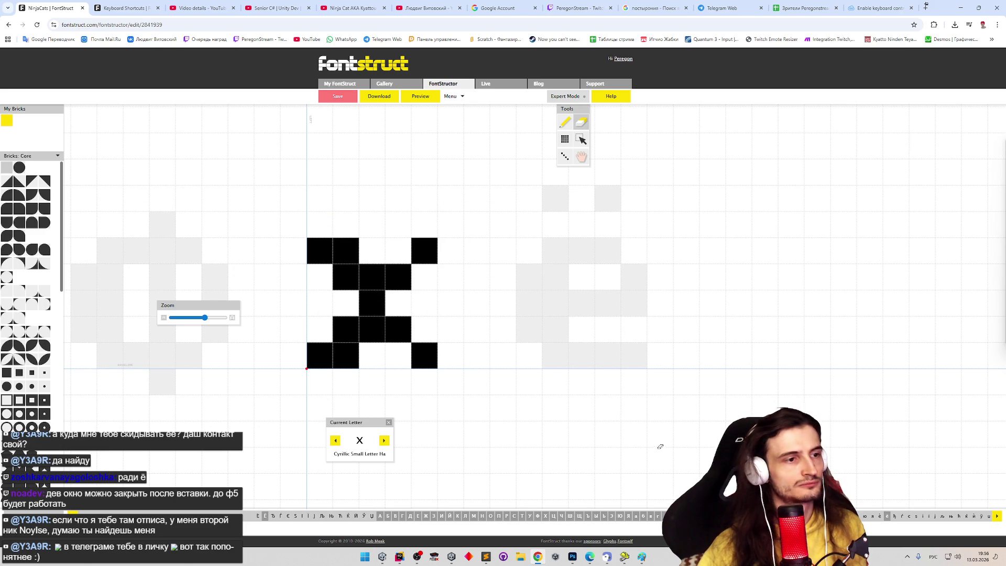
{"action": "left_click", "coordinate": [423, 98]}
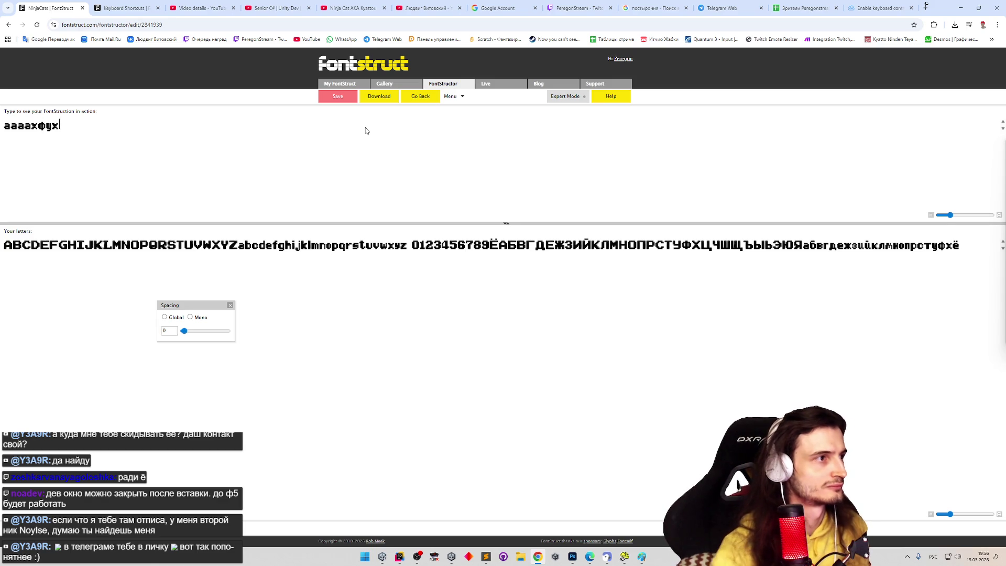
{"action": "left_click", "coordinate": [428, 99]}
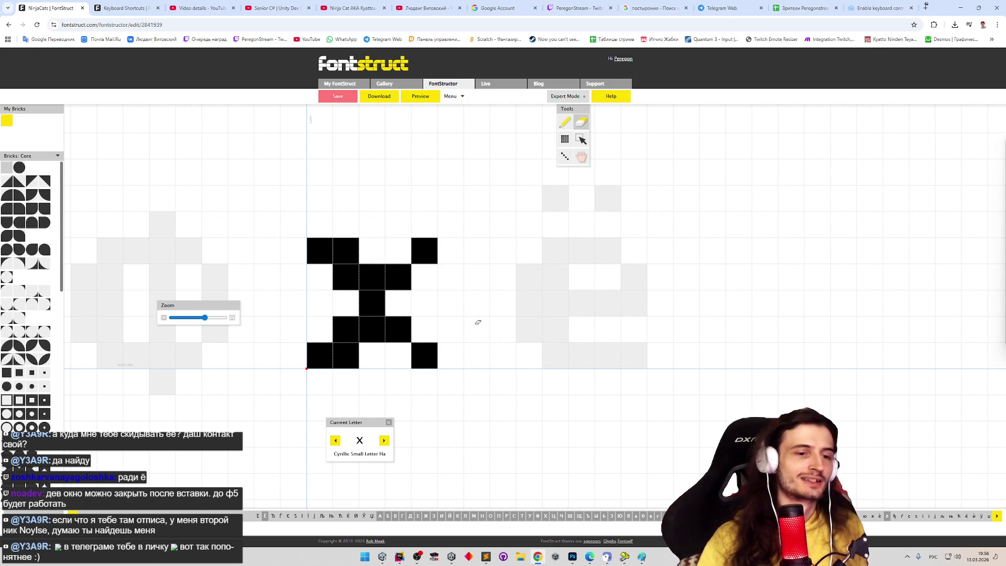
{"action": "key", "text": "Right"}
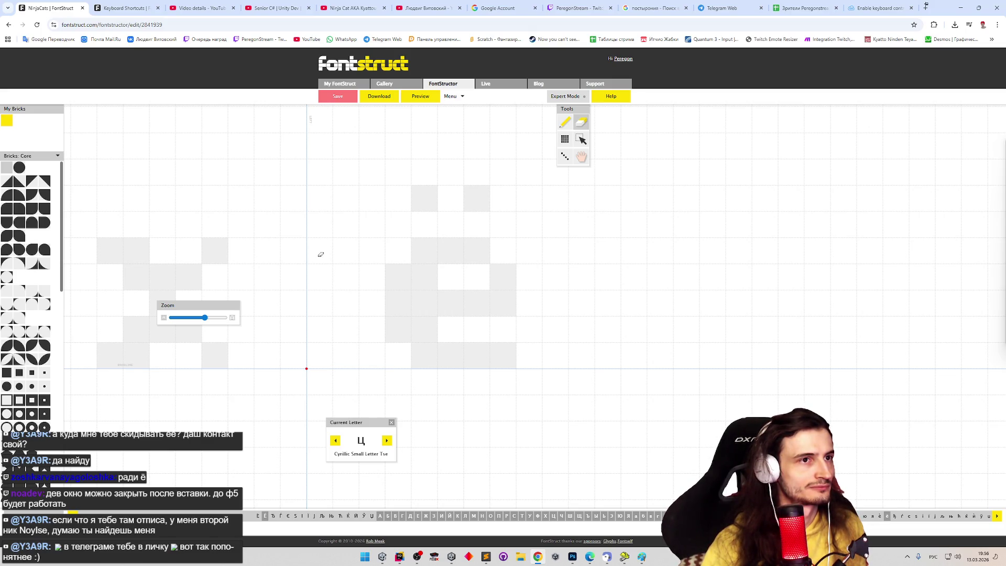
Step: Undo an accidental paste and draw ц with two stems, a bottom bar and a descender
{"action": "key", "text": "ctrl+v"}
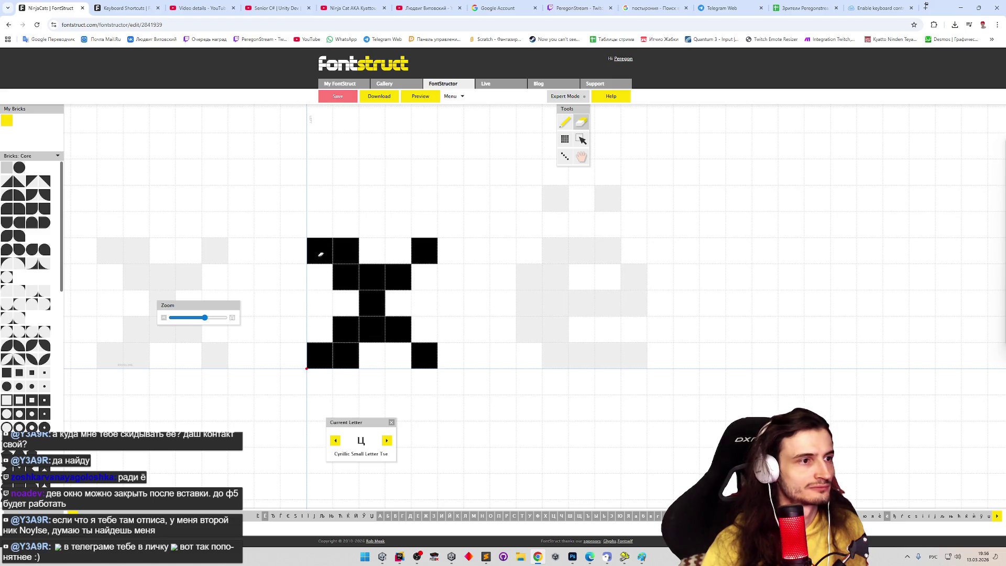
{"action": "key", "text": "ctrl+z"}
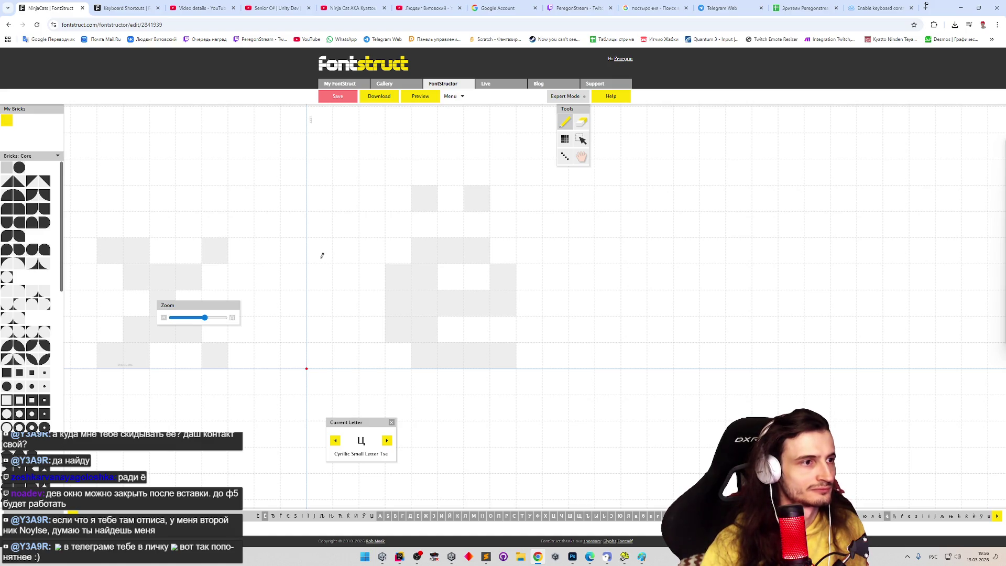
{"action": "left_click_drag", "start_coordinate": [321, 256], "coordinate": [322, 334]}
{"action": "left_click_drag", "start_coordinate": [344, 248], "coordinate": [343, 337]}
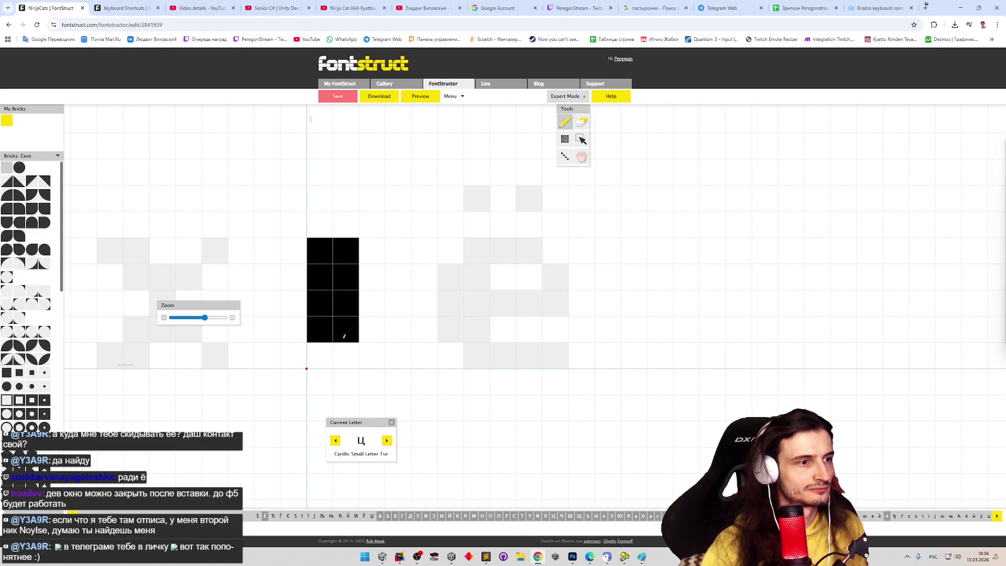
{"action": "left_click", "coordinate": [347, 356]}
{"action": "left_click_drag", "start_coordinate": [399, 248], "coordinate": [425, 381]}
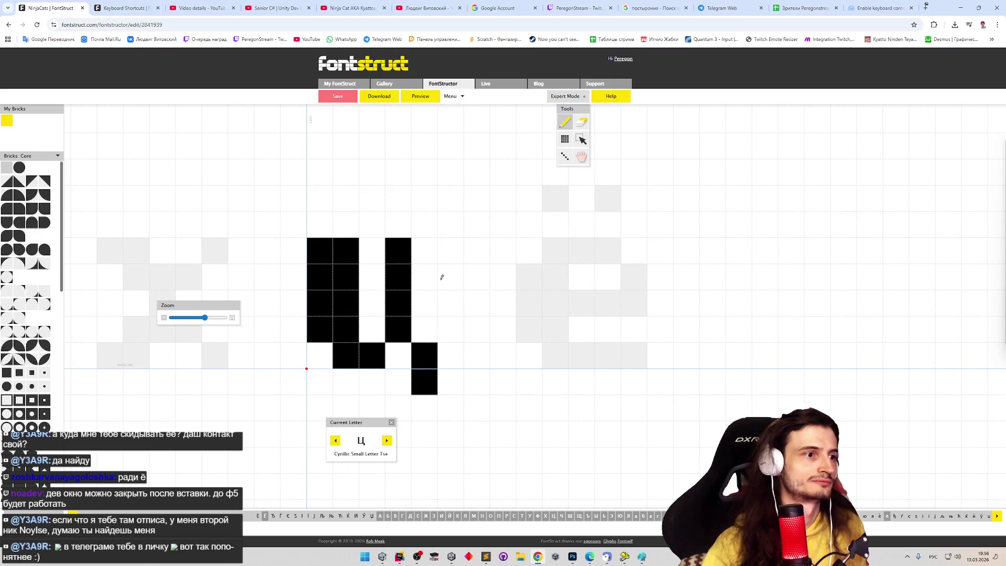
Step: Test ц twice in the preview, then advance to the next letter ч
{"action": "left_click", "coordinate": [451, 96]}
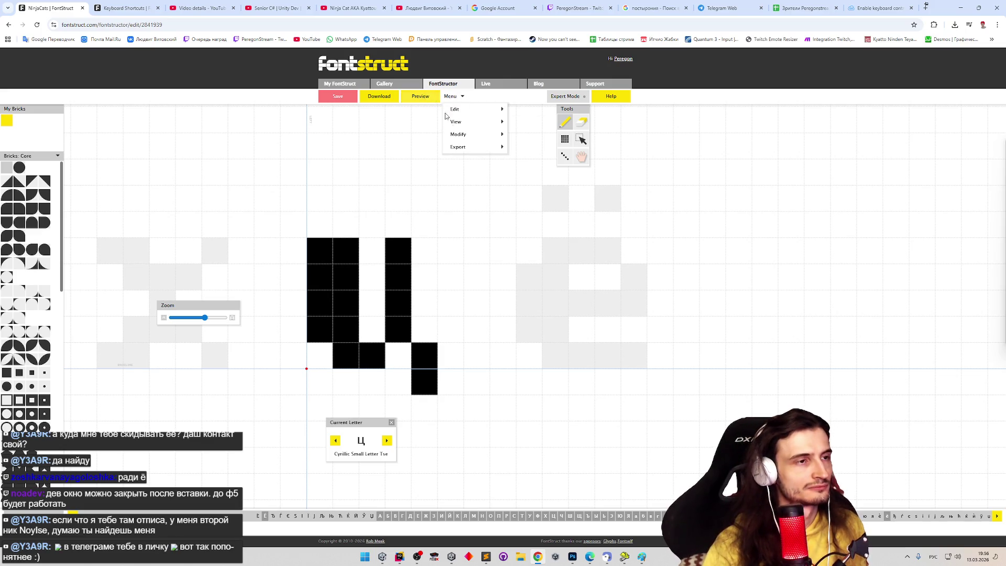
{"action": "left_click", "coordinate": [421, 96]}
{"action": "type", "text": "йц"}
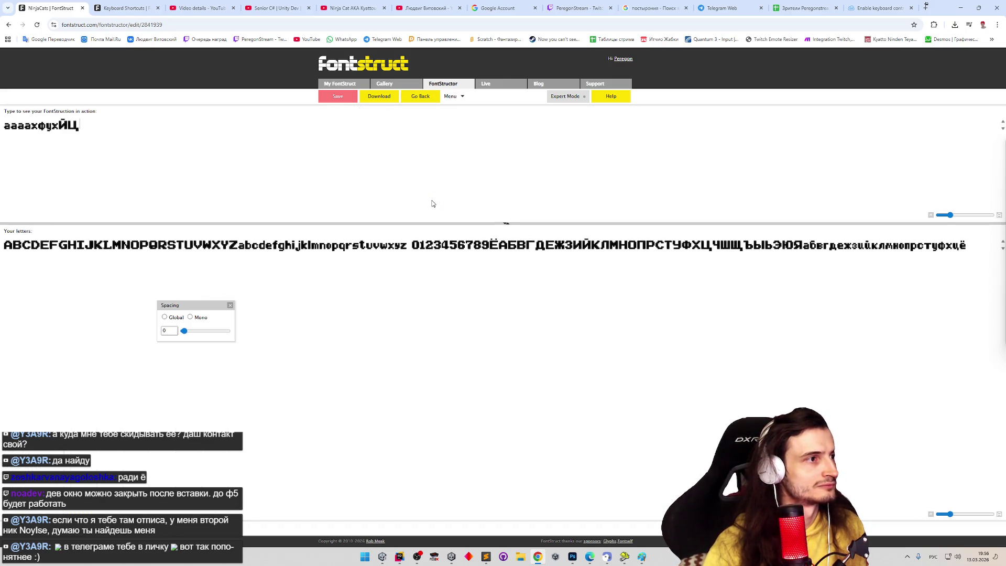
{"action": "type", "text": "ц"}
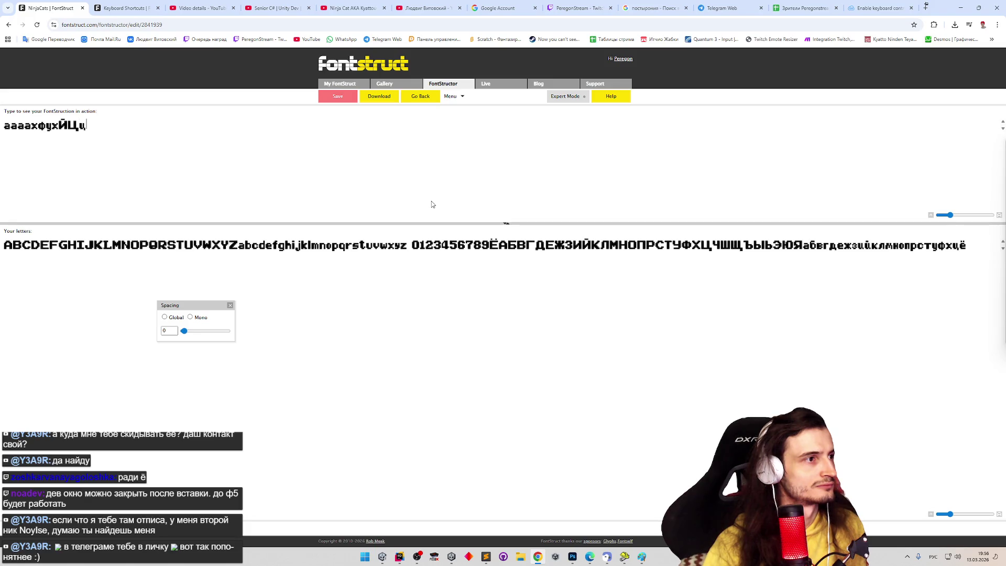
{"action": "key", "text": "Escape"}
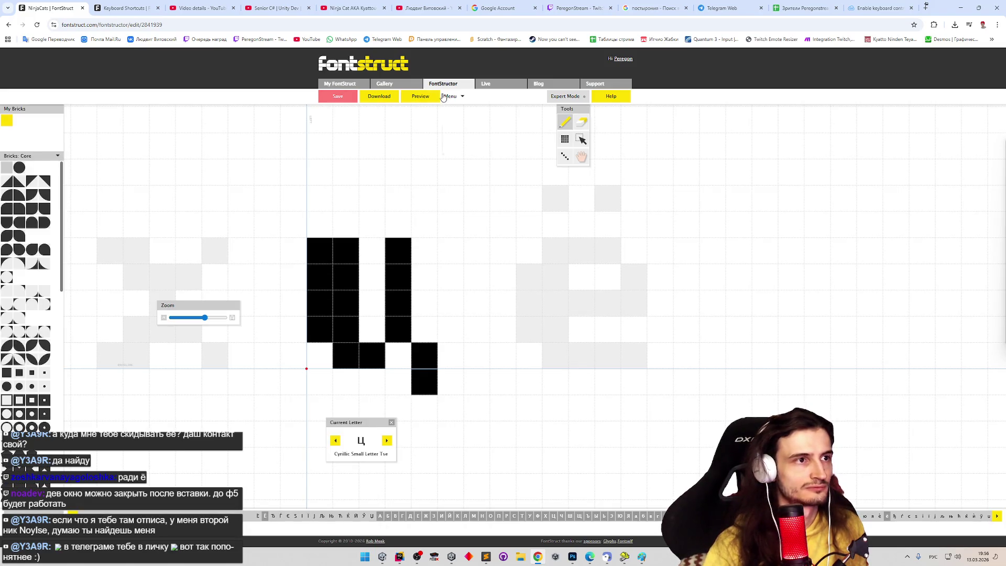
{"action": "left_click", "coordinate": [420, 96]}
{"action": "type", "text": "ццц"}
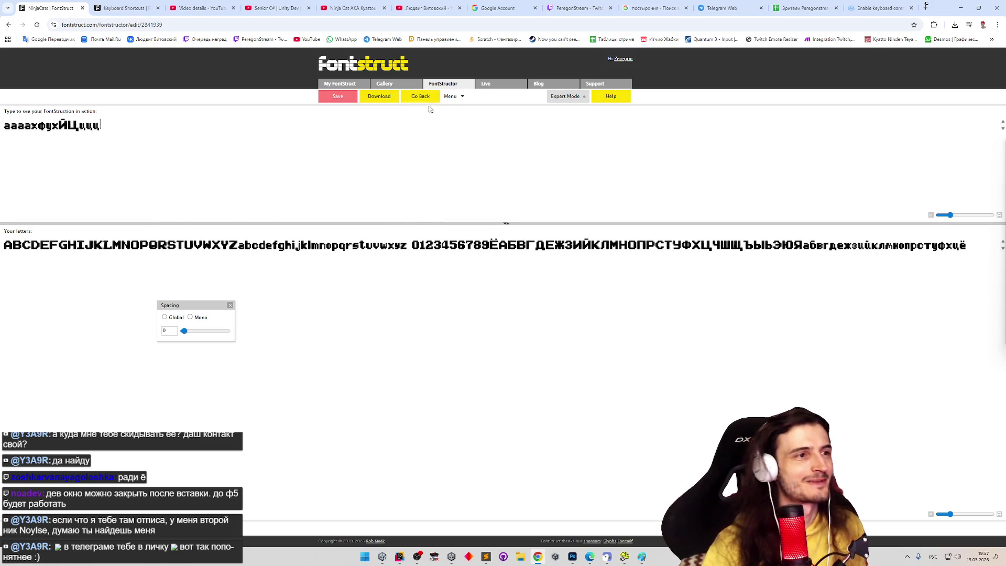
{"action": "key", "text": "Escape"}
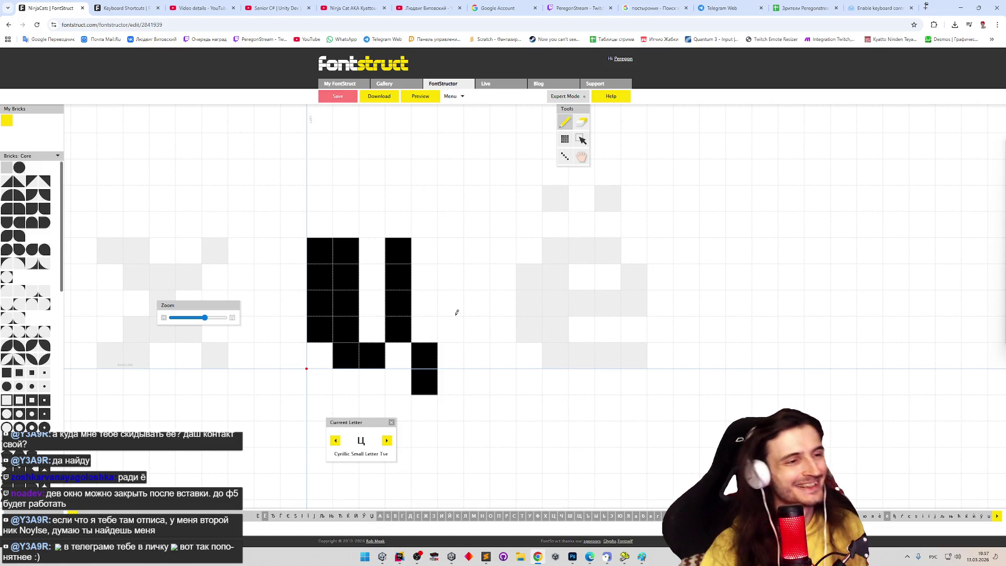
{"action": "left_click", "coordinate": [451, 95]}
{"action": "mouse_move", "coordinate": [446, 111]}
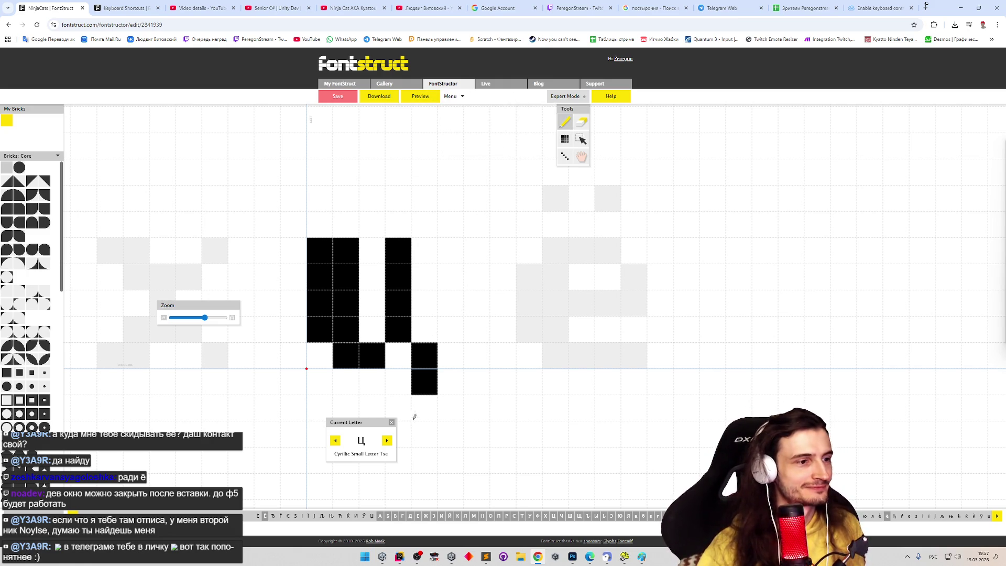
{"action": "left_click", "coordinate": [387, 442]}
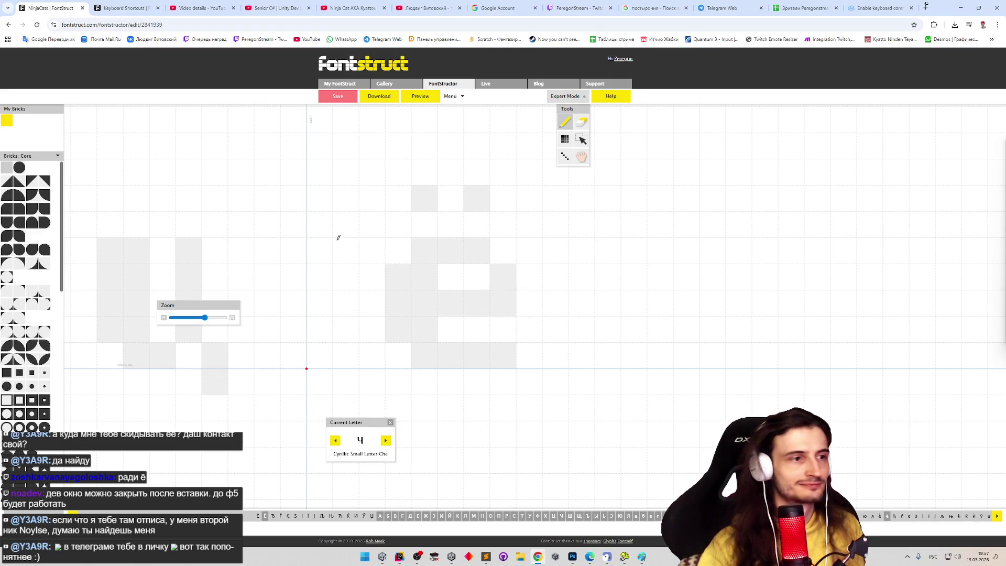
Step: Draw ч with a short left stem, middle bar and full right stem
{"action": "mouse_move", "coordinate": [330, 250]}
{"action": "left_mouse_down"}
{"action": "mouse_move", "coordinate": [330, 277]}
{"action": "mouse_move", "coordinate": [344, 288]}
{"action": "mouse_move", "coordinate": [346, 250]}
{"action": "left_mouse_up"}
{"action": "left_click", "coordinate": [325, 303], "text": "shift"}
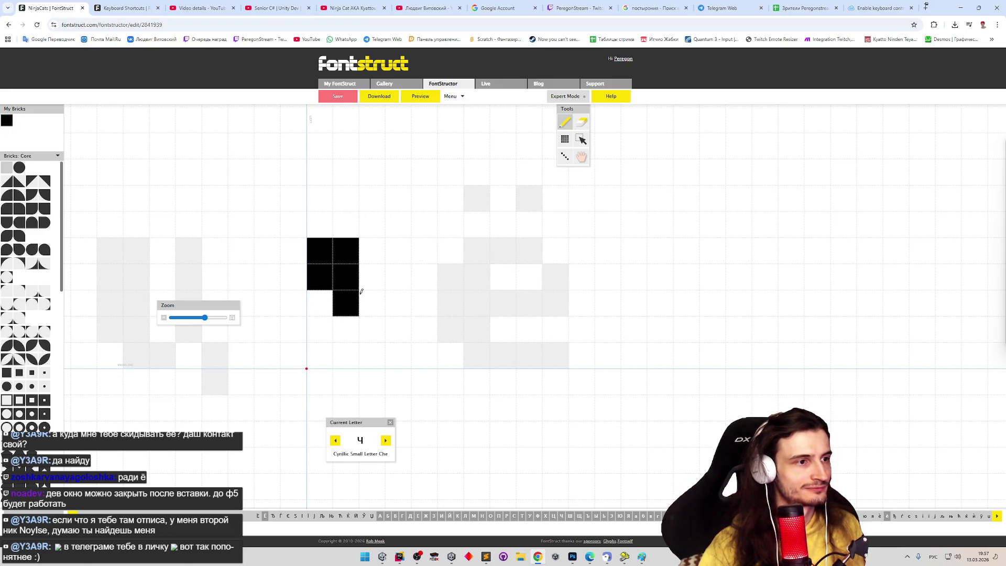
{"action": "left_click_drag", "start_coordinate": [362, 293], "coordinate": [399, 303]}
{"action": "left_click", "coordinate": [398, 329]}
{"action": "left_click_drag", "start_coordinate": [402, 251], "coordinate": [405, 354]}
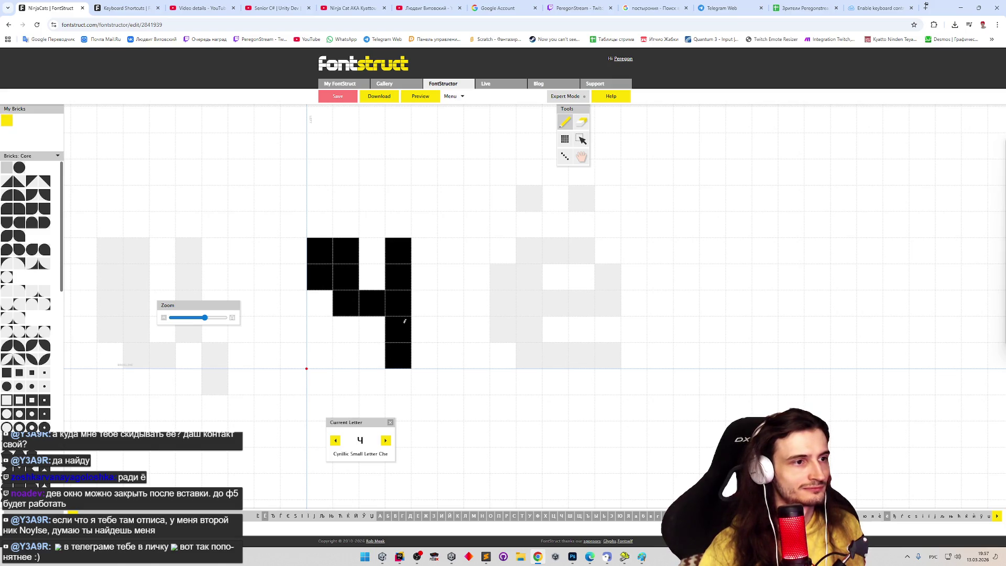
Step: Preview ч, then on the ш glyph draw its left stem and bottom bar
{"action": "left_click", "coordinate": [450, 96]}
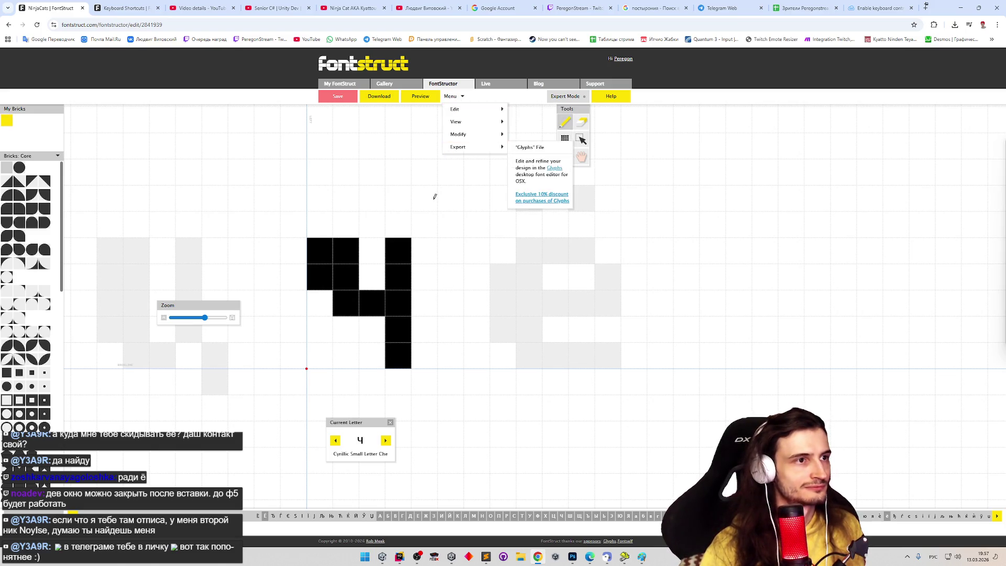
{"action": "left_click", "coordinate": [420, 96]}
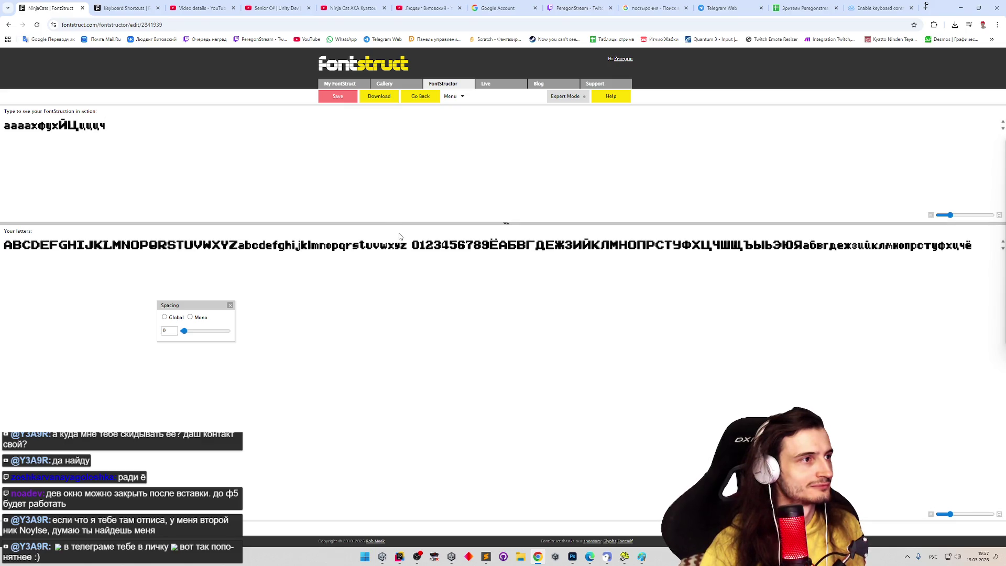
{"action": "left_click", "coordinate": [420, 95]}
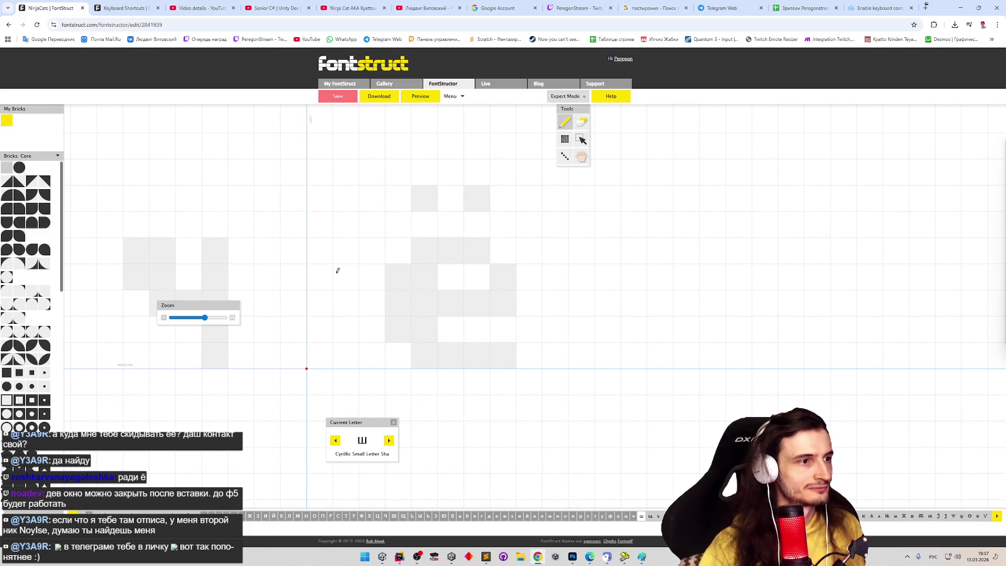
{"action": "mouse_move", "coordinate": [326, 252]}
{"action": "left_mouse_down"}
{"action": "mouse_move", "coordinate": [346, 331]}
{"action": "mouse_move", "coordinate": [347, 244]}
{"action": "left_mouse_up"}
{"action": "mouse_move", "coordinate": [346, 354]}
{"action": "left_mouse_down"}
{"action": "mouse_move", "coordinate": [419, 345]}
{"action": "mouse_move", "coordinate": [398, 244]}
{"action": "mouse_move", "coordinate": [451, 325]}
{"action": "mouse_move", "coordinate": [450, 355]}
{"action": "left_mouse_up"}
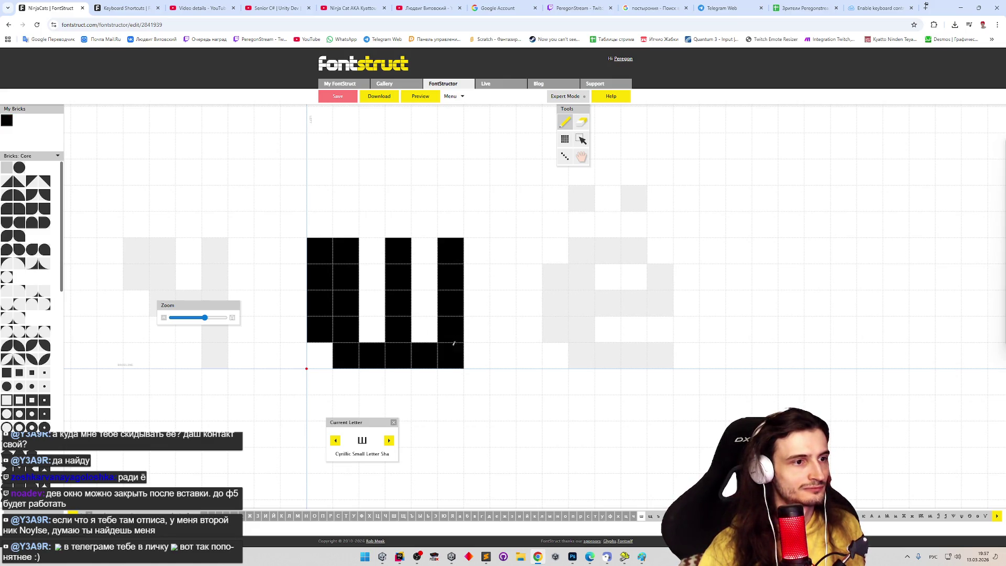
Step: Open the bottom-left corner of ш, trying and restoring the bottom-right brick via preview
{"action": "left_click", "coordinate": [321, 356]}
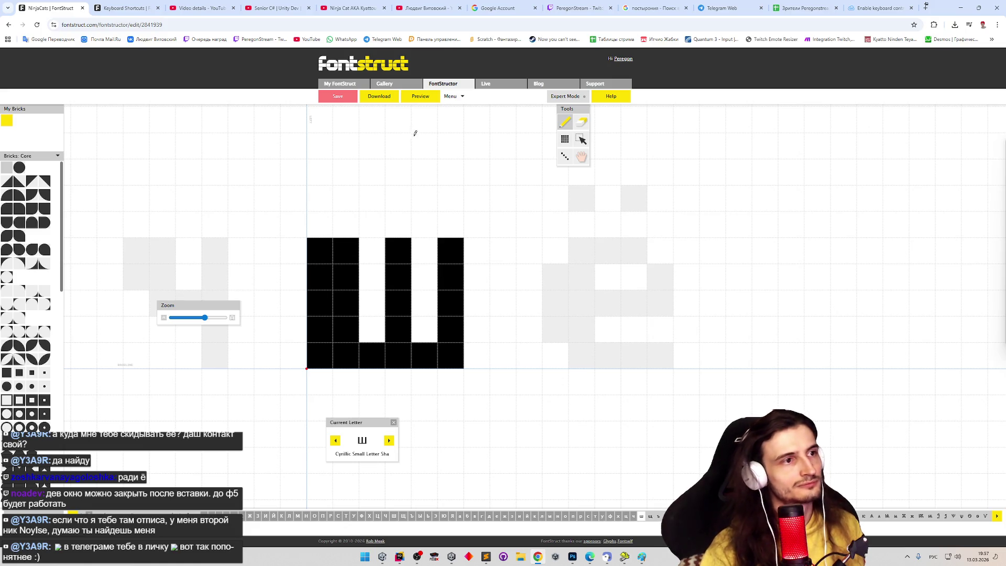
{"action": "key", "text": "e"}
{"action": "left_click", "coordinate": [319, 356]}
{"action": "left_click", "coordinate": [450, 356]}
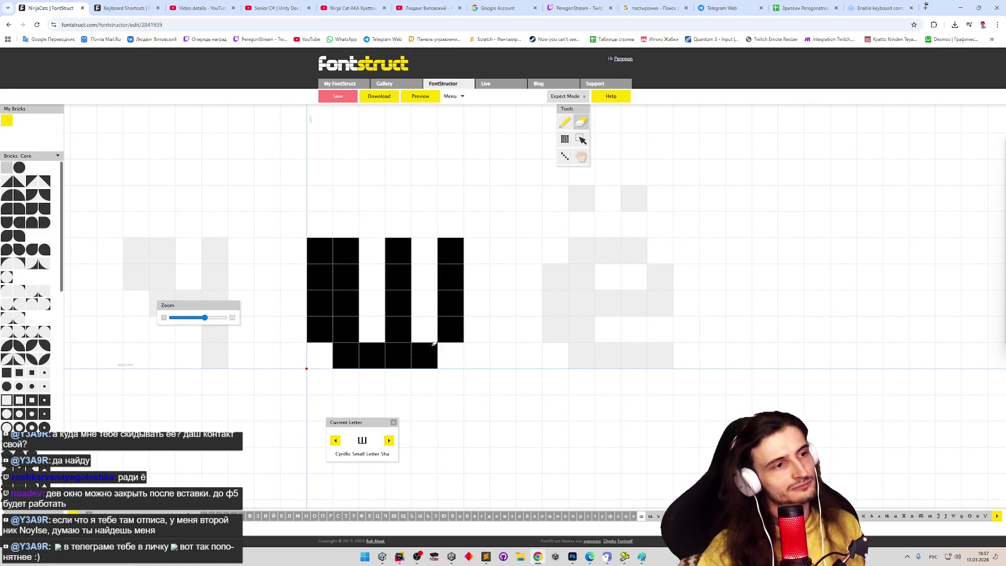
{"action": "type", "text": "p"}
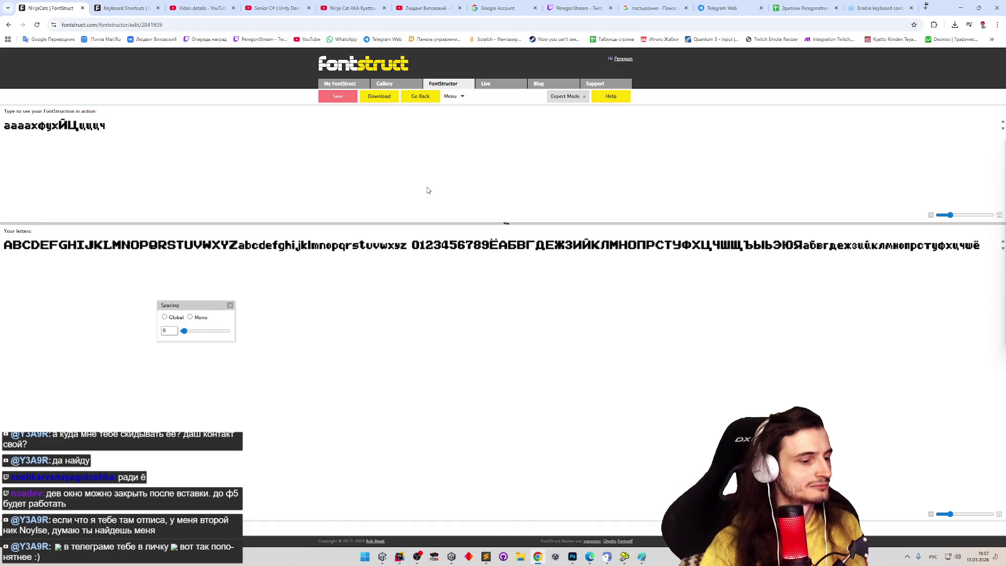
{"action": "type", "text": "ш"}
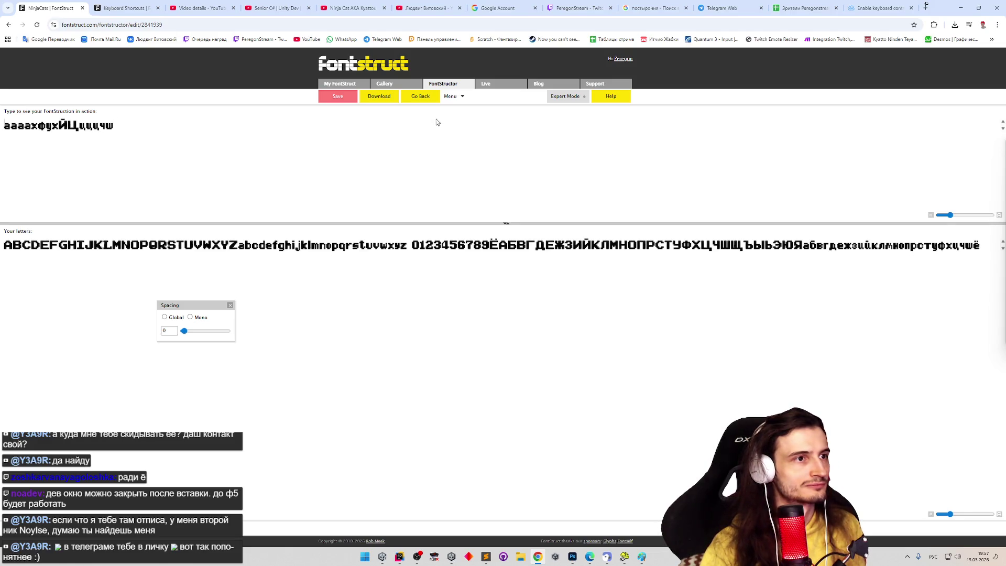
{"action": "left_click", "coordinate": [432, 99]}
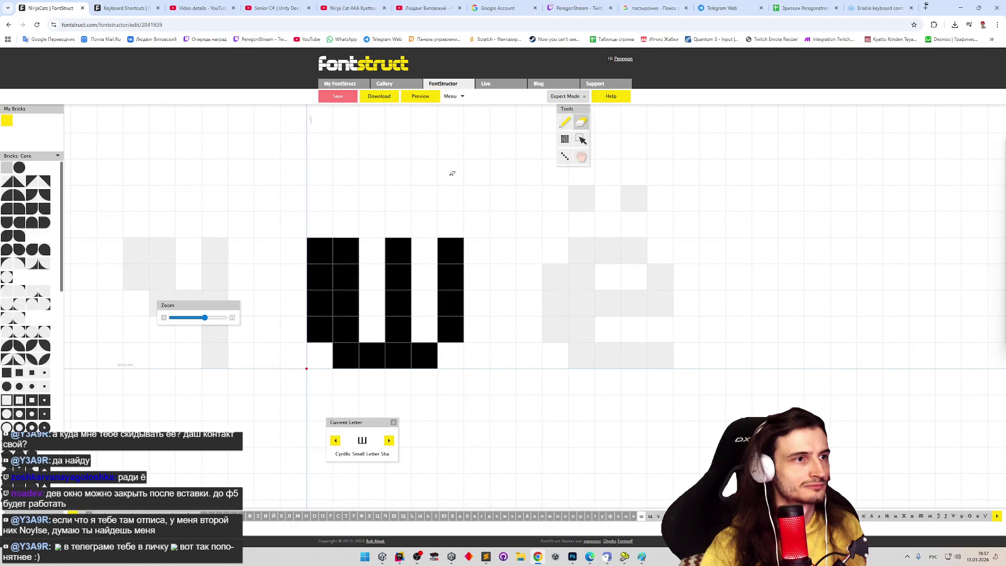
{"action": "key", "text": "p"}
{"action": "left_click", "coordinate": [450, 356]}
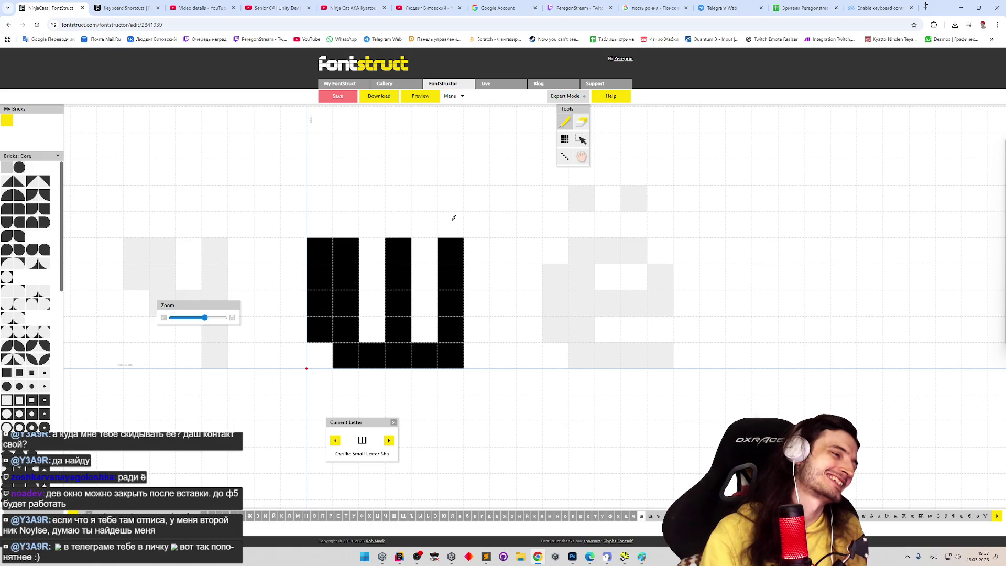
Step: Preview the revised ш, select and copy all its bricks, and move to the empty щ
{"action": "key", "text": "Tab"}
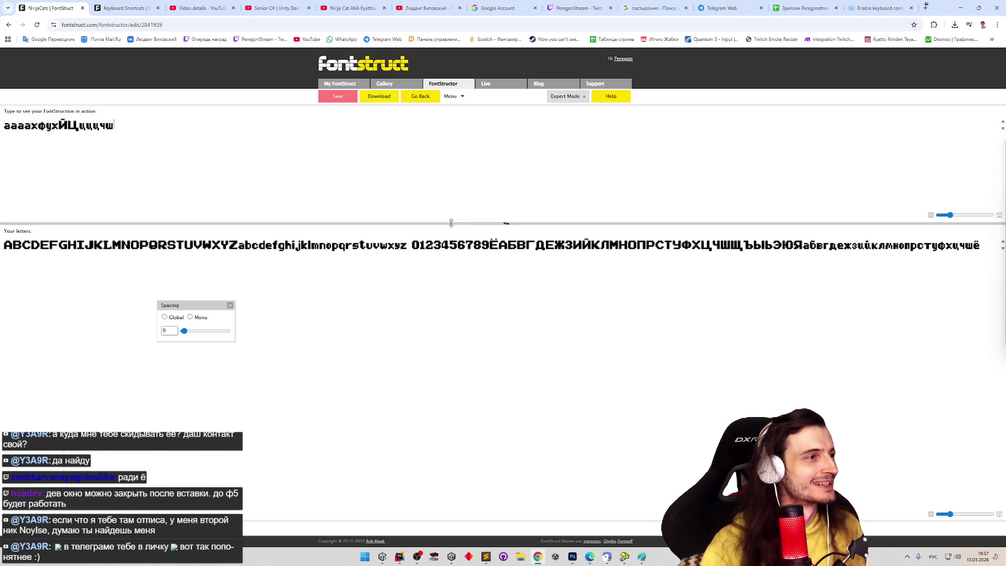
{"action": "key", "text": "Tab"}
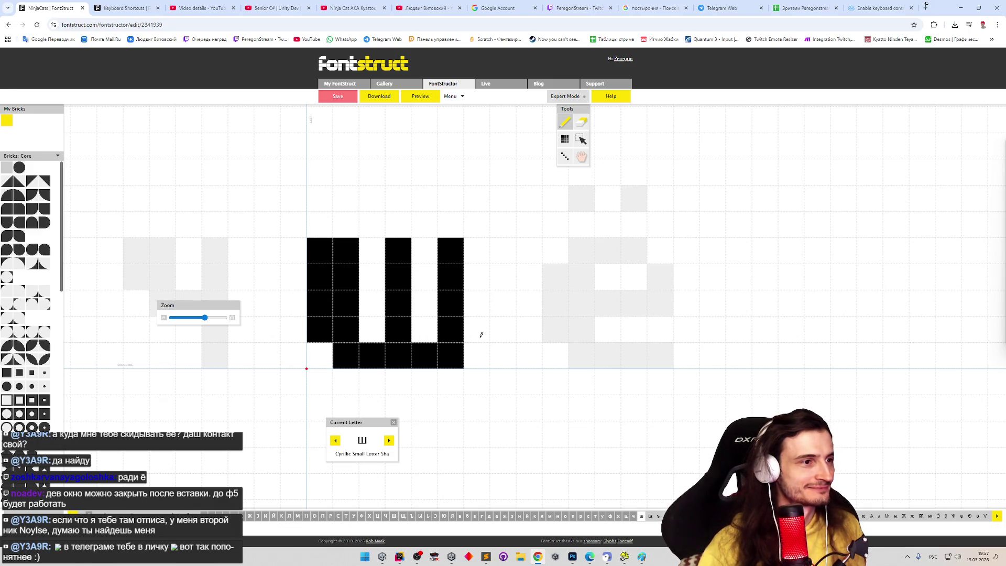
{"action": "key", "text": "ctrl+a"}
{"action": "key", "text": "Tab"}
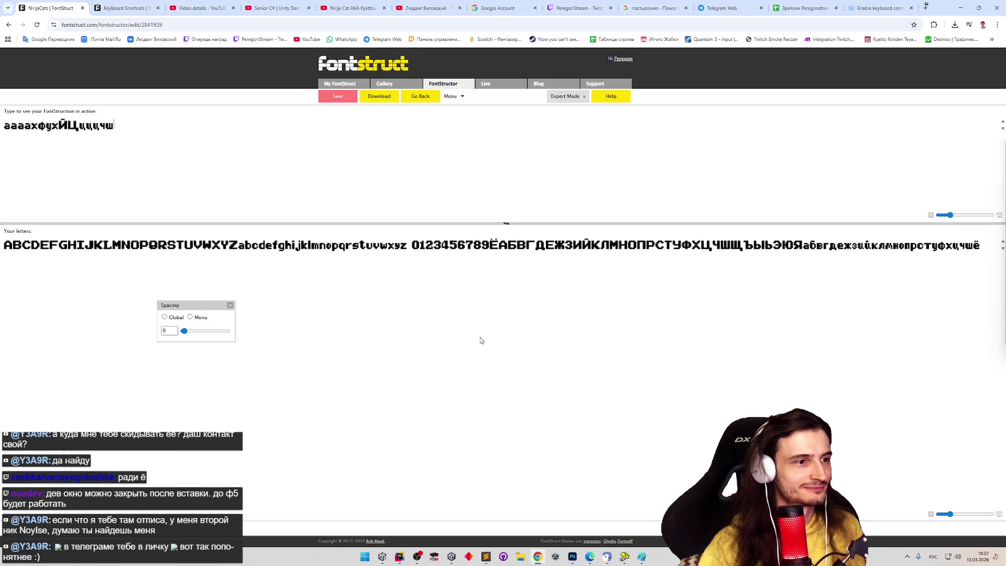
{"action": "key", "text": "Tab"}
{"action": "key", "text": "Right"}
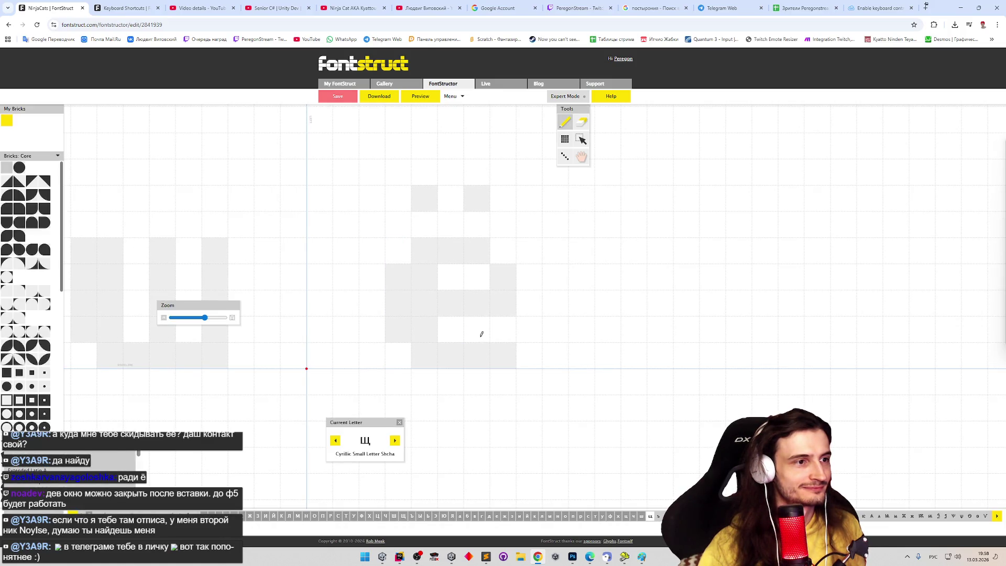
Step: Paste the ш shape onto щ at the glyph origin, undoing a misplaced paste and a stray brick
{"action": "key", "text": "ctrl+v"}
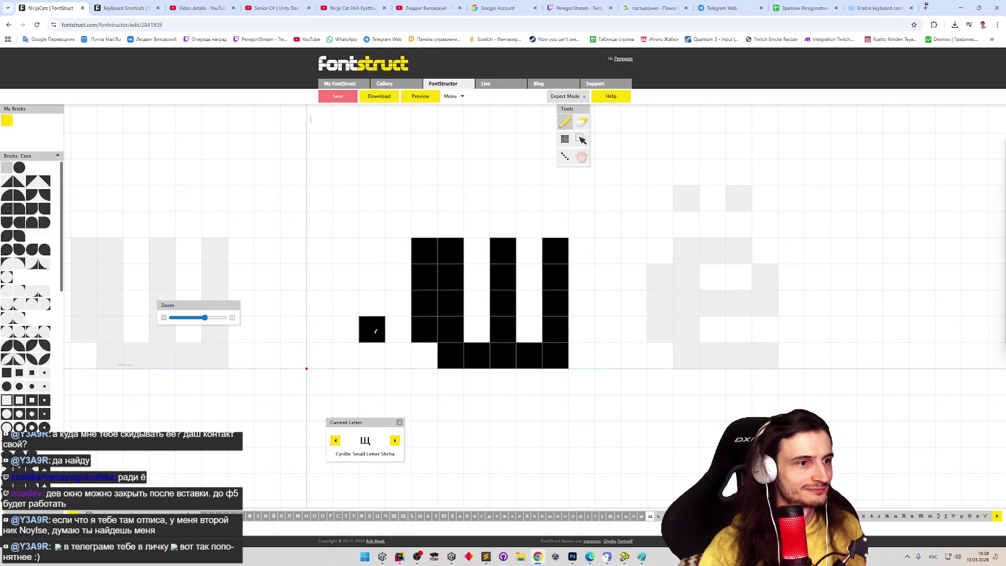
{"action": "key", "text": "ctrl+z"}
{"action": "key", "text": "e"}
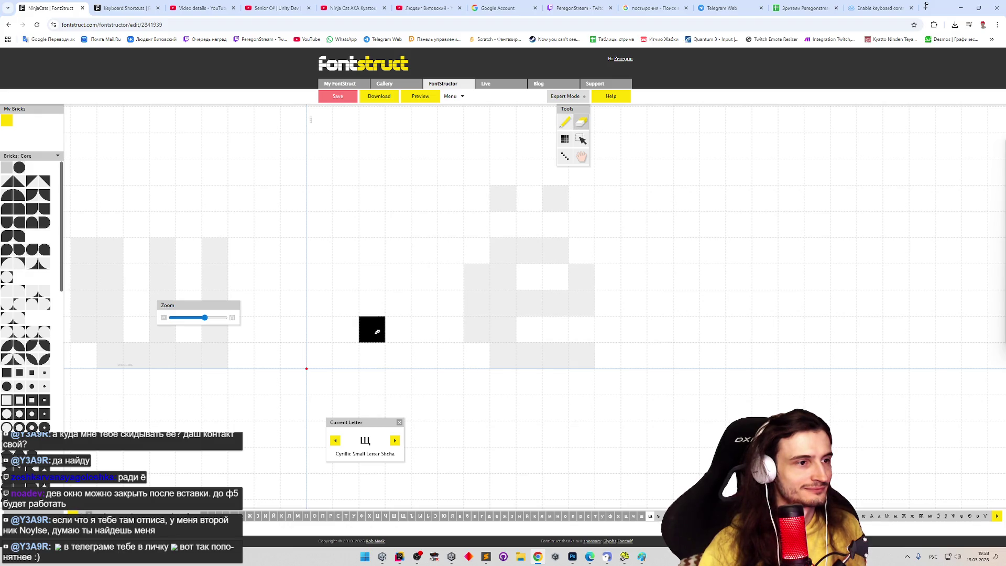
{"action": "left_click", "coordinate": [378, 330]}
{"action": "key", "text": "ctrl+v"}
{"action": "key", "text": "ctrl+v"}
{"action": "key", "text": "ctrl+z"}
Step: Add the descender under the right side of щ and move on to the hard sign ъ
{"action": "key", "text": "p"}
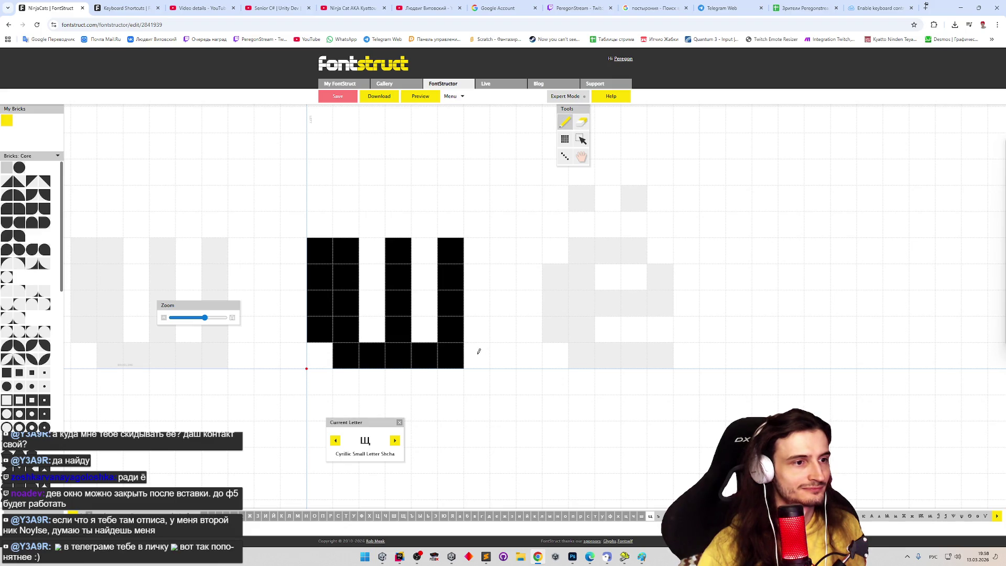
{"action": "left_click_drag", "start_coordinate": [479, 351], "coordinate": [477, 381]}
{"action": "left_click", "coordinate": [449, 97]}
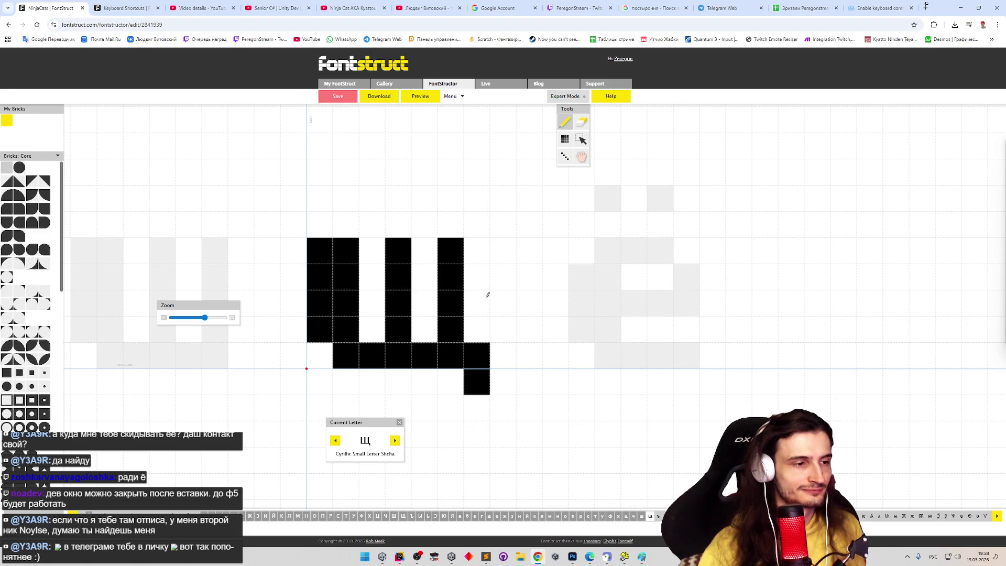
{"action": "key", "text": "Right"}
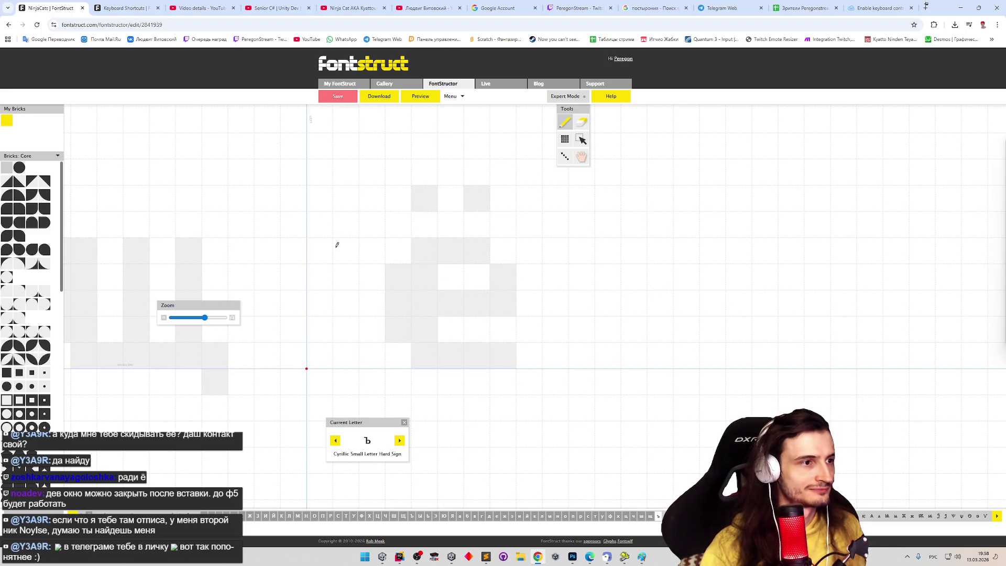
Step: Build ъ from a top-left flag and a closed bowl off the tall stem, copy all bricks, advance to ы
{"action": "mouse_move", "coordinate": [327, 245]}
{"action": "left_mouse_down"}
{"action": "mouse_move", "coordinate": [355, 260]}
{"action": "mouse_move", "coordinate": [352, 358]}
{"action": "mouse_move", "coordinate": [370, 252]}
{"action": "left_mouse_up"}
{"action": "left_click_drag", "start_coordinate": [398, 300], "coordinate": [434, 315]}
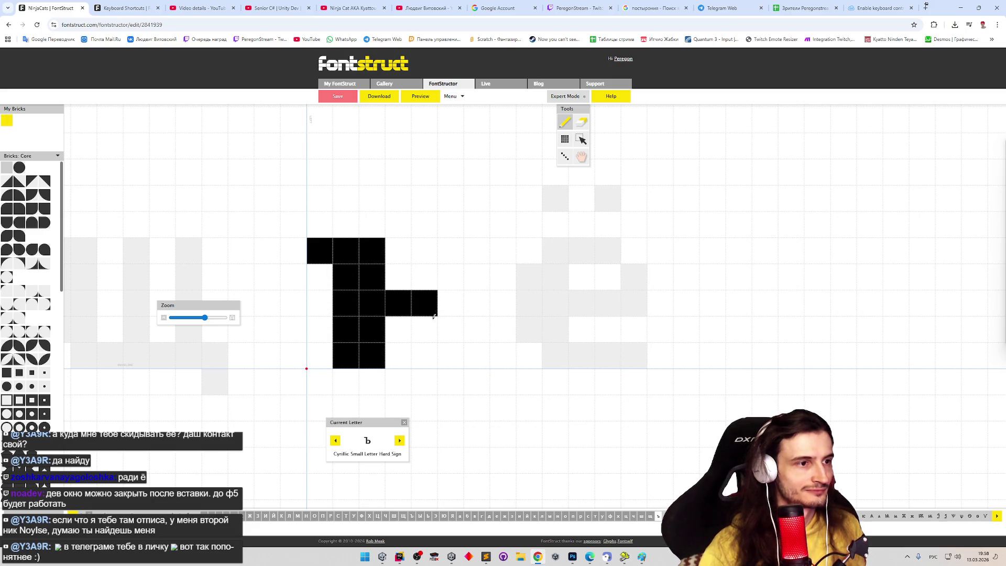
{"action": "left_click", "coordinate": [429, 303], "text": "shift"}
{"action": "left_click_drag", "start_coordinate": [398, 356], "coordinate": [429, 356]}
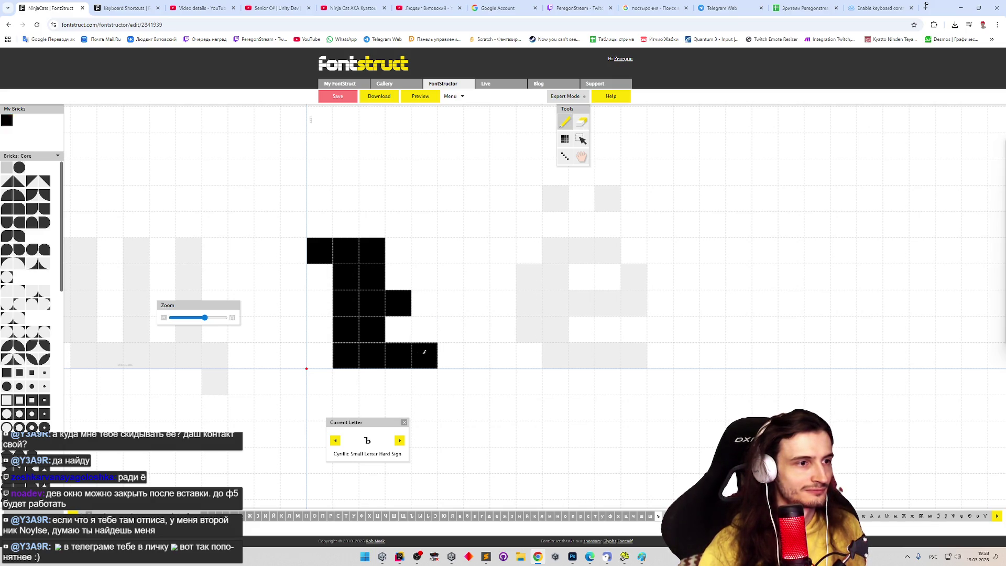
{"action": "left_click_drag", "start_coordinate": [428, 303], "coordinate": [454, 342]}
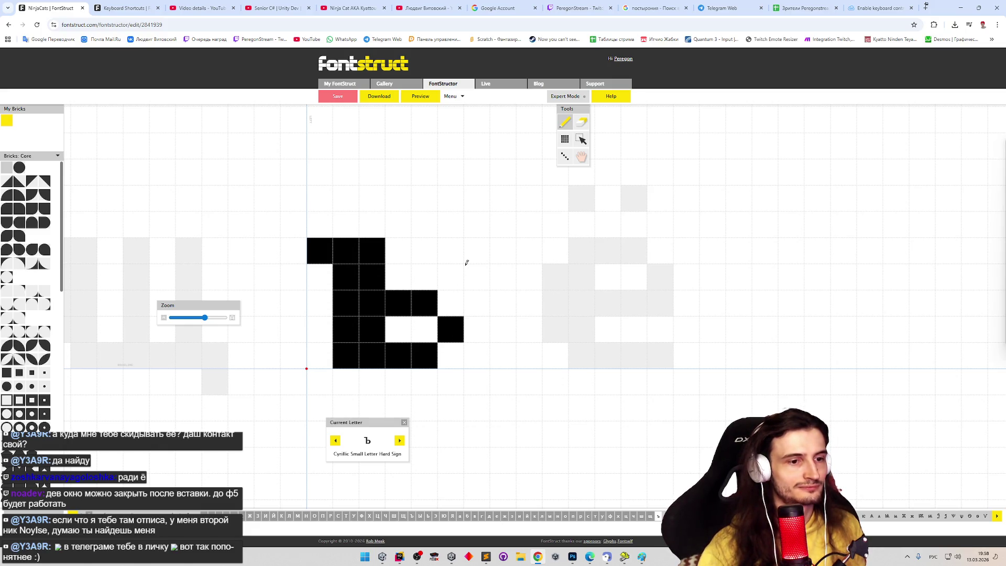
{"action": "key", "text": "ctrl+a"}
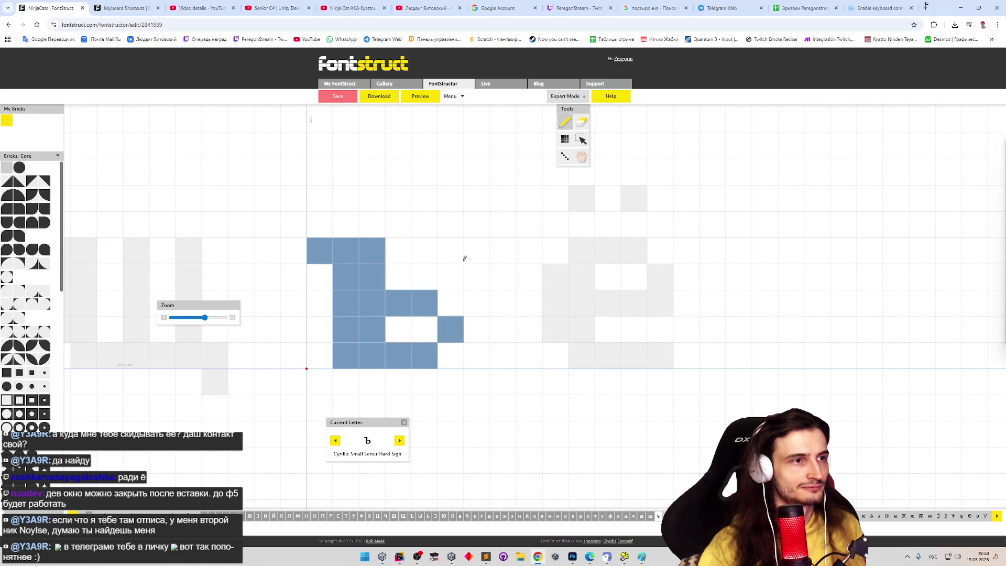
{"action": "left_click", "coordinate": [400, 441]}
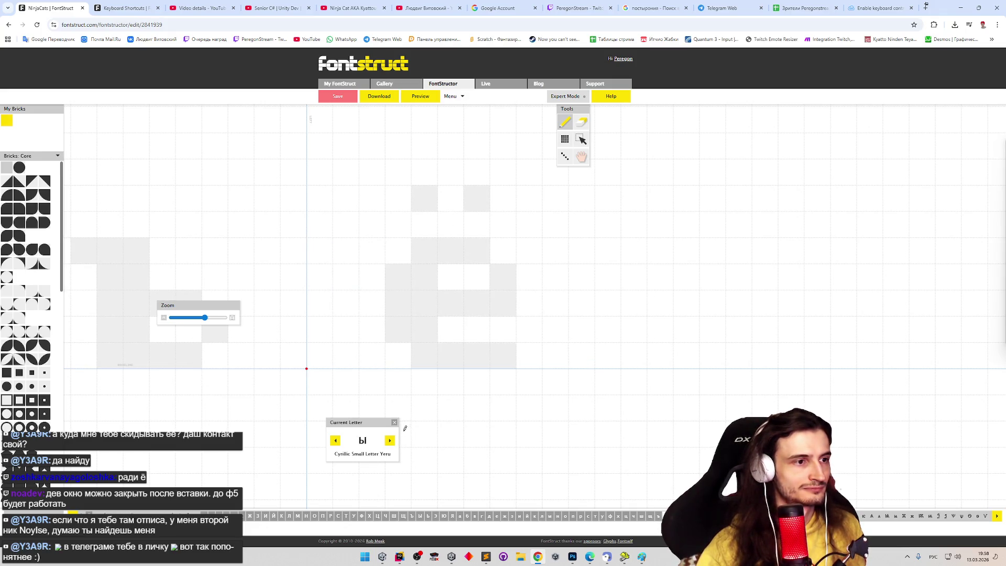
Step: Paste the ъ shape into ы, remove the flag brick and shift the glyph left to the origin
{"action": "key", "text": "ctrl+v"}
{"action": "left_click", "coordinate": [320, 252]}
{"action": "key", "text": "s"}
{"action": "left_click_drag", "start_coordinate": [348, 251], "coordinate": [453, 344]}
{"action": "left_click_drag", "start_coordinate": [371, 342], "coordinate": [329, 356]}
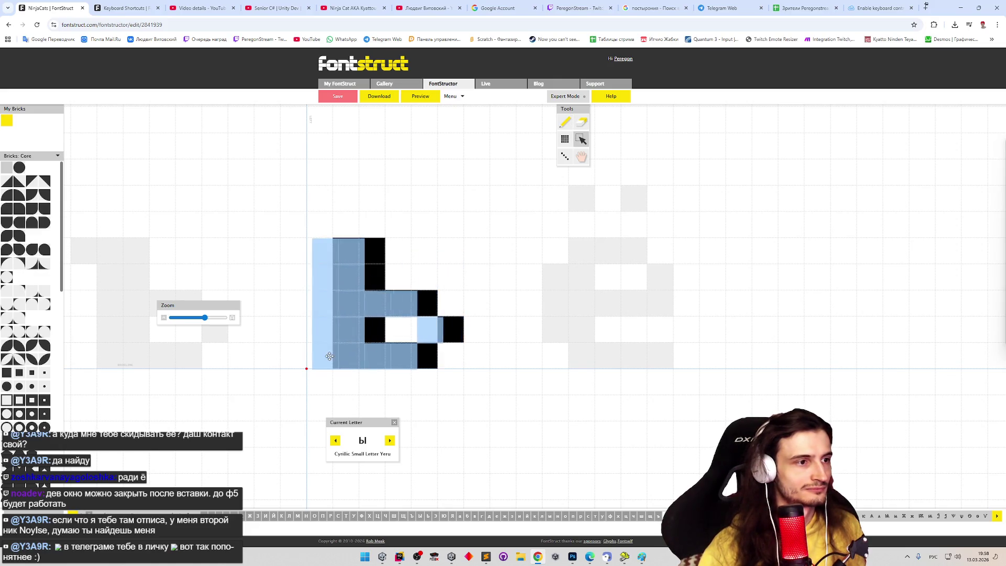
{"action": "key", "text": "ctrl+v"}
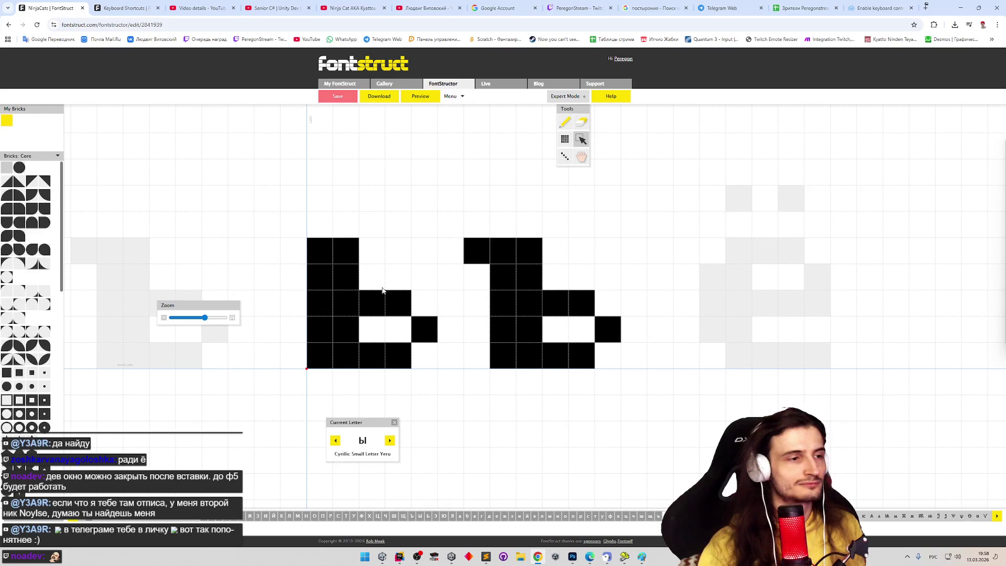
Step: Erase the stray copy on the right and draw ы's separate tall right bar, trimmed at the bottom
{"action": "key", "text": "p"}
{"action": "key", "text": "e"}
{"action": "left_click_drag", "start_coordinate": [477, 247], "coordinate": [640, 379]}
{"action": "key", "text": "p"}
{"action": "left_click_drag", "start_coordinate": [472, 248], "coordinate": [476, 386]}
{"action": "right_click", "coordinate": [473, 368]}
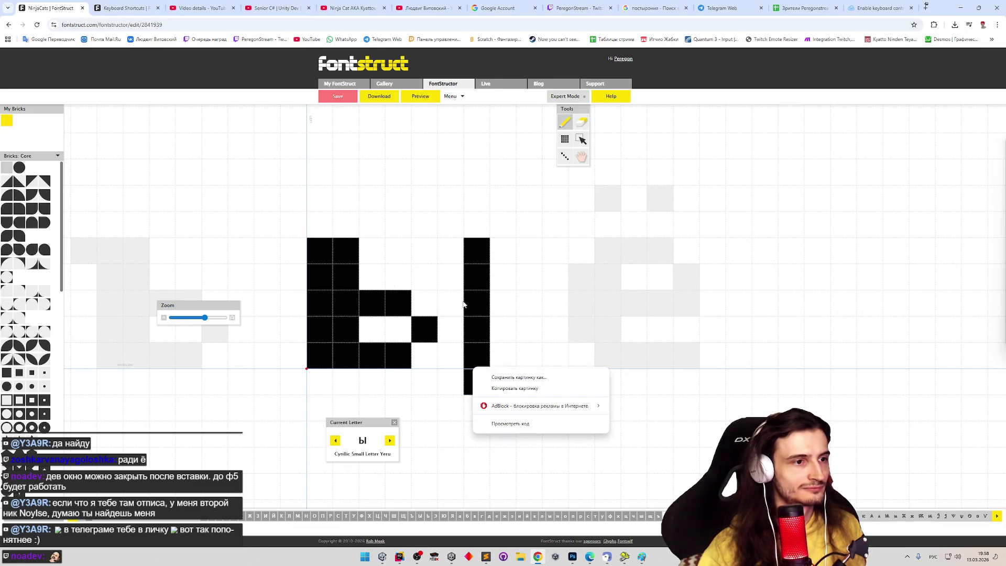
{"action": "key", "text": "Escape"}
{"action": "key", "text": "e"}
{"action": "left_click", "coordinate": [476, 382]}
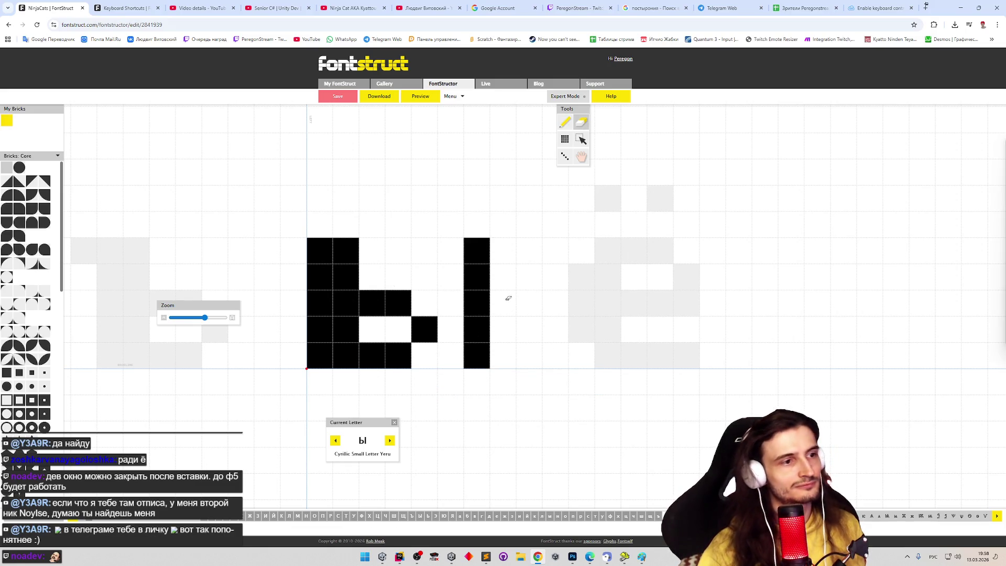
Step: Rework the right side of the ы bowl so it closes one cell narrower
{"action": "left_click_drag", "start_coordinate": [400, 302], "coordinate": [405, 377]}
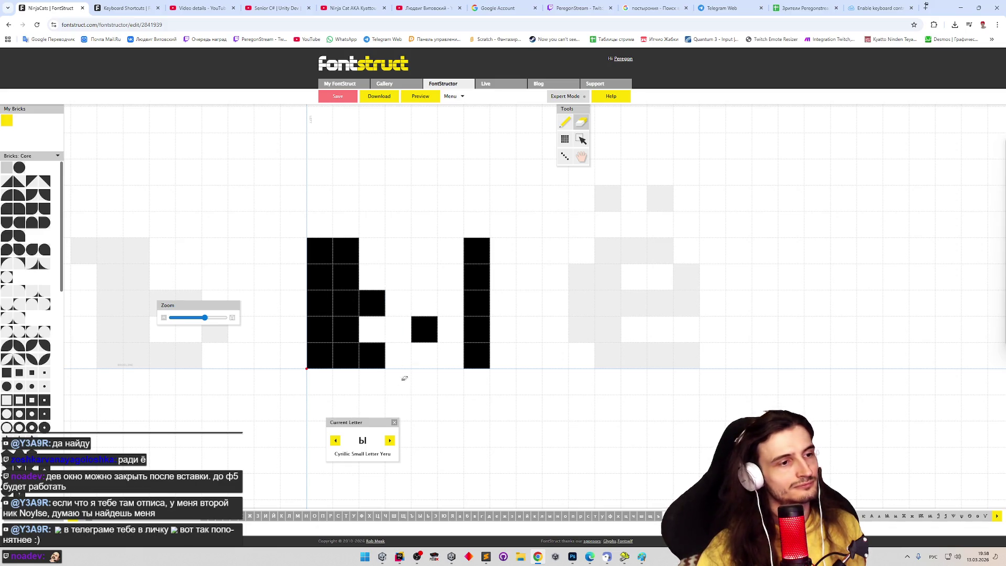
{"action": "left_click", "coordinate": [431, 322]}
{"action": "key", "text": "p"}
{"action": "left_click", "coordinate": [398, 329]}
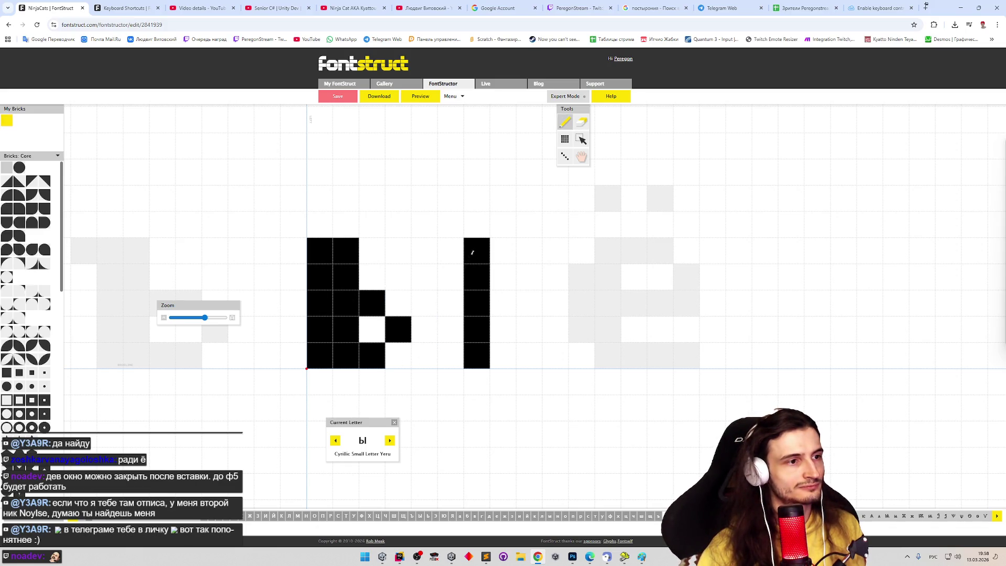
{"action": "left_click", "coordinate": [398, 302]}
{"action": "left_click", "coordinate": [398, 356]}
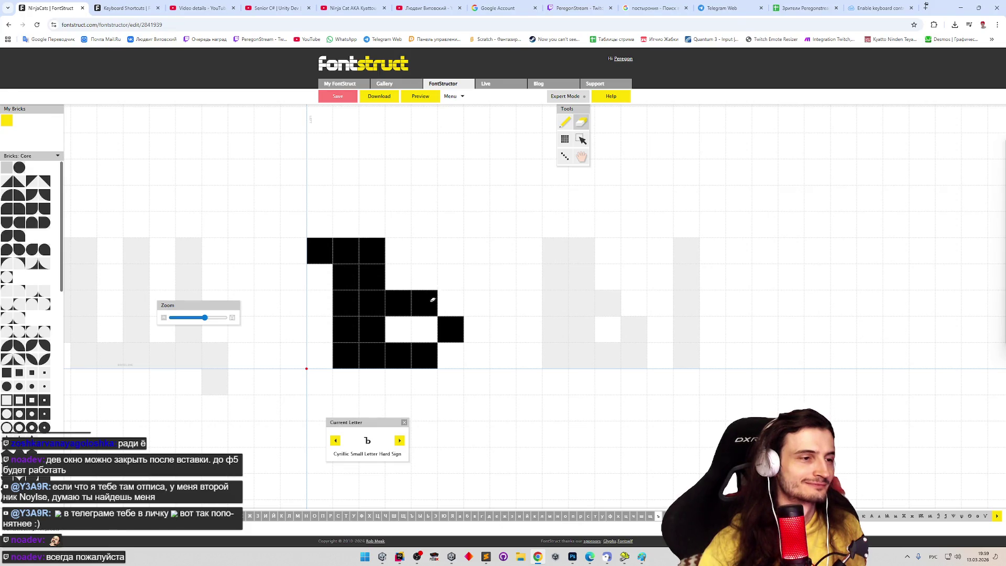
Step: Trim two bricks from the ъ bowl and check the result in the font preview
{"action": "left_click", "coordinate": [425, 303]}
{"action": "left_click", "coordinate": [451, 329]}
{"action": "key", "text": "p"}
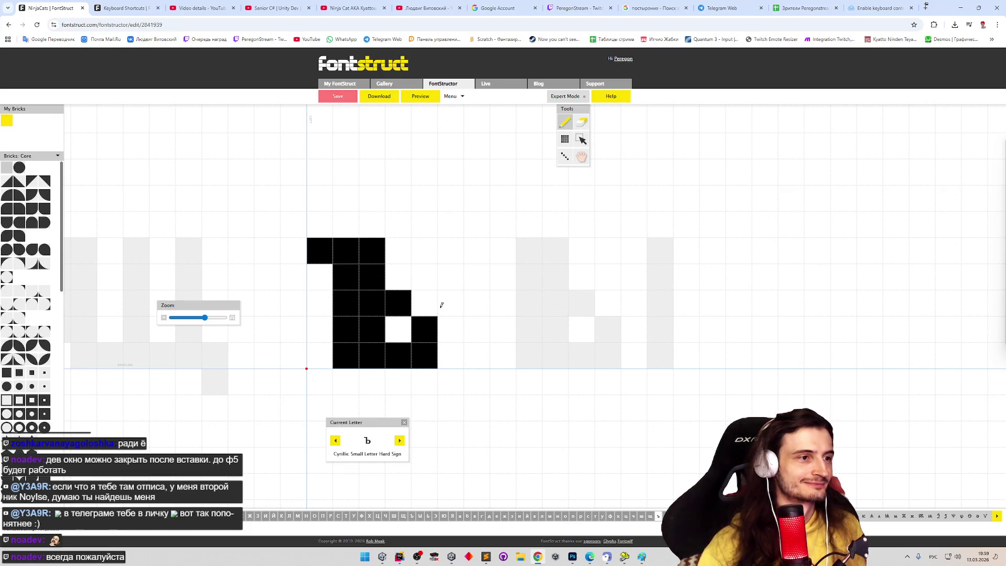
{"action": "left_click", "coordinate": [431, 97]}
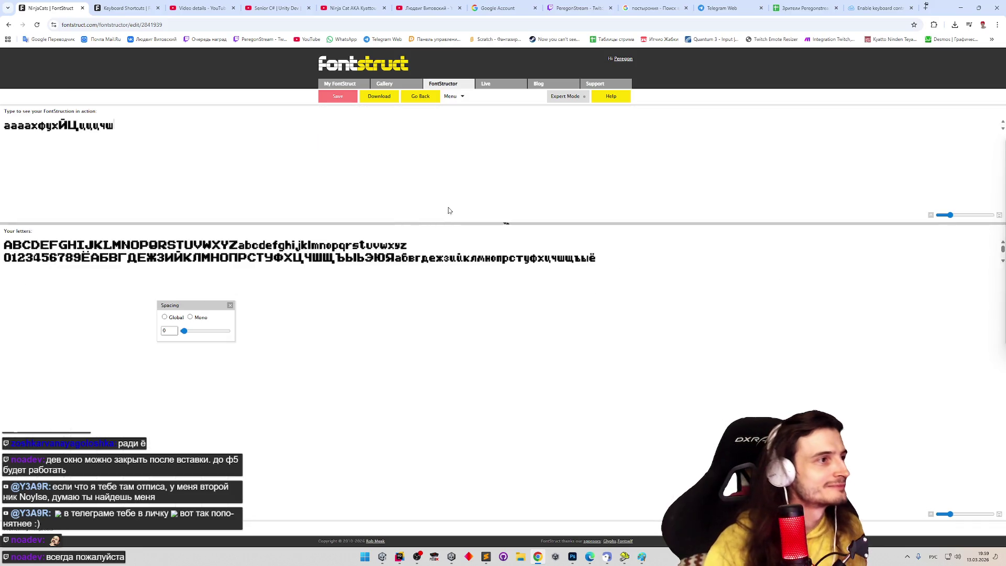
{"action": "type", "text": "ыы"}
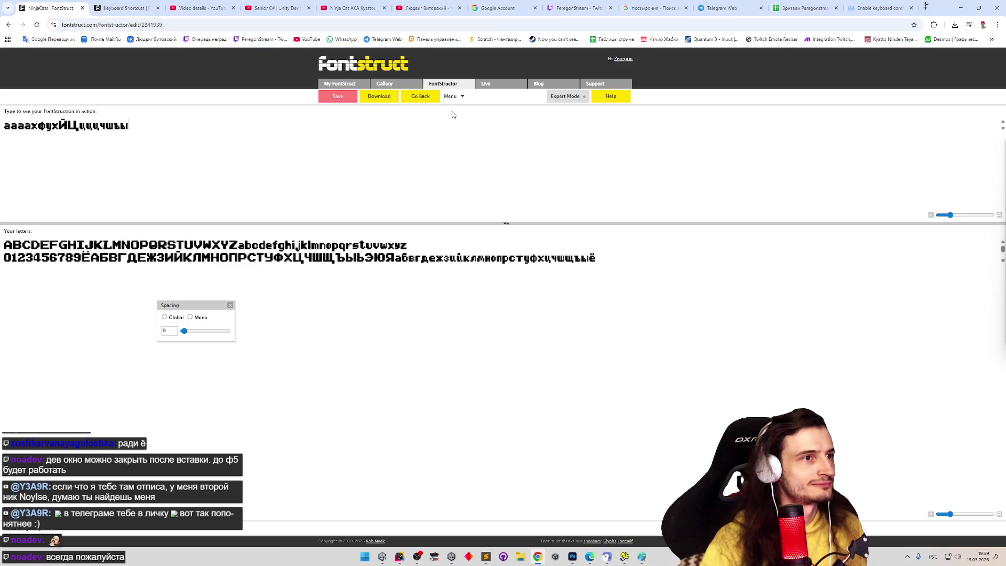
{"action": "left_click", "coordinate": [429, 99]}
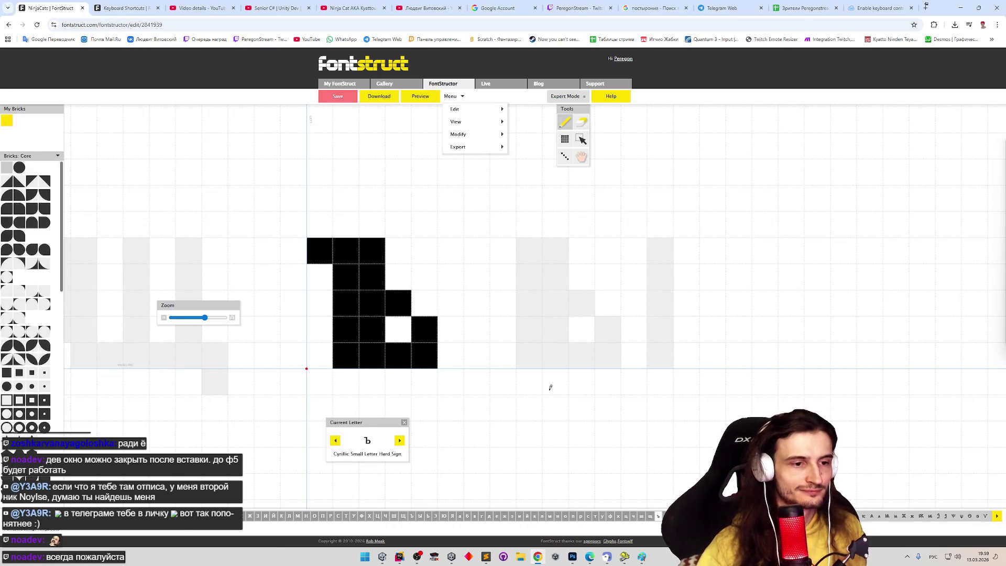
Step: Draw the soft sign ь as a stem with a small bowl and check it in preview
{"action": "key", "text": "Right"}
{"action": "mouse_move", "coordinate": [326, 257]}
{"action": "left_mouse_down"}
{"action": "mouse_move", "coordinate": [346, 354]}
{"action": "mouse_move", "coordinate": [346, 247]}
{"action": "mouse_move", "coordinate": [375, 344]}
{"action": "mouse_move", "coordinate": [395, 313]}
{"action": "mouse_move", "coordinate": [370, 331]}
{"action": "left_mouse_up"}
{"action": "type", "text": "p"}
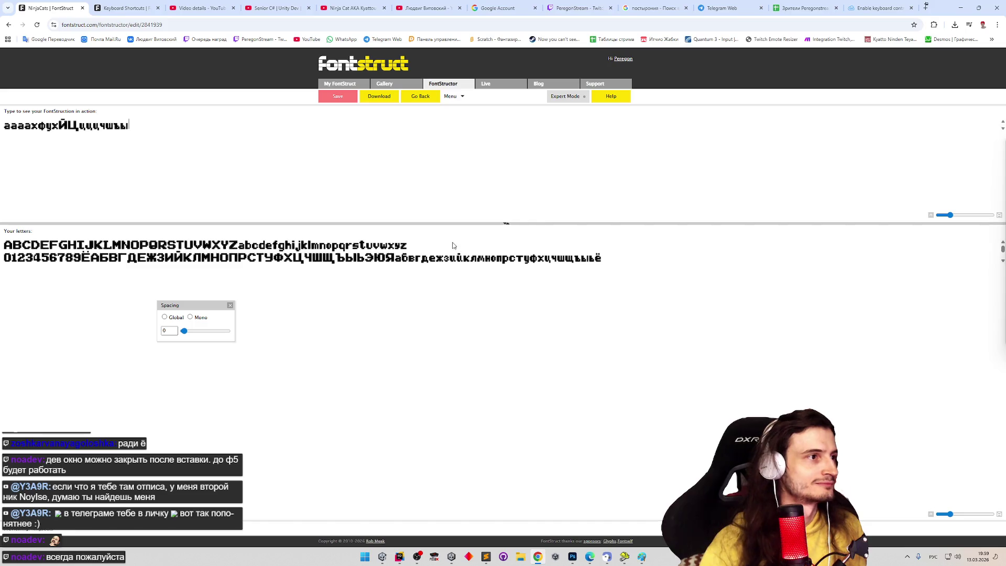
{"action": "type", "text": "ьы"}
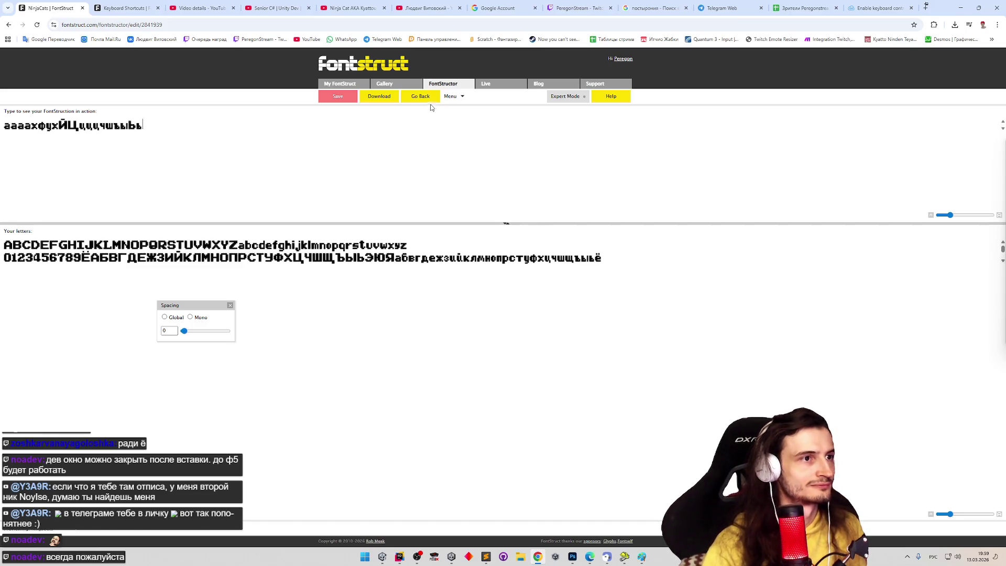
{"action": "left_click", "coordinate": [430, 96]}
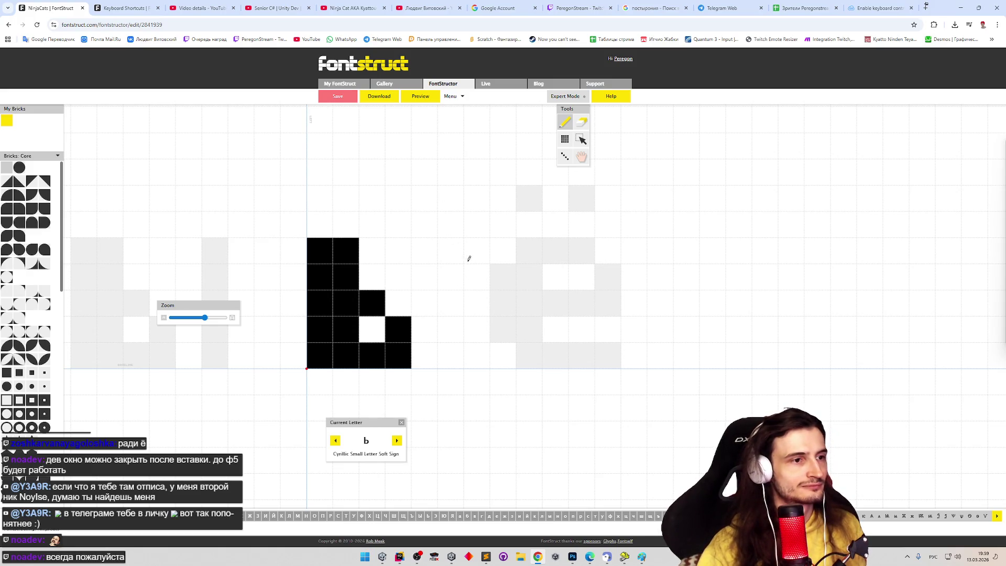
Step: Copy the с glyph into э and mirror it horizontally via the transform menu
{"action": "key", "text": "Right"}
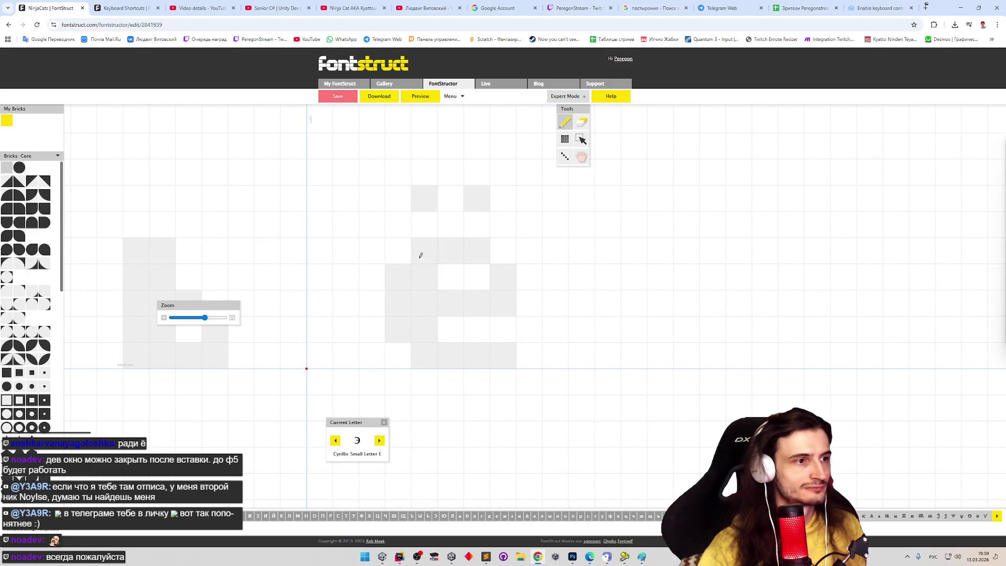
{"action": "left_click", "coordinate": [590, 518]}
{"action": "key", "text": "ctrl+a"}
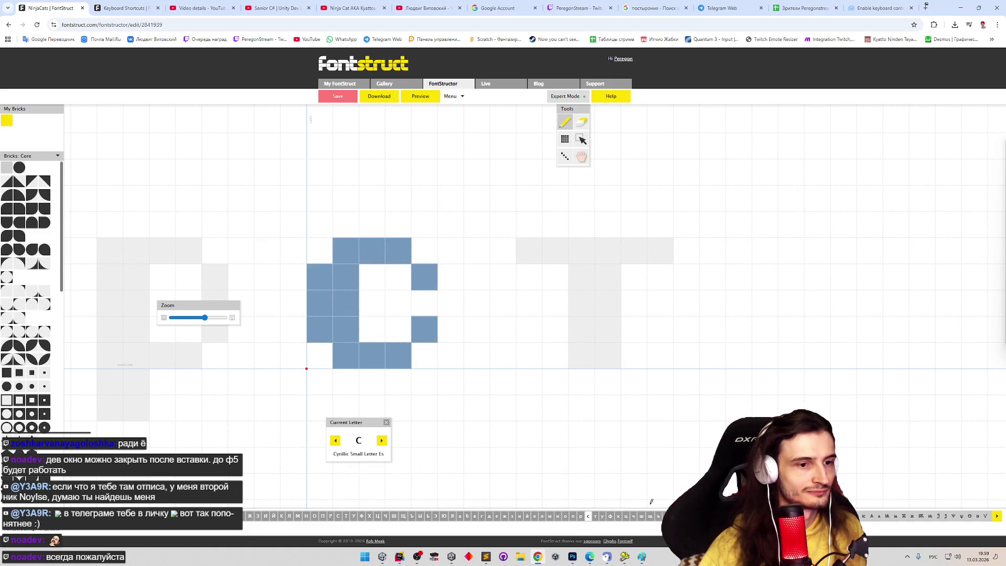
{"action": "key", "text": "э"}
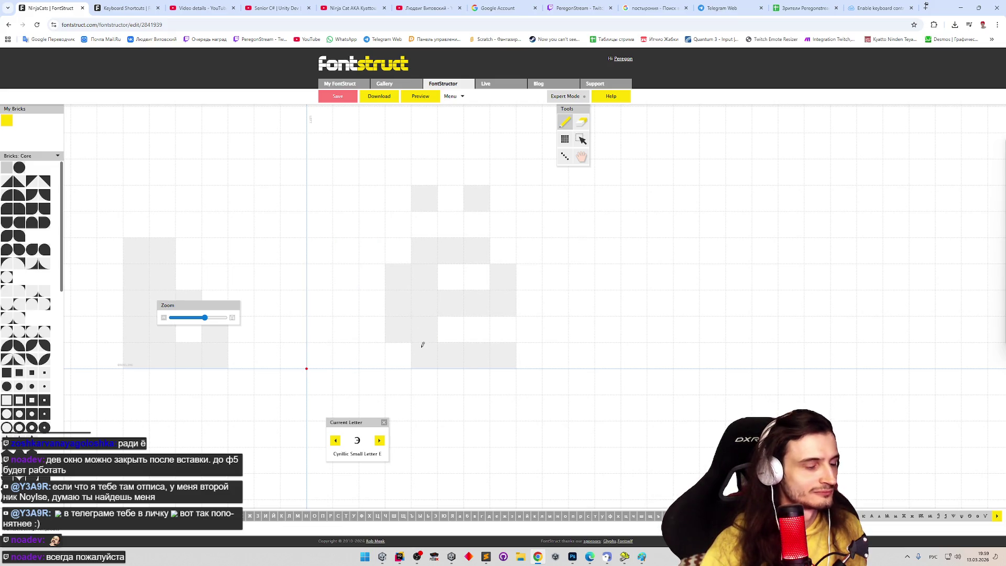
{"action": "key", "text": "ctrl+v"}
{"action": "left_click", "coordinate": [452, 96]}
{"action": "mouse_move", "coordinate": [471, 134]}
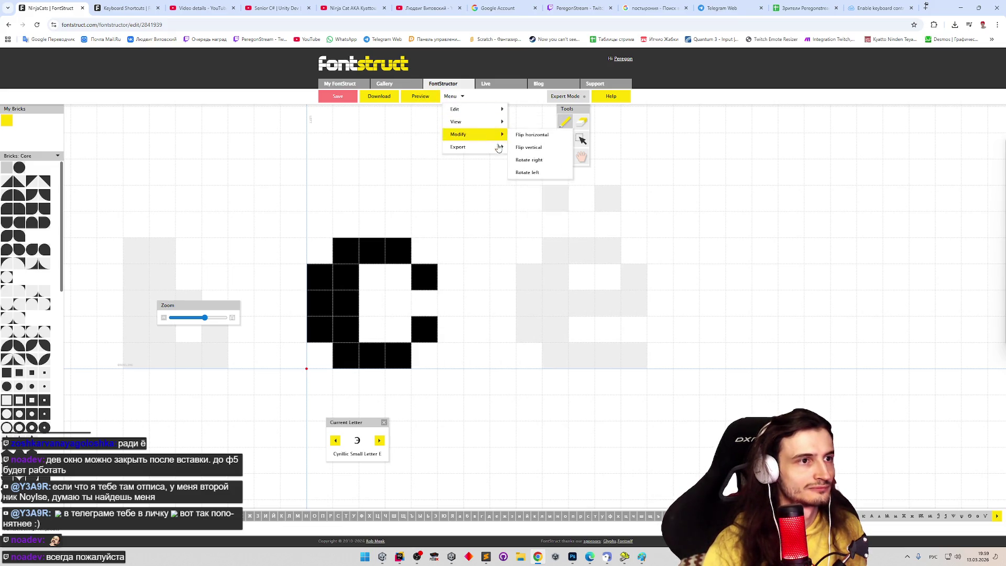
{"action": "left_click", "coordinate": [531, 138]}
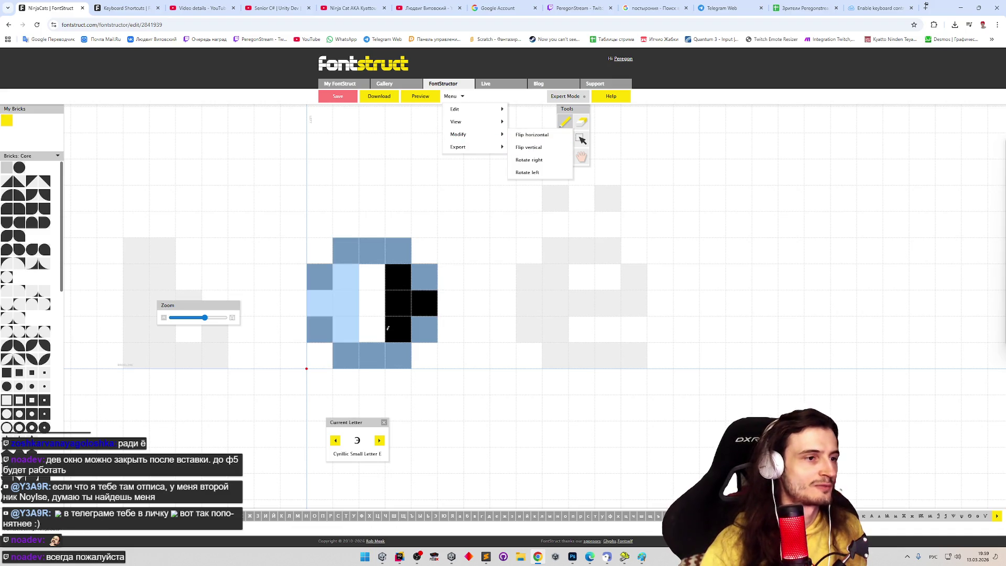
Step: Add the э middle bar and rework its left outline and corner bricks
{"action": "left_click", "coordinate": [381, 299]}
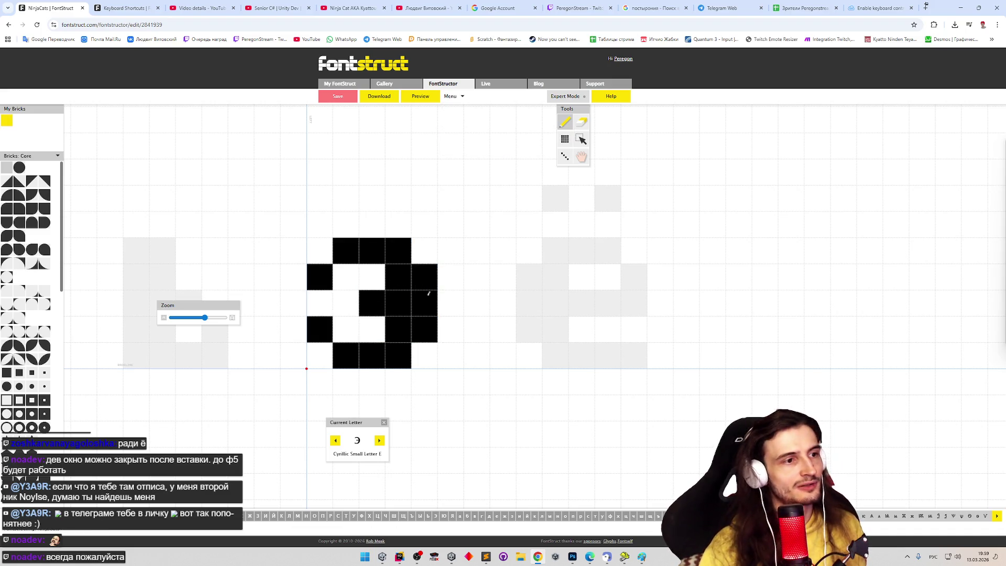
{"action": "left_click_drag", "start_coordinate": [397, 278], "coordinate": [396, 329]}
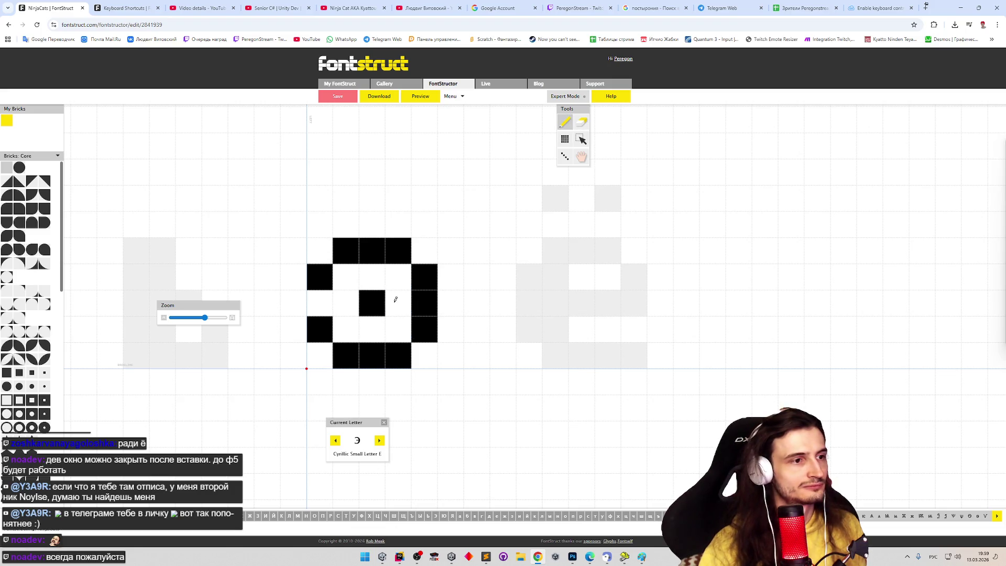
{"action": "left_click", "coordinate": [395, 300]}
{"action": "left_click", "coordinate": [373, 303], "text": "shift"}
{"action": "left_click", "coordinate": [349, 276]}
{"action": "left_click", "coordinate": [342, 322]}
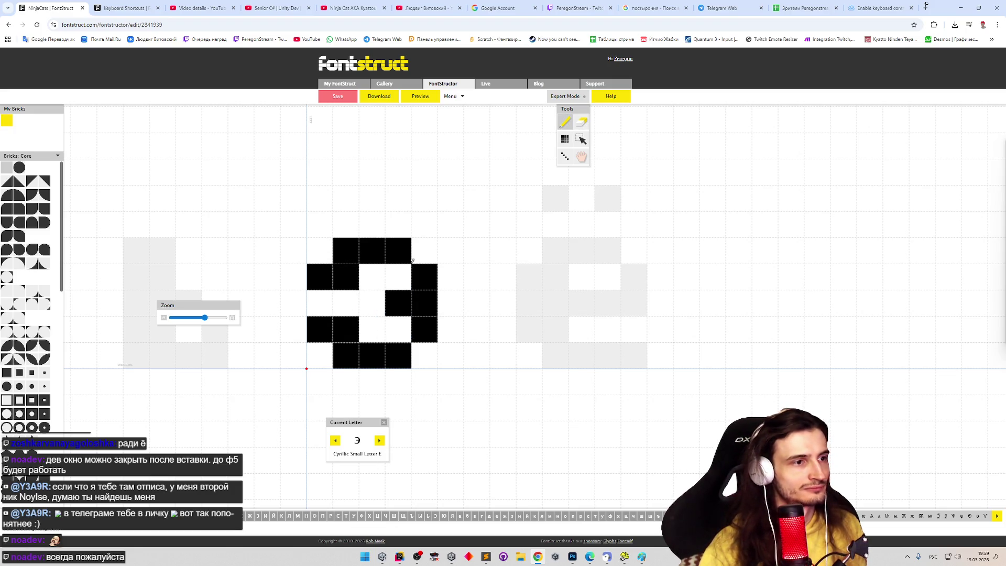
{"action": "left_click", "coordinate": [320, 355]}
{"action": "left_click", "coordinate": [319, 251]}
{"action": "left_click", "coordinate": [346, 251], "text": "shift"}
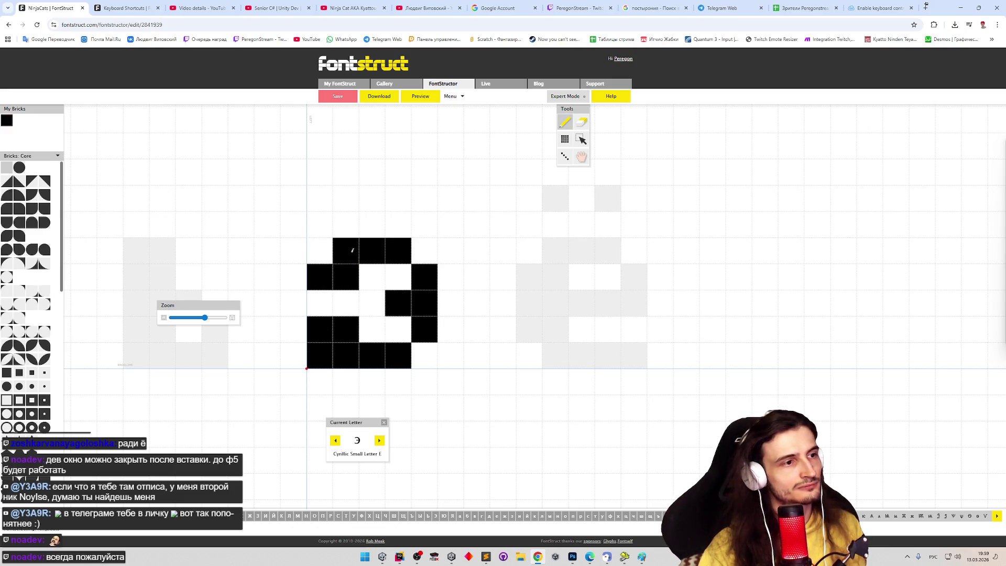
{"action": "left_click", "coordinate": [320, 355], "text": "shift"}
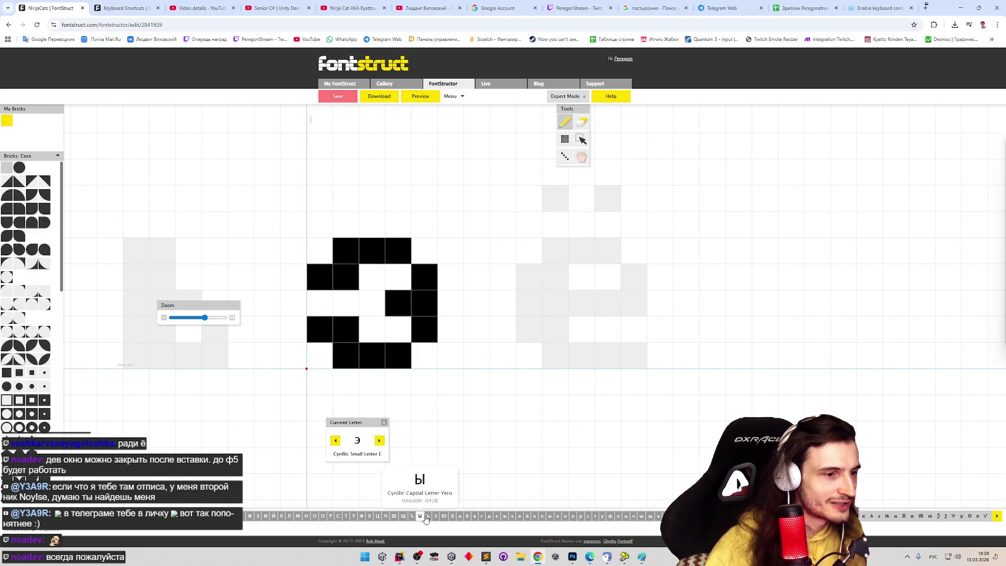
Step: Compare against the capital З and small з glyphs, then return to э
{"action": "left_click", "coordinate": [258, 519]}
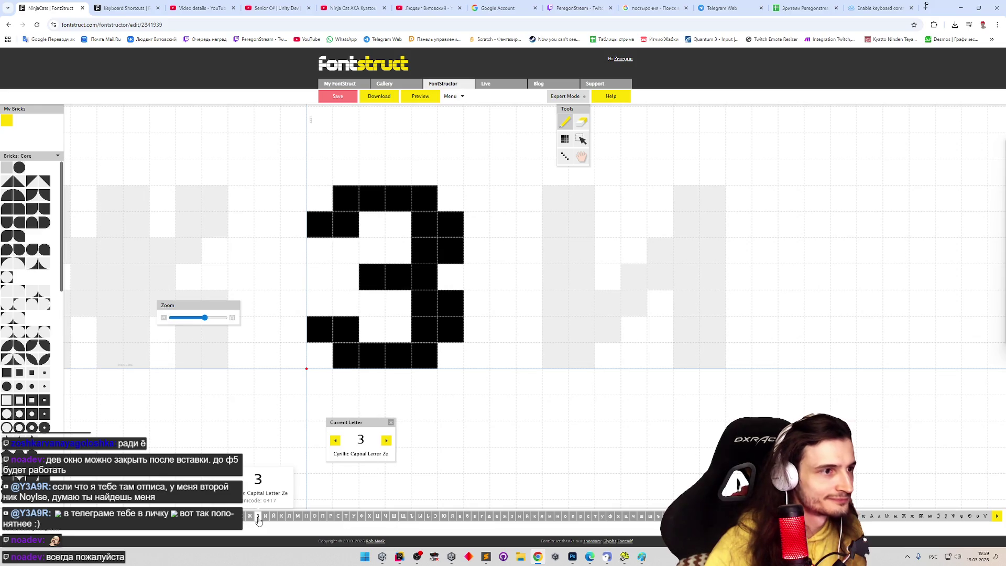
{"action": "left_click", "coordinate": [513, 517]}
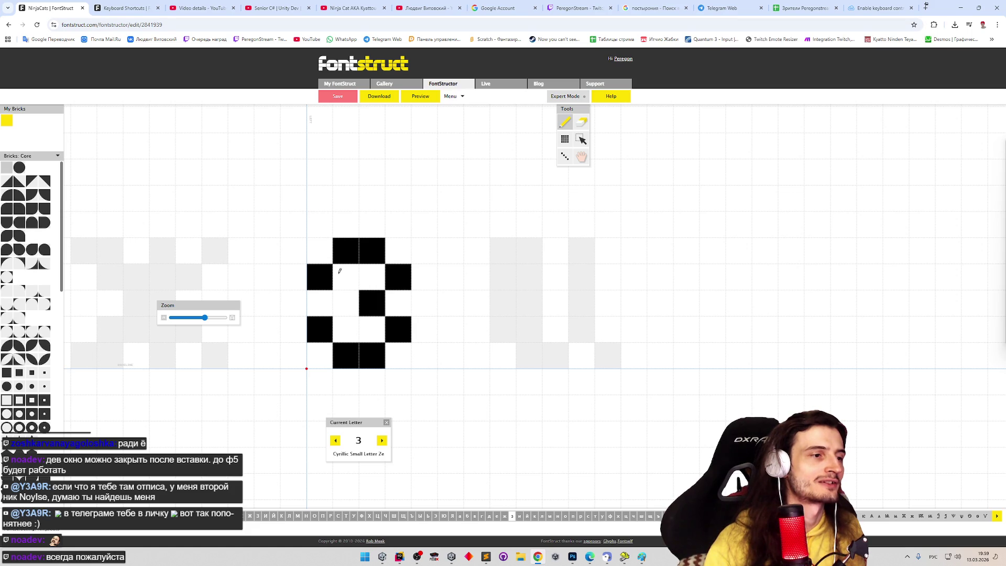
{"action": "left_click", "coordinate": [354, 283]}
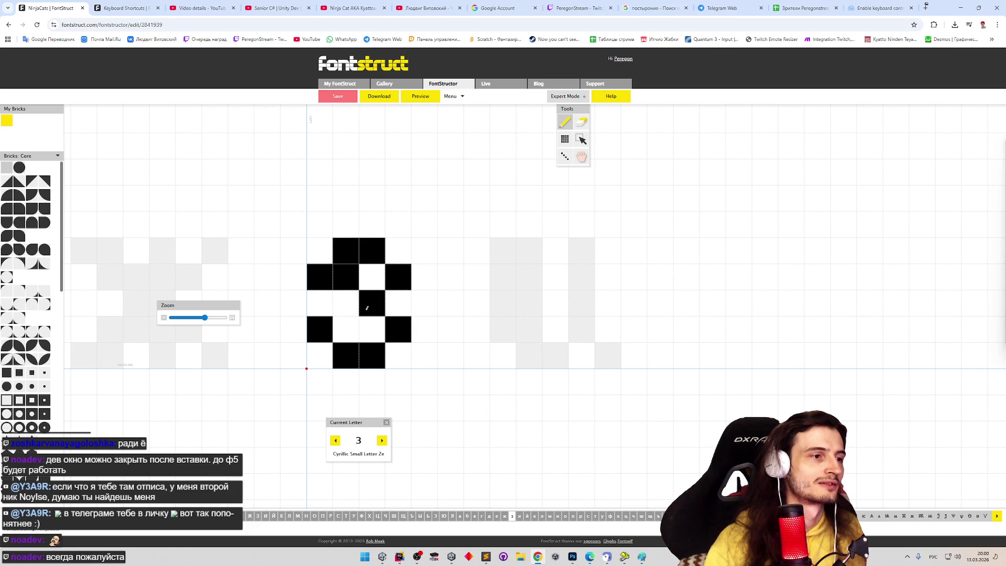
{"action": "key", "text": "ctrl+z"}
{"action": "left_click", "coordinate": [689, 517]}
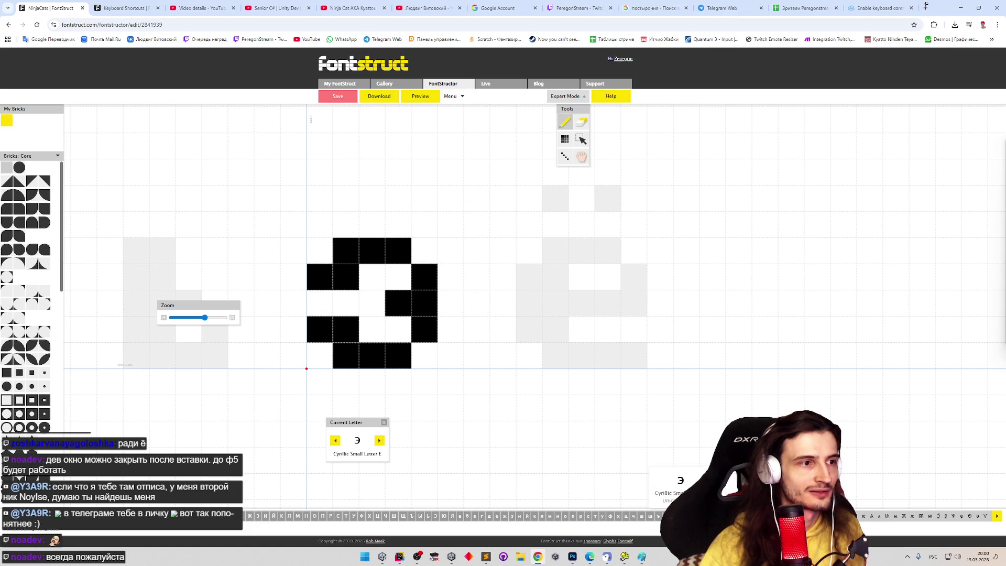
Step: Clear э's inner left cells, extend the middle bar one cell left, and advance to ю
{"action": "key", "text": "e"}
{"action": "left_click", "coordinate": [350, 327]}
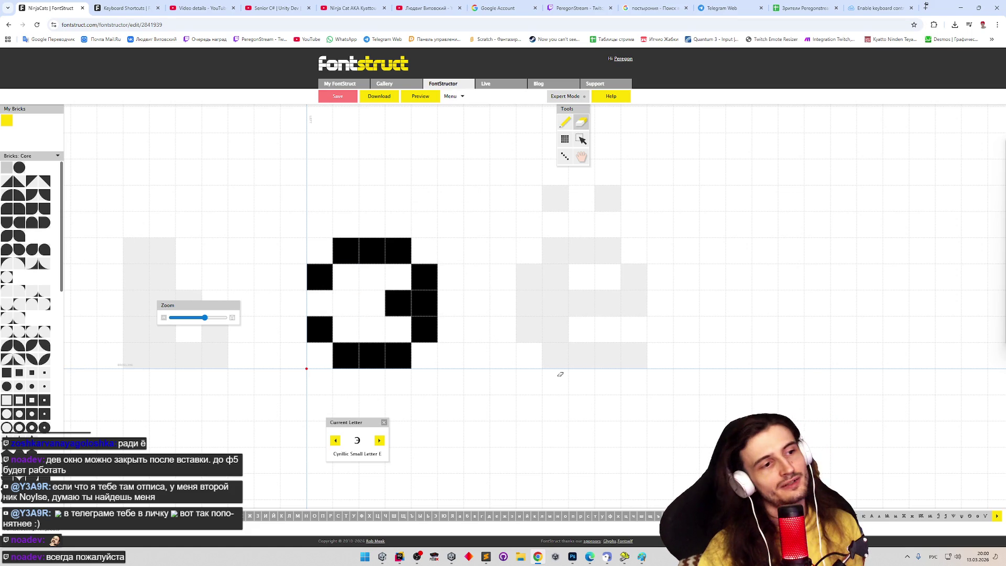
{"action": "key", "text": "p"}
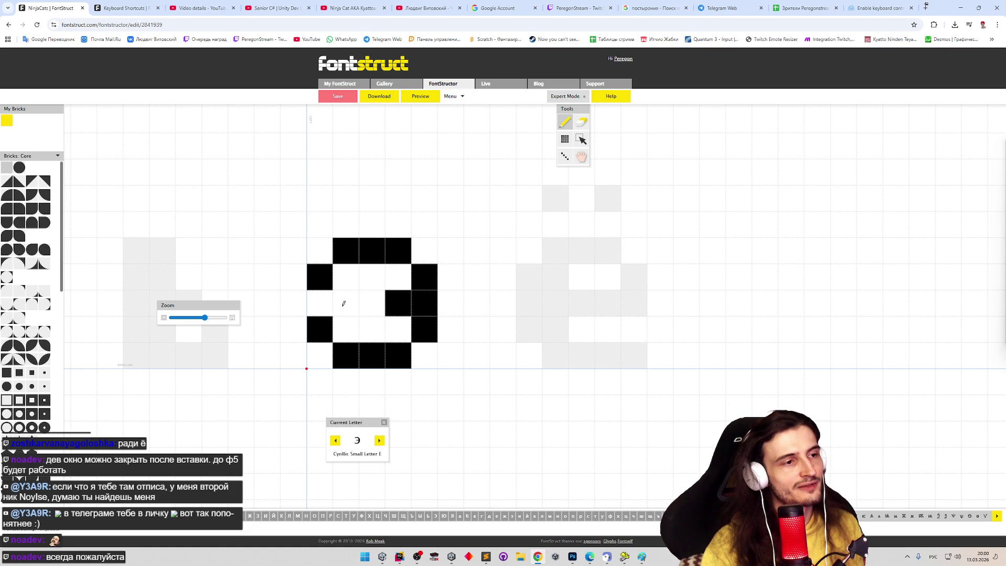
{"action": "left_click", "coordinate": [344, 276]}
{"action": "key", "text": "ctrl+z"}
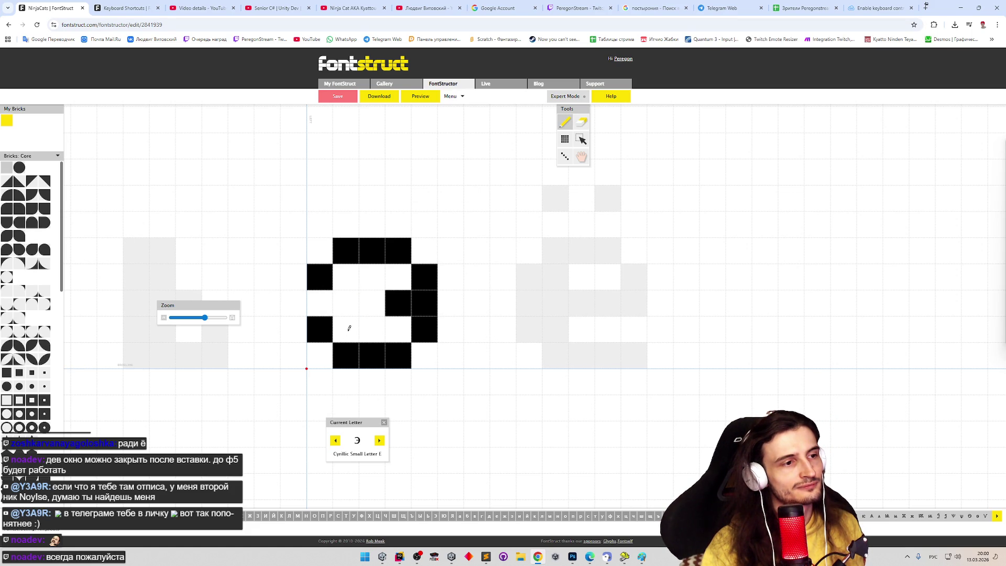
{"action": "left_click", "coordinate": [347, 329]}
{"action": "key", "text": "ctrl+z"}
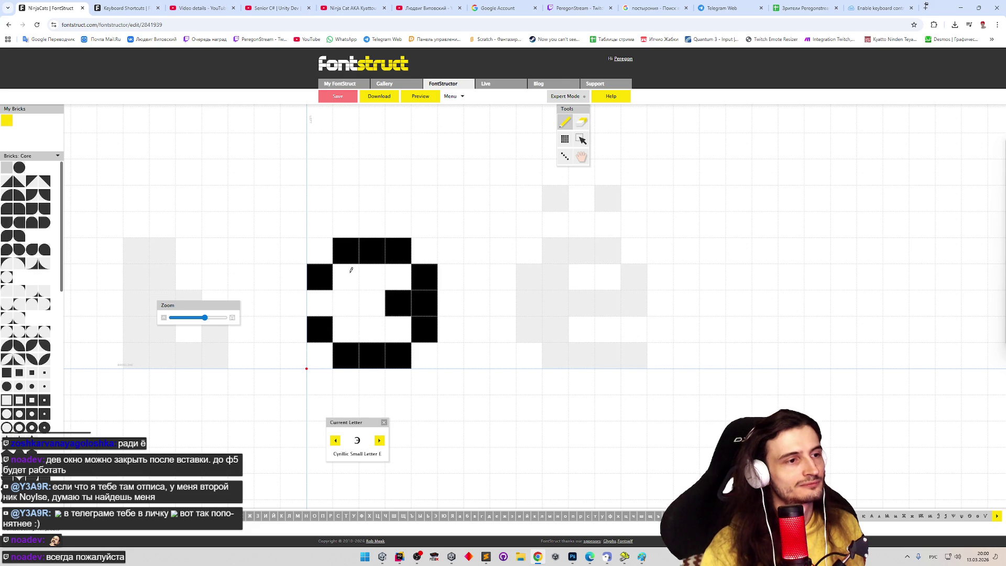
{"action": "left_click", "coordinate": [380, 316]}
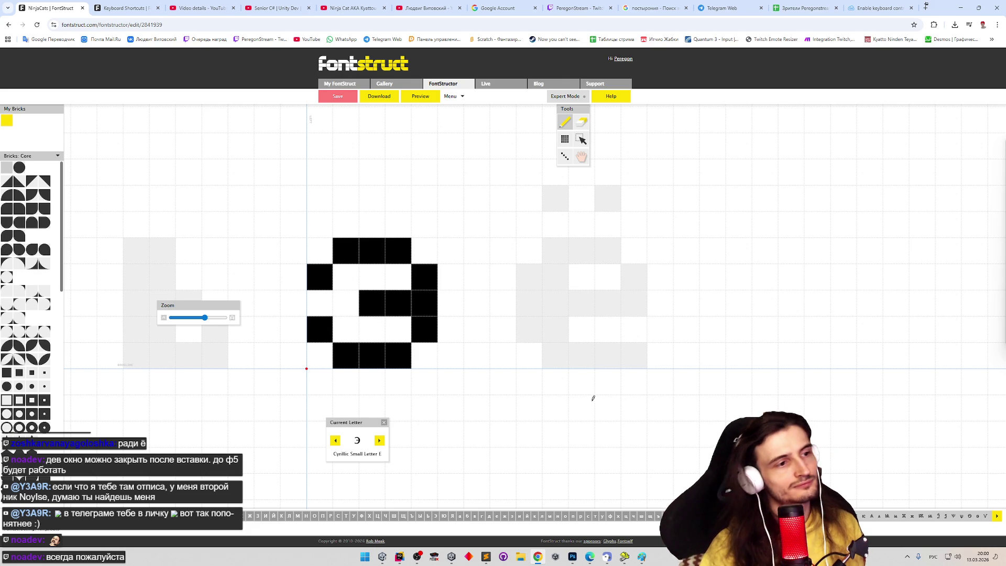
{"action": "key", "text": "Right"}
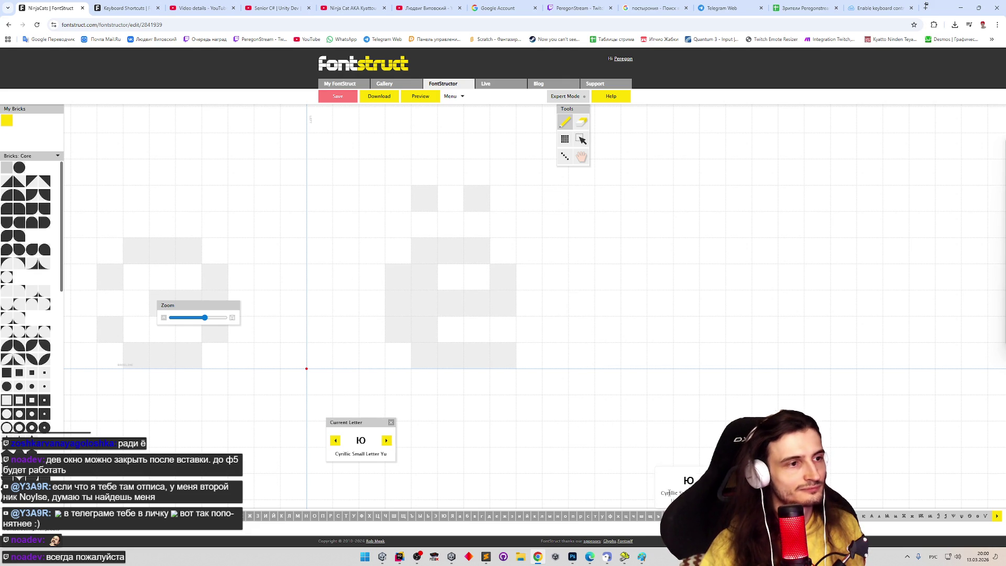
Step: Draw ю as a stem with a crossbar joined to a narrow oval bowl
{"action": "mouse_move", "coordinate": [319, 255]}
{"action": "left_mouse_down"}
{"action": "mouse_move", "coordinate": [346, 346]}
{"action": "mouse_move", "coordinate": [388, 301]}
{"action": "mouse_move", "coordinate": [420, 291]}
{"action": "left_mouse_up"}
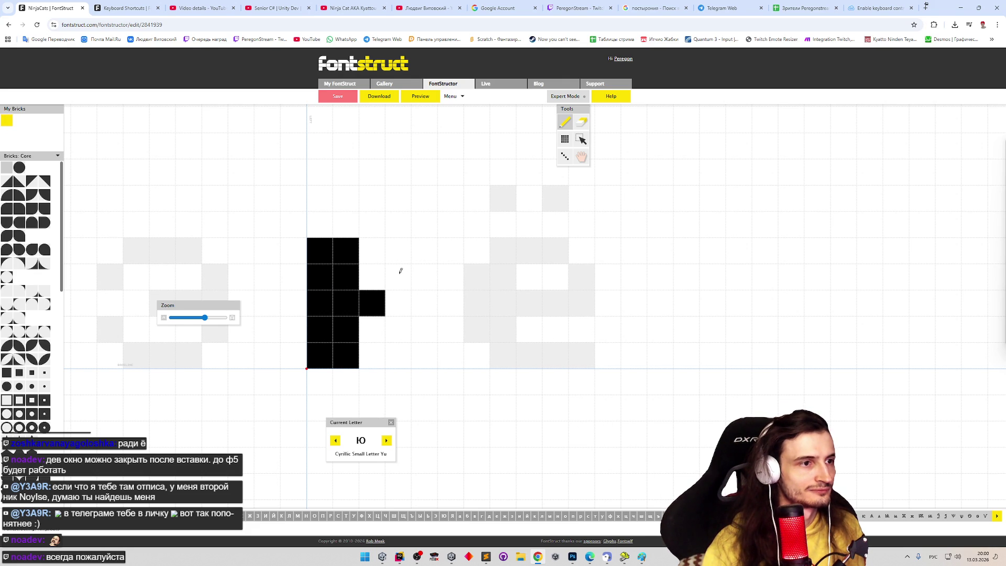
{"action": "left_click_drag", "start_coordinate": [391, 291], "coordinate": [400, 317]}
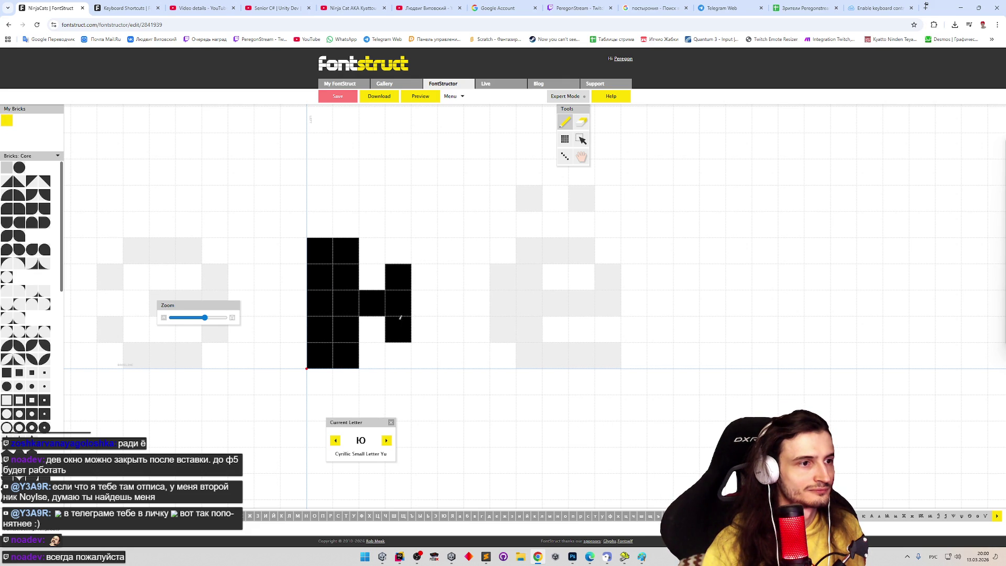
{"action": "left_click_drag", "start_coordinate": [426, 354], "coordinate": [451, 330]}
{"action": "left_click_drag", "start_coordinate": [452, 272], "coordinate": [452, 307]}
{"action": "left_click", "coordinate": [425, 251]}
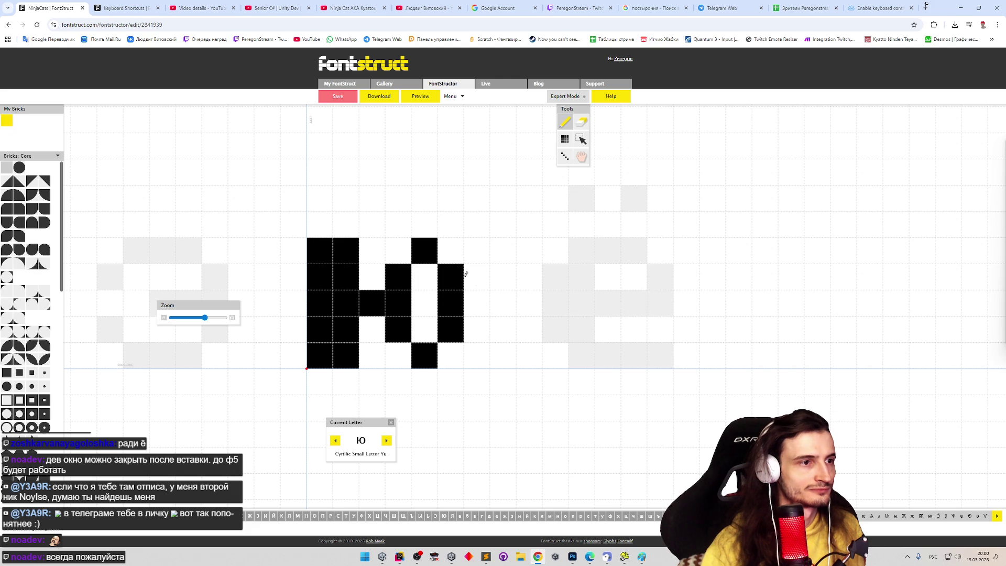
Step: Check the new ю twice in the font preview sample and return to editing
{"action": "left_click", "coordinate": [424, 97]}
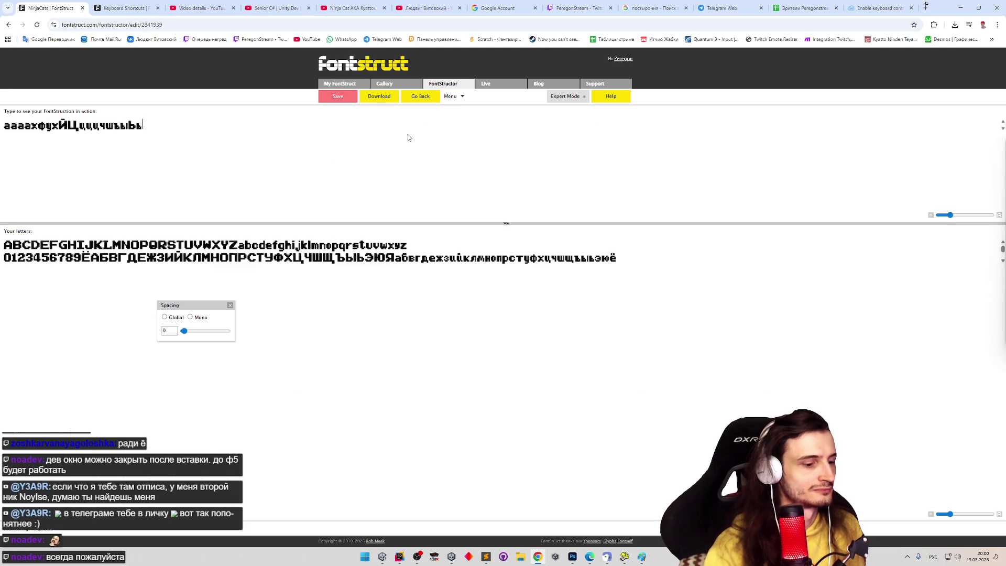
{"action": "type", "text": "ю"}
{"action": "key", "text": "Escape"}
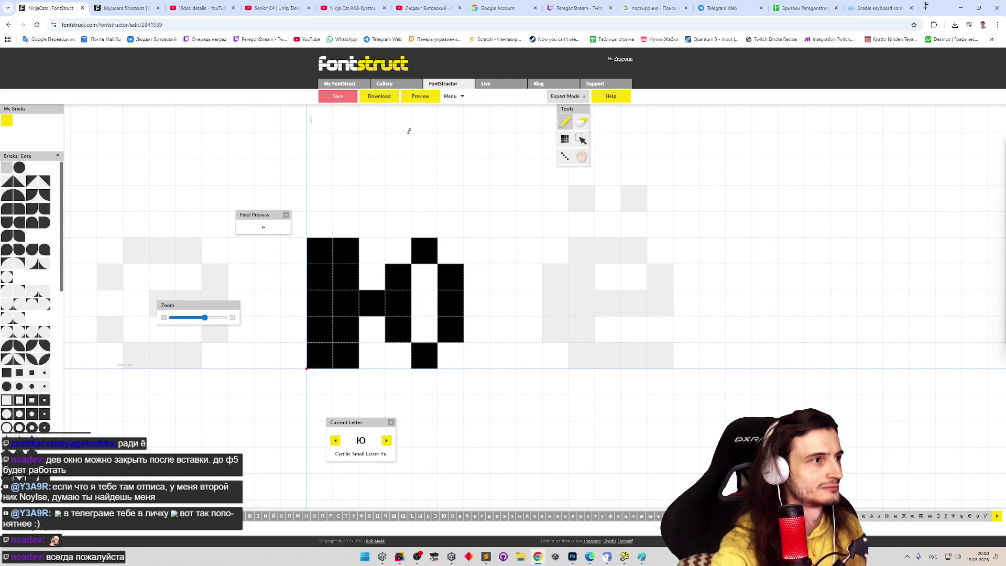
{"action": "left_click", "coordinate": [421, 96]}
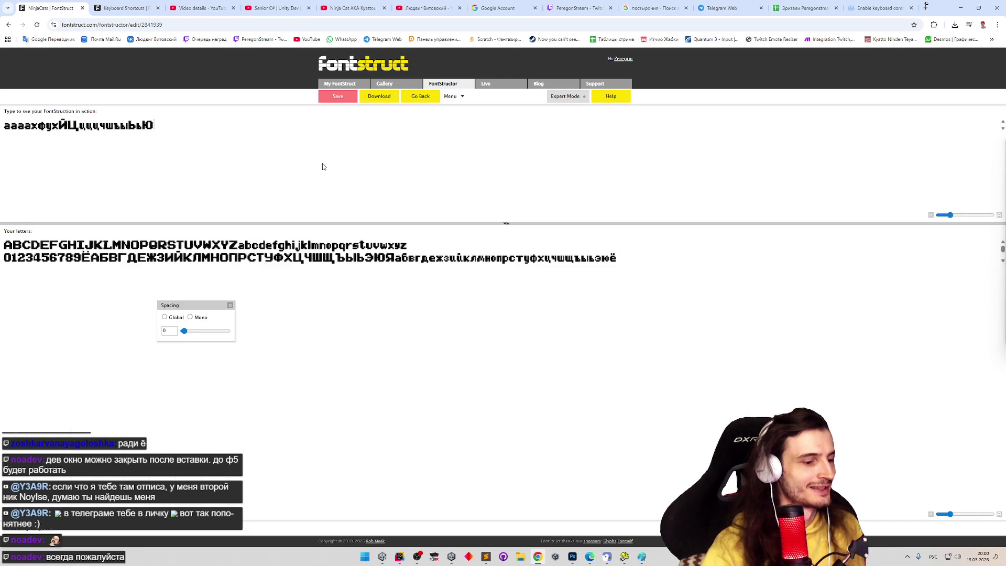
{"action": "type", "text": "ю"}
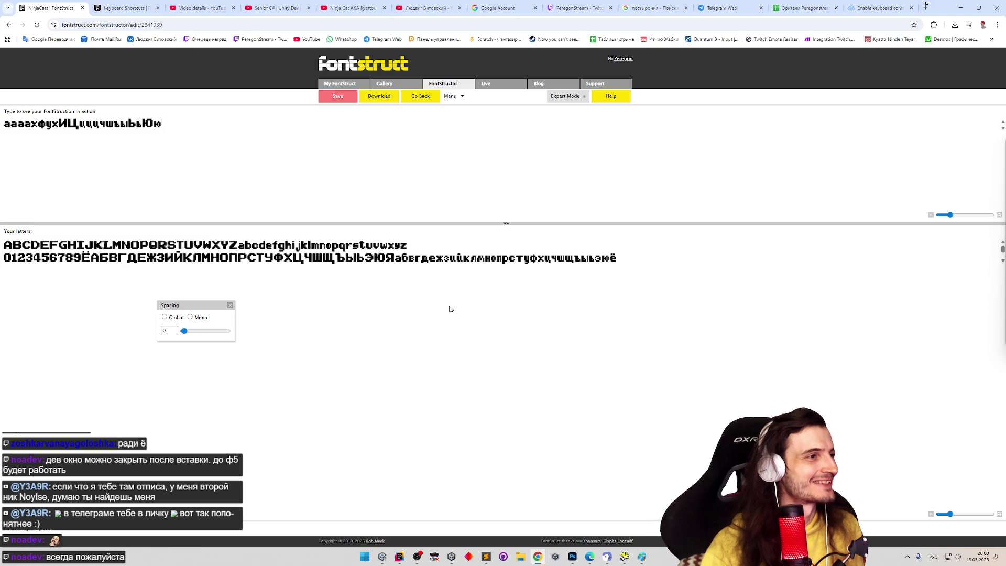
{"action": "key", "text": "Escape"}
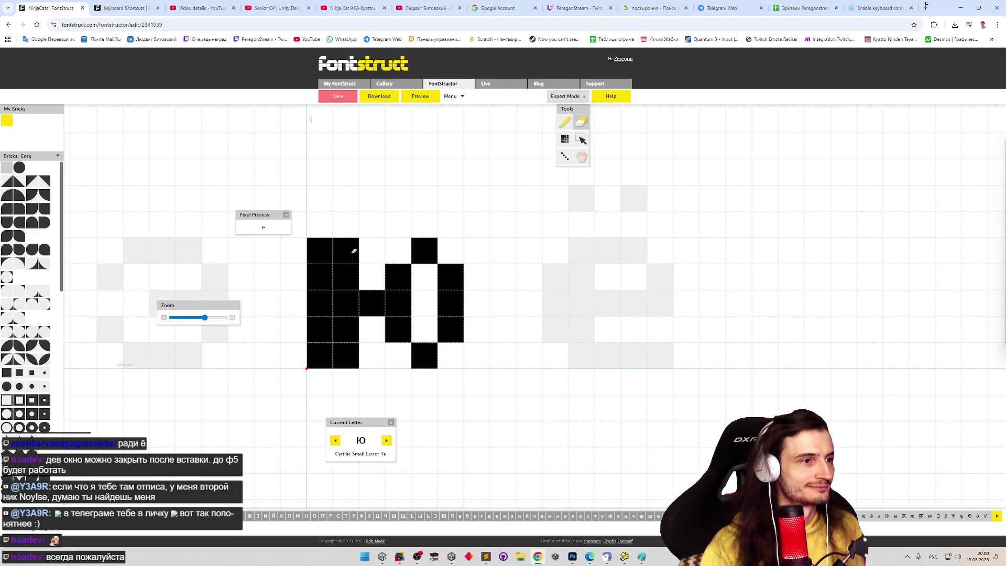
Step: Erase ю's second and third columns and redraw the oval as a rounded ring
{"action": "left_click_drag", "start_coordinate": [354, 250], "coordinate": [346, 280]}
{"action": "left_click_drag", "start_coordinate": [346, 330], "coordinate": [346, 356]}
{"action": "left_click", "coordinate": [373, 303]}
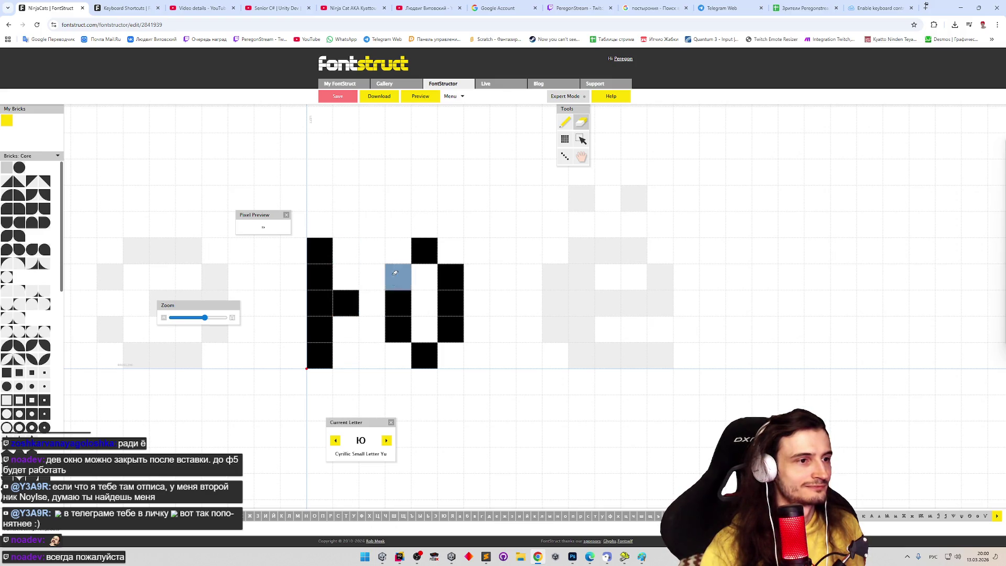
{"action": "left_click_drag", "start_coordinate": [396, 272], "coordinate": [397, 331]}
{"action": "mouse_move", "coordinate": [377, 251]}
{"action": "left_mouse_down"}
{"action": "mouse_move", "coordinate": [398, 250]}
{"action": "mouse_move", "coordinate": [375, 314]}
{"action": "mouse_move", "coordinate": [398, 355]}
{"action": "left_mouse_up"}
{"action": "left_click", "coordinate": [369, 251], "text": "shift"}
{"action": "left_click_drag", "start_coordinate": [397, 275], "coordinate": [399, 331]}
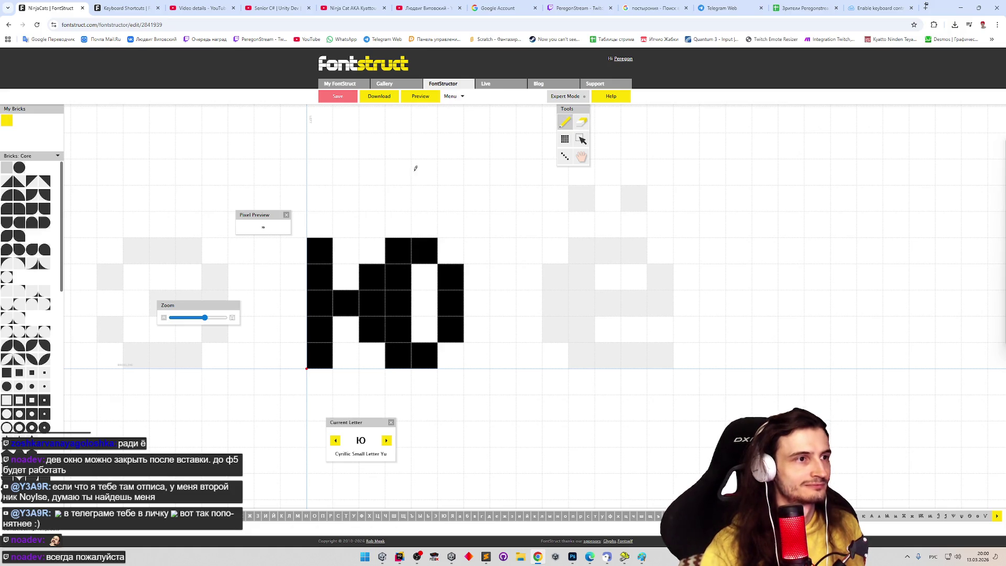
Step: Preview ю, then settle the link left of the ring to a single brick
{"action": "left_click", "coordinate": [425, 97]}
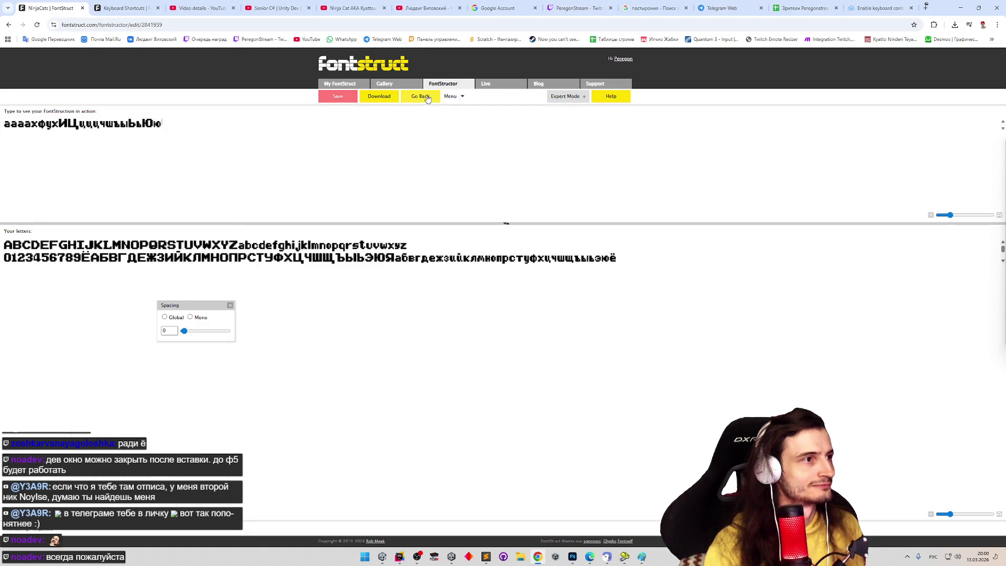
{"action": "left_click", "coordinate": [425, 97]}
{"action": "key", "text": "p"}
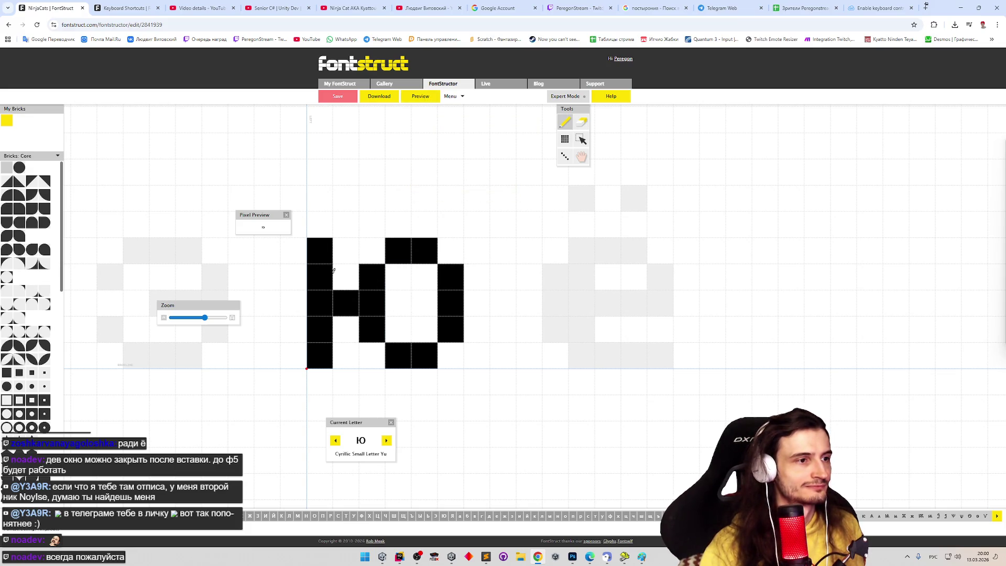
{"action": "left_click", "coordinate": [345, 275]}
{"action": "left_click", "coordinate": [343, 330]}
{"action": "key", "text": "e"}
{"action": "left_click", "coordinate": [348, 272]}
{"action": "left_click", "coordinate": [350, 317]}
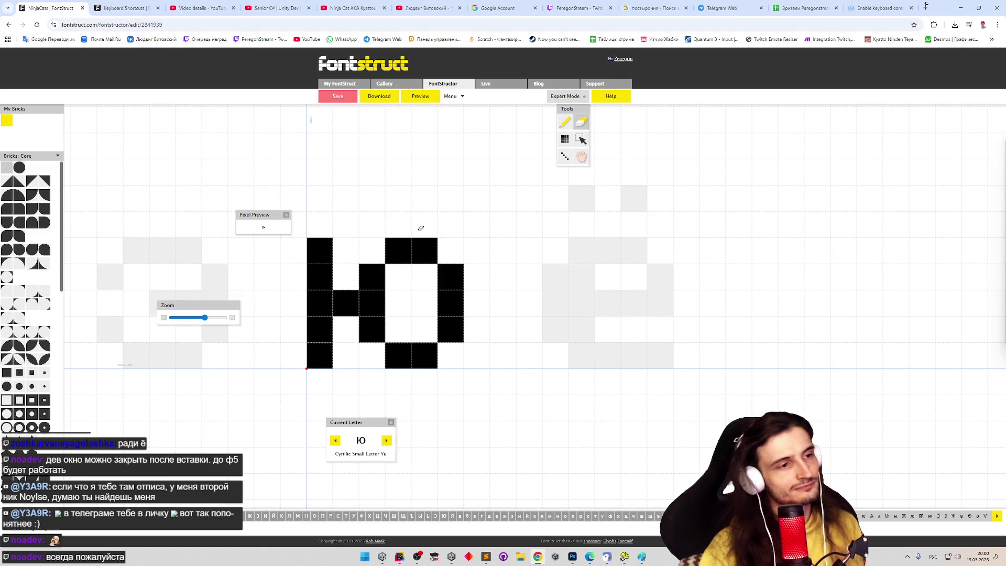
Step: Check ю in preview once more and advance to the blank я
{"action": "left_click", "coordinate": [419, 97]}
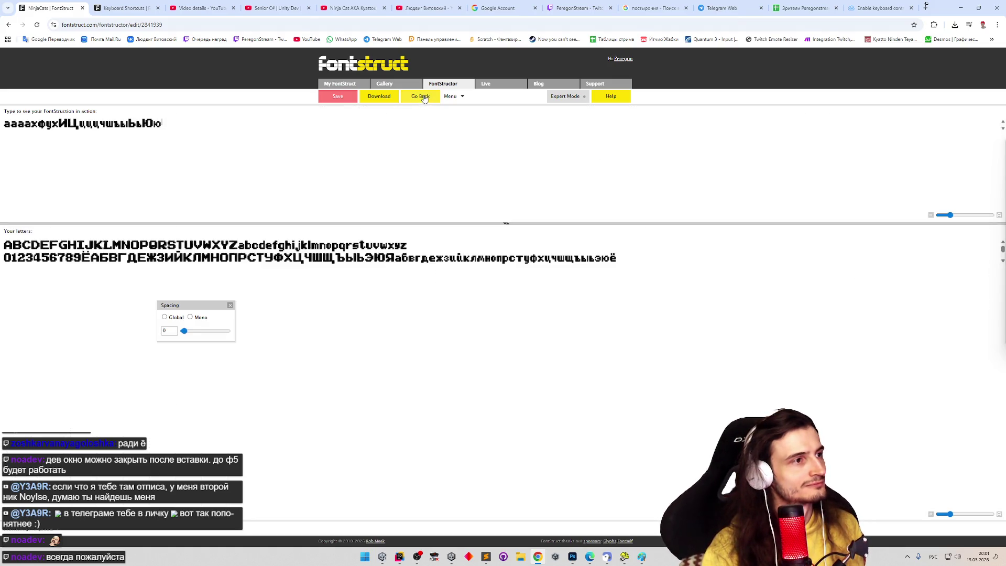
{"action": "left_click", "coordinate": [421, 97]}
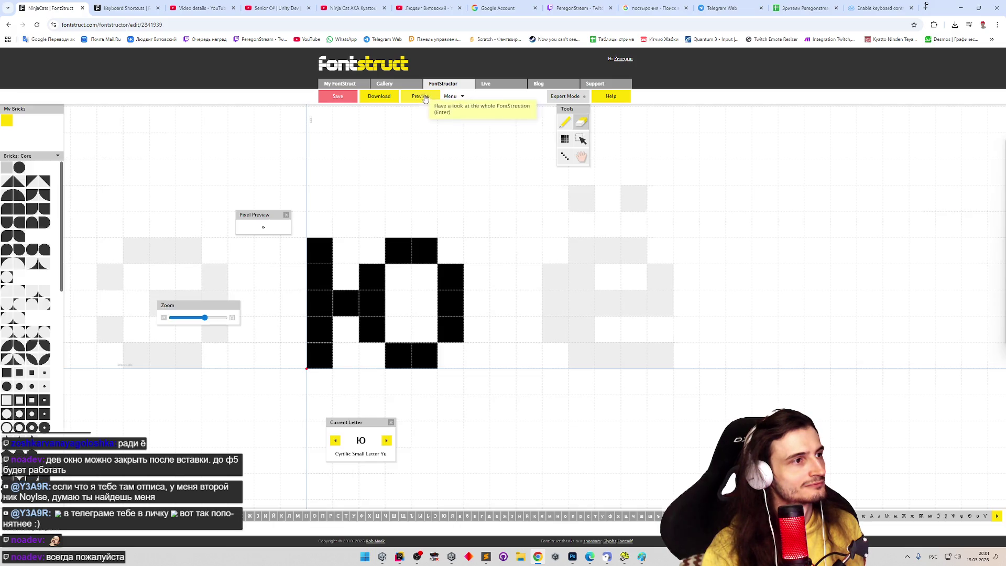
{"action": "left_click", "coordinate": [387, 441]}
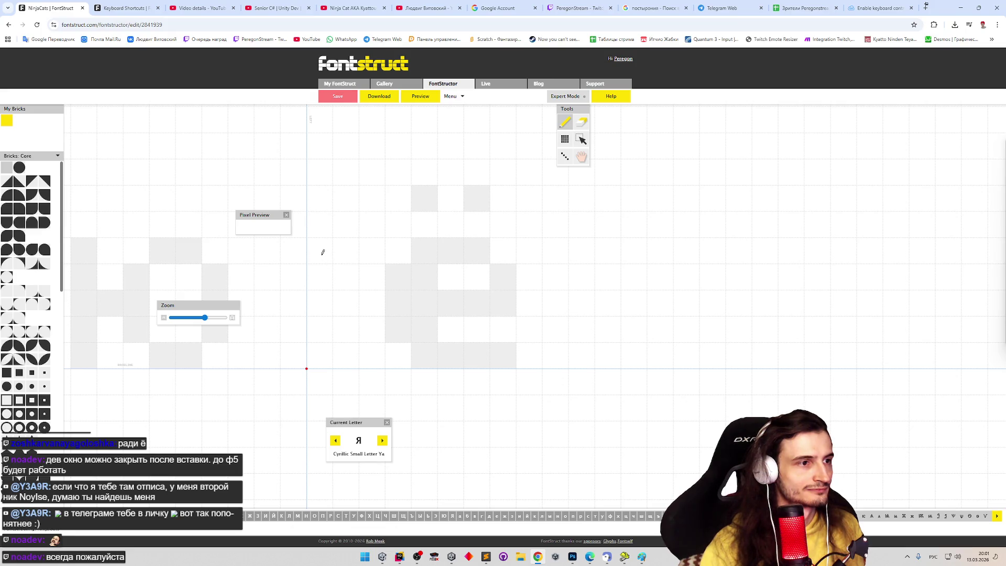
Step: Draw я's diagonal leg and right stem, reworking the leg cells toward the stem
{"action": "left_click_drag", "start_coordinate": [329, 353], "coordinate": [376, 303]}
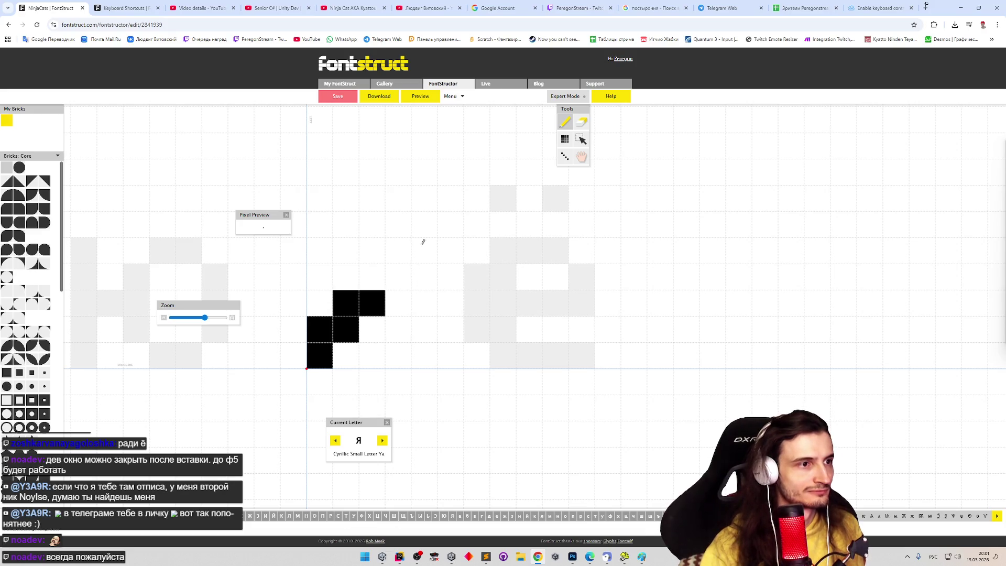
{"action": "left_click_drag", "start_coordinate": [422, 243], "coordinate": [425, 358]}
{"action": "left_click_drag", "start_coordinate": [349, 301], "coordinate": [319, 329]}
{"action": "left_click", "coordinate": [346, 356]}
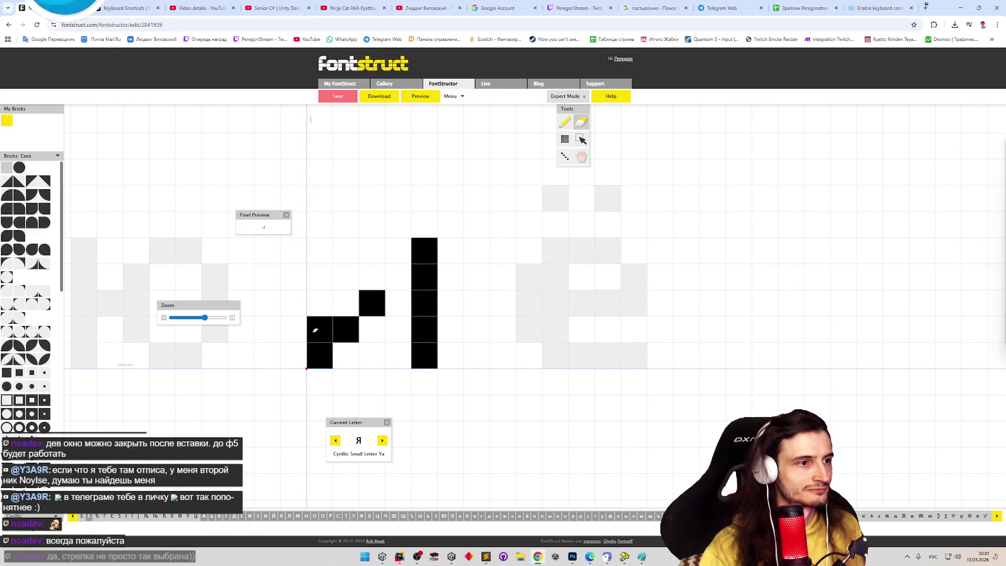
{"action": "left_click", "coordinate": [372, 330]}
{"action": "left_click", "coordinate": [398, 303]}
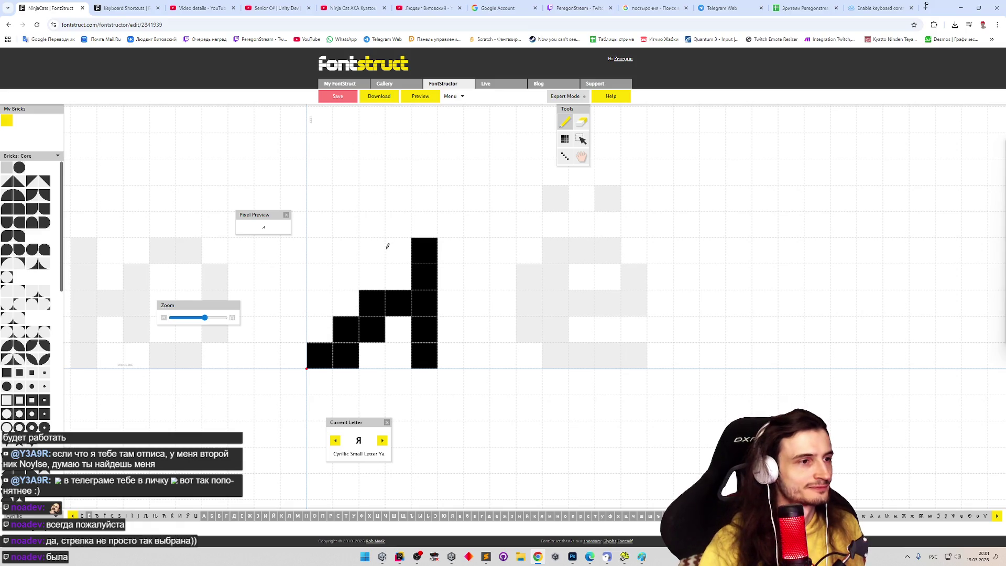
{"action": "key", "text": "e"}
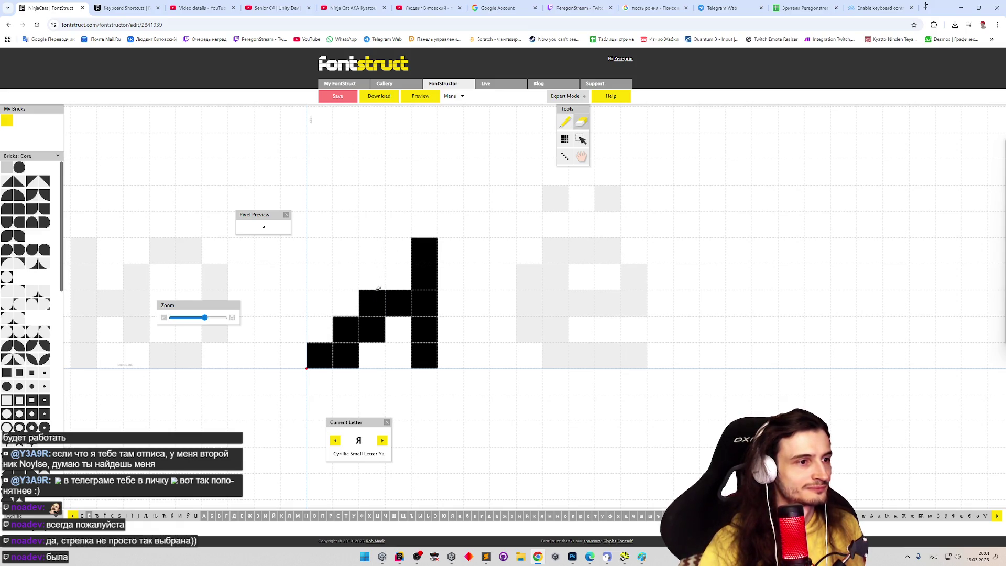
{"action": "left_click", "coordinate": [378, 293]}
{"action": "key", "text": "p"}
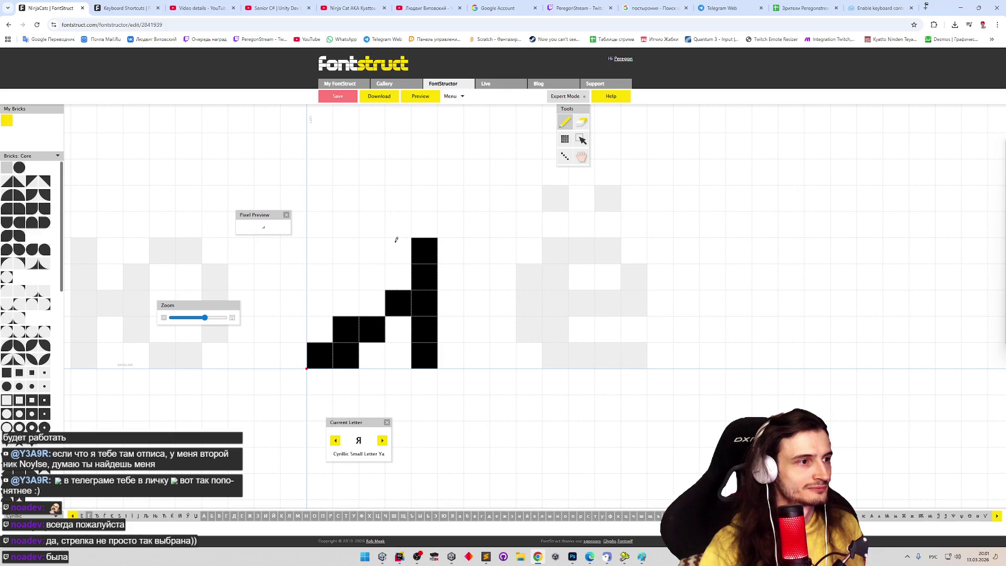
Step: Add я's top bar and close the bowl's left side, clearing a stray inner brick
{"action": "mouse_move", "coordinate": [396, 241]}
{"action": "left_mouse_down"}
{"action": "mouse_move", "coordinate": [369, 250]}
{"action": "mouse_move", "coordinate": [346, 277]}
{"action": "left_mouse_up"}
{"action": "left_click", "coordinate": [372, 304]}
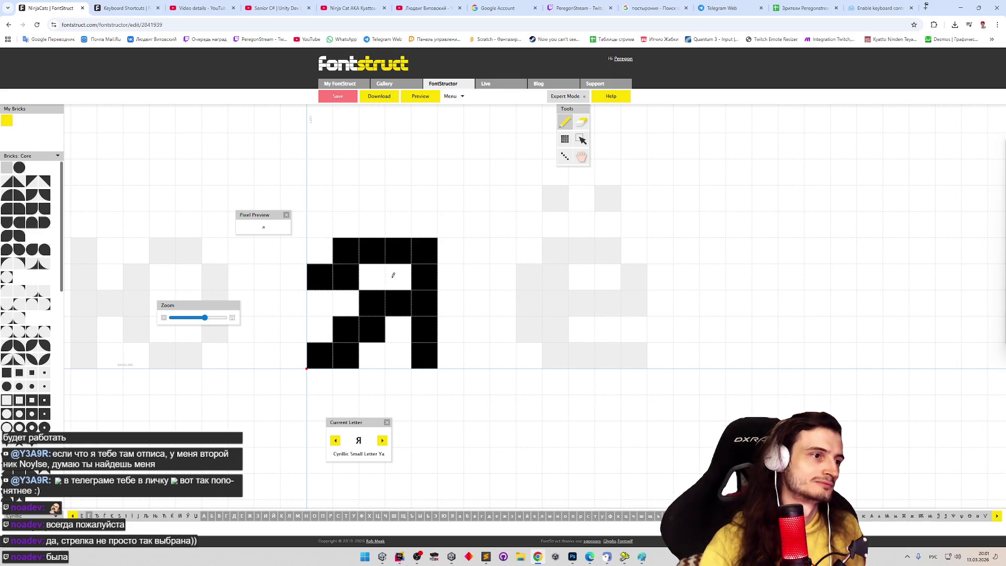
{"action": "left_click", "coordinate": [351, 298]}
{"action": "key", "text": "e"}
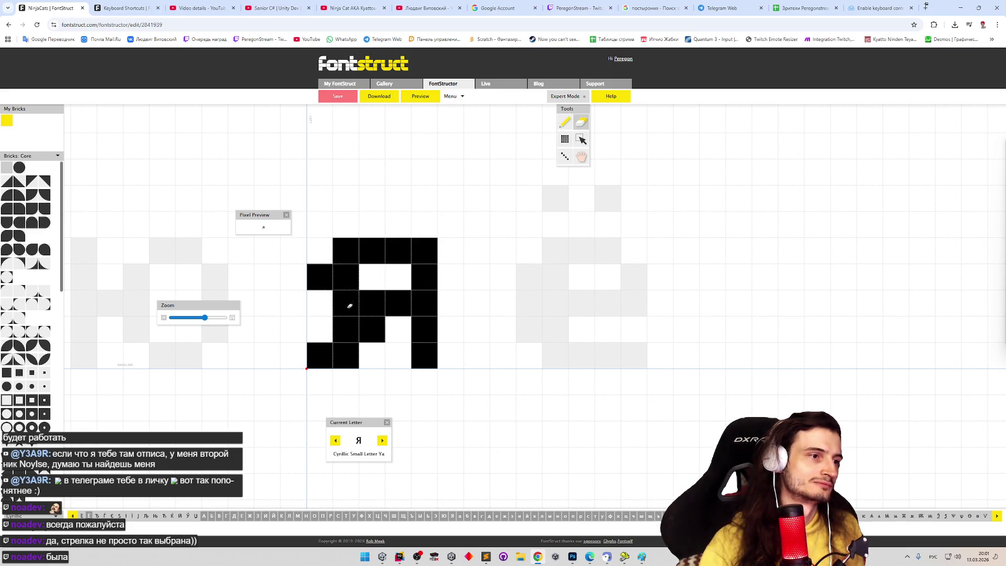
{"action": "left_click", "coordinate": [349, 299]}
{"action": "left_click", "coordinate": [346, 329]}
{"action": "key", "text": "p"}
{"action": "left_click", "coordinate": [346, 304]}
{"action": "key", "text": "e"}
Step: Settle the leg's cells below the bowl into a clean diagonal and check я in preview
{"action": "left_click", "coordinate": [372, 330]}
{"action": "left_click", "coordinate": [320, 356]}
{"action": "key", "text": "p"}
{"action": "left_click", "coordinate": [346, 330]}
{"action": "left_click", "coordinate": [320, 356]}
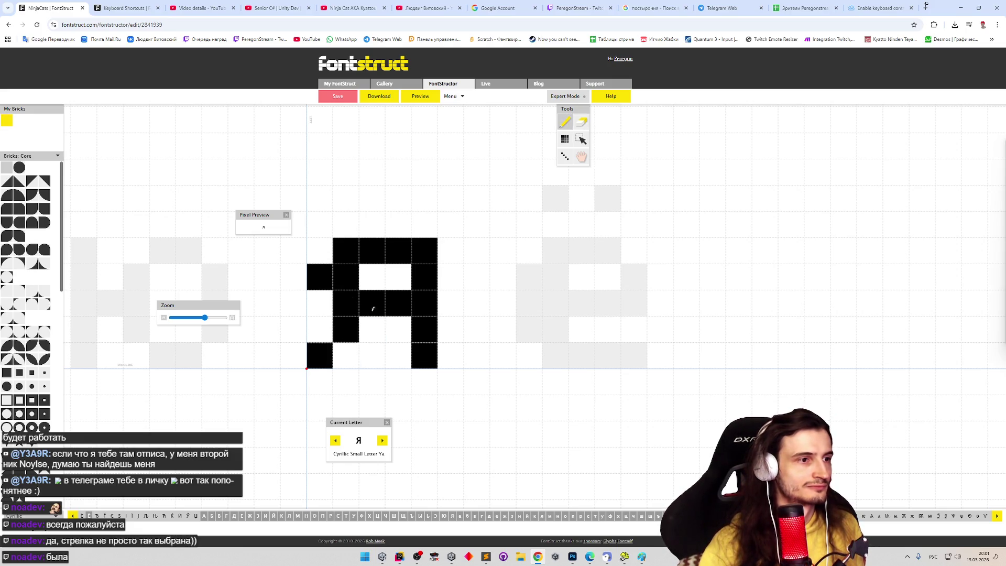
{"action": "key", "text": "e"}
{"action": "left_click", "coordinate": [352, 329]}
{"action": "key", "text": "p"}
{"action": "left_click", "coordinate": [372, 329]}
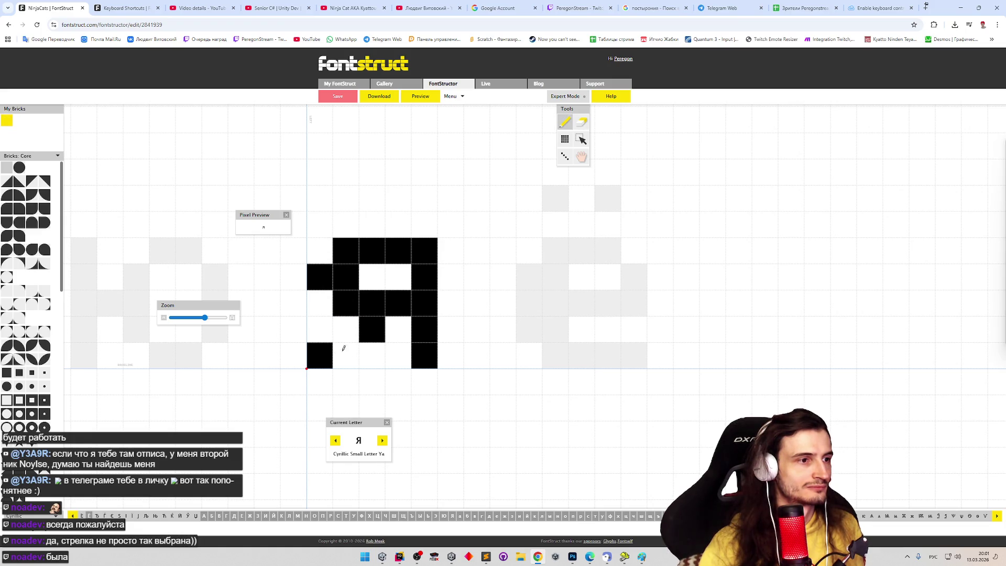
{"action": "left_click", "coordinate": [345, 350]}
{"action": "key", "text": "e"}
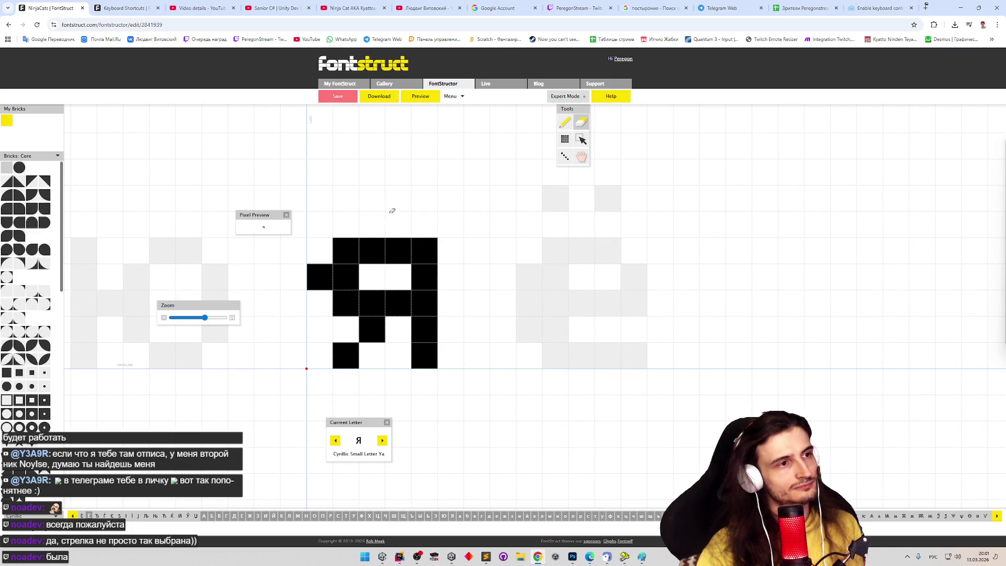
{"action": "left_click", "coordinate": [420, 96]}
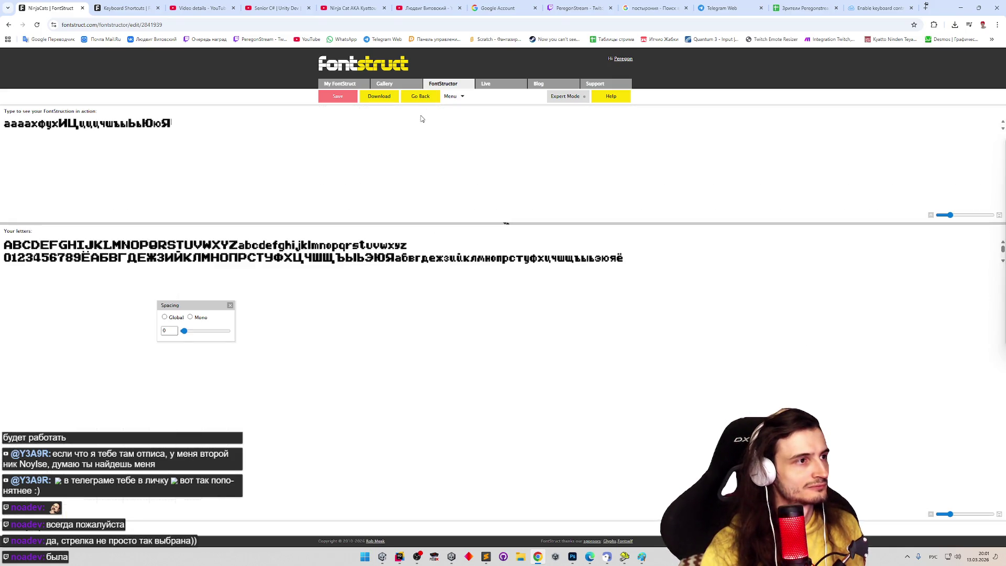
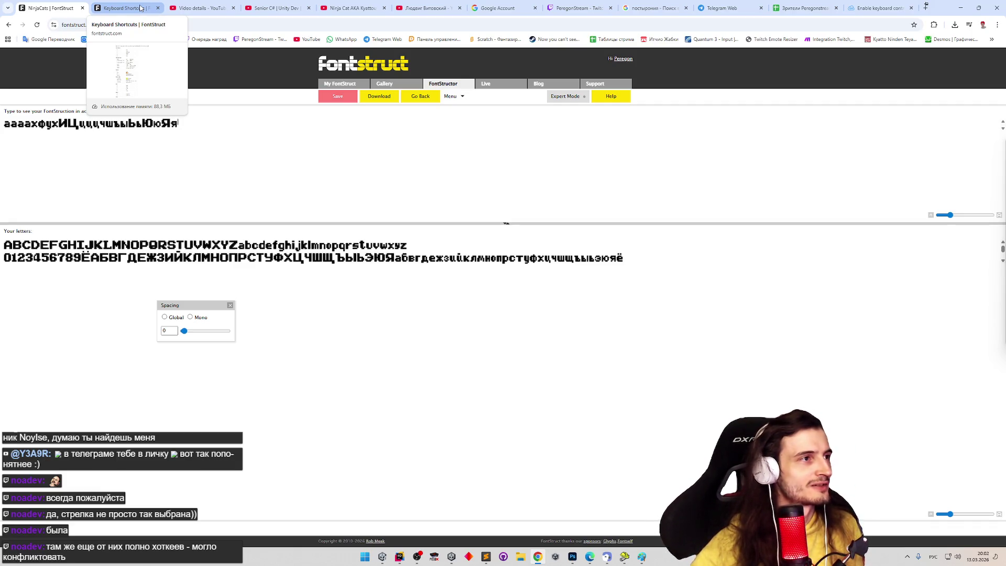
Step: Check the Keyboard Shortcuts reference, then leave Preview and return to the glyph editor on я
{"action": "left_click", "coordinate": [140, 8]}
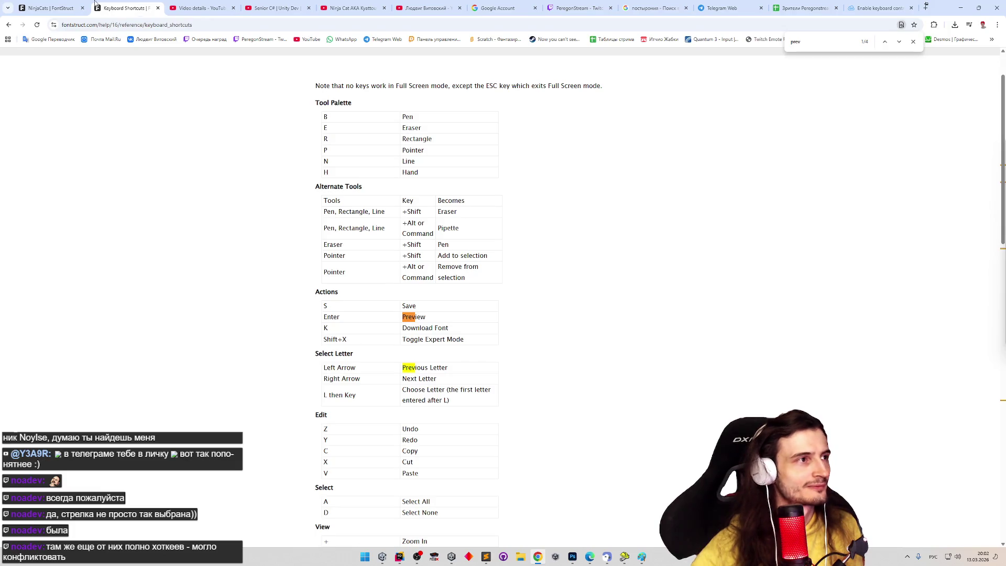
{"action": "left_click", "coordinate": [49, 7]}
{"action": "left_click", "coordinate": [130, 8]}
{"action": "left_click", "coordinate": [64, 8]}
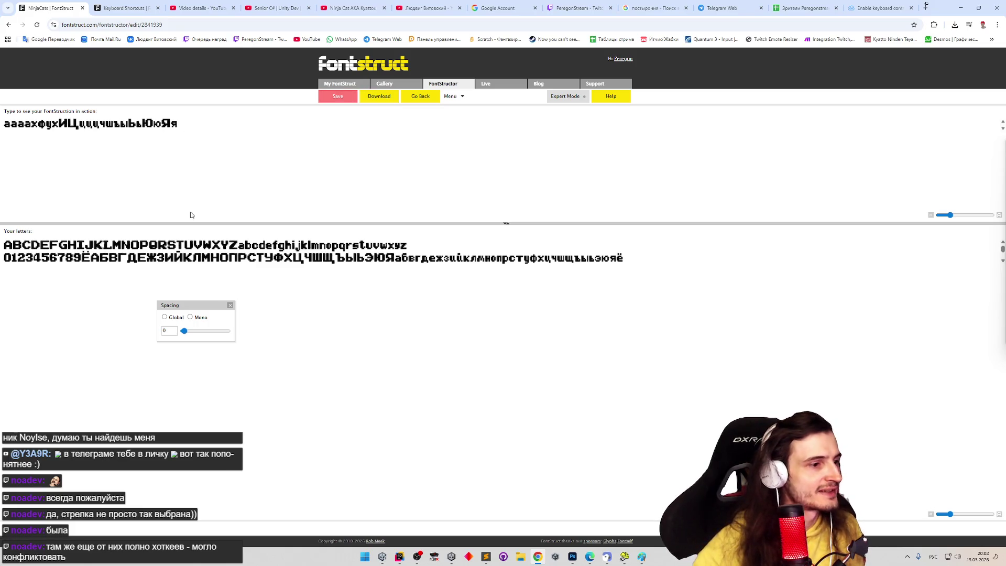
{"action": "key", "text": "Escape"}
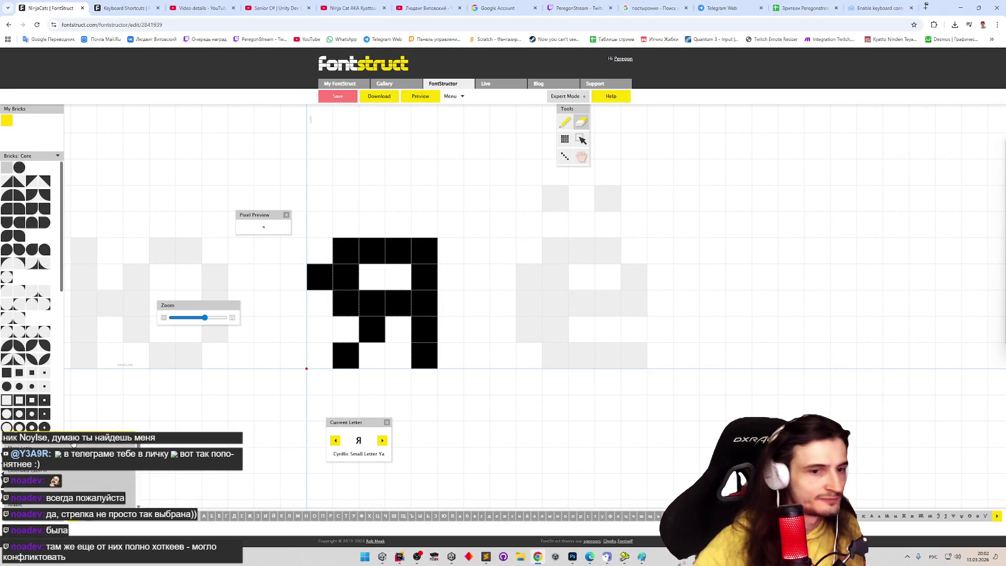
Step: Draw the Full Stop glyph as a 2x2 brick block on the baseline and preview it
{"action": "key", "text": "shift+a"}
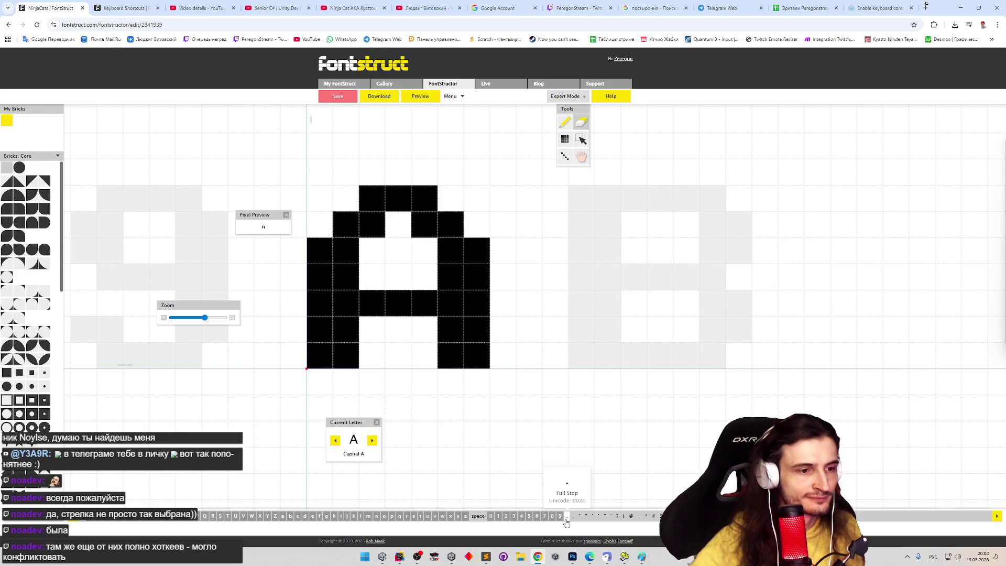
{"action": "left_click", "coordinate": [565, 517]}
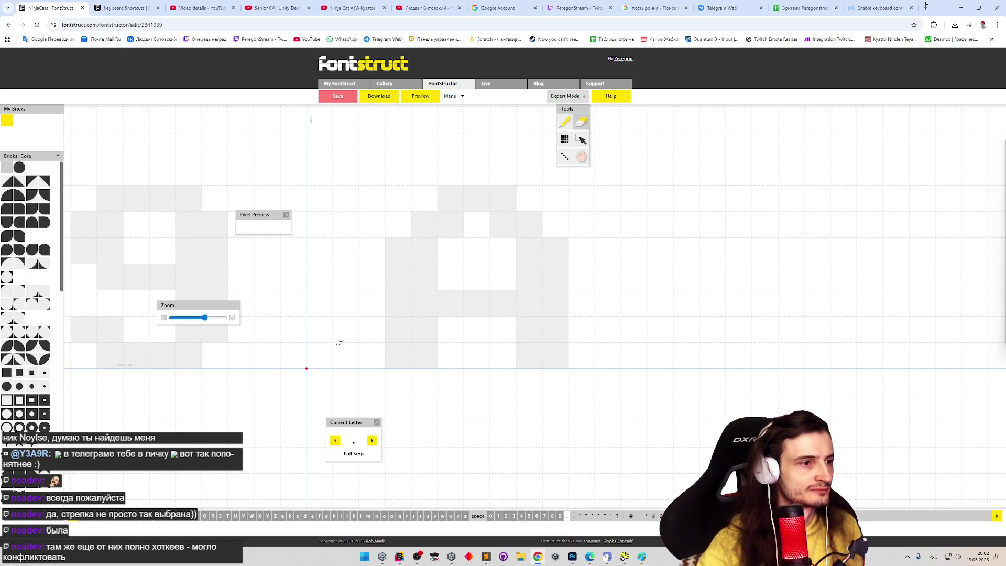
{"action": "key", "text": "p"}
{"action": "left_click_drag", "start_coordinate": [330, 349], "coordinate": [349, 338]}
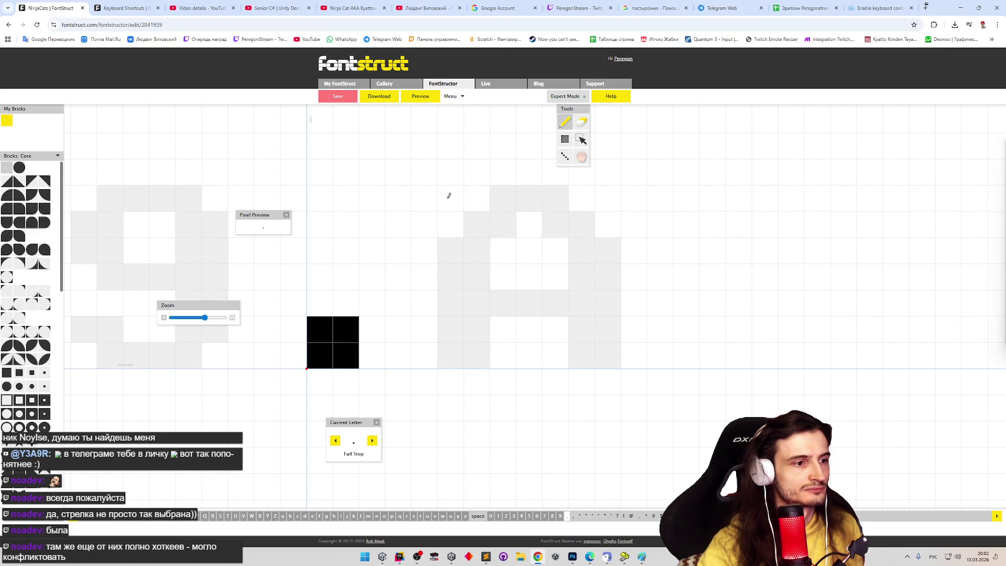
{"action": "left_click", "coordinate": [428, 97]}
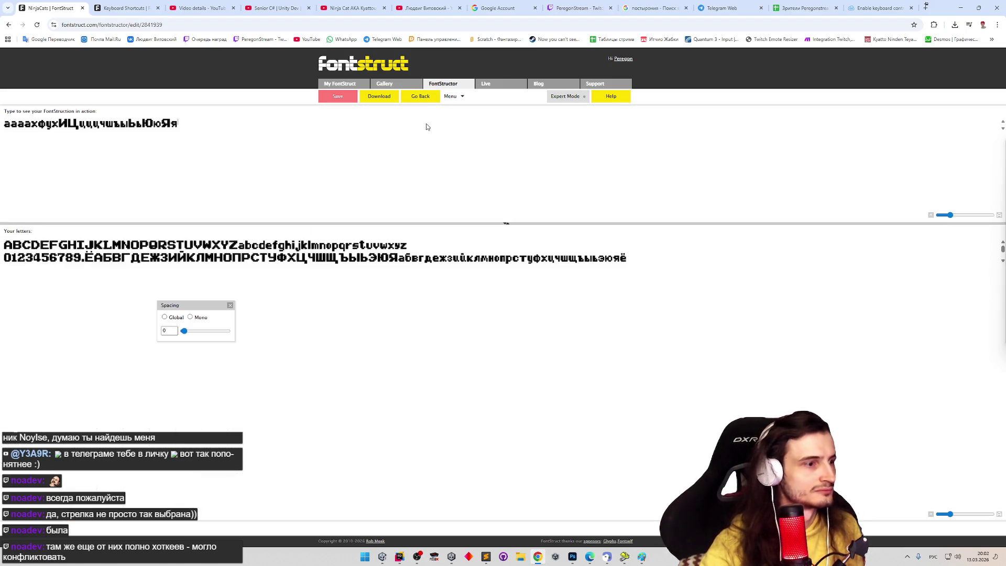
{"action": "type", "text": "."}
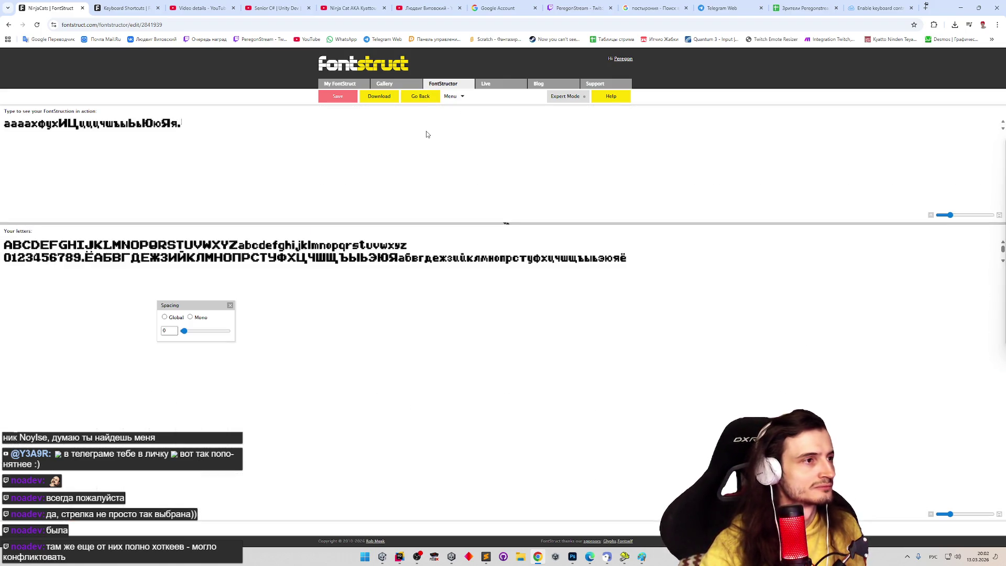
{"action": "type", "text": "Павыа."}
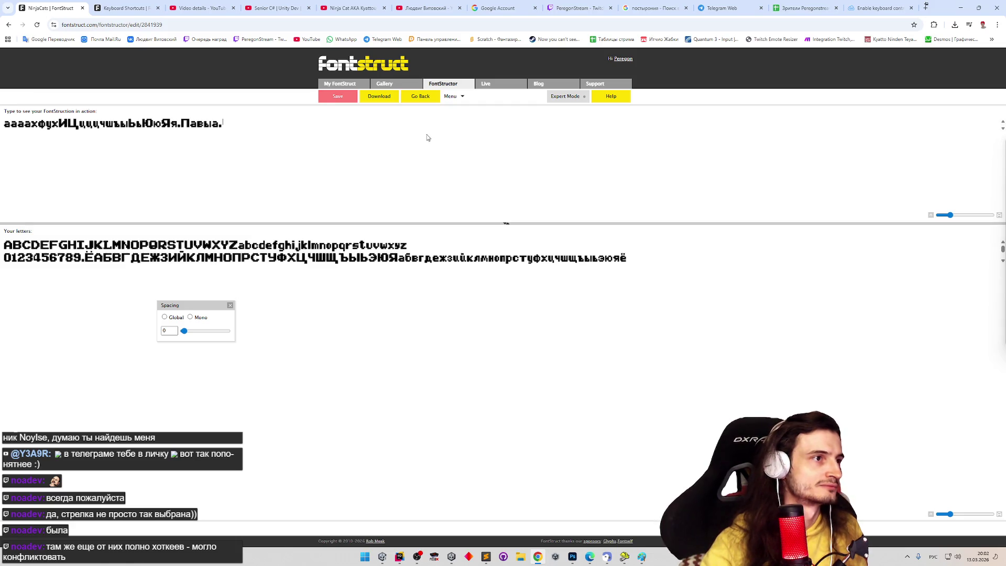
Step: Toggle between Preview and the editor to test the full stop in the sample line
{"action": "left_click", "coordinate": [419, 97]}
{"action": "key", "text": "e"}
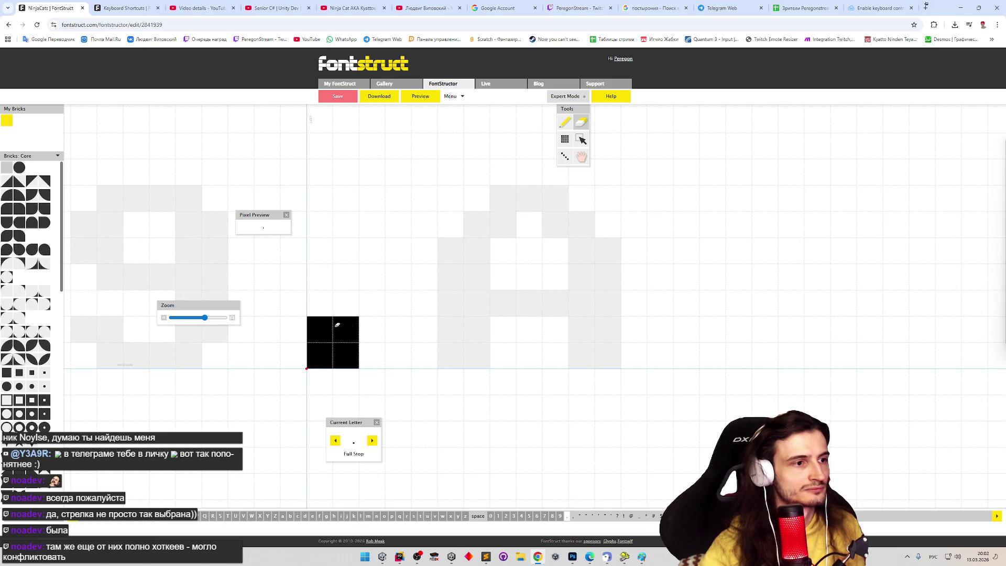
{"action": "key", "text": "p"}
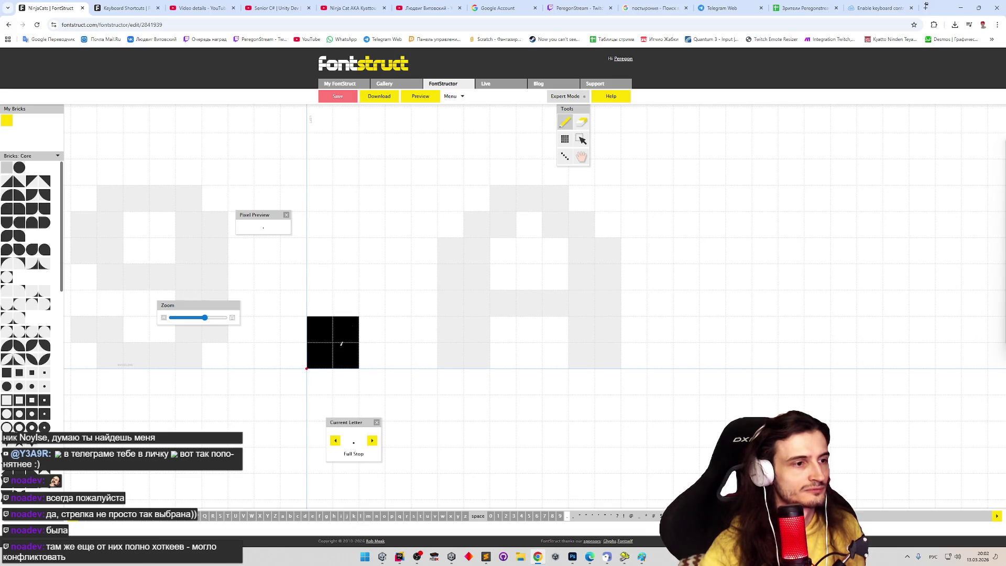
{"action": "left_click", "coordinate": [421, 96]}
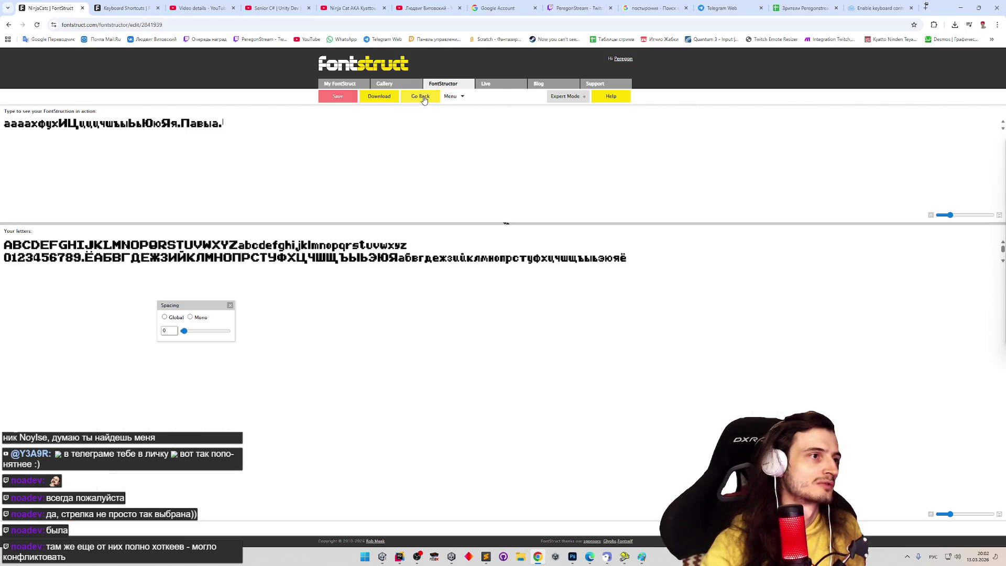
{"action": "left_click", "coordinate": [428, 97]}
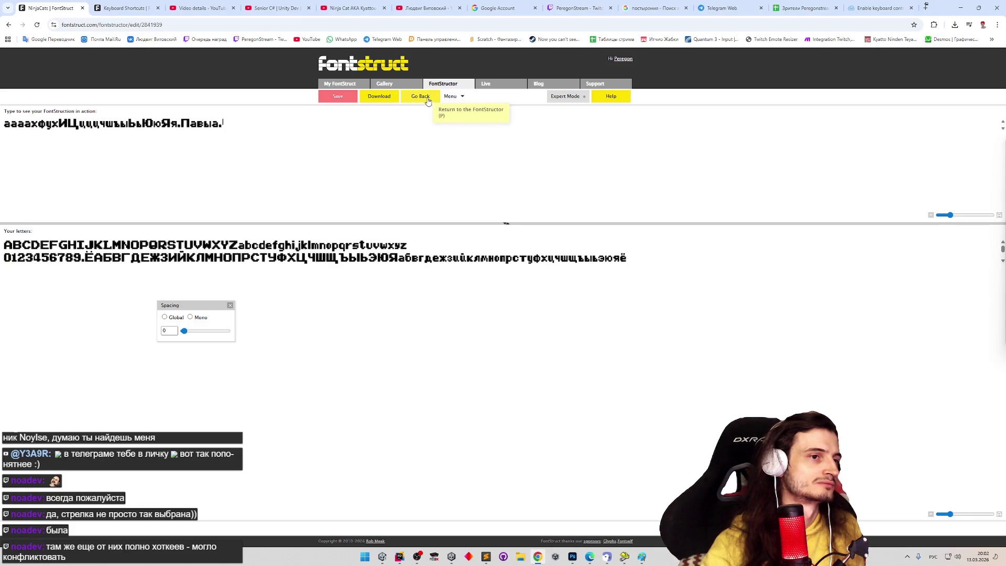
{"action": "left_click", "coordinate": [428, 100]}
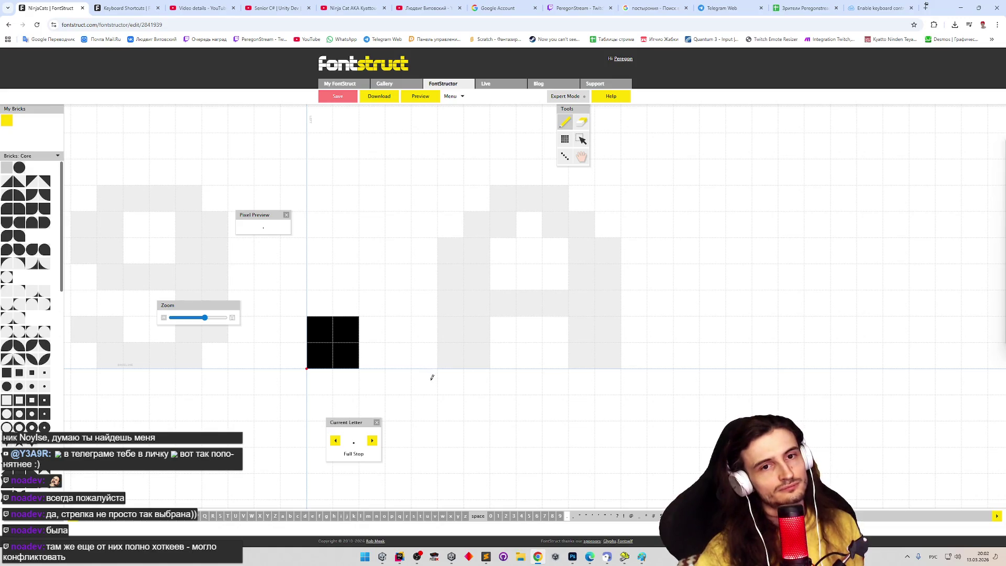
Step: Draw the Comma glyph: a square head on the baseline with a tail below
{"action": "key", "text": "comma"}
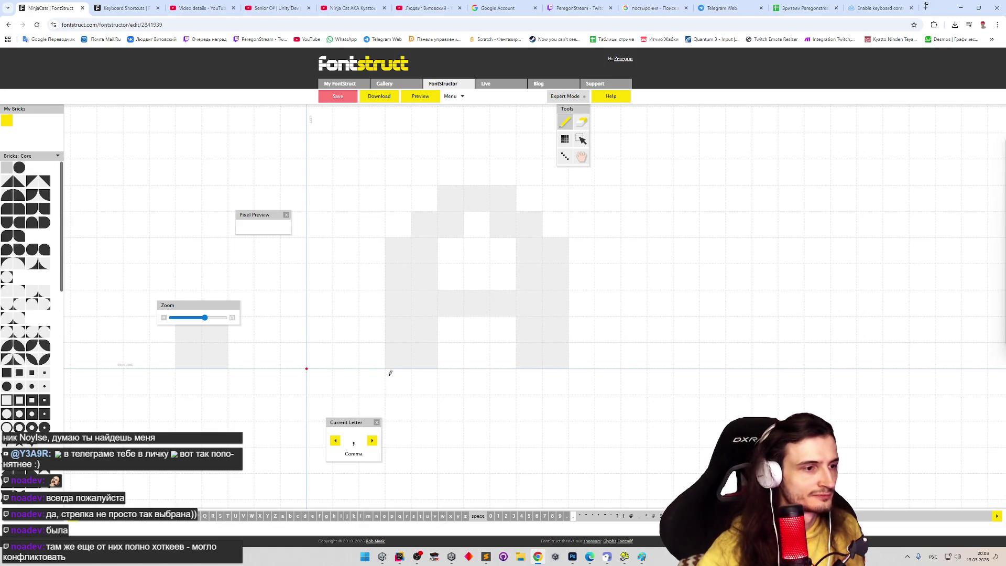
{"action": "left_click_drag", "start_coordinate": [320, 329], "coordinate": [346, 355]}
{"action": "left_click", "coordinate": [346, 381]}
{"action": "left_click", "coordinate": [320, 409]}
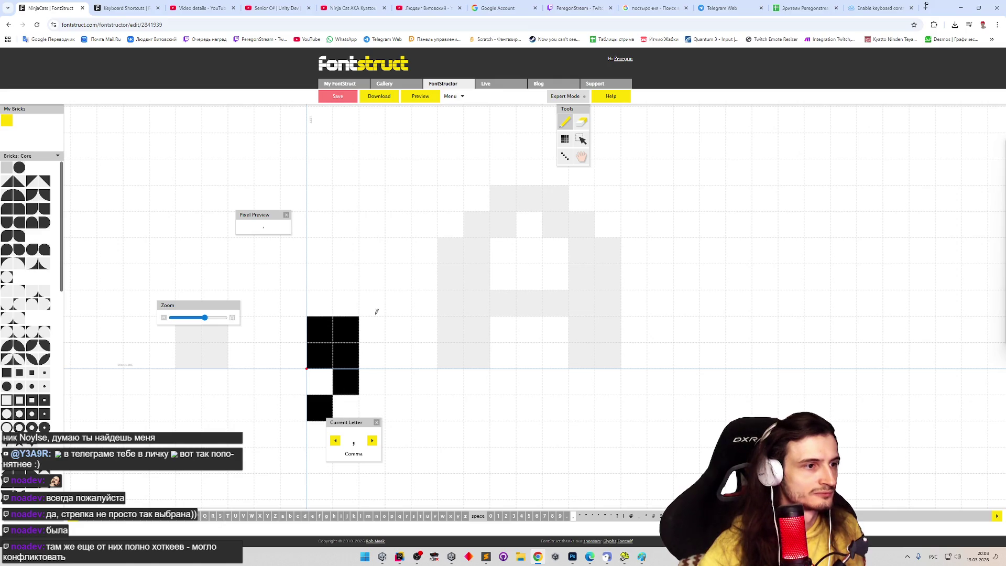
Step: Test the comma in Preview, return to the editor and advance to the Left Double Quotation Mark
{"action": "left_click", "coordinate": [421, 96]}
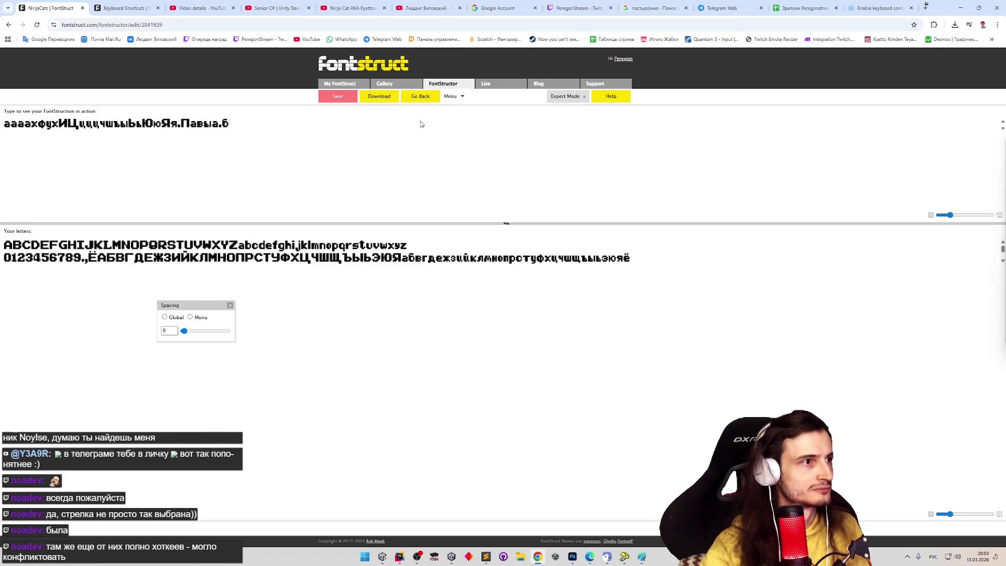
{"action": "key", "text": "BackSpace"}
{"action": "type", "text": ","}
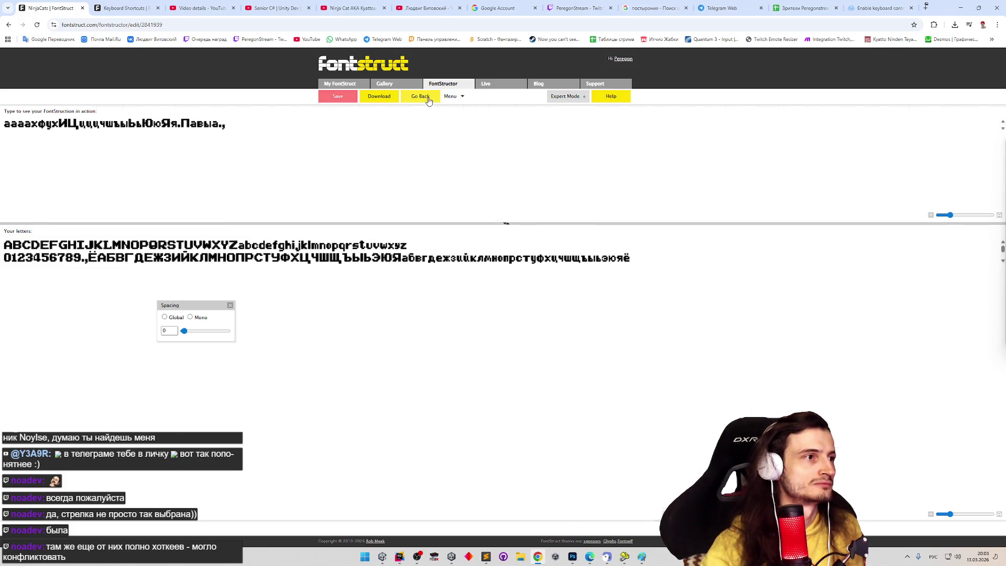
{"action": "left_click", "coordinate": [420, 96]}
{"action": "key", "text": "Right"}
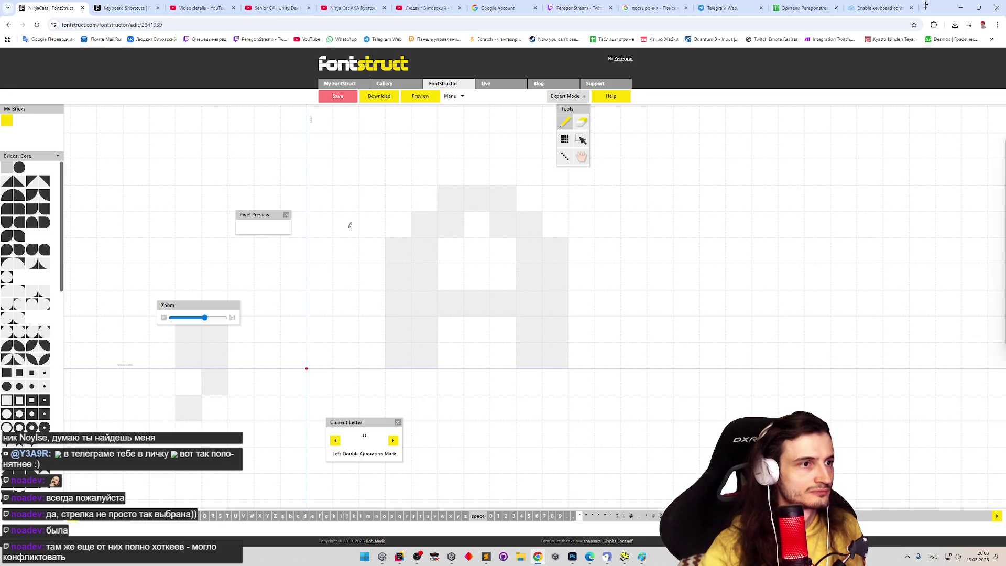
Step: Draw the Left Double Quotation Mark as two blocks with diagonal cells above, then select the right double quote
{"action": "mouse_move", "coordinate": [329, 239]}
{"action": "left_mouse_down"}
{"action": "mouse_move", "coordinate": [358, 227]}
{"action": "mouse_move", "coordinate": [399, 250]}
{"action": "left_mouse_up"}
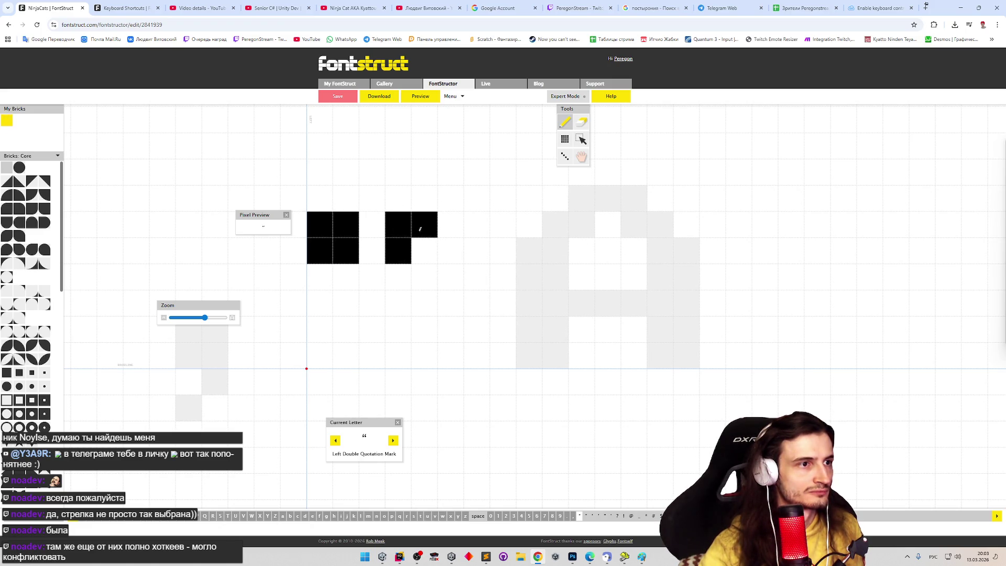
{"action": "left_click", "coordinate": [425, 250]}
{"action": "left_click_drag", "start_coordinate": [424, 172], "coordinate": [398, 198]}
{"action": "left_click_drag", "start_coordinate": [326, 173], "coordinate": [349, 175]}
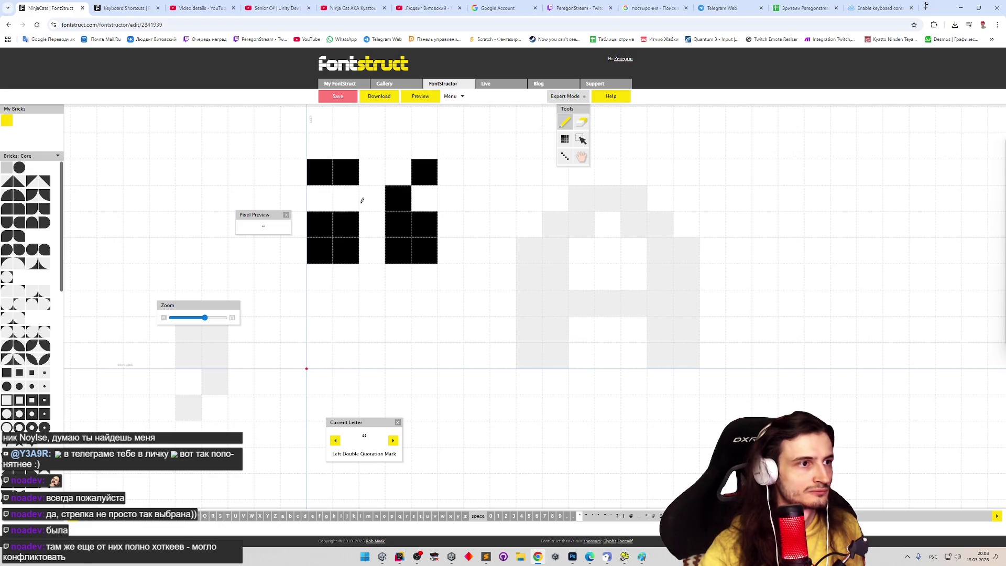
{"action": "left_click", "coordinate": [321, 179], "text": "shift"}
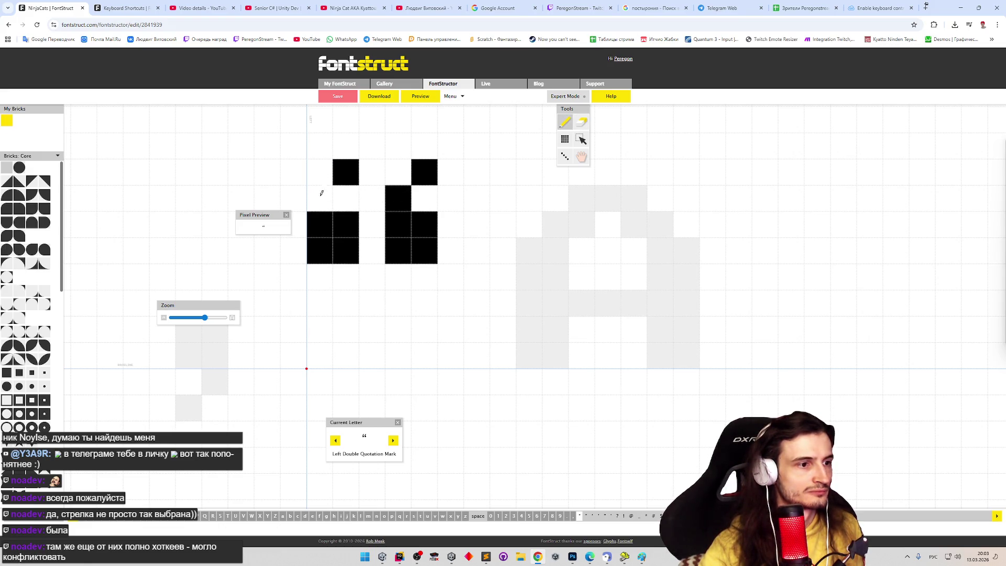
{"action": "left_click", "coordinate": [320, 198]}
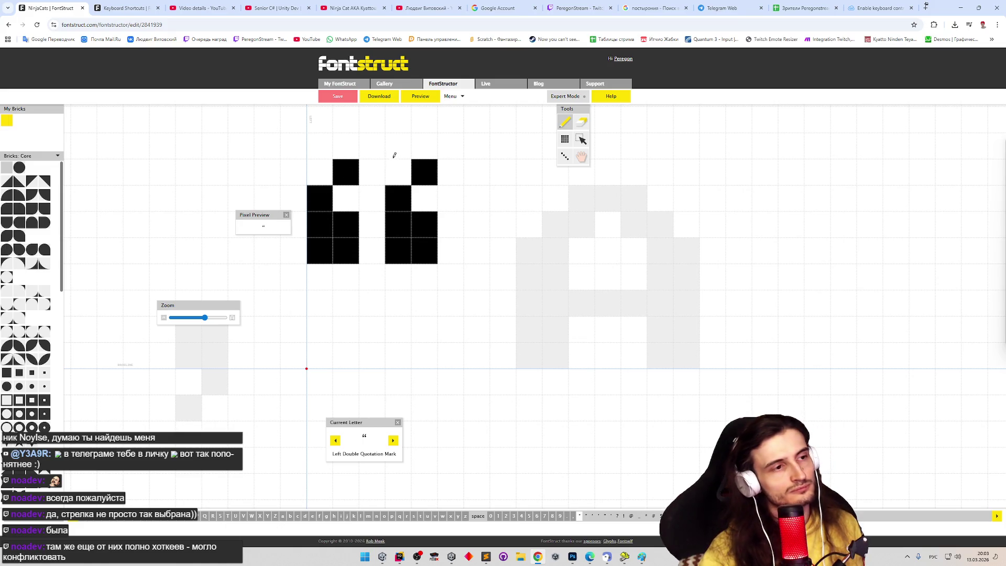
{"action": "left_click", "coordinate": [587, 516]}
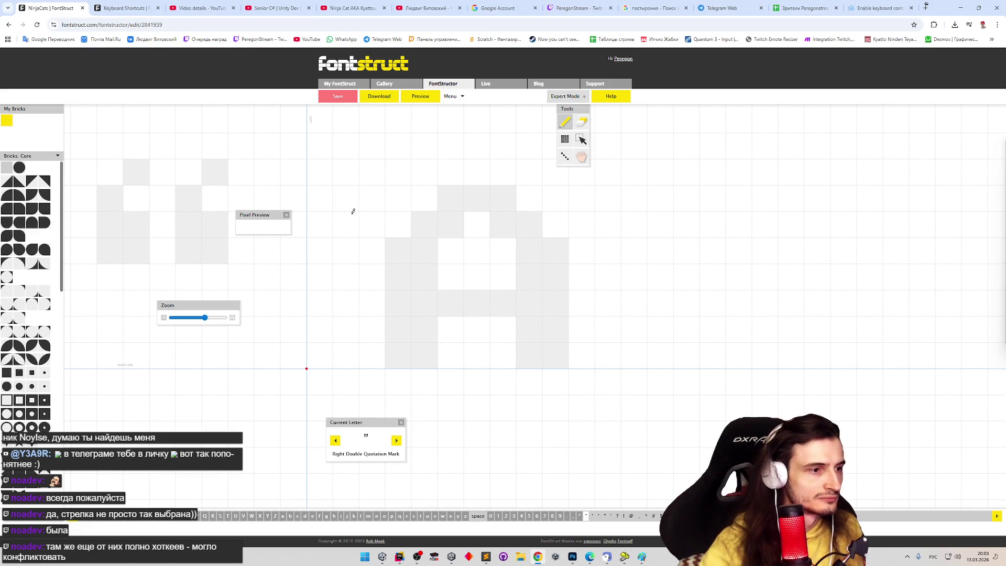
{"action": "key", "text": "Right"}
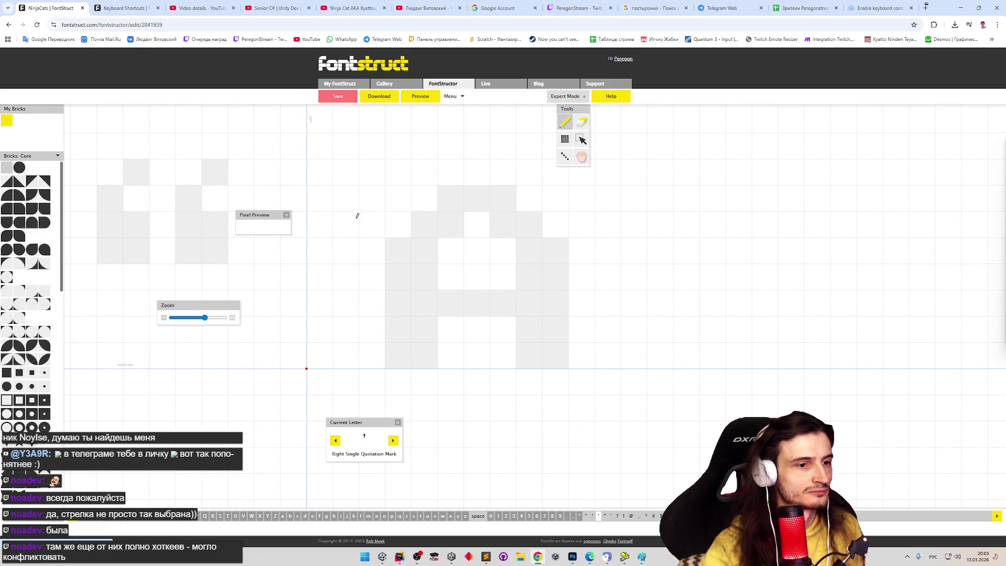
{"action": "left_click", "coordinate": [586, 516]}
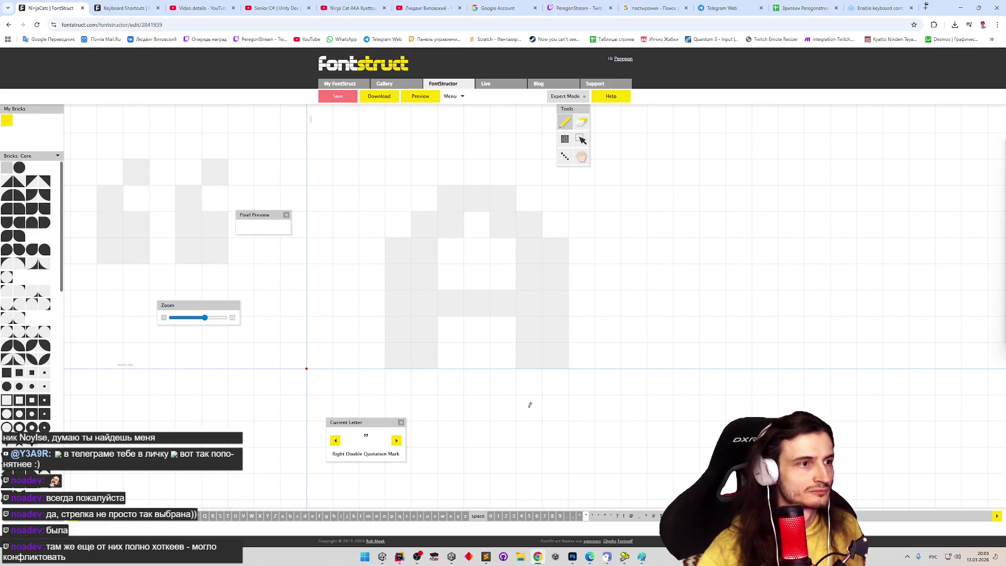
{"action": "left_click", "coordinate": [580, 517]}
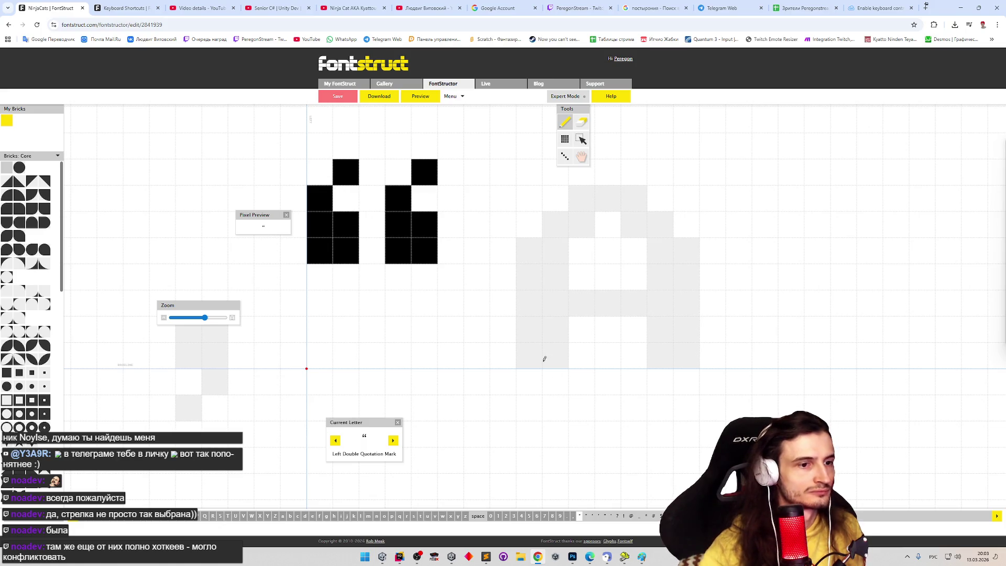
{"action": "left_click", "coordinate": [586, 517]}
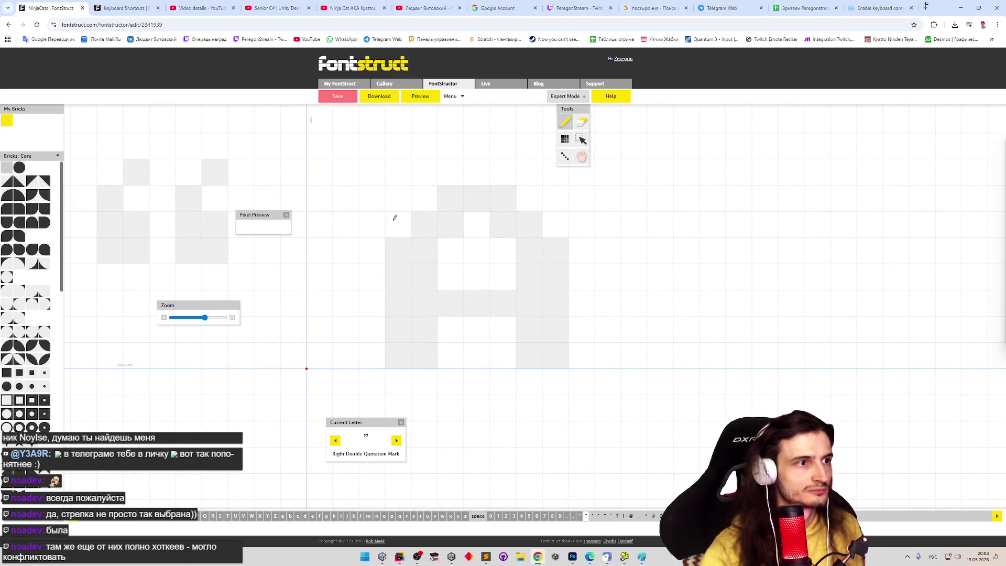
Step: Draw the Right Double Quotation Mark as two mirrored quote shapes with tails
{"action": "left_click_drag", "start_coordinate": [346, 171], "coordinate": [319, 198]}
{"action": "left_click", "coordinate": [346, 224]}
{"action": "left_click", "coordinate": [320, 250]}
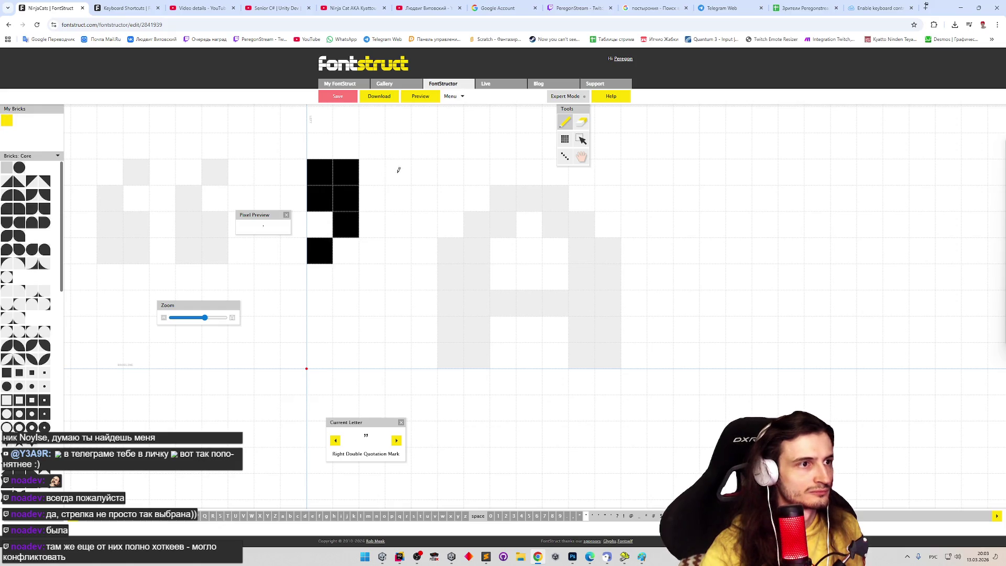
{"action": "left_click_drag", "start_coordinate": [398, 171], "coordinate": [425, 199]}
{"action": "left_click", "coordinate": [424, 224]}
{"action": "left_click", "coordinate": [398, 250]}
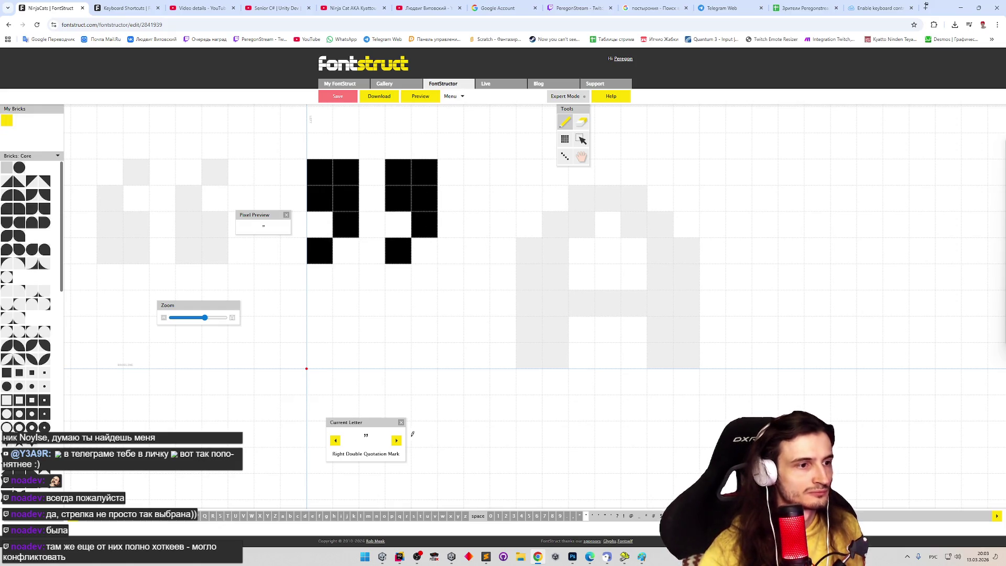
{"action": "key", "text": "Left"}
{"action": "key", "text": "Left"}
{"action": "key", "text": "Left"}
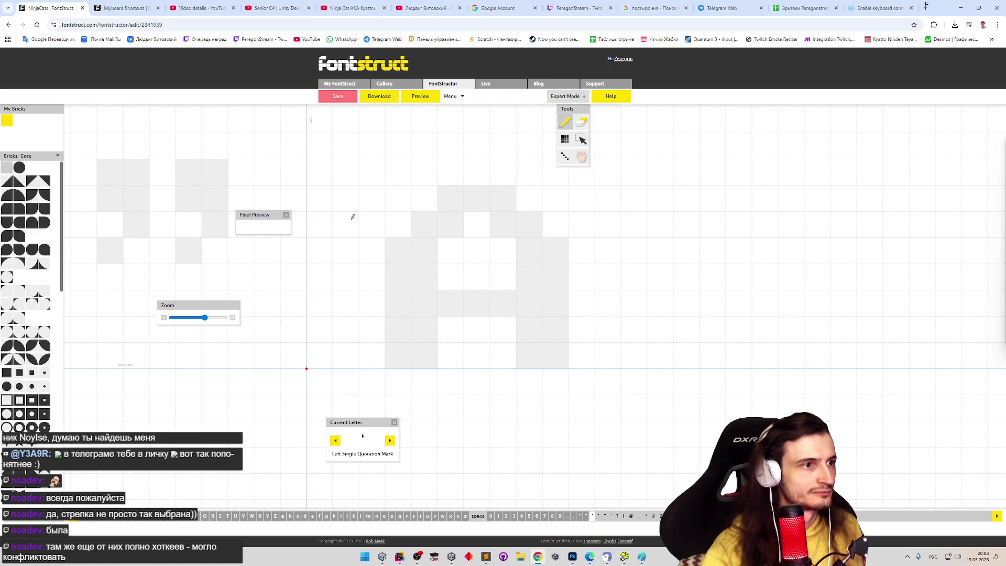
Step: Draw the Left Single Quotation Mark and advance past the right single quote to the Quotation Mark glyph
{"action": "mouse_move", "coordinate": [329, 213]}
{"action": "left_mouse_down"}
{"action": "mouse_move", "coordinate": [346, 225]}
{"action": "mouse_move", "coordinate": [320, 250]}
{"action": "left_mouse_up"}
{"action": "left_click", "coordinate": [320, 198]}
{"action": "left_click", "coordinate": [346, 171]}
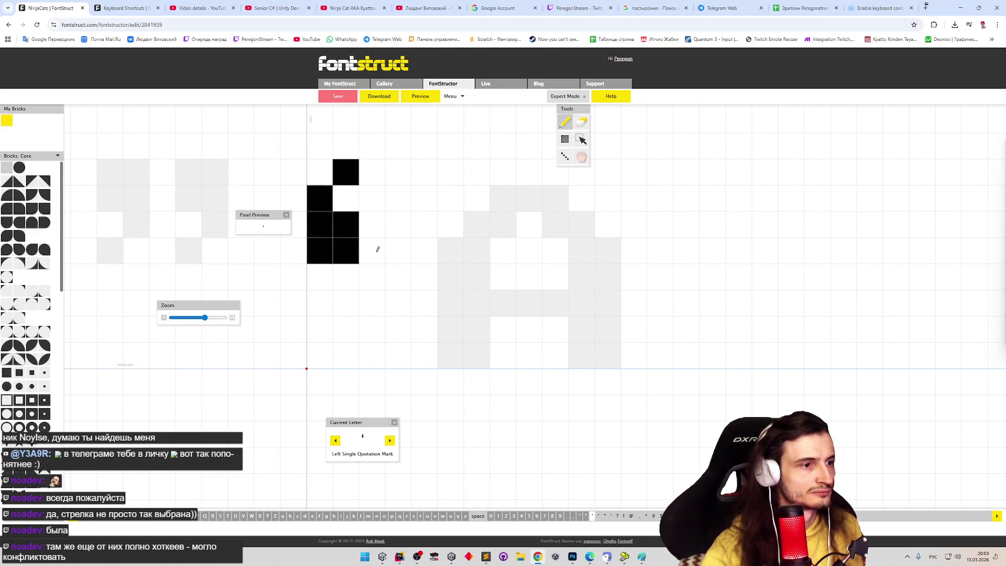
{"action": "left_click", "coordinate": [389, 441]}
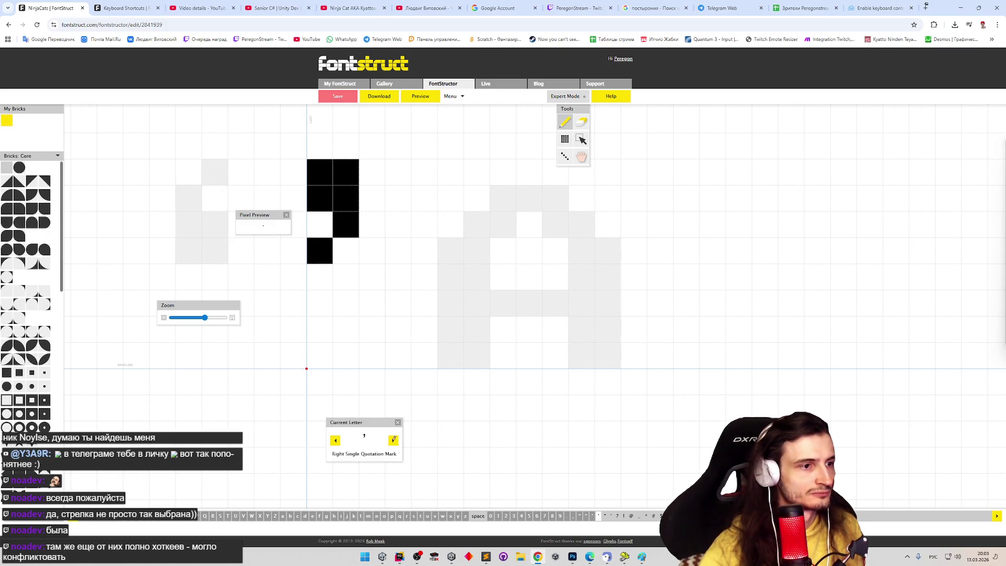
{"action": "left_click", "coordinate": [393, 440]}
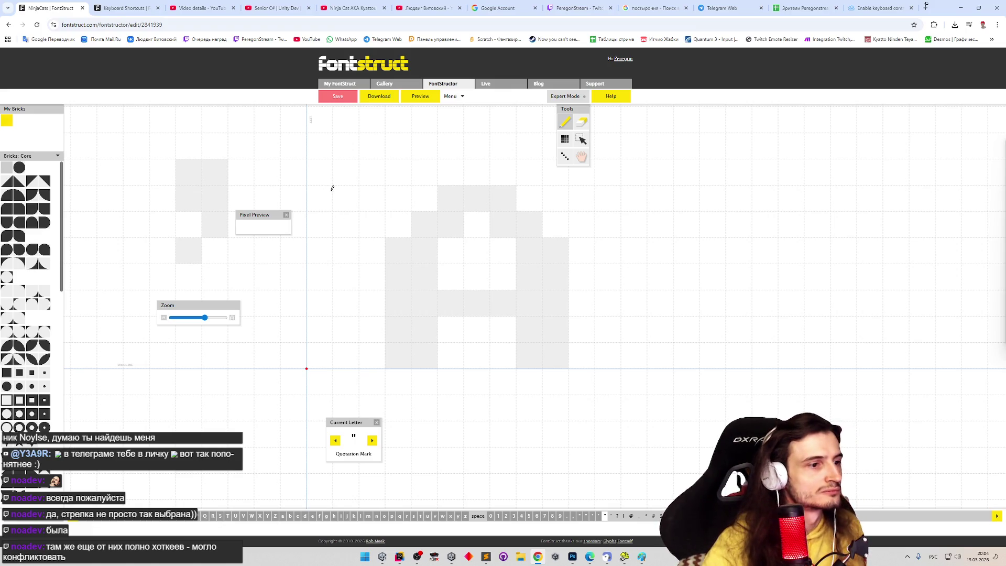
Step: Draw the Quotation Mark as two vertical bars and the Apostrophe as one bar, then advance to Question Mark
{"action": "left_click_drag", "start_coordinate": [320, 186], "coordinate": [321, 203]}
{"action": "left_click_drag", "start_coordinate": [369, 169], "coordinate": [368, 209]}
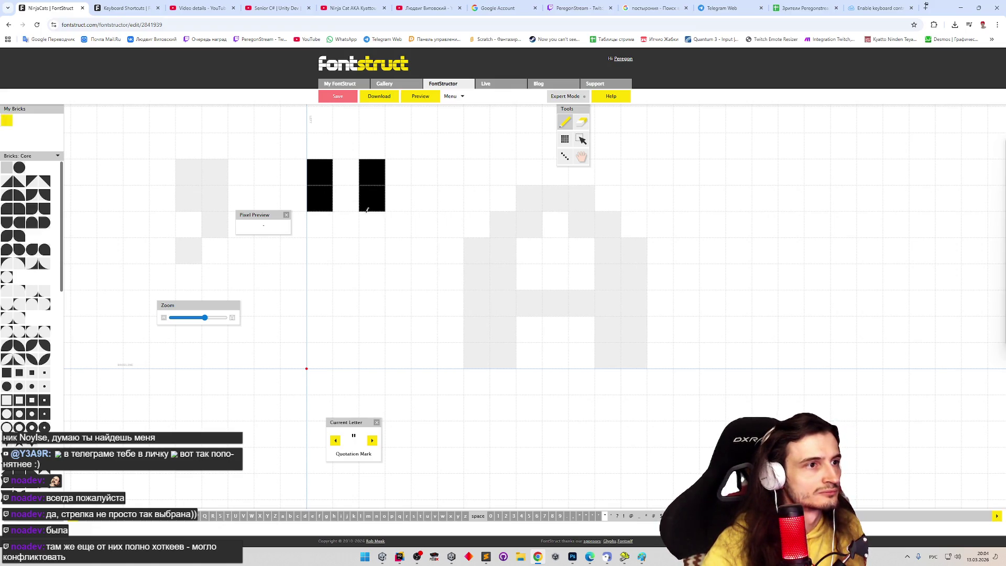
{"action": "left_click", "coordinate": [373, 441]}
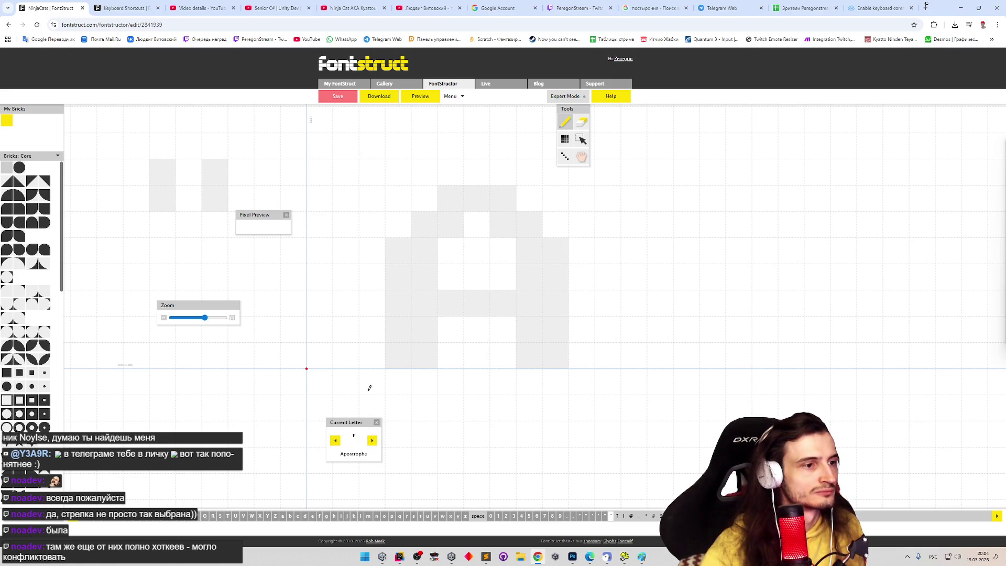
{"action": "left_click_drag", "start_coordinate": [326, 183], "coordinate": [325, 204]}
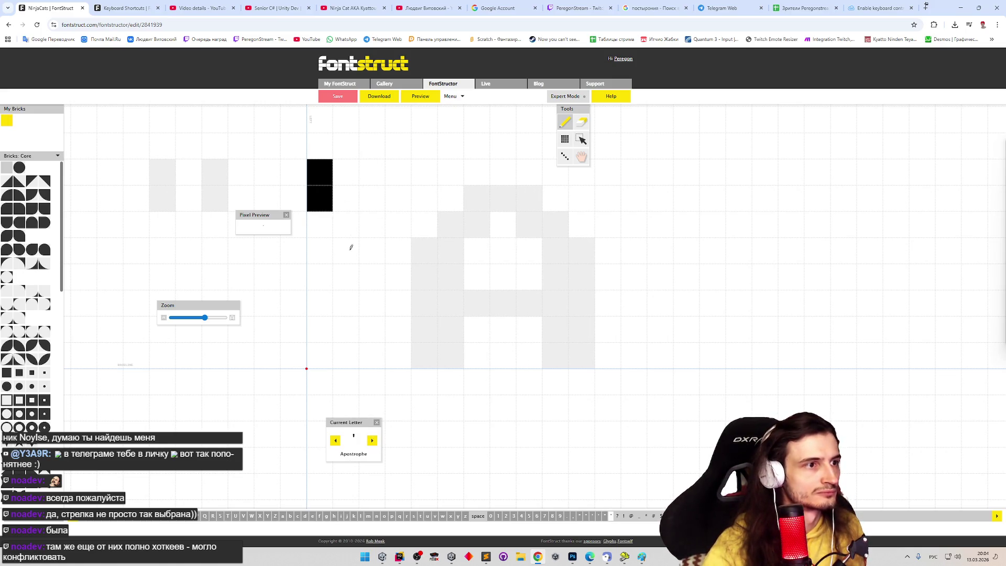
{"action": "left_click", "coordinate": [374, 441]}
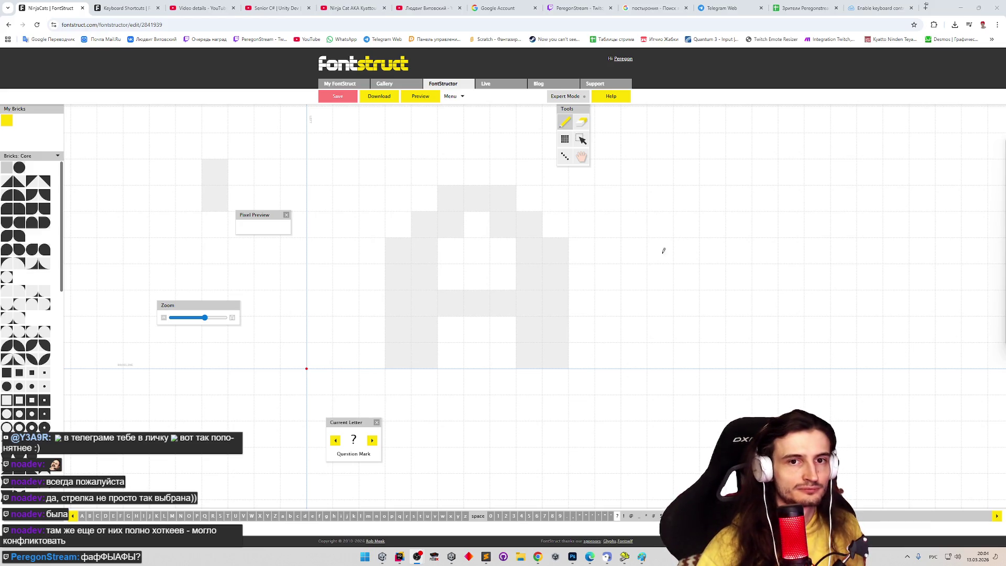
Step: Rough in the question mark's curve, stem and enlarged dot, undoing stray bricks
{"action": "left_click", "coordinate": [660, 277]}
{"action": "key", "text": "ctrl+z"}
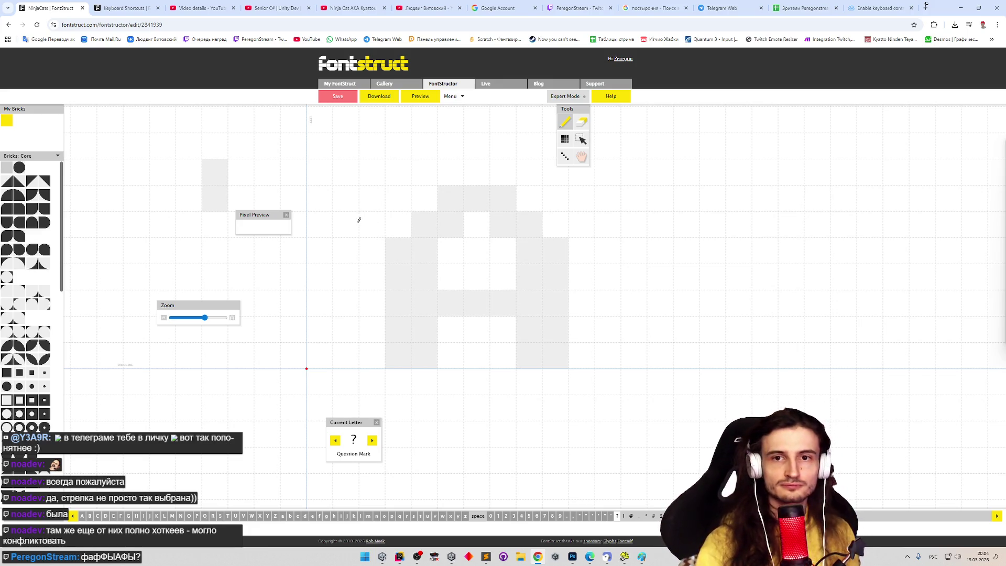
{"action": "left_click", "coordinate": [342, 331]}
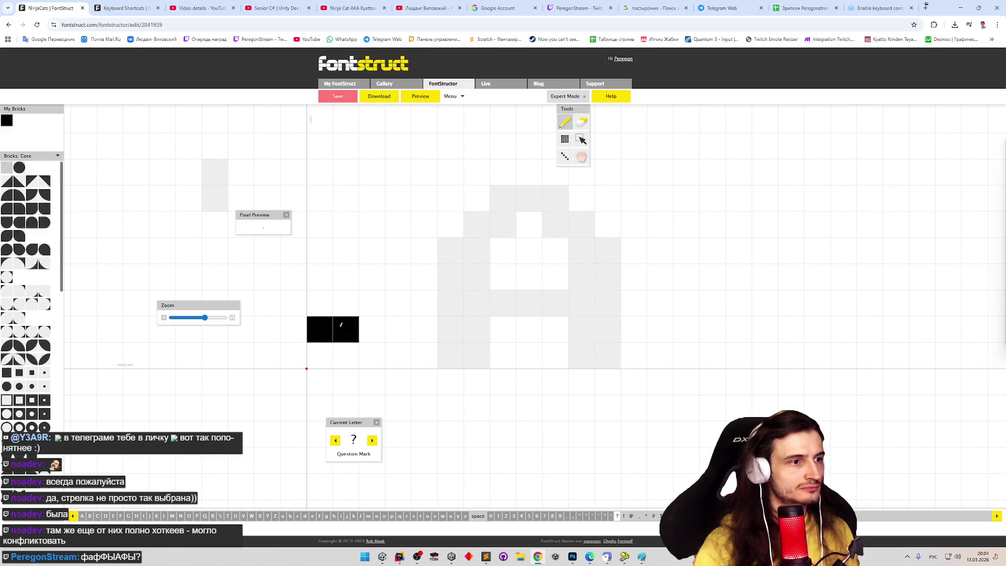
{"action": "left_click_drag", "start_coordinate": [332, 277], "coordinate": [337, 275]}
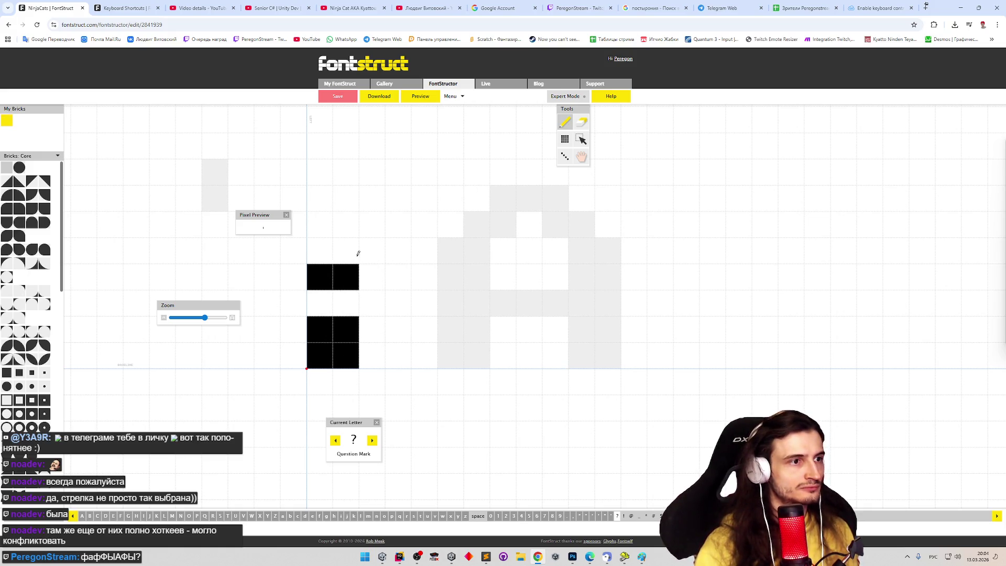
{"action": "key", "text": "ctrl+z"}
{"action": "key", "text": "ctrl+z"}
{"action": "key", "text": "ctrl+z"}
{"action": "key", "text": "ctrl+z"}
{"action": "key", "text": "ctrl+z"}
{"action": "key", "text": "ctrl+z"}
{"action": "mouse_move", "coordinate": [328, 225]}
{"action": "left_mouse_down"}
{"action": "mouse_move", "coordinate": [399, 199]}
{"action": "mouse_move", "coordinate": [368, 292]}
{"action": "left_mouse_up"}
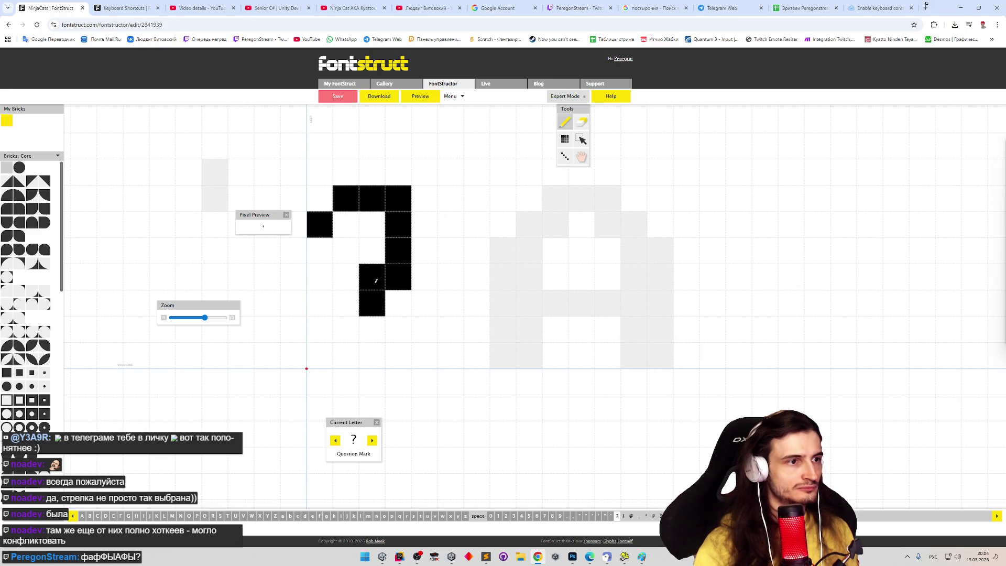
{"action": "left_click", "coordinate": [368, 348]}
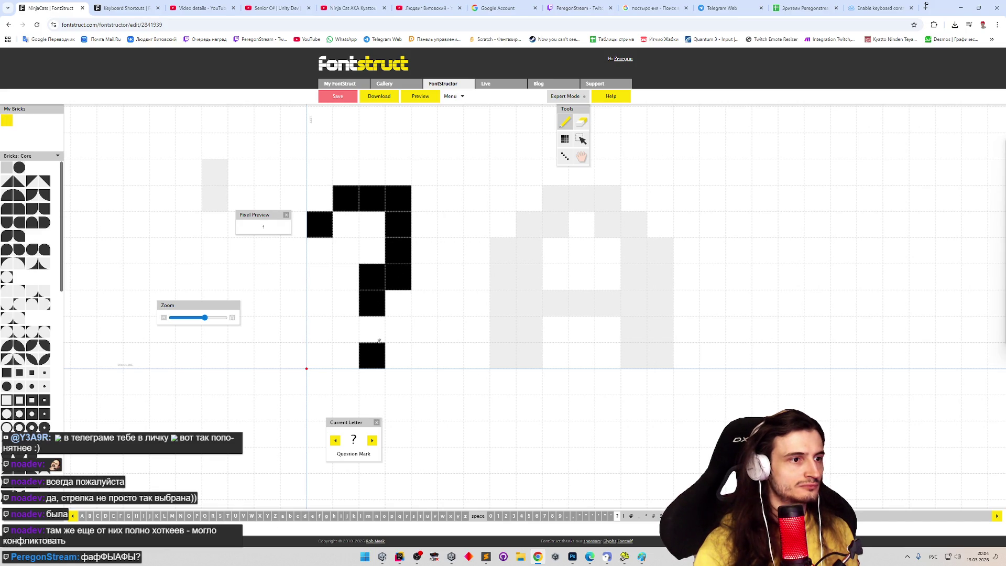
{"action": "left_click", "coordinate": [399, 277], "text": "shift"}
{"action": "left_click", "coordinate": [372, 303], "text": "shift"}
{"action": "left_click_drag", "start_coordinate": [403, 321], "coordinate": [386, 342]}
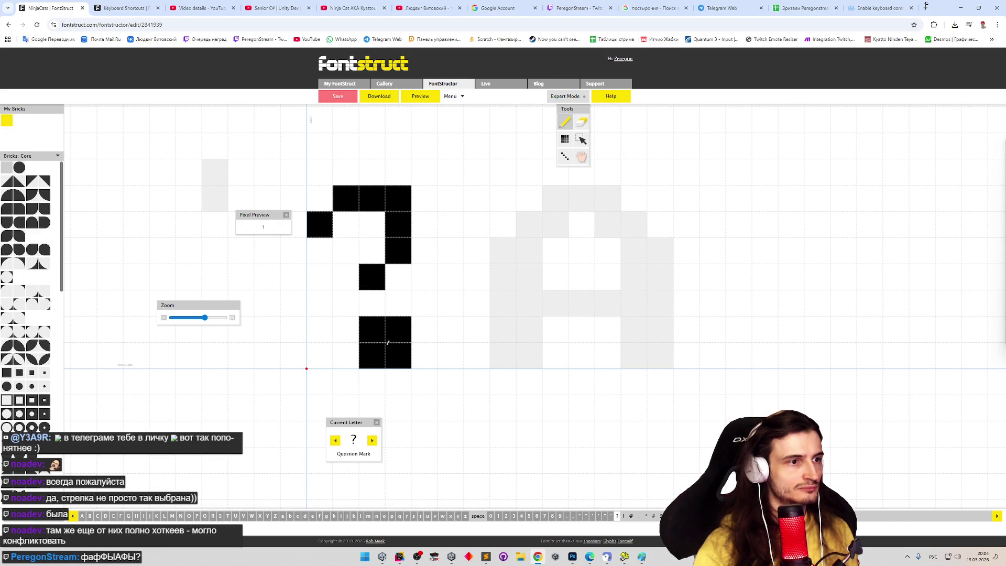
Step: Thicken the curve's right side, extend the left block and trim the dot back to one cell
{"action": "left_click", "coordinate": [396, 276]}
{"action": "left_click", "coordinate": [398, 250], "text": "shift"}
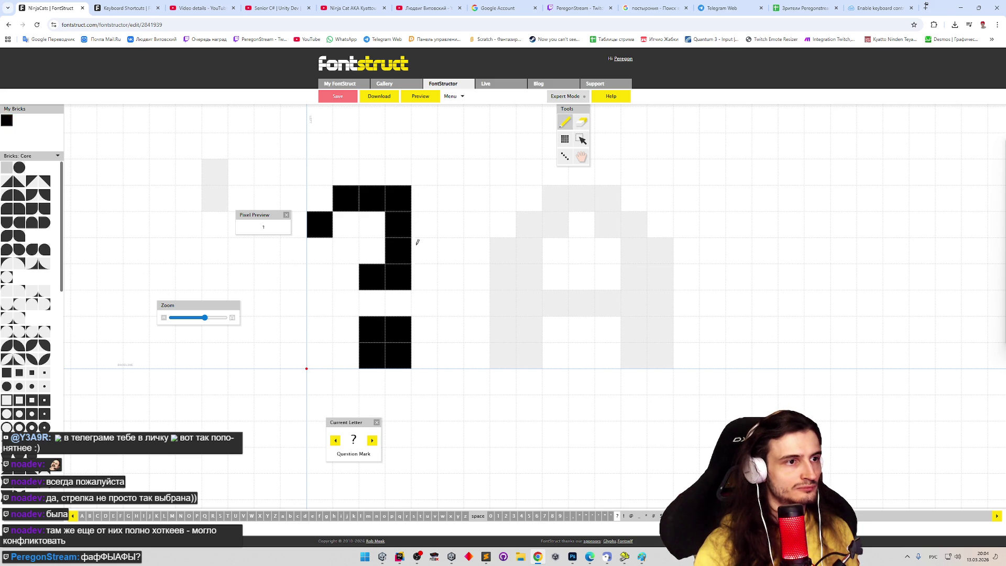
{"action": "left_click", "coordinate": [425, 250]}
{"action": "left_click", "coordinate": [408, 224], "text": "shift"}
{"action": "left_click_drag", "start_coordinate": [408, 224], "coordinate": [424, 223]}
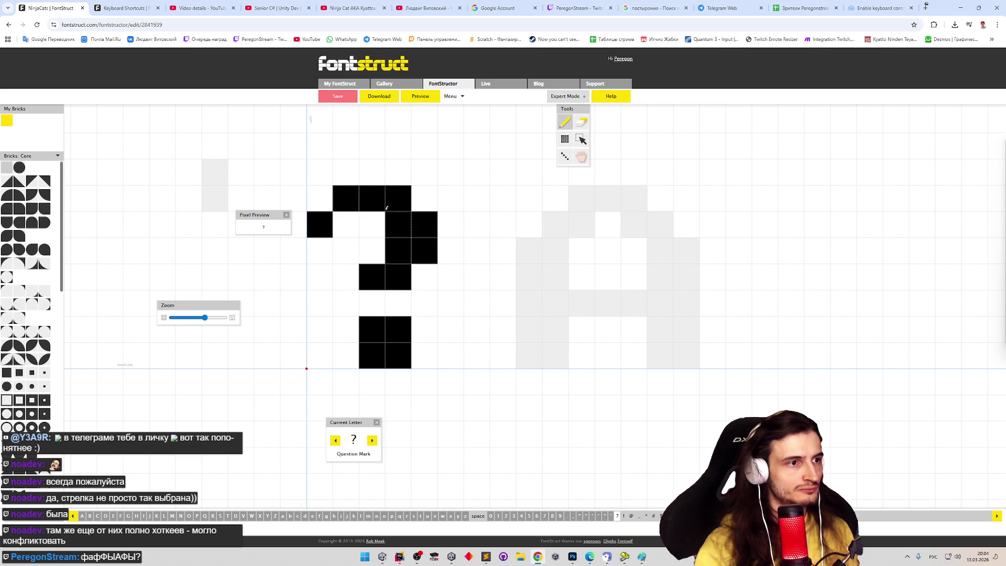
{"action": "left_click", "coordinate": [348, 223]}
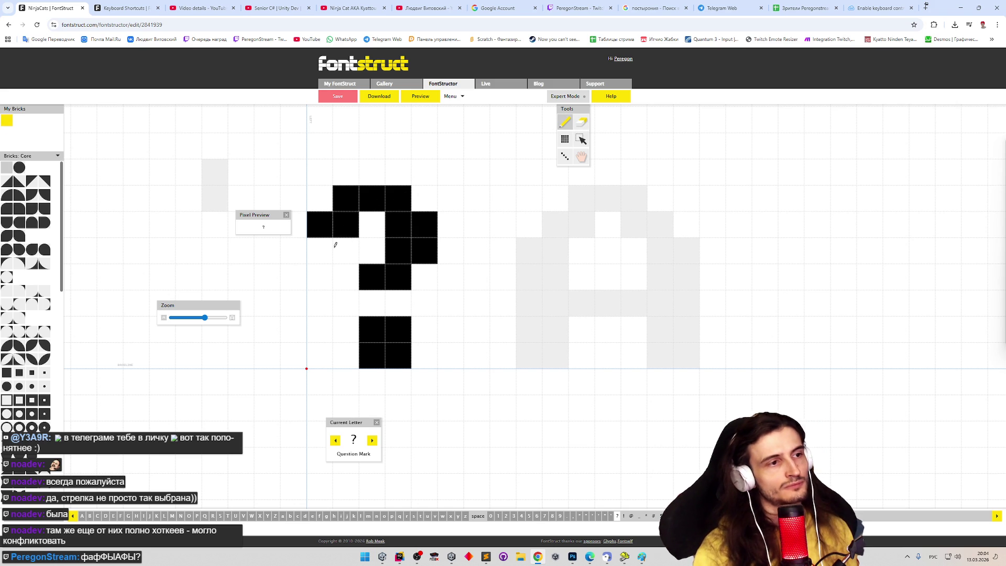
{"action": "left_click_drag", "start_coordinate": [346, 250], "coordinate": [319, 250]}
{"action": "left_click", "coordinate": [398, 277], "text": "shift"}
{"action": "left_click_drag", "start_coordinate": [369, 329], "coordinate": [402, 336]}
{"action": "left_click", "coordinate": [400, 332], "text": "shift"}
Step: Fill in the stem and left block's lower row, then check the question mark in Preview
{"action": "left_click", "coordinate": [371, 304]}
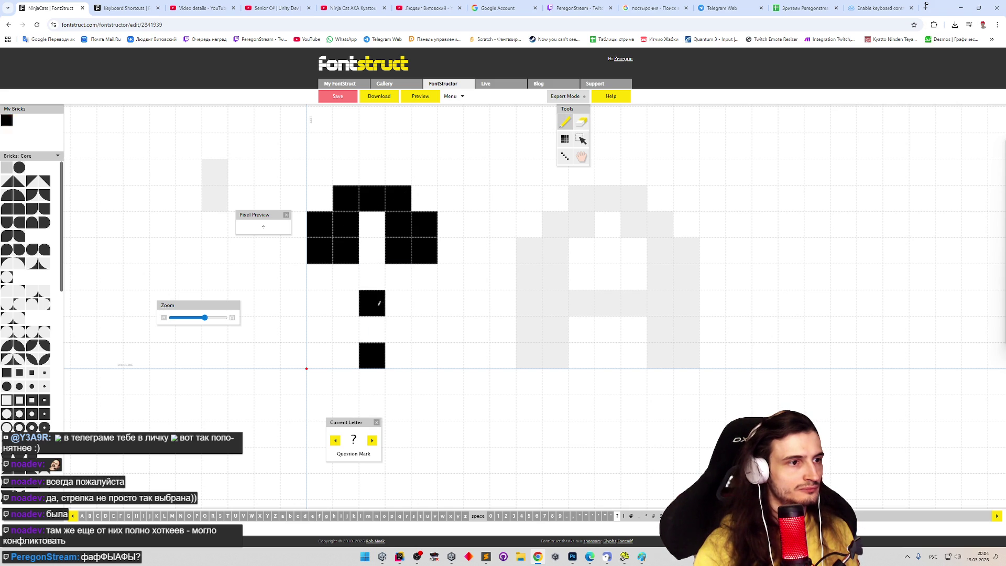
{"action": "left_click", "coordinate": [399, 277]}
{"action": "left_click", "coordinate": [399, 304]}
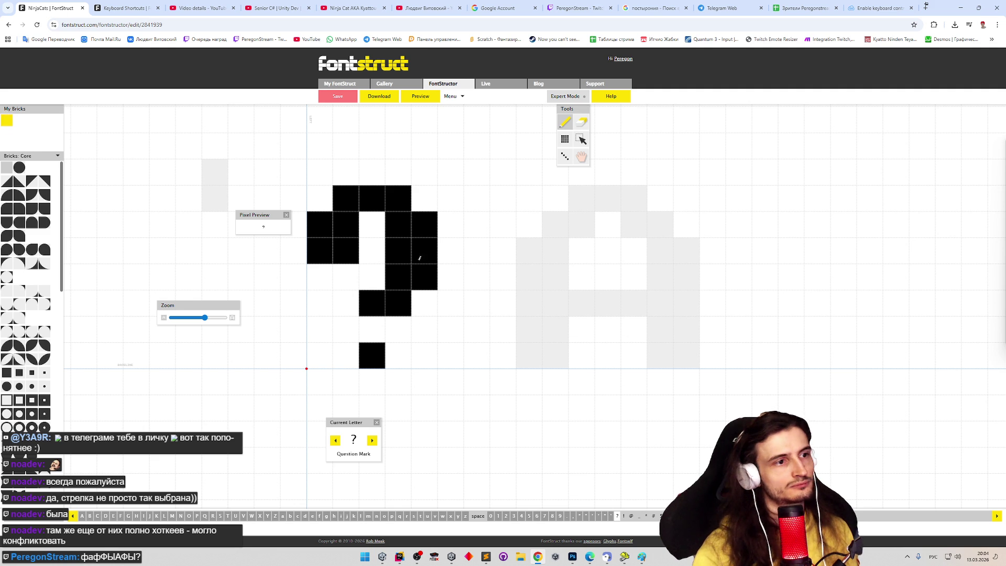
{"action": "left_click", "coordinate": [323, 250], "text": "shift"}
{"action": "left_click", "coordinate": [346, 254], "text": "shift"}
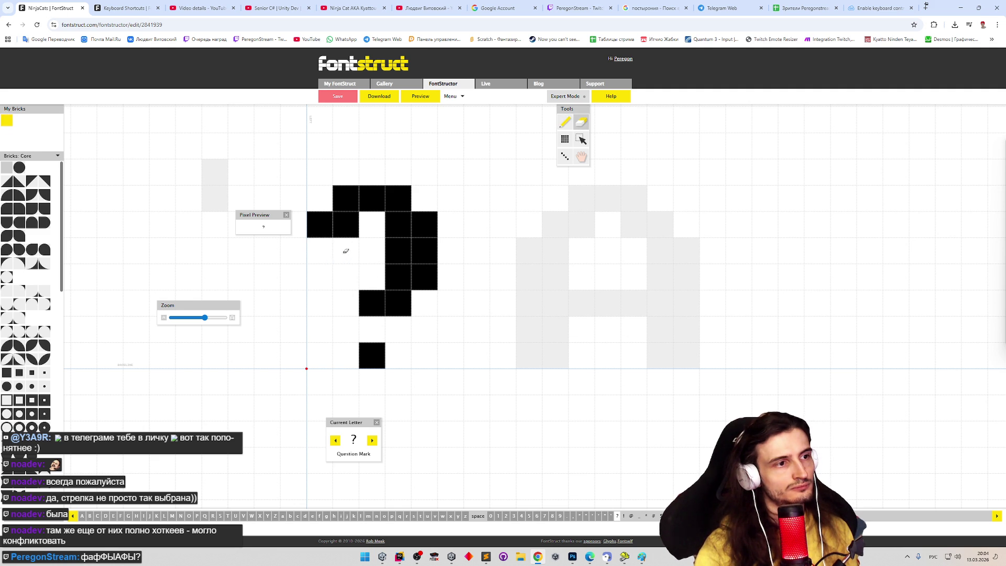
{"action": "left_click", "coordinate": [323, 254]}
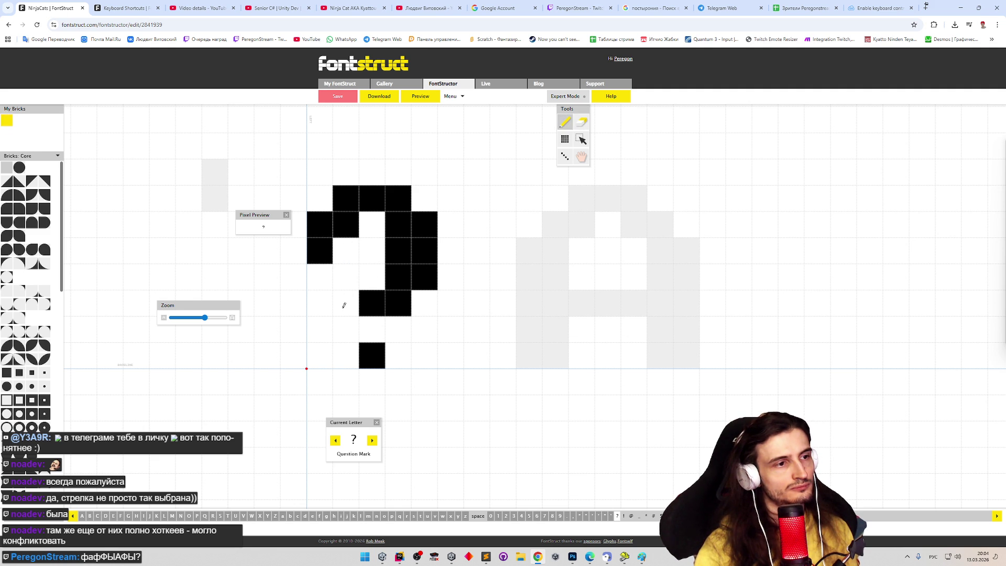
{"action": "left_click", "coordinate": [341, 251]}
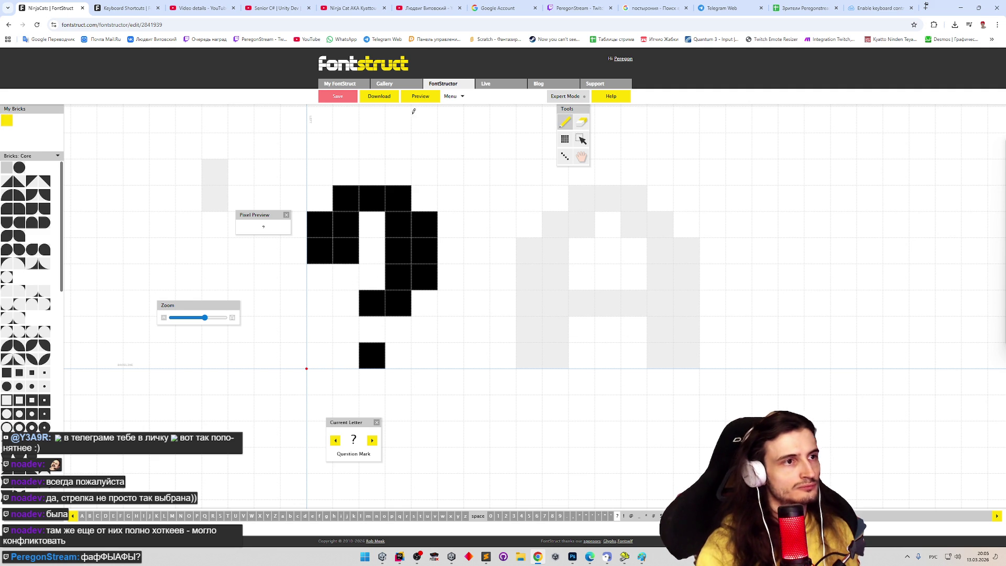
{"action": "left_click", "coordinate": [421, 97]}
{"action": "type", "text": "?"}
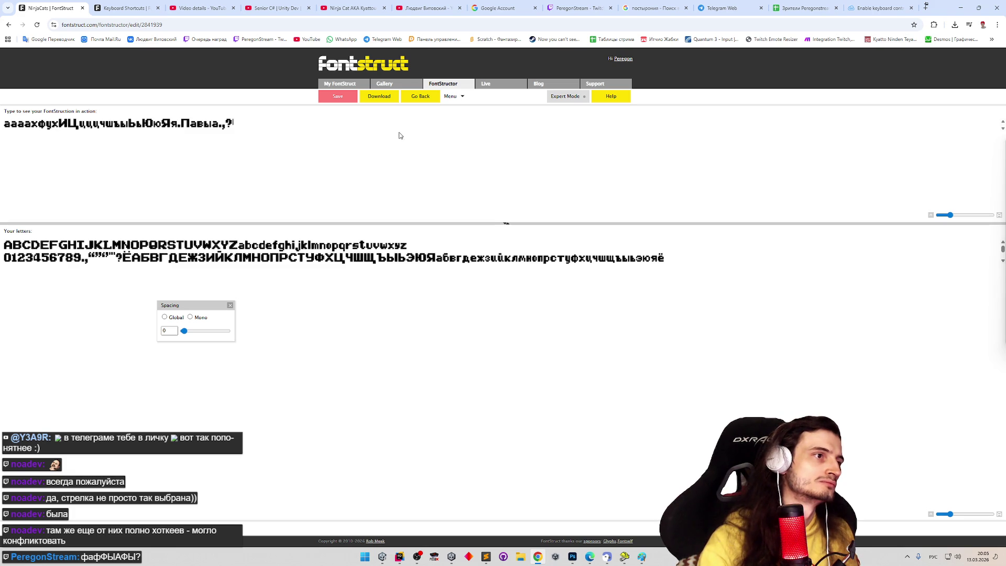
{"action": "left_click", "coordinate": [424, 97]}
Step: Erase the middle column and rework the lower stem bricks, checking in Preview
{"action": "key", "text": "e"}
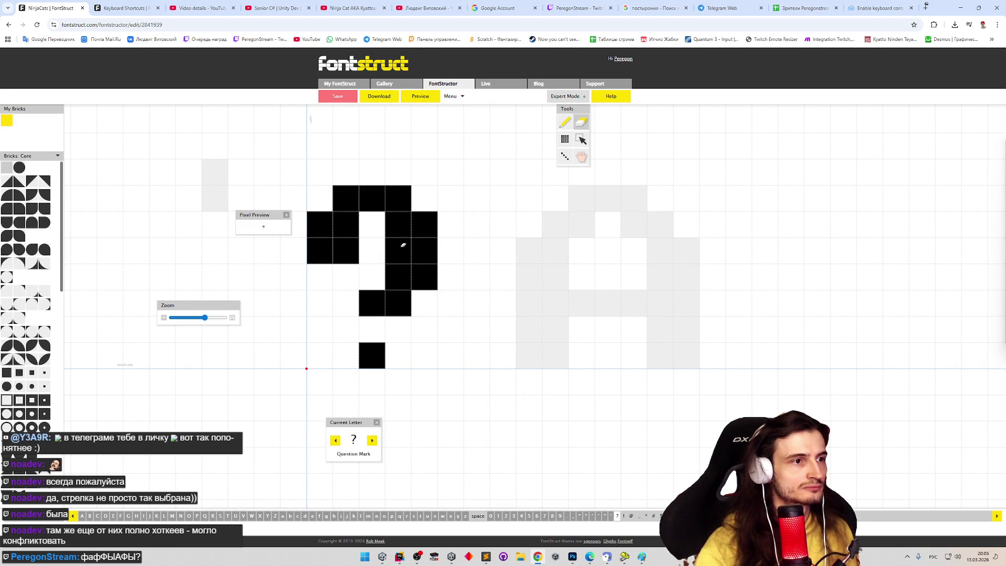
{"action": "left_click_drag", "start_coordinate": [398, 224], "coordinate": [402, 259]}
{"action": "left_click", "coordinate": [432, 100]}
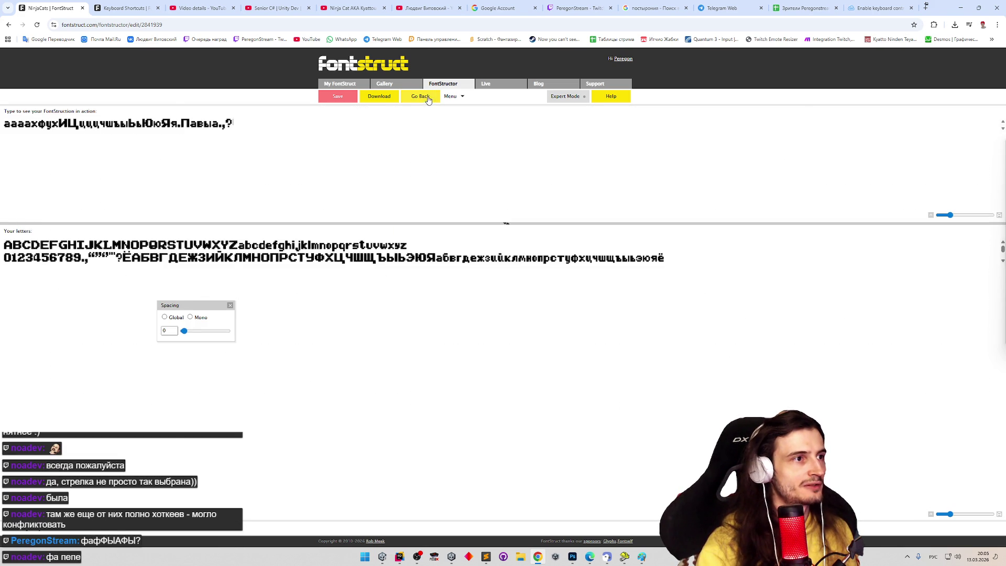
{"action": "left_click", "coordinate": [427, 98]}
{"action": "left_click", "coordinate": [376, 306]}
{"action": "key", "text": "p"}
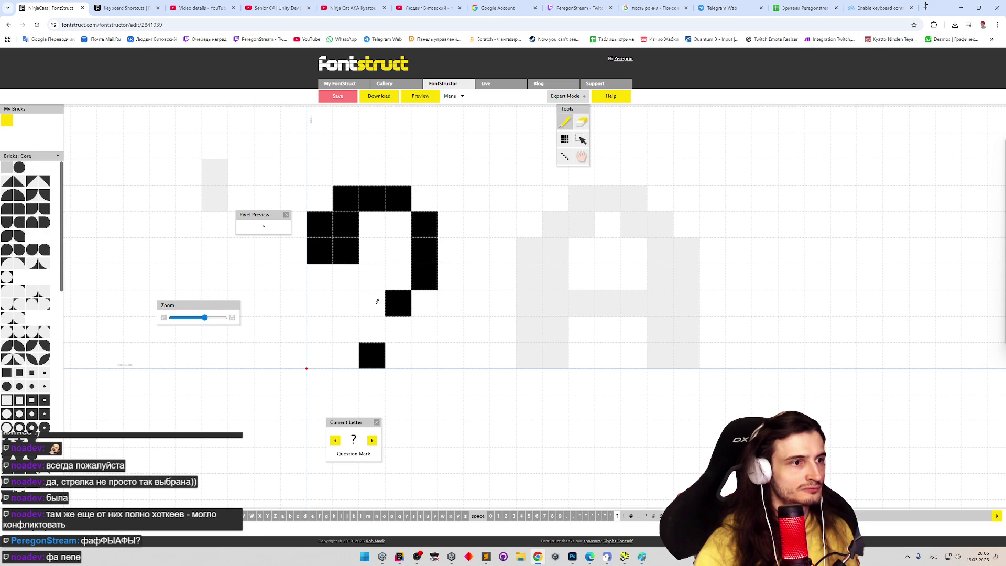
{"action": "left_click", "coordinate": [378, 297]}
{"action": "left_click", "coordinate": [380, 322]}
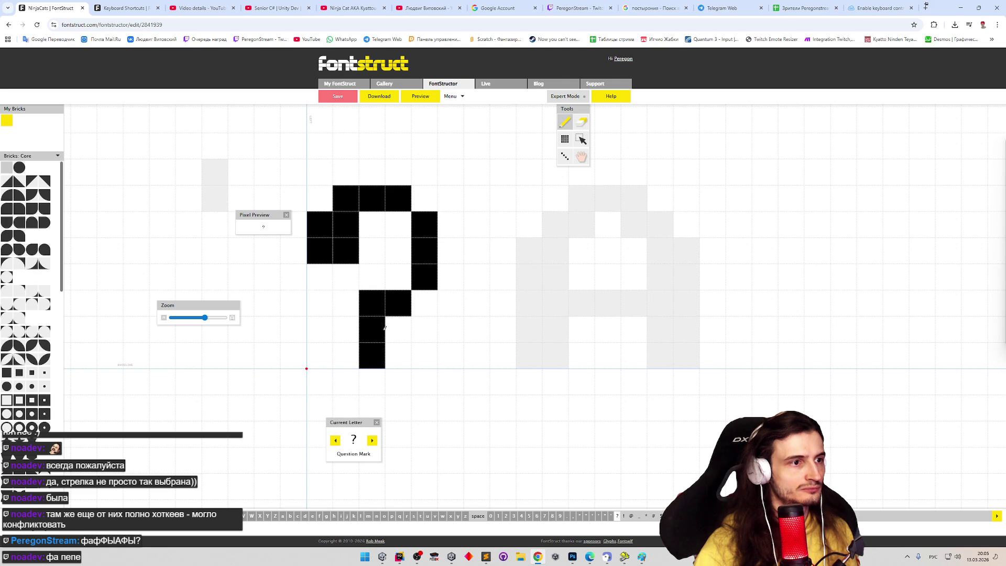
Step: Erase stray stem bricks, join the curve to the stem, preview and advance to Exclamation Mark
{"action": "key", "text": "e"}
{"action": "left_click", "coordinate": [381, 332]}
{"action": "key", "text": "p"}
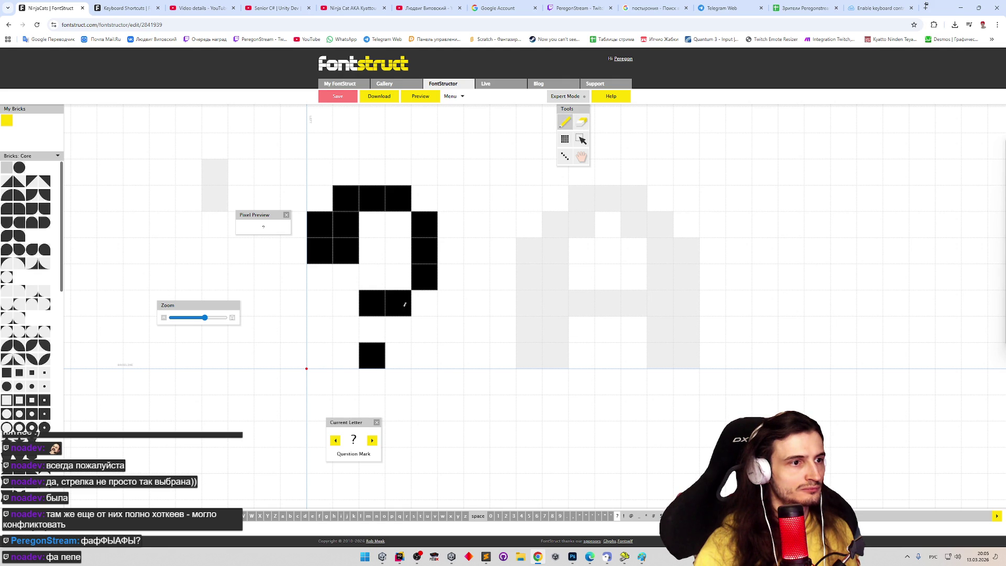
{"action": "key", "text": "e"}
{"action": "left_click", "coordinate": [398, 303]}
{"action": "left_click", "coordinate": [425, 276]}
{"action": "key", "text": "p"}
{"action": "left_click", "coordinate": [403, 278]}
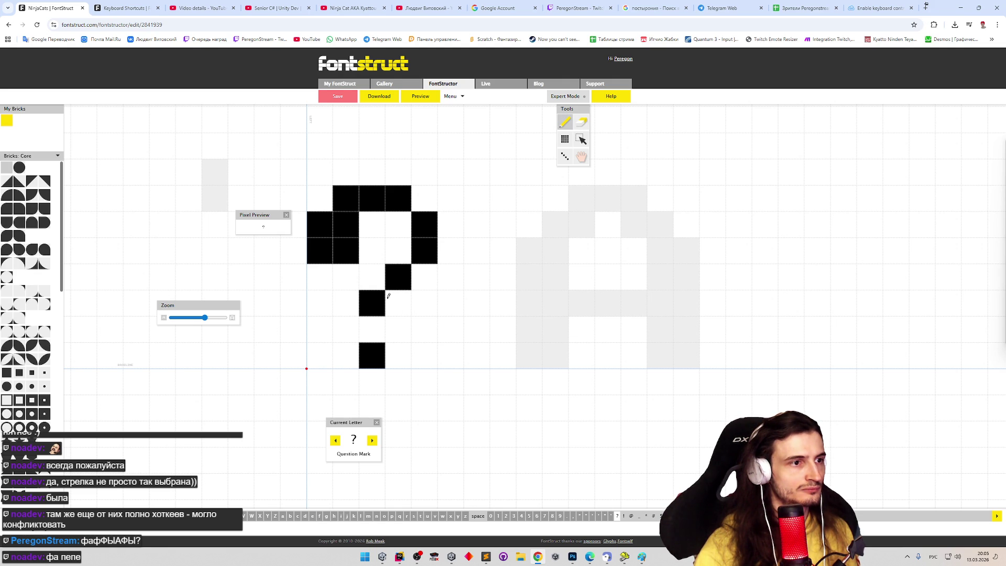
{"action": "left_click", "coordinate": [418, 97]}
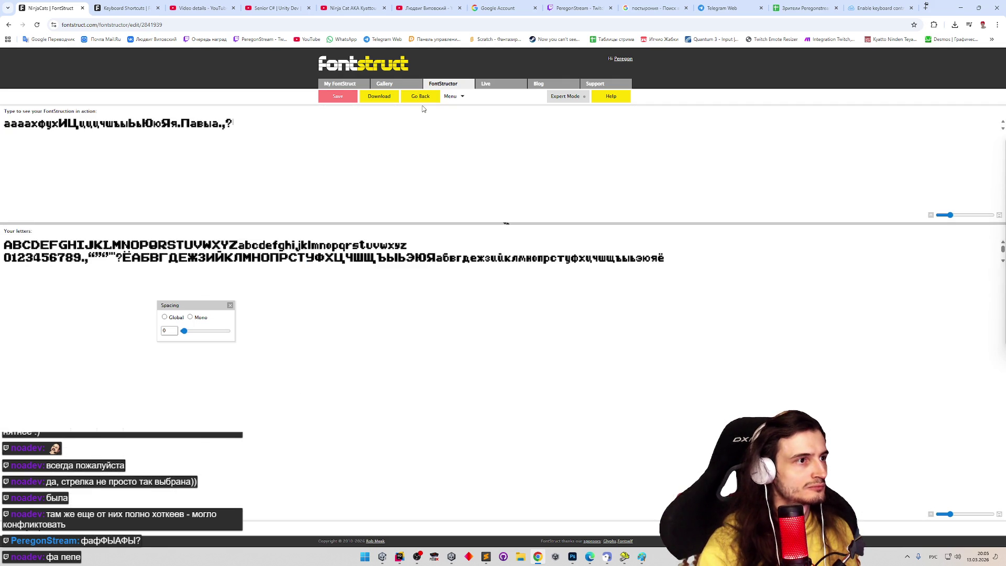
{"action": "left_click", "coordinate": [419, 102]}
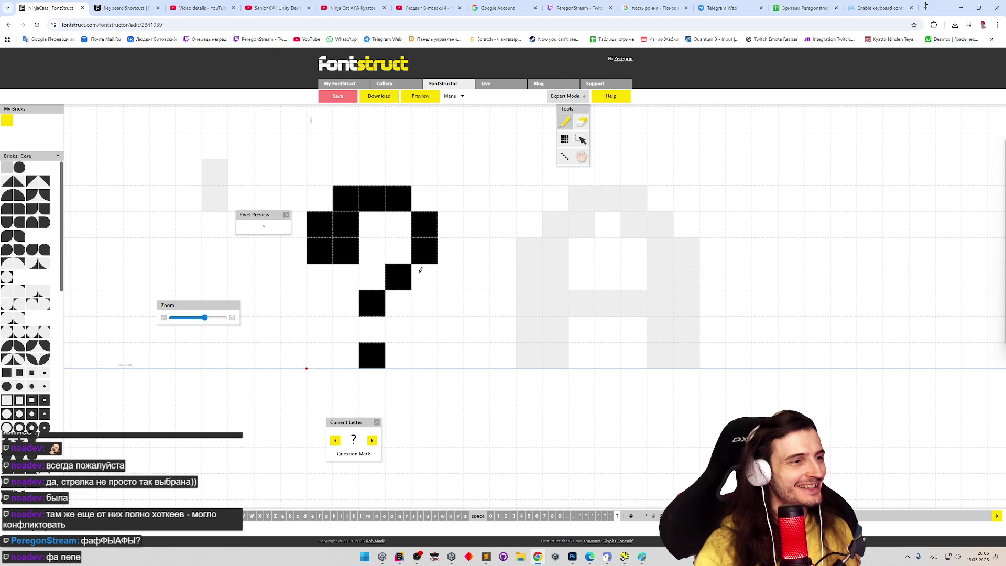
{"action": "left_click", "coordinate": [374, 440]}
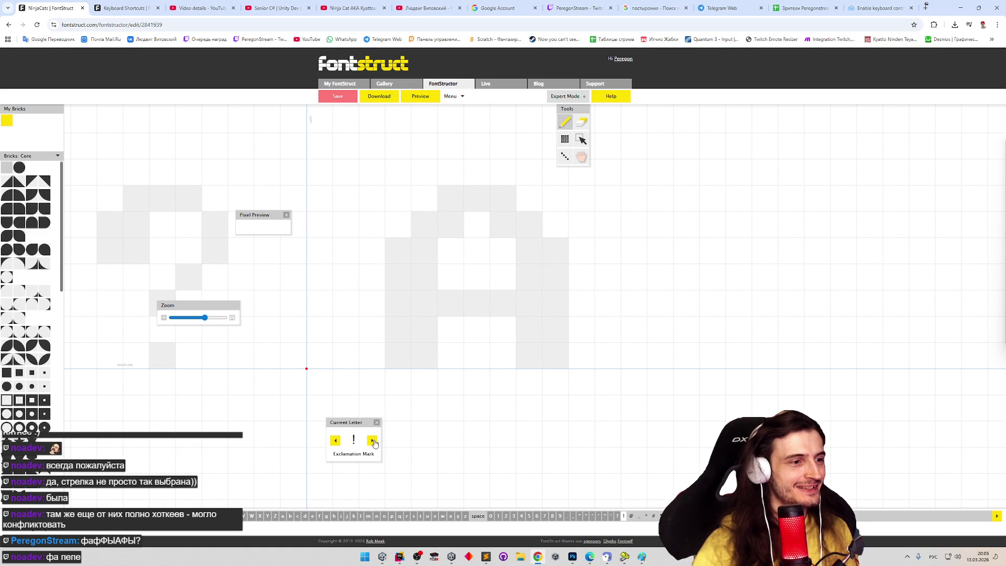
Step: Draw a one-brick exclamation stem with a dot below and check it in Preview
{"action": "mouse_move", "coordinate": [326, 236]}
{"action": "left_mouse_down"}
{"action": "mouse_move", "coordinate": [329, 289]}
{"action": "mouse_move", "coordinate": [343, 199]}
{"action": "left_mouse_up"}
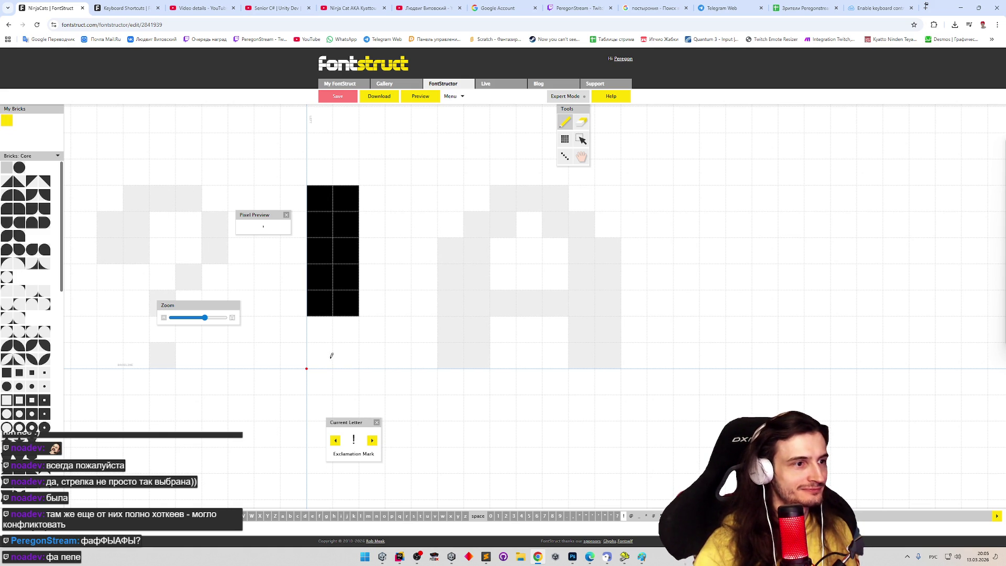
{"action": "left_click_drag", "start_coordinate": [344, 313], "coordinate": [344, 193]}
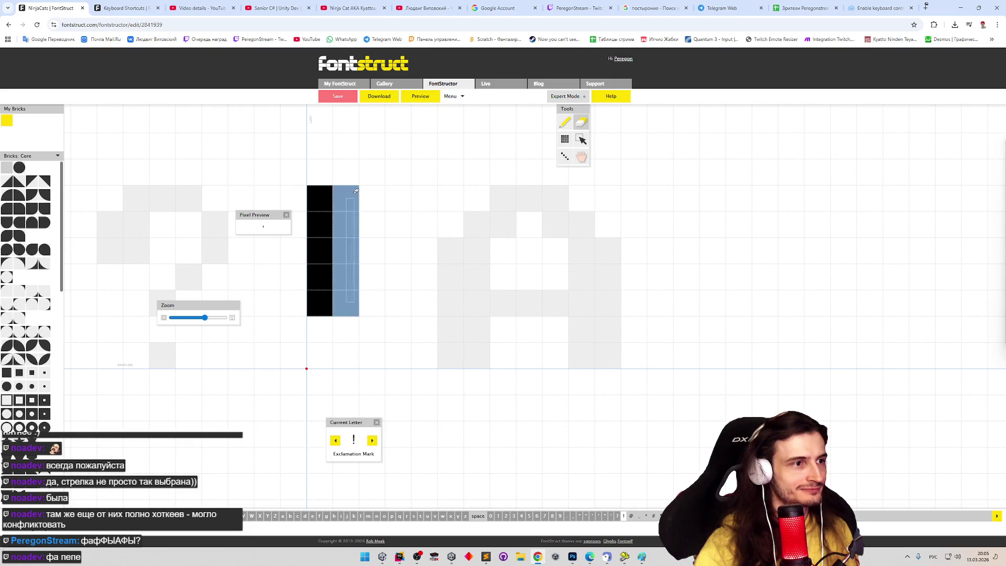
{"action": "left_click", "coordinate": [320, 355]}
{"action": "left_click", "coordinate": [426, 98]}
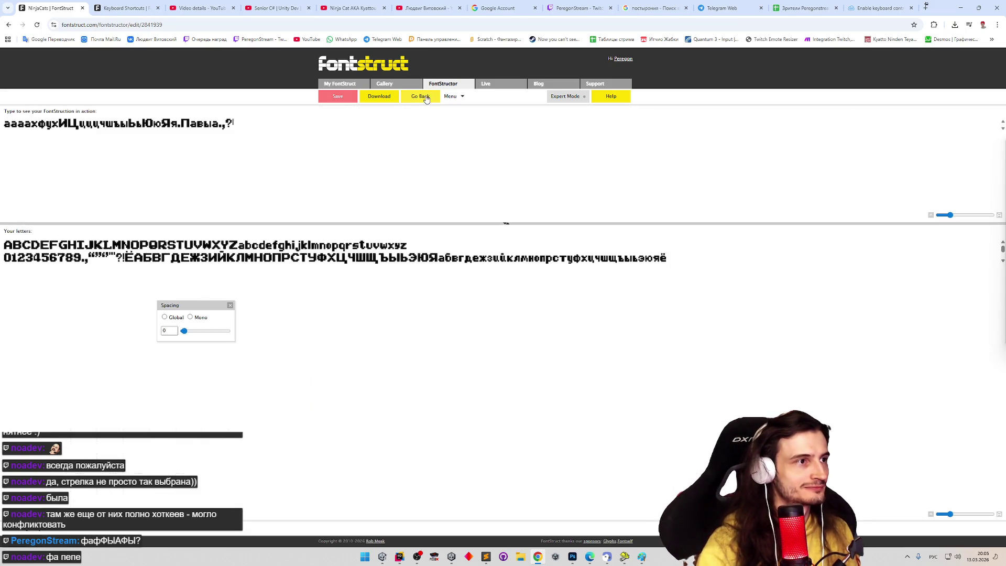
{"action": "left_click", "coordinate": [424, 99]}
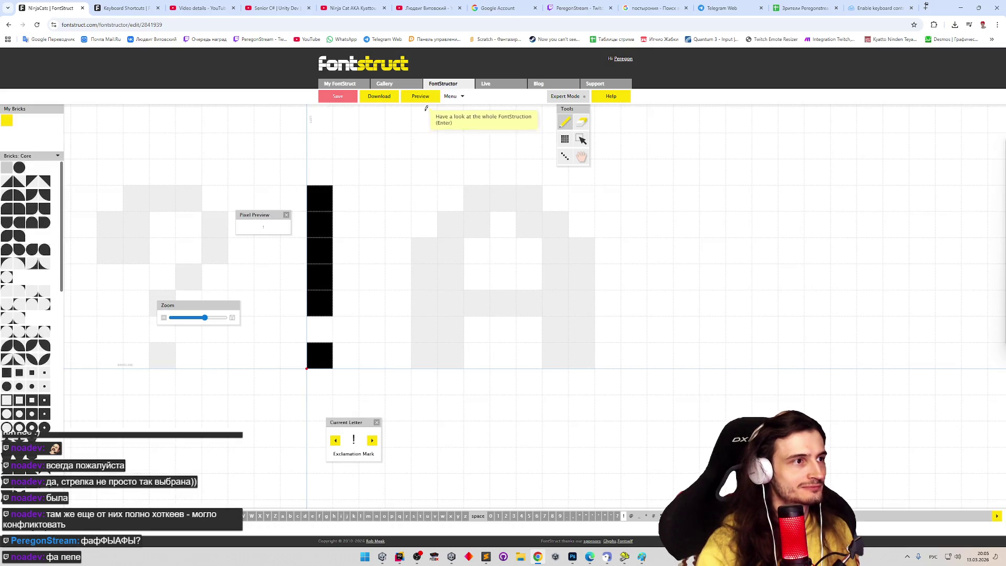
Step: Thicken the stem and dot to two bricks, preview and advance to the @ glyph
{"action": "left_click_drag", "start_coordinate": [343, 211], "coordinate": [346, 310]}
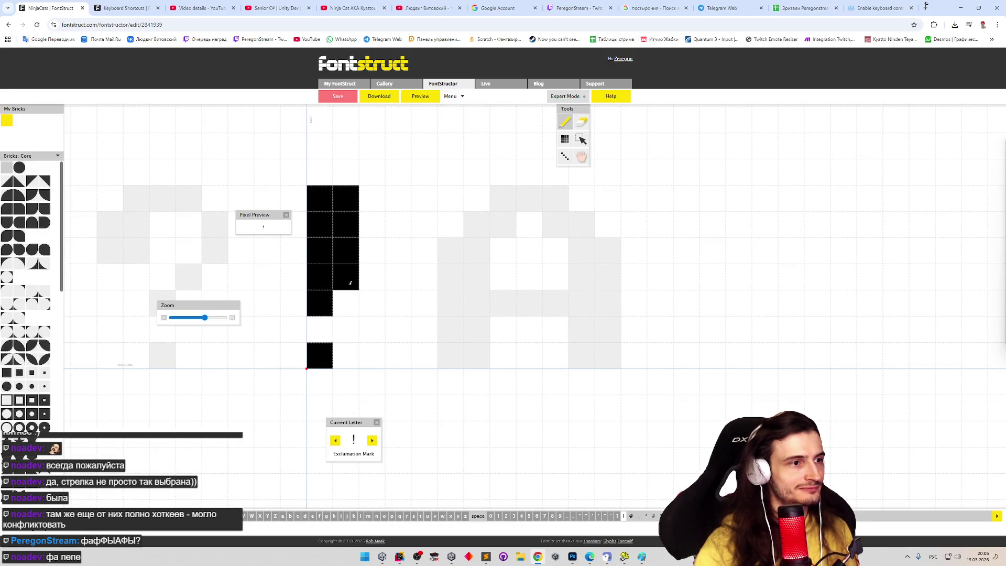
{"action": "left_click", "coordinate": [344, 346]}
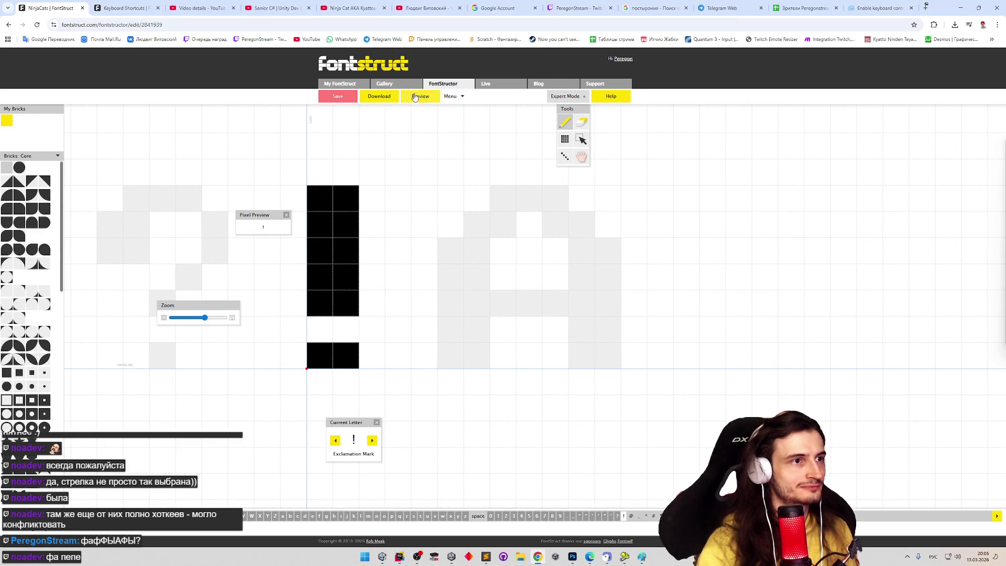
{"action": "left_click", "coordinate": [421, 98]}
{"action": "left_click", "coordinate": [422, 98]}
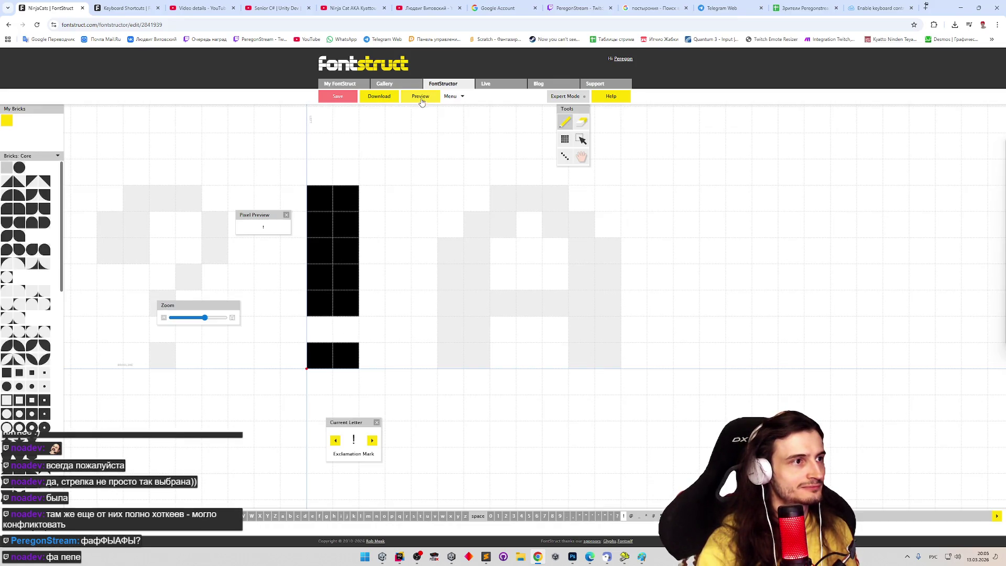
{"action": "left_click", "coordinate": [373, 441]}
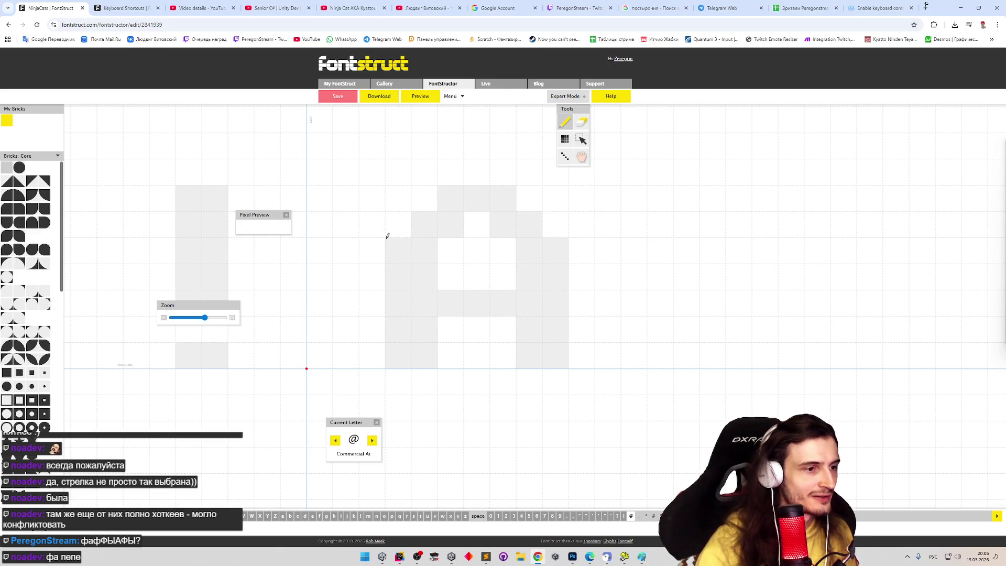
Step: Sketch the @ sign's outer outline and clear the stray bricks inside it
{"action": "mouse_move", "coordinate": [390, 234]}
{"action": "left_mouse_down"}
{"action": "mouse_move", "coordinate": [477, 277]}
{"action": "mouse_move", "coordinate": [346, 197]}
{"action": "mouse_move", "coordinate": [370, 354]}
{"action": "mouse_move", "coordinate": [432, 290]}
{"action": "mouse_move", "coordinate": [424, 330]}
{"action": "left_mouse_up"}
{"action": "key", "text": "e"}
{"action": "left_click_drag", "start_coordinate": [347, 277], "coordinate": [394, 278]}
{"action": "mouse_move", "coordinate": [346, 224]}
{"action": "left_mouse_down"}
{"action": "mouse_move", "coordinate": [365, 218]}
{"action": "mouse_move", "coordinate": [399, 275]}
{"action": "mouse_move", "coordinate": [337, 328]}
{"action": "left_mouse_up"}
{"action": "left_click", "coordinate": [331, 330]}
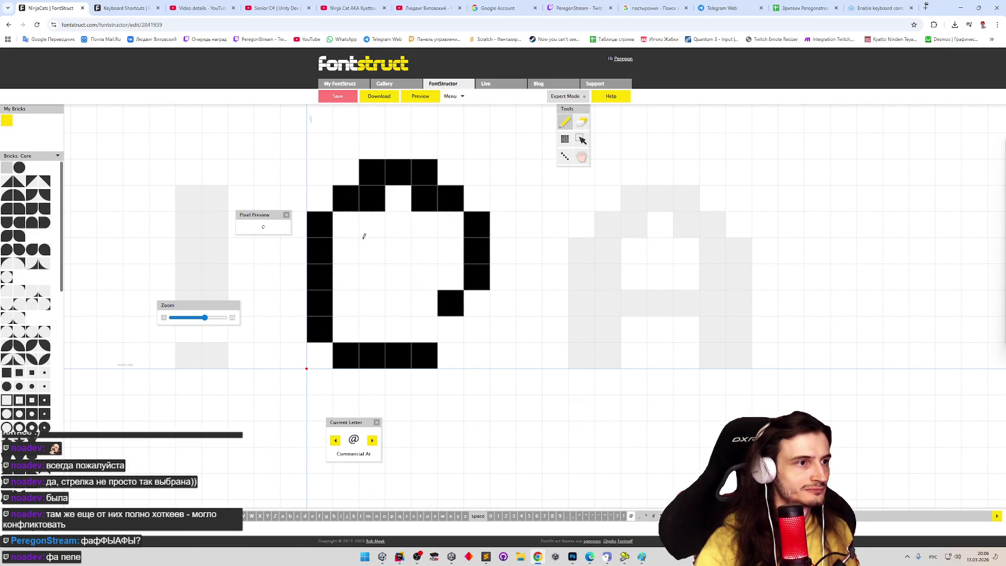
{"action": "key", "text": "e"}
{"action": "left_click", "coordinate": [374, 198]}
{"action": "left_click_drag", "start_coordinate": [381, 178], "coordinate": [429, 174]}
Step: Reshape the top rows, right side and lower-left curve of the @ outline
{"action": "key", "text": "p"}
{"action": "mouse_move", "coordinate": [370, 198]}
{"action": "left_mouse_down"}
{"action": "mouse_move", "coordinate": [449, 197]}
{"action": "mouse_move", "coordinate": [473, 238]}
{"action": "left_mouse_up"}
{"action": "key", "text": "e"}
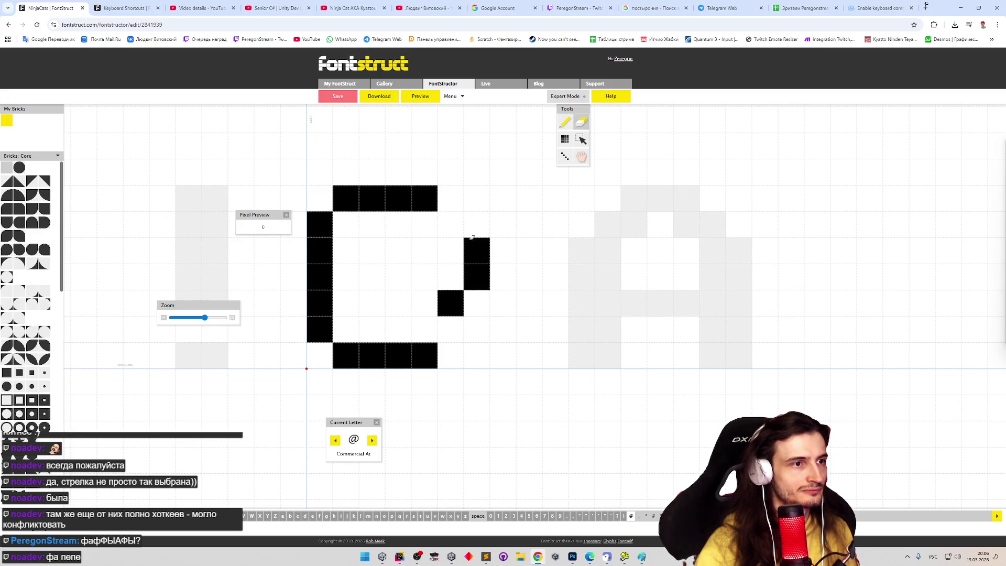
{"action": "left_click_drag", "start_coordinate": [449, 298], "coordinate": [477, 251]}
{"action": "left_click", "coordinate": [477, 250]}
{"action": "left_click", "coordinate": [346, 350]}
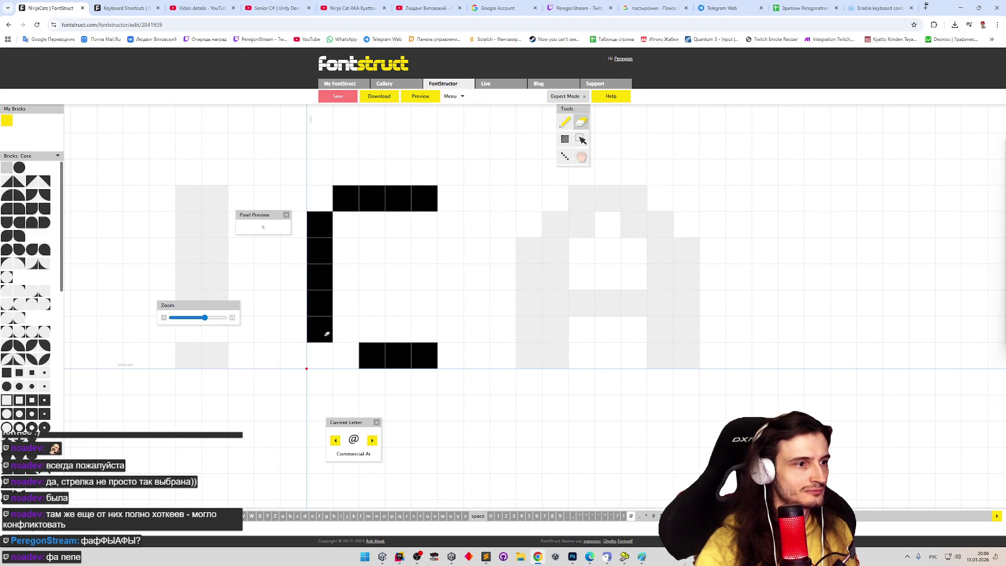
{"action": "left_click", "coordinate": [323, 330]}
Step: Round off the top-left corner and build the right side to close the @ ring
{"action": "key", "text": "p"}
{"action": "left_click", "coordinate": [342, 325]}
{"action": "key", "text": "e"}
{"action": "left_click", "coordinate": [346, 198]}
{"action": "key", "text": "p"}
{"action": "left_click", "coordinate": [346, 226]}
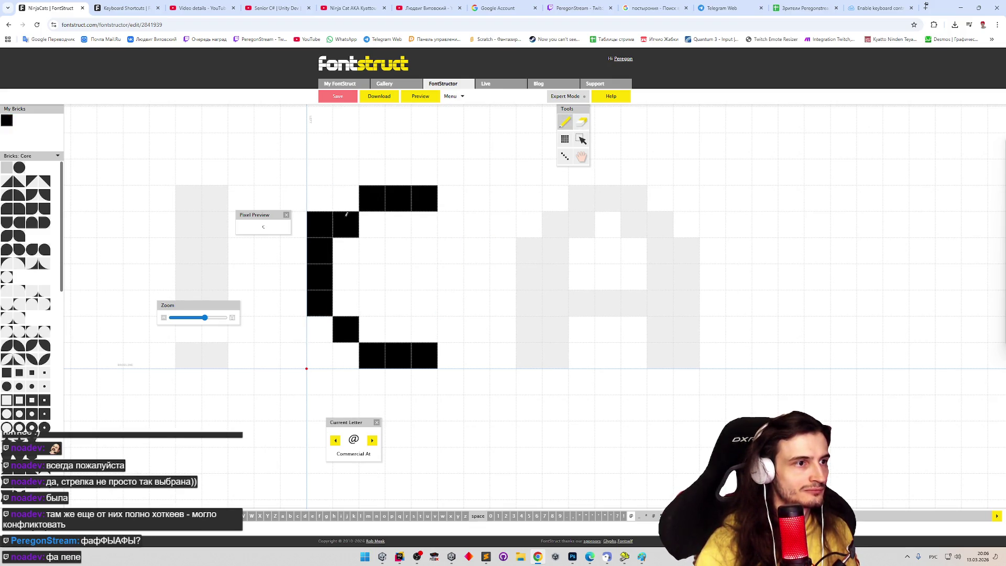
{"action": "key", "text": "e"}
{"action": "key", "text": "p"}
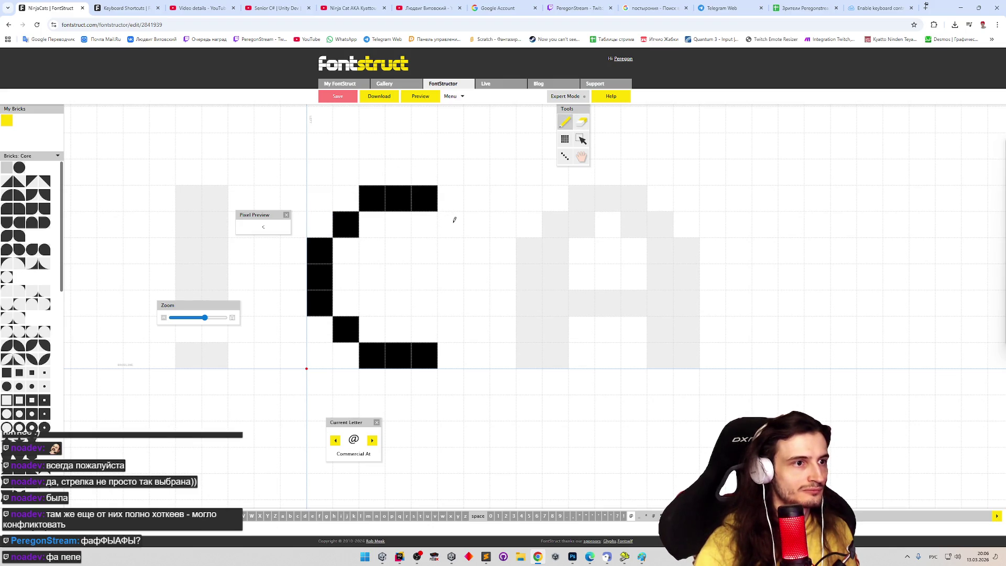
{"action": "left_click", "coordinate": [452, 222]}
{"action": "left_click", "coordinate": [470, 254]}
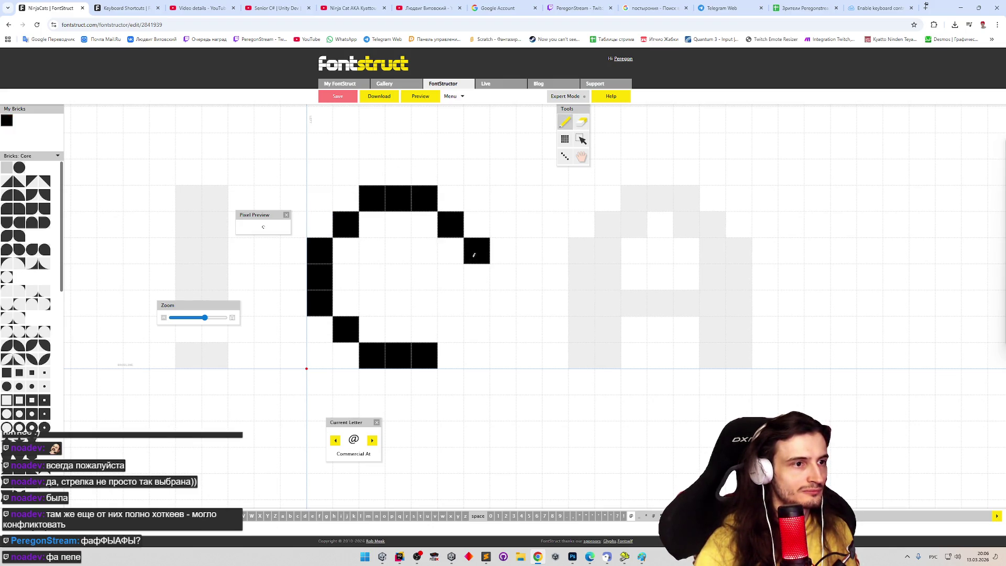
{"action": "left_click", "coordinate": [476, 276]}
{"action": "left_click", "coordinate": [449, 306]}
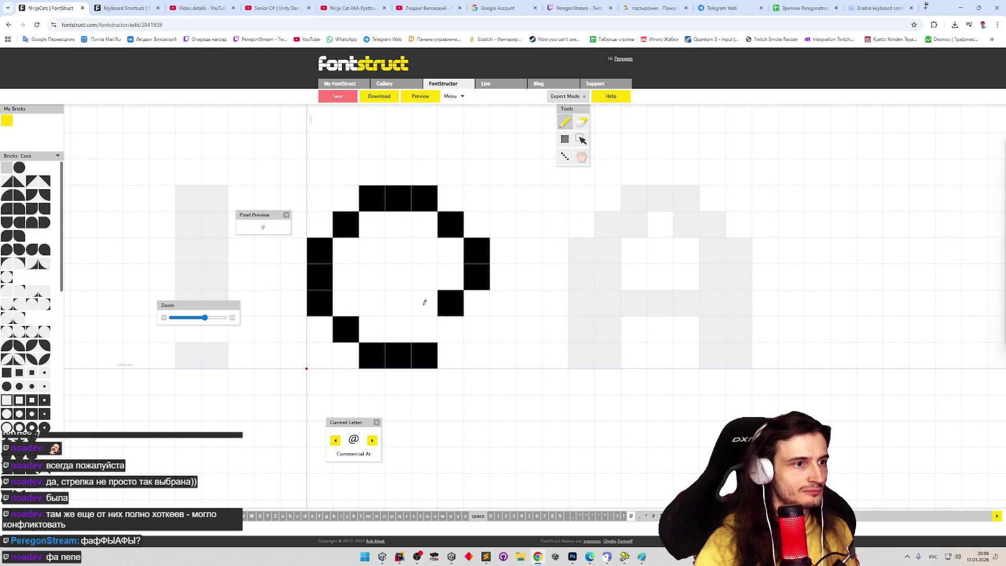
{"action": "left_click", "coordinate": [424, 302]}
Step: Draw the inner a-shape of the @ and check the glyph in the font preview
{"action": "left_click", "coordinate": [375, 250]}
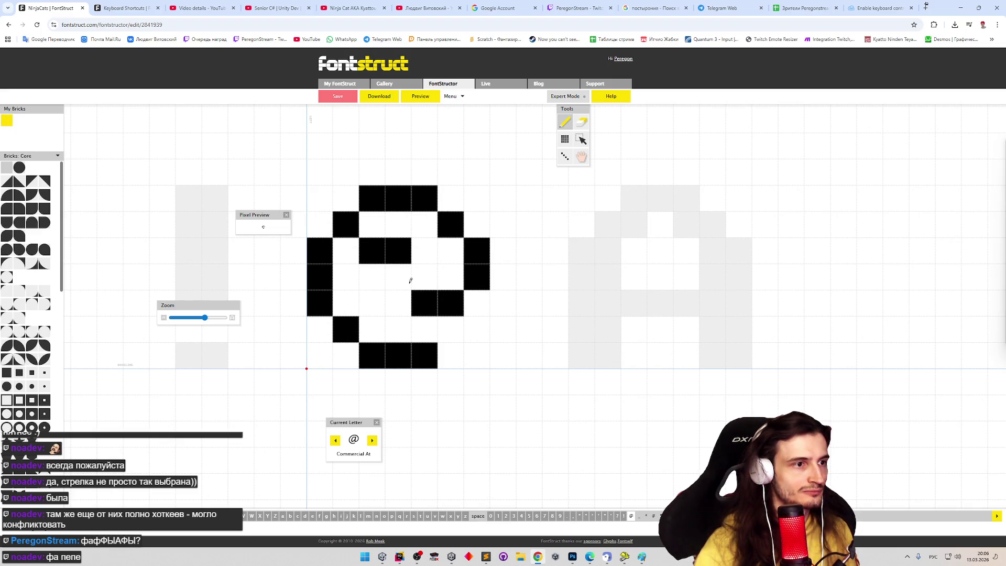
{"action": "left_click", "coordinate": [432, 278]}
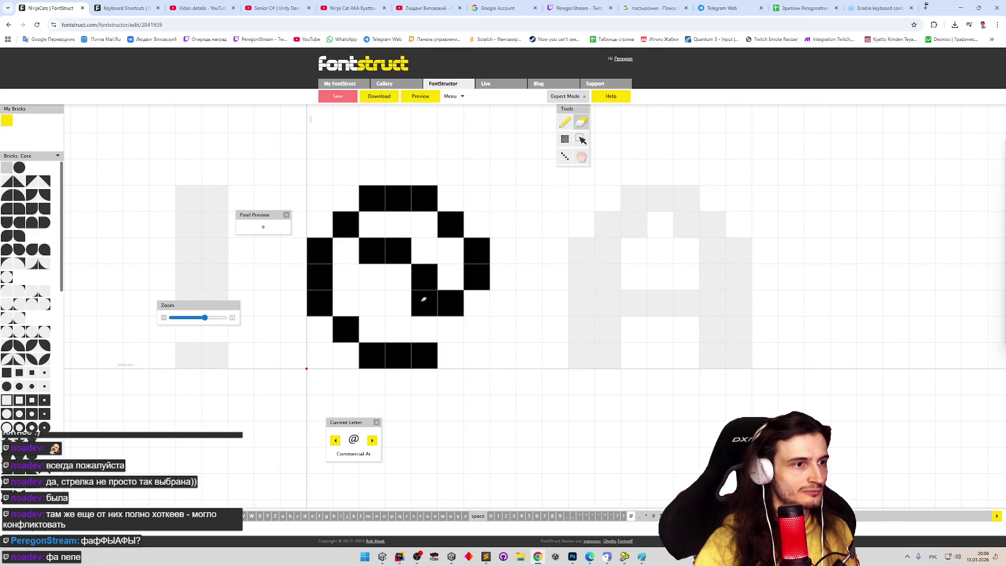
{"action": "left_click", "coordinate": [423, 301], "text": "shift"}
{"action": "left_click", "coordinate": [376, 302]}
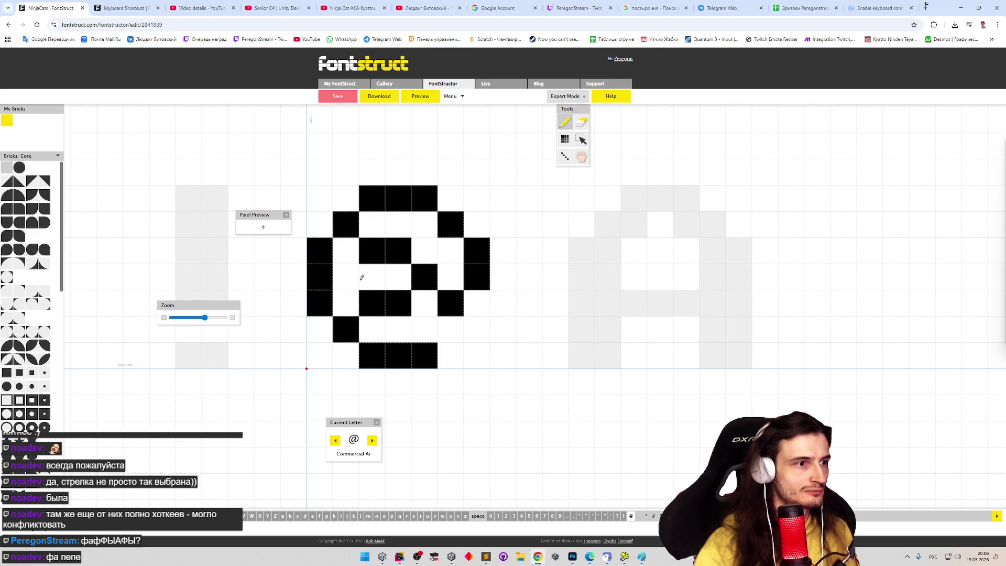
{"action": "left_click", "coordinate": [373, 277]}
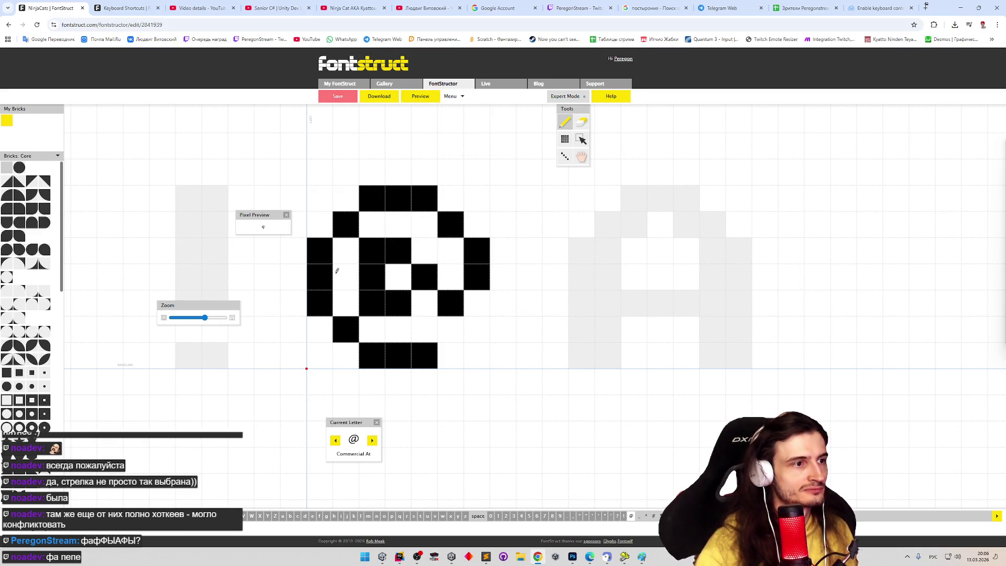
{"action": "left_click", "coordinate": [426, 98]}
{"action": "type", "text": "\""}
Step: Test @ in the preview text, erase one inner brick, re-preview and stay on the site
{"action": "key", "text": "alt+shift"}
{"action": "type", "text": "@"}
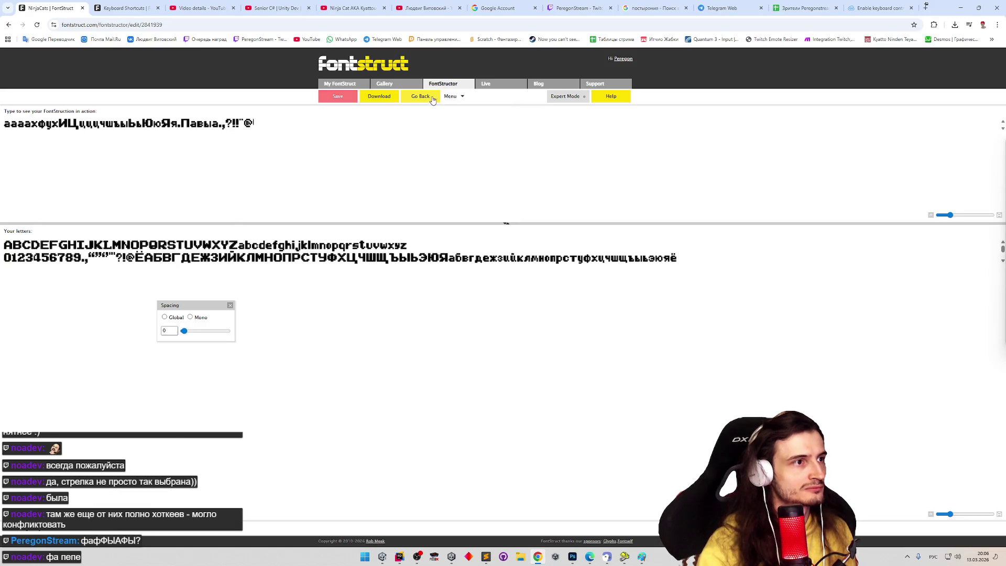
{"action": "left_click", "coordinate": [432, 99]}
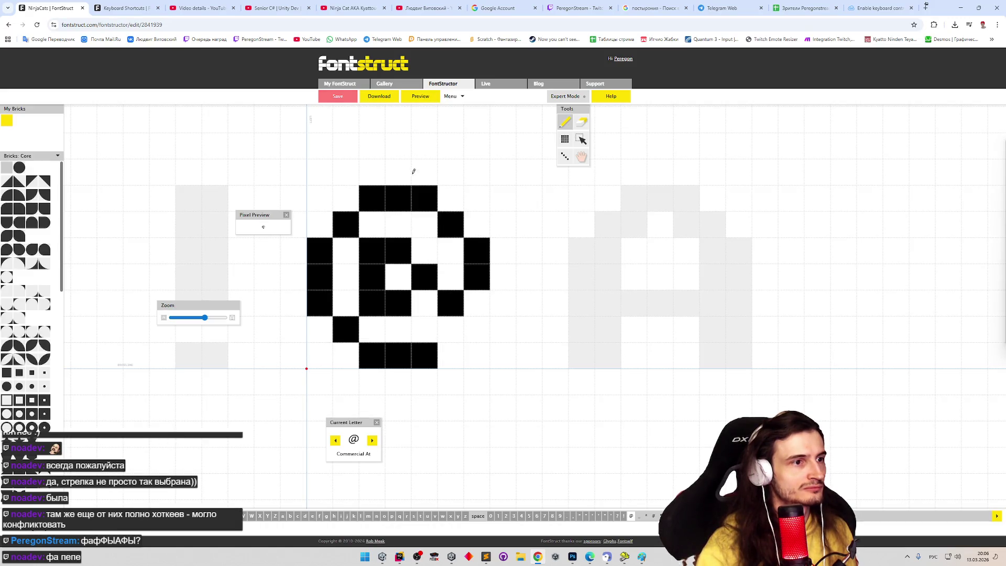
{"action": "left_click", "coordinate": [379, 302]}
{"action": "left_click", "coordinate": [432, 100]}
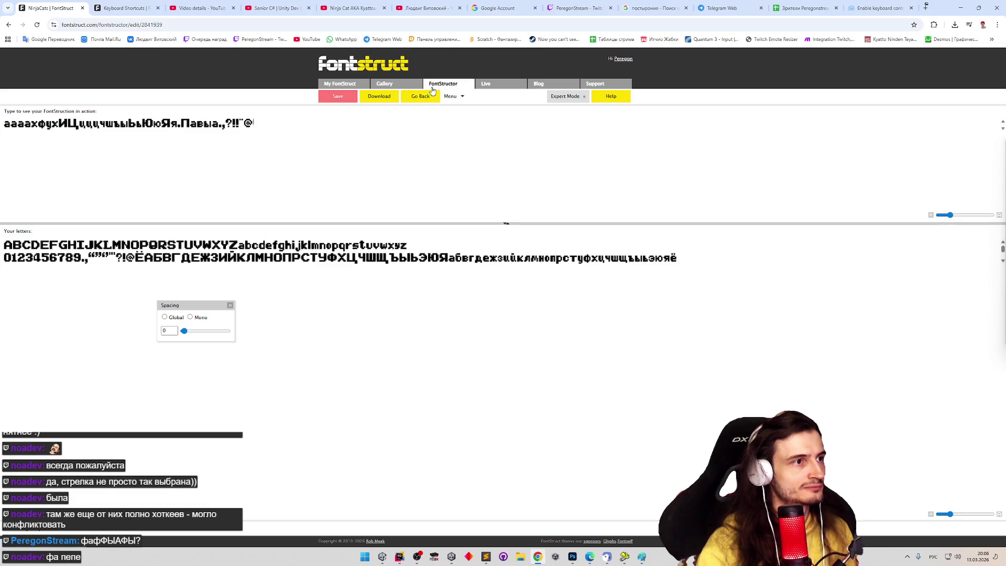
{"action": "key", "text": "ctrl+w"}
{"action": "left_click", "coordinate": [568, 74]}
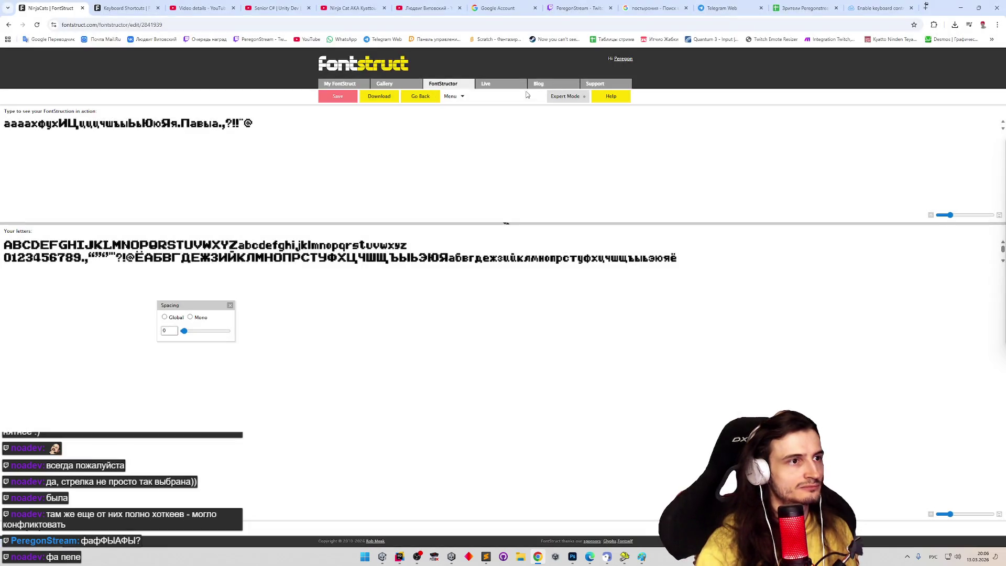
{"action": "left_click", "coordinate": [423, 97]}
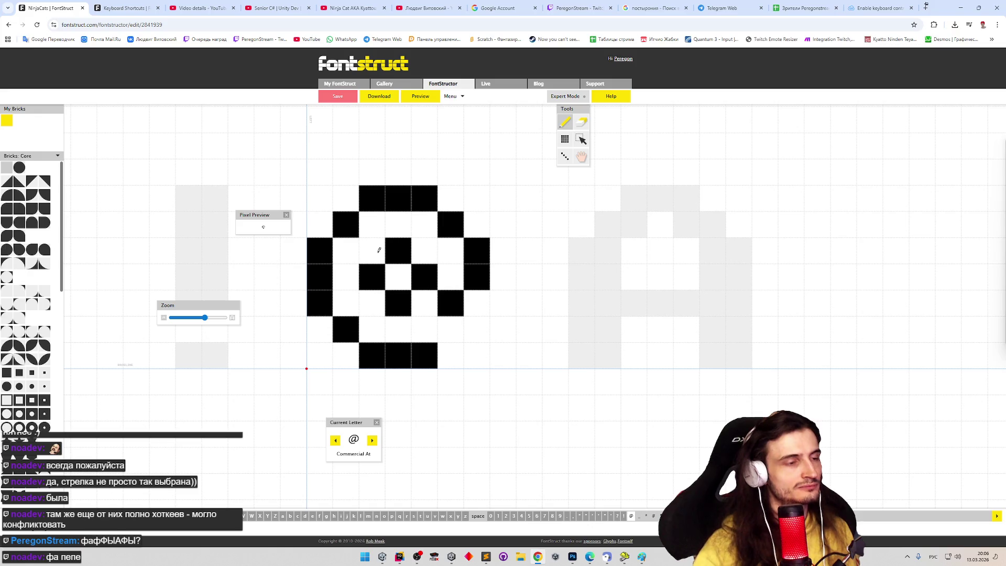
Step: Add four corner bricks to the @ outer ring, recheck in preview, then go to the underscore
{"action": "left_click", "coordinate": [320, 330]}
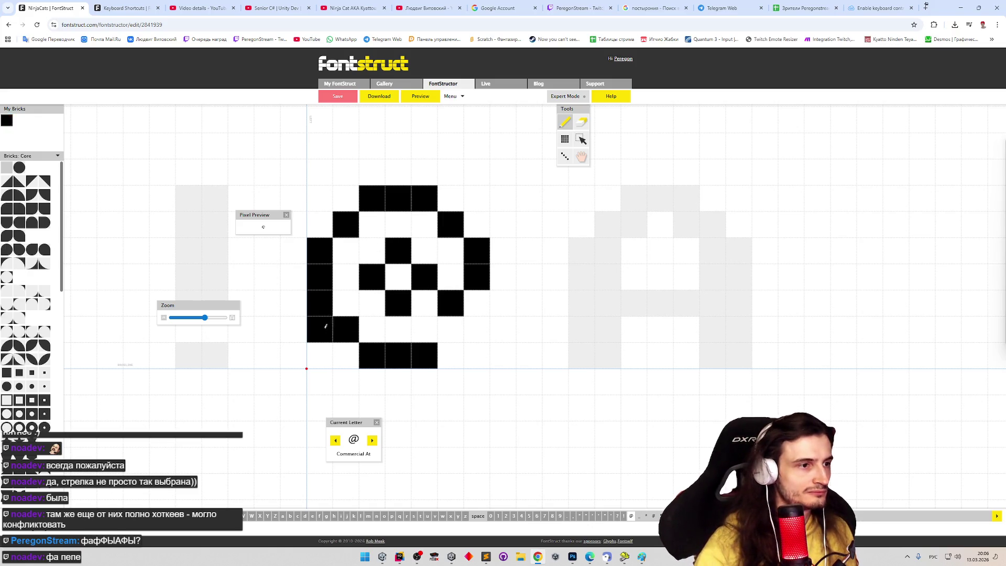
{"action": "left_click", "coordinate": [346, 356]}
{"action": "left_click", "coordinate": [320, 224]}
{"action": "left_click", "coordinate": [346, 199]}
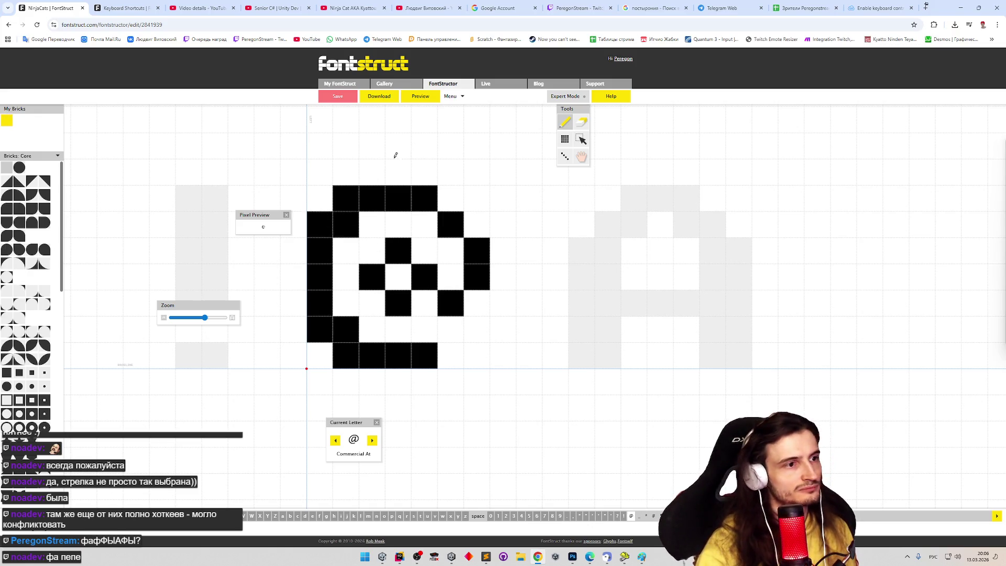
{"action": "left_click", "coordinate": [419, 97]}
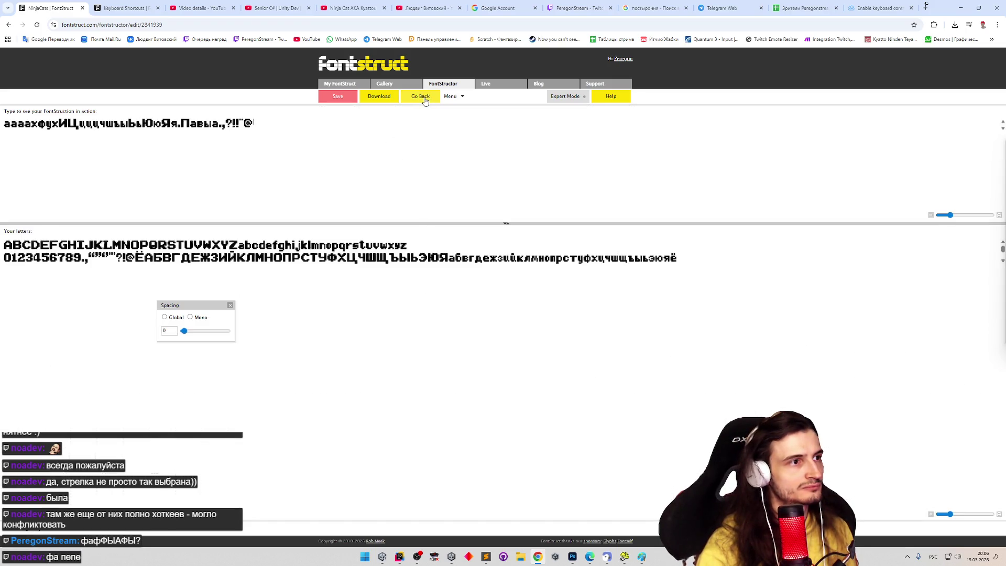
{"action": "left_click", "coordinate": [421, 96]}
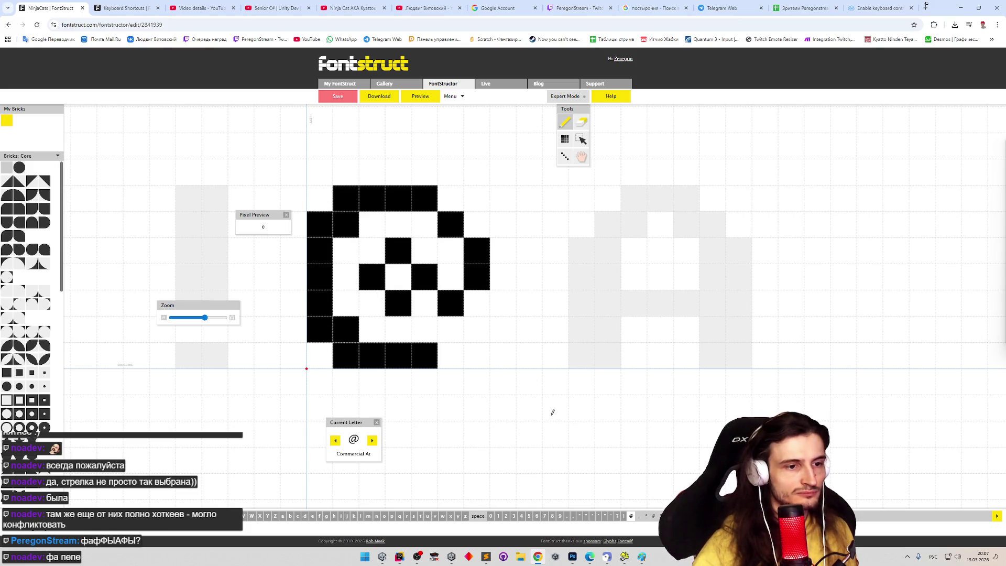
{"action": "key", "text": "shift+minus"}
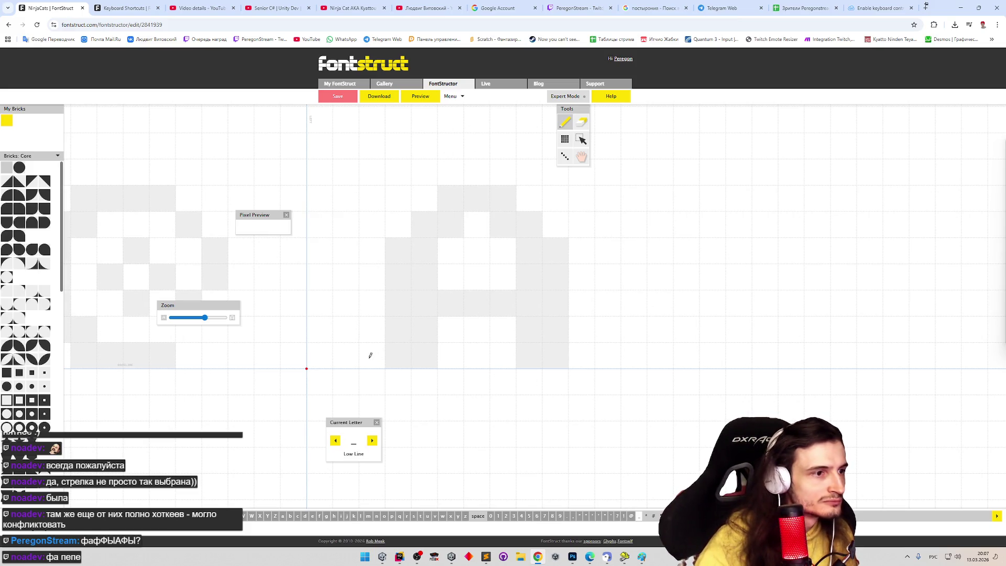
Step: Draw the underscore as a four-brick baseline bar, preview it, and advance to Asterisk
{"action": "left_click_drag", "start_coordinate": [339, 353], "coordinate": [407, 353]}
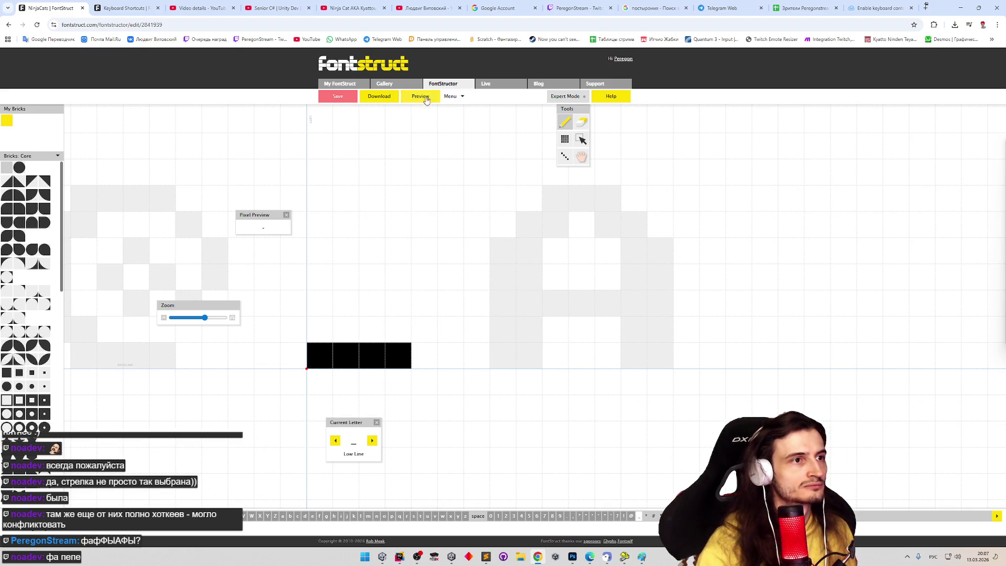
{"action": "left_click", "coordinate": [421, 97]}
{"action": "type", "text": "_"}
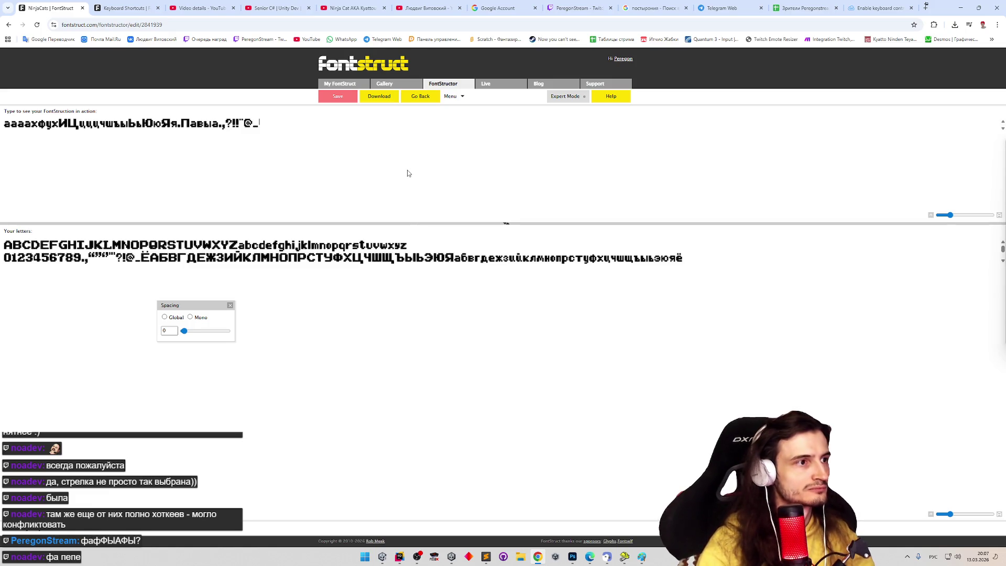
{"action": "left_click", "coordinate": [422, 97]}
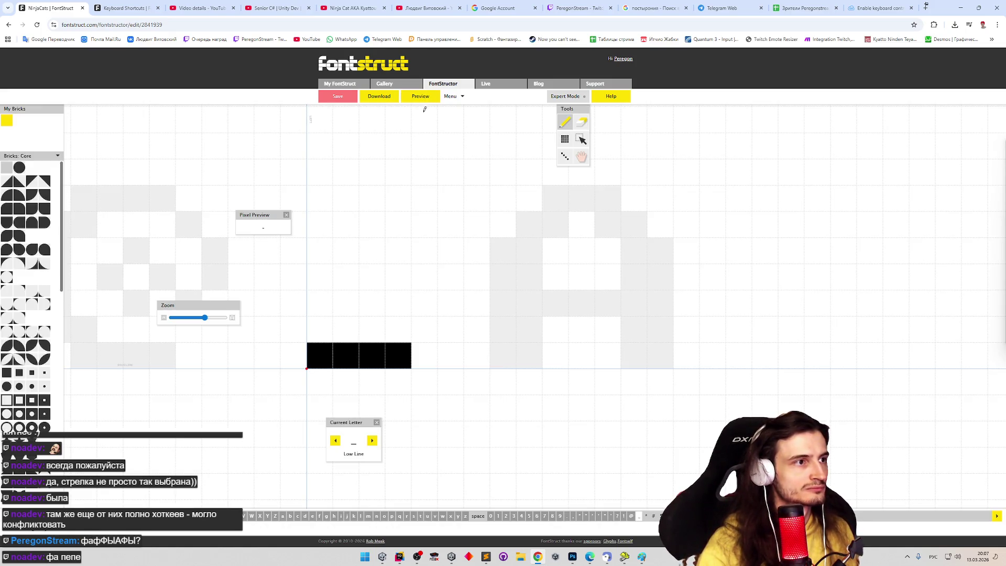
{"action": "left_click", "coordinate": [374, 441]}
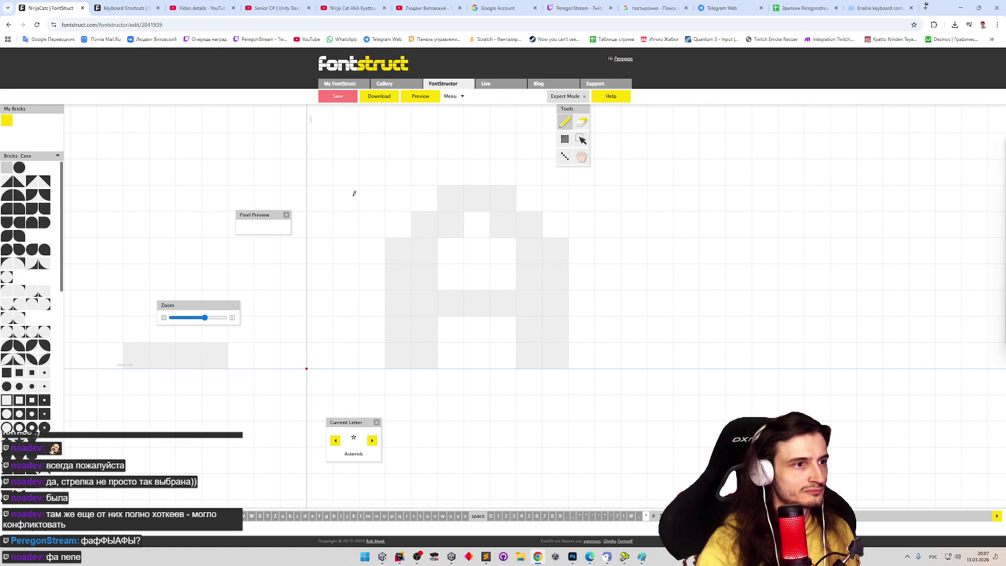
Step: Draw the asterisk as a five-brick X shape
{"action": "left_click", "coordinate": [346, 198]}
{"action": "left_click", "coordinate": [372, 224]}
{"action": "left_click", "coordinate": [398, 250]}
{"action": "left_click", "coordinate": [345, 250]}
{"action": "left_click", "coordinate": [399, 199]}
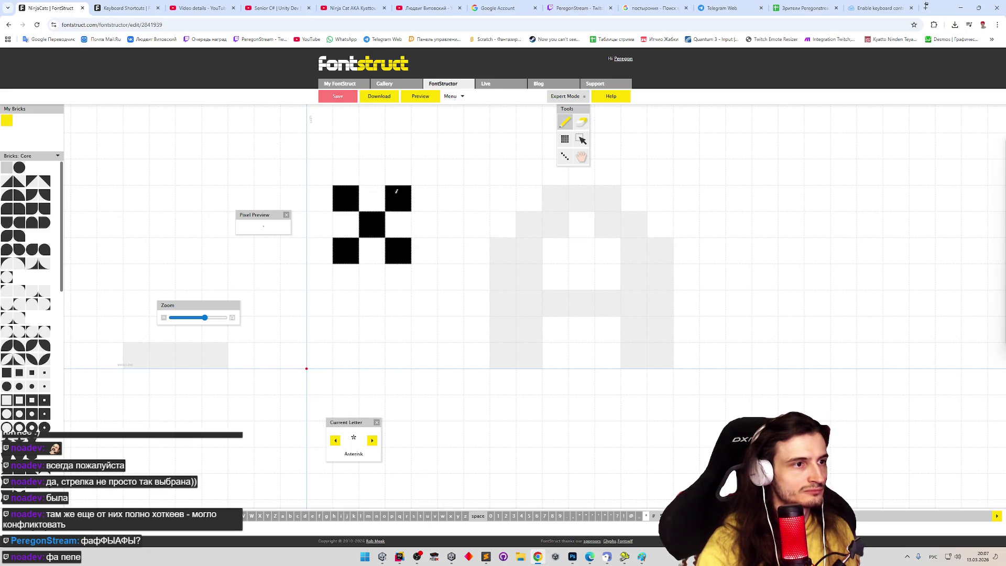
Step: Check the asterisk in the font preview, go back, and advance to the Number Sign glyph
{"action": "left_click", "coordinate": [412, 99]}
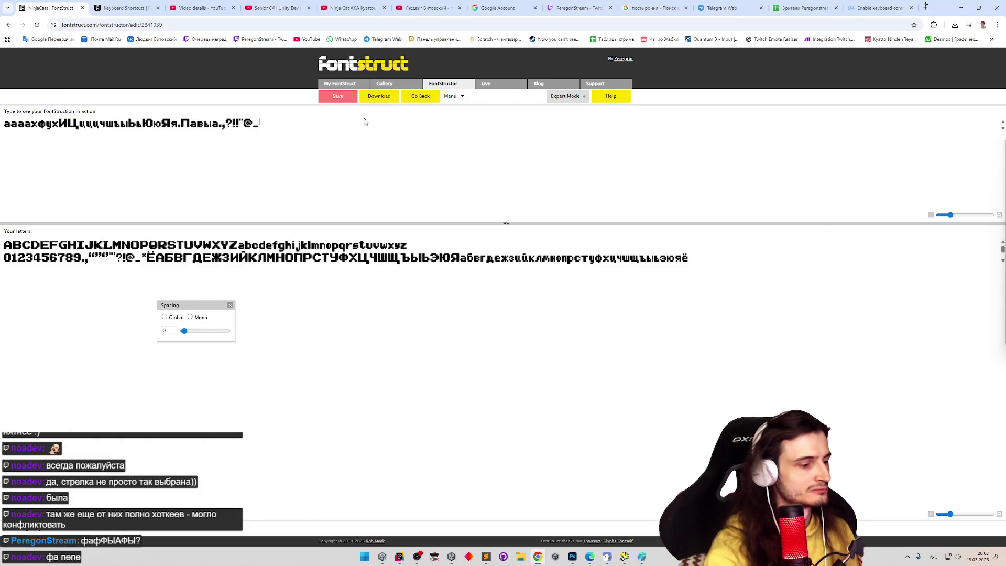
{"action": "type", "text": "**"}
{"action": "left_click", "coordinate": [448, 96]}
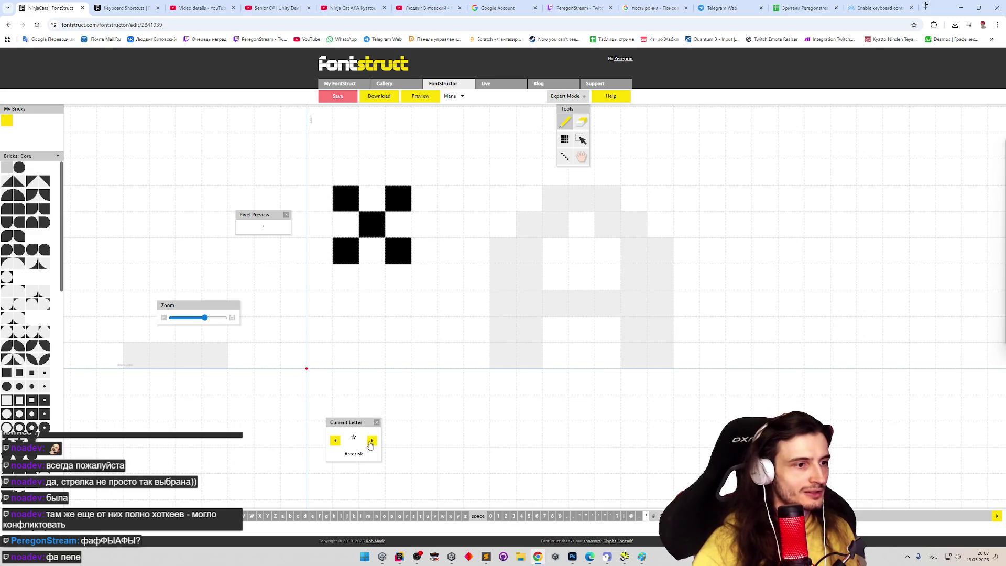
{"action": "left_click", "coordinate": [372, 441]}
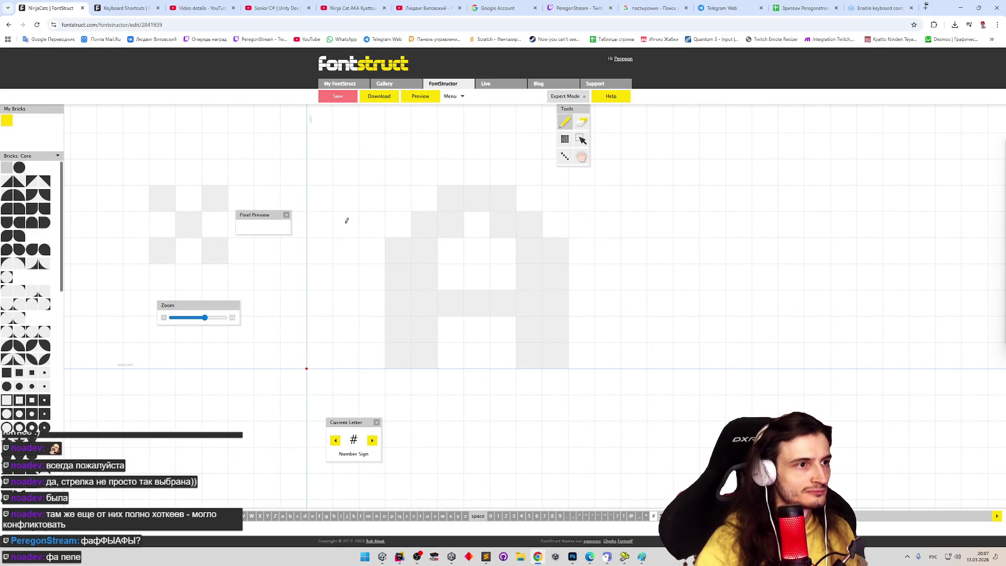
Step: Draw the number sign's first slanted stroke, delete it and redraw it
{"action": "left_click", "coordinate": [372, 198]}
{"action": "left_click", "coordinate": [368, 225]}
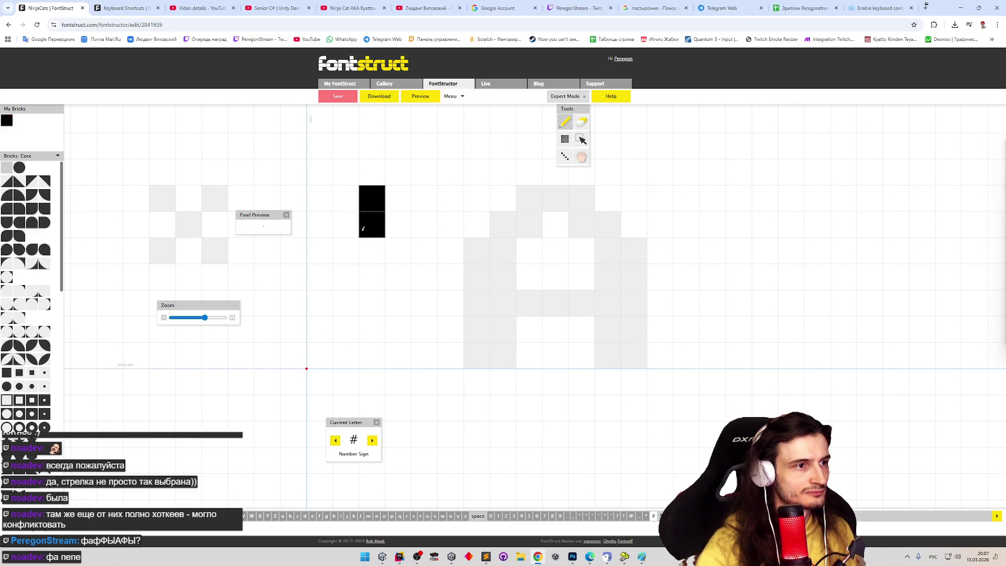
{"action": "left_click_drag", "start_coordinate": [351, 250], "coordinate": [349, 283]}
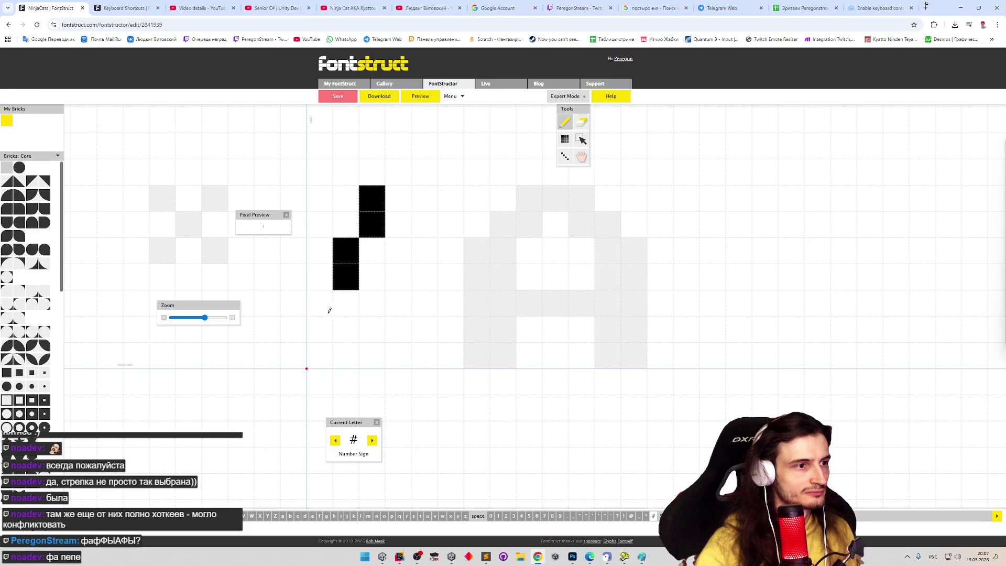
{"action": "left_click_drag", "start_coordinate": [370, 184], "coordinate": [349, 292]}
{"action": "key", "text": "Delete"}
{"action": "mouse_move", "coordinate": [389, 201]}
{"action": "left_mouse_down"}
{"action": "mouse_move", "coordinate": [335, 323]}
{"action": "mouse_move", "coordinate": [346, 330]}
{"action": "mouse_move", "coordinate": [334, 319]}
{"action": "left_mouse_up"}
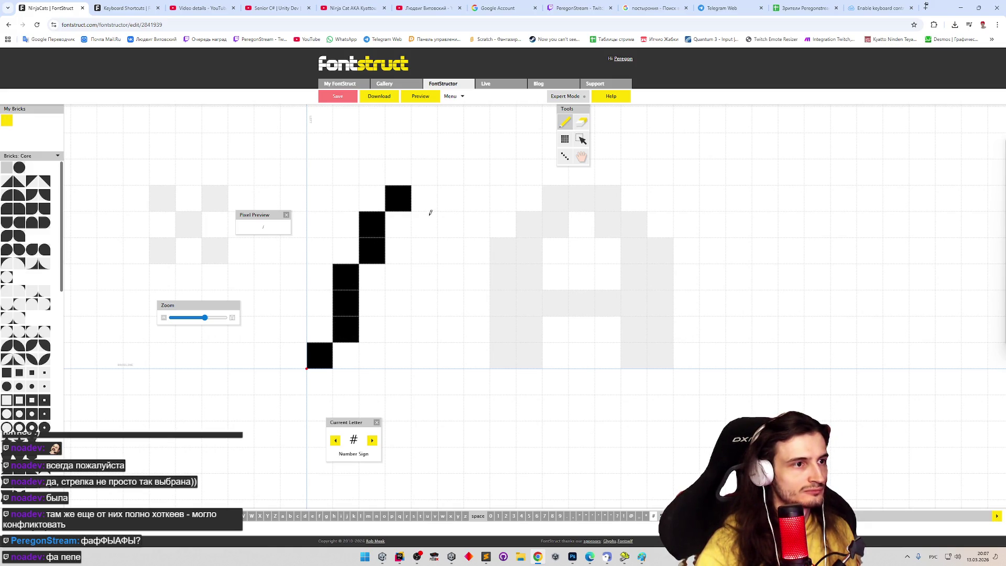
Step: Undo an accidental wipe, straighten the lower left stroke, and save the font with Save Now
{"action": "key", "text": "e"}
{"action": "left_click_drag", "start_coordinate": [400, 199], "coordinate": [315, 362]}
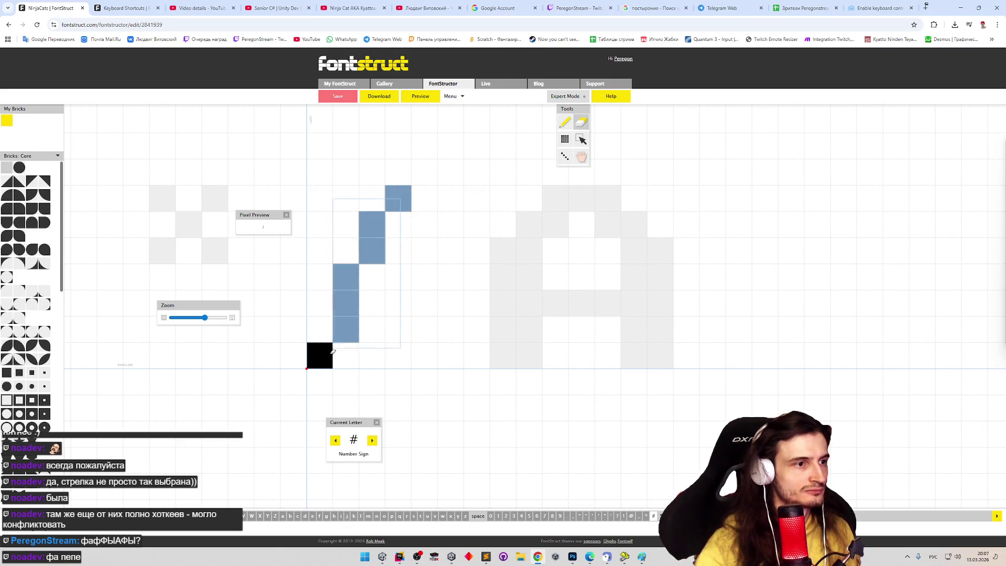
{"action": "key", "text": "p"}
{"action": "key", "text": "ctrl+z"}
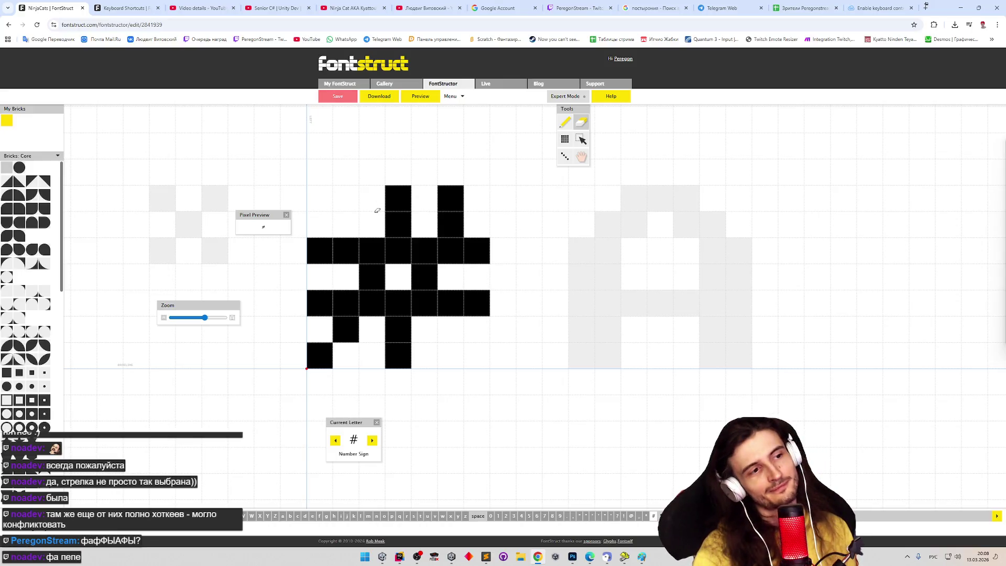
{"action": "key", "text": "p"}
{"action": "left_click", "coordinate": [346, 355]}
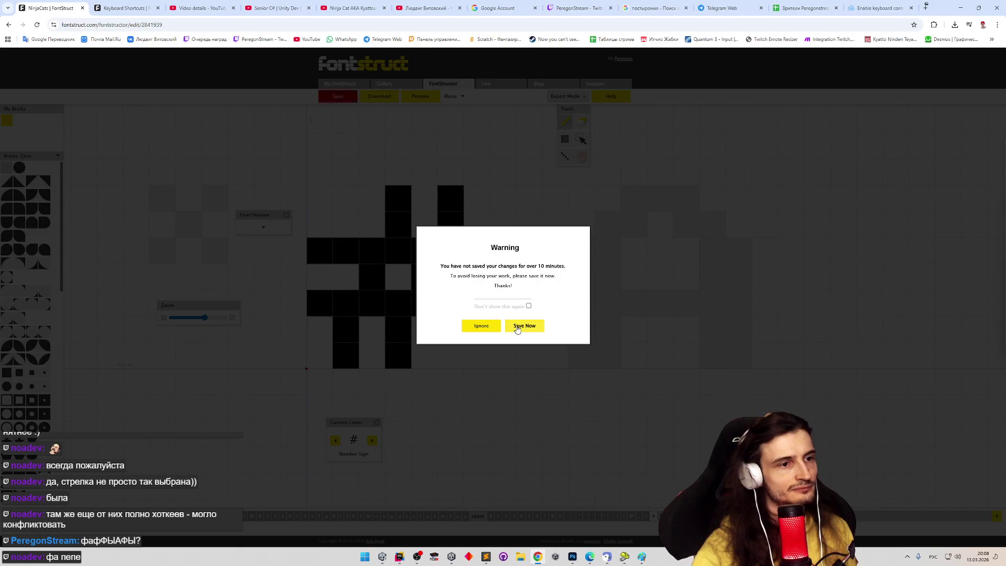
{"action": "left_click", "coordinate": [523, 325]}
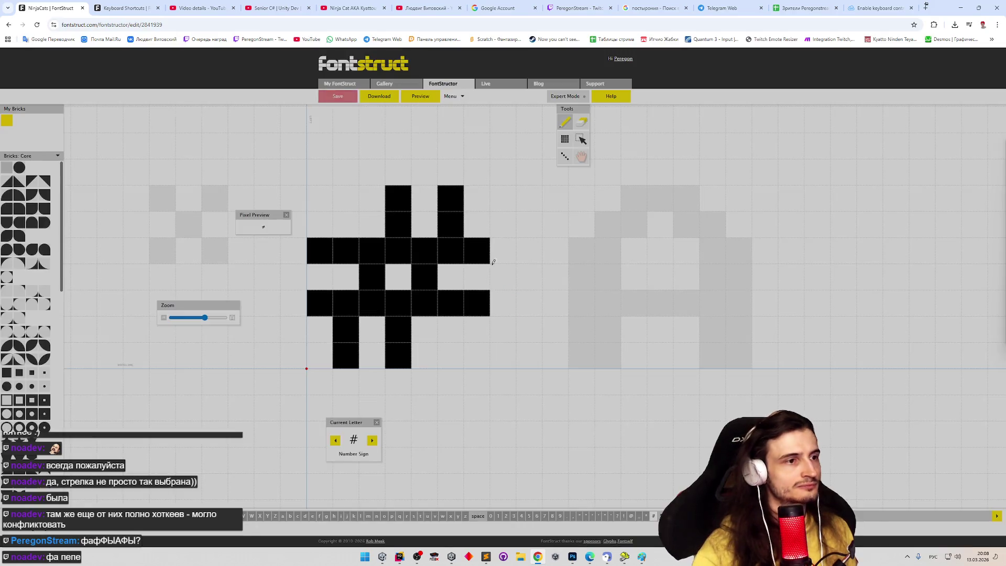
Step: Preview the number sign with an English-keyboard ## sample, then return to the editor
{"action": "left_click", "coordinate": [424, 96]}
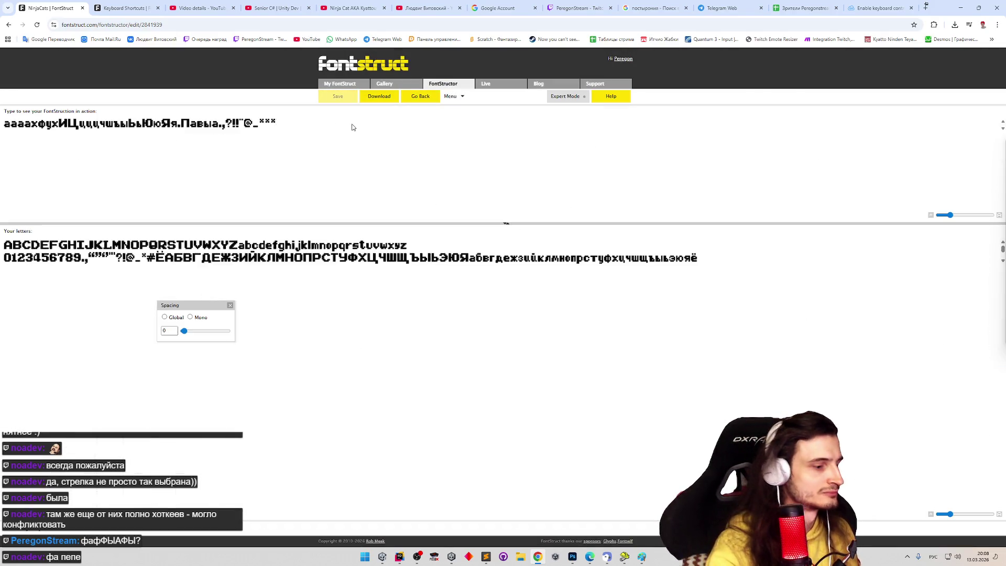
{"action": "key", "text": "alt+shift"}
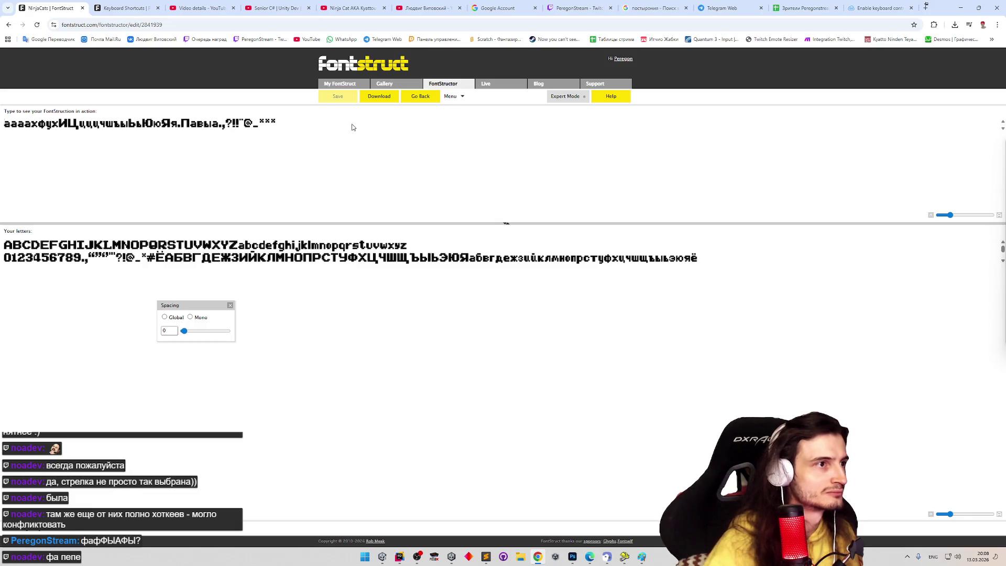
{"action": "key", "text": "ctrl+a"}
{"action": "type", "text": "##"}
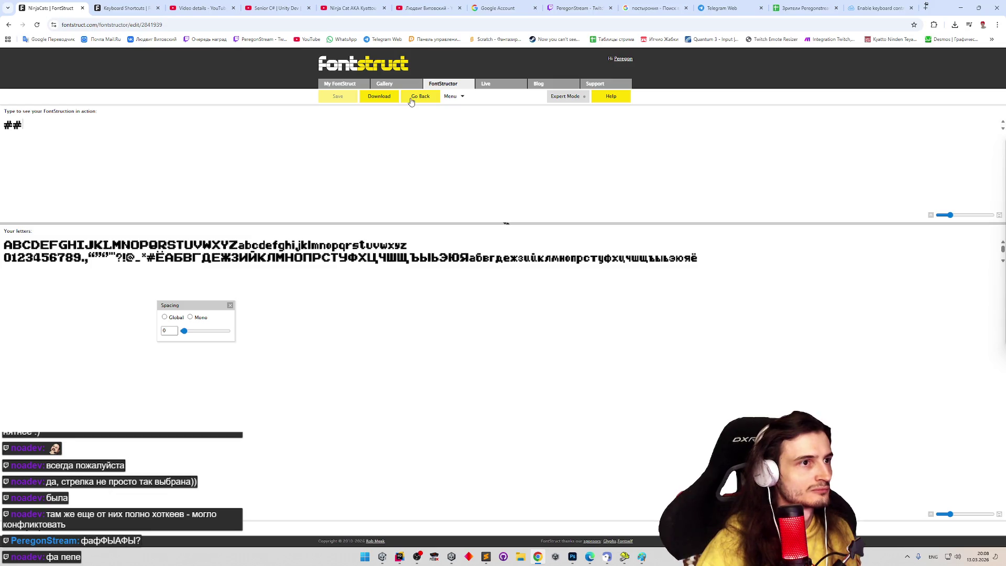
{"action": "left_click", "coordinate": [411, 101]}
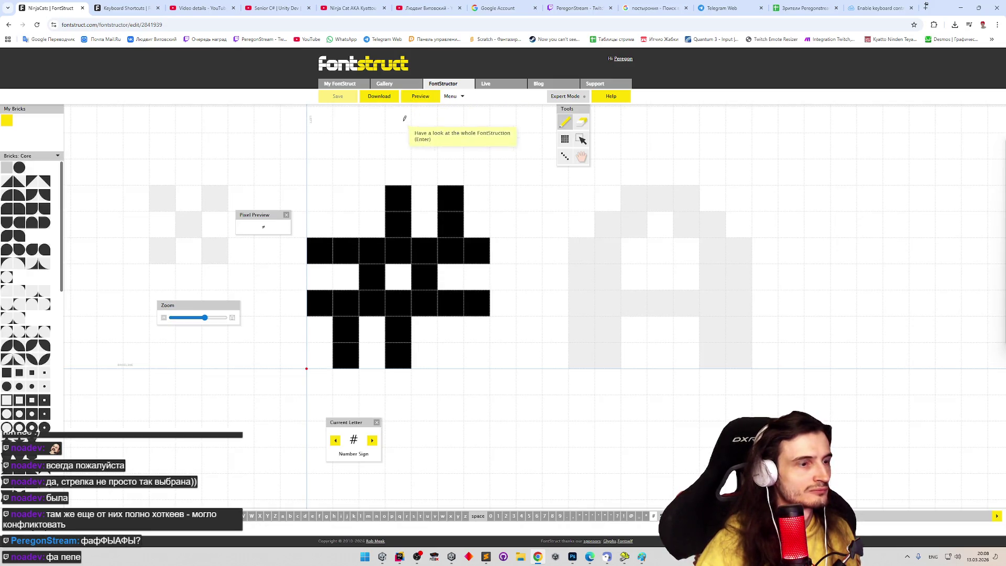
Step: Erase the old slanted stroke bricks of the number sign
{"action": "key", "text": "e"}
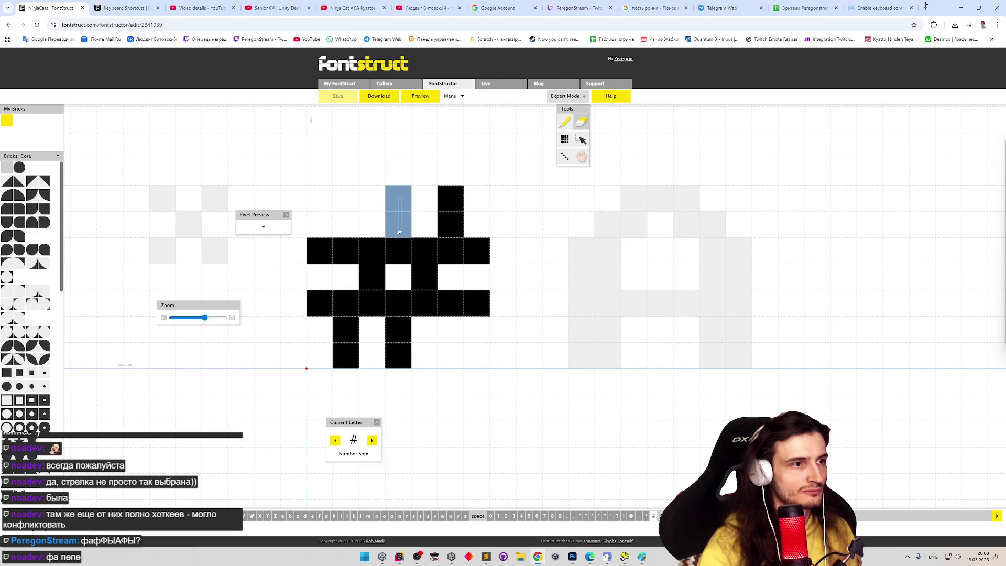
{"action": "left_click_drag", "start_coordinate": [392, 197], "coordinate": [391, 228]}
{"action": "left_click_drag", "start_coordinate": [346, 331], "coordinate": [398, 331]}
{"action": "left_click", "coordinate": [346, 355]}
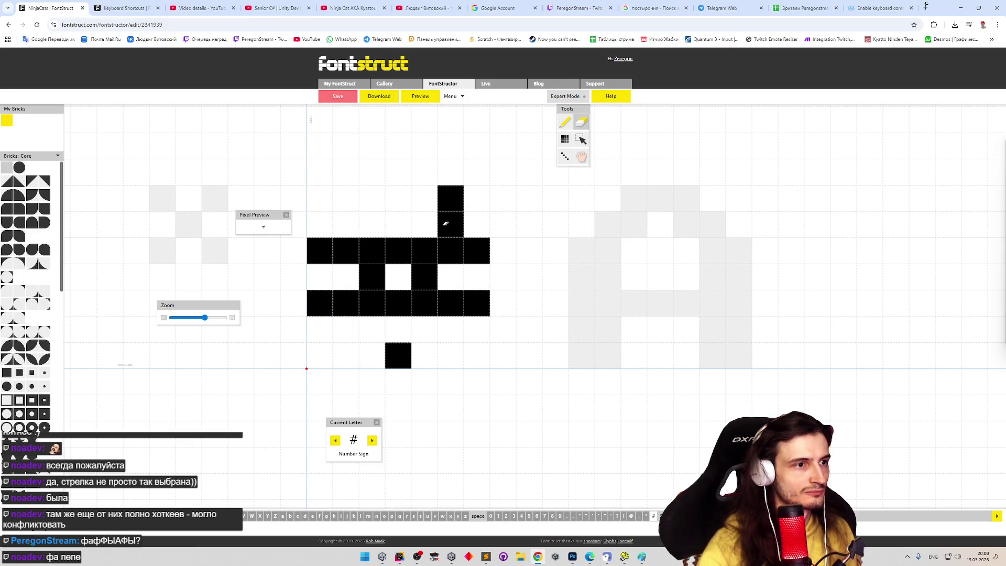
{"action": "left_click", "coordinate": [397, 356]}
{"action": "left_click_drag", "start_coordinate": [451, 199], "coordinate": [451, 224]}
Step: Draw two thicker upright strokes for the # from top to bottom
{"action": "key", "text": "p"}
{"action": "left_click_drag", "start_coordinate": [381, 218], "coordinate": [380, 197]}
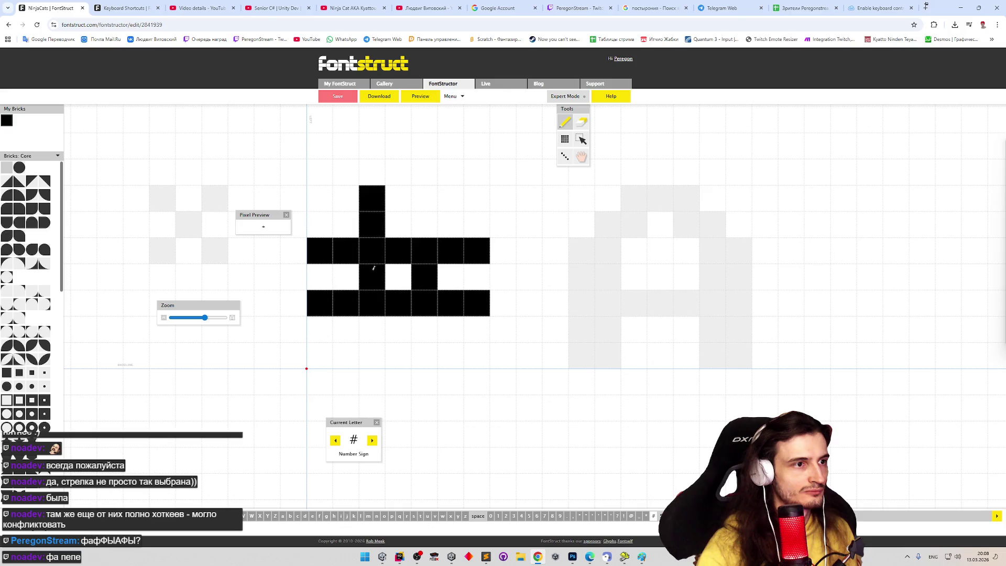
{"action": "left_click", "coordinate": [371, 330]}
{"action": "left_click", "coordinate": [372, 356]}
{"action": "mouse_move", "coordinate": [398, 355]}
{"action": "left_mouse_down"}
{"action": "mouse_move", "coordinate": [398, 198]}
{"action": "mouse_move", "coordinate": [451, 279]}
{"action": "left_mouse_up"}
{"action": "key", "text": "e"}
{"action": "left_click", "coordinate": [424, 277]}
{"action": "key", "text": "p"}
{"action": "left_click_drag", "start_coordinate": [450, 330], "coordinate": [450, 356]}
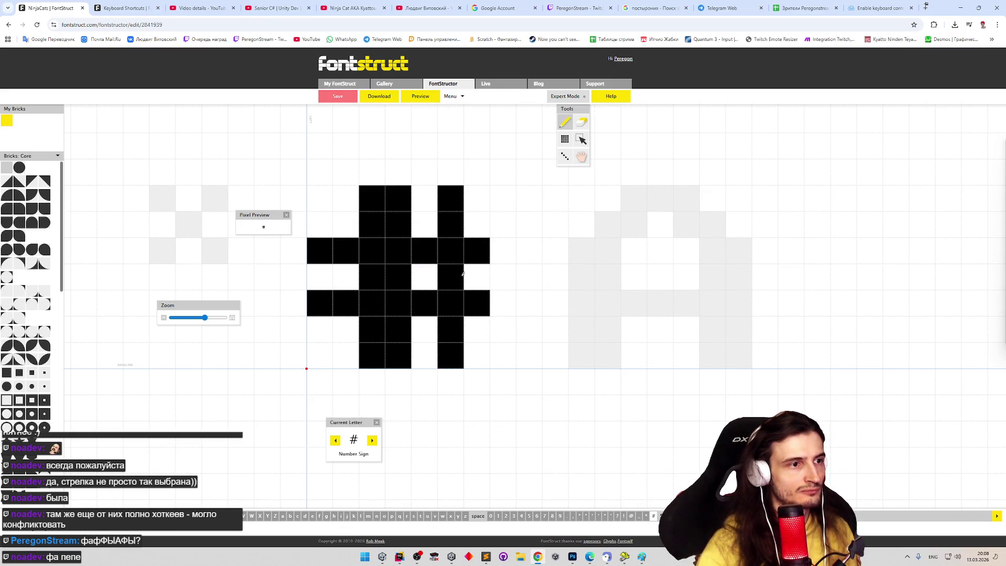
Step: Trim both horizontal bars to shorter lengths on the left and right
{"action": "key", "text": "e"}
{"action": "left_click_drag", "start_coordinate": [320, 249], "coordinate": [322, 305]}
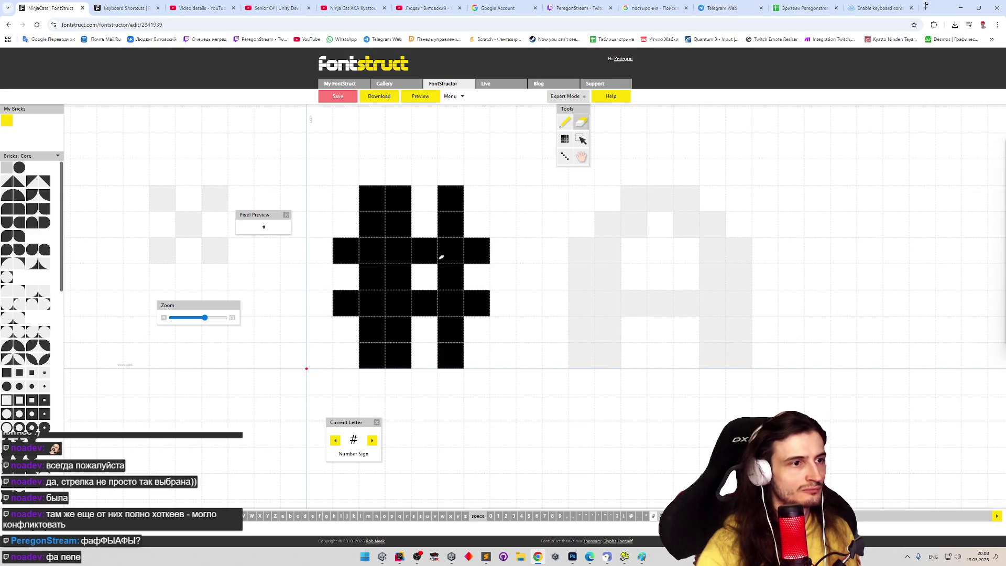
{"action": "key", "text": "p"}
{"action": "left_click", "coordinate": [503, 251]}
{"action": "left_click", "coordinate": [503, 303]}
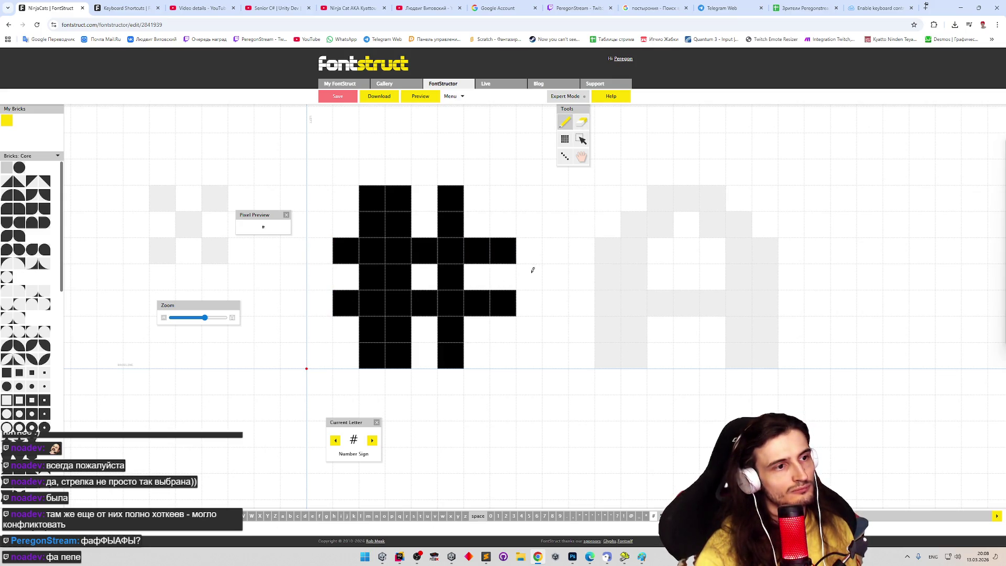
{"action": "key", "text": "e"}
{"action": "left_click_drag", "start_coordinate": [504, 250], "coordinate": [505, 314]}
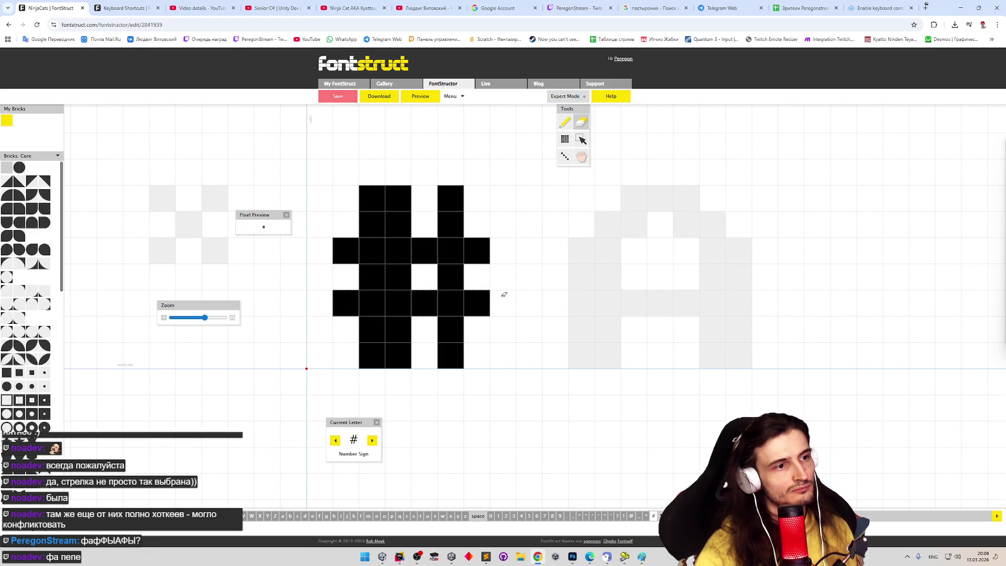
Step: Toggle the glyph's top-left cell off and back on, then undo the last change
{"action": "key", "text": "ctrl+a"}
{"action": "left_click", "coordinate": [346, 194]}
{"action": "key", "text": "ctrl+a"}
{"action": "left_click", "coordinate": [369, 201]}
{"action": "key", "text": "ctrl+a"}
{"action": "left_click", "coordinate": [372, 201]}
{"action": "key", "text": "ctrl+z"}
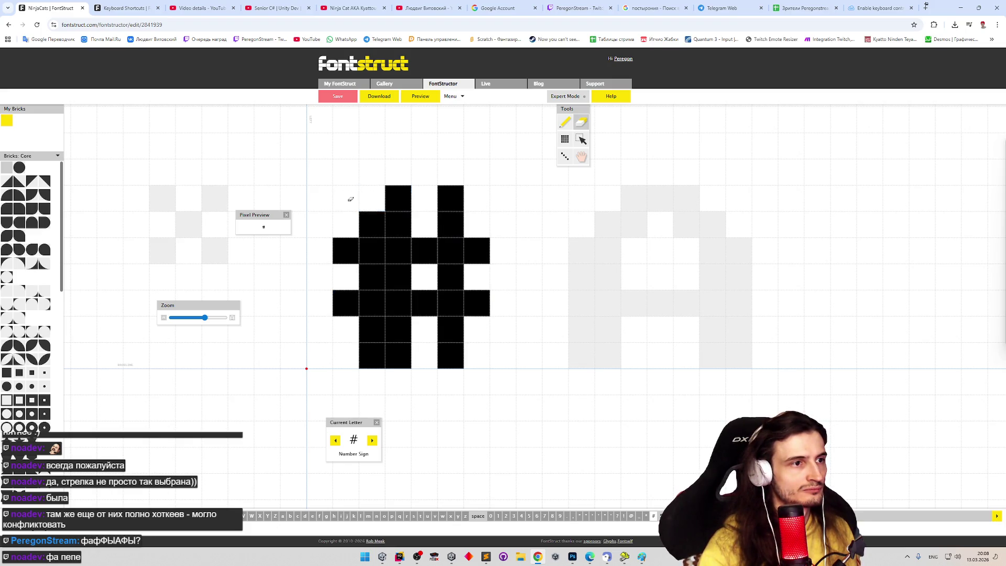
Step: Select the whole number sign, shift it one cell left, and move on to the dollar sign
{"action": "key", "text": "s"}
{"action": "left_click_drag", "start_coordinate": [333, 197], "coordinate": [520, 360]}
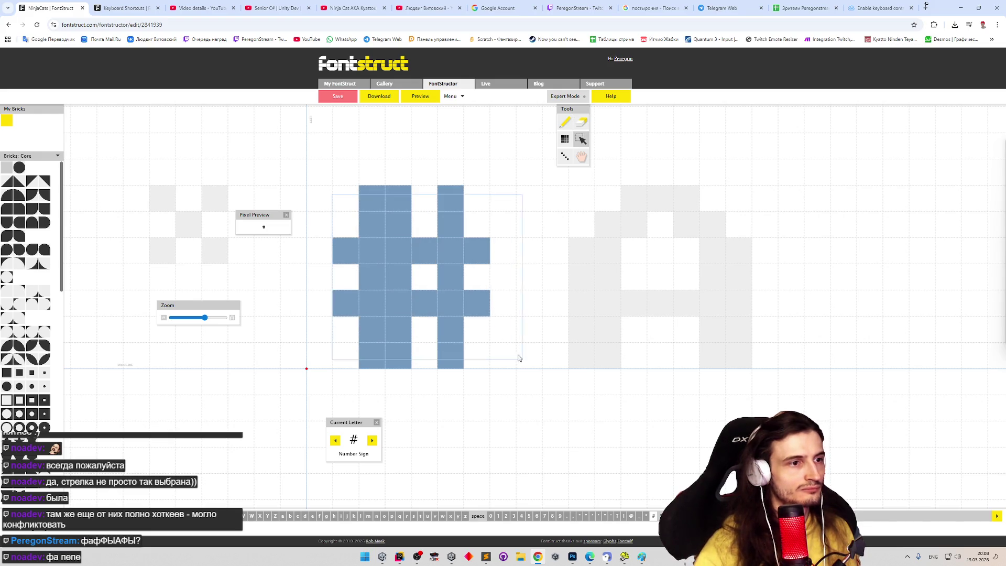
{"action": "key", "text": "Left"}
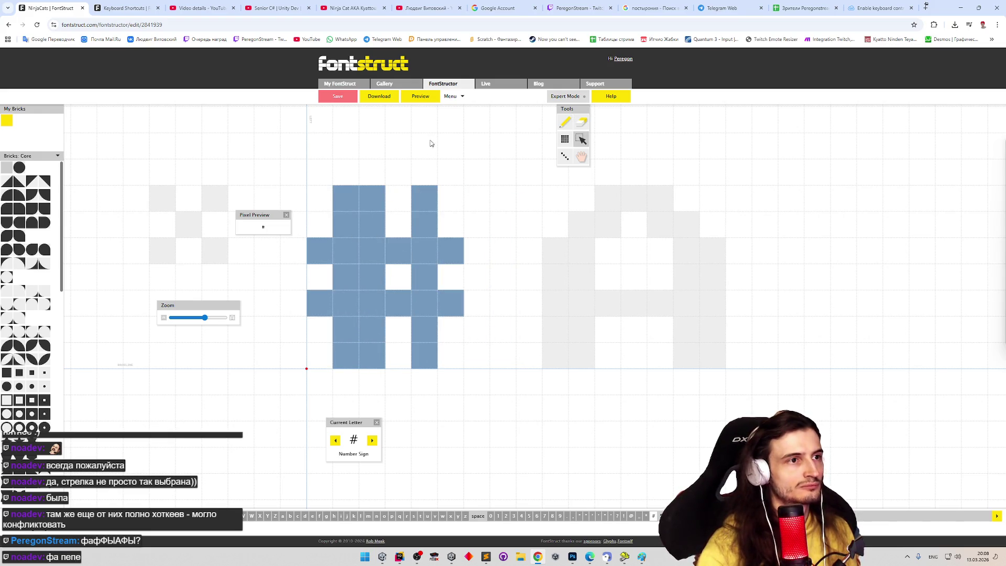
{"action": "key", "text": "period"}
{"action": "key", "text": "p"}
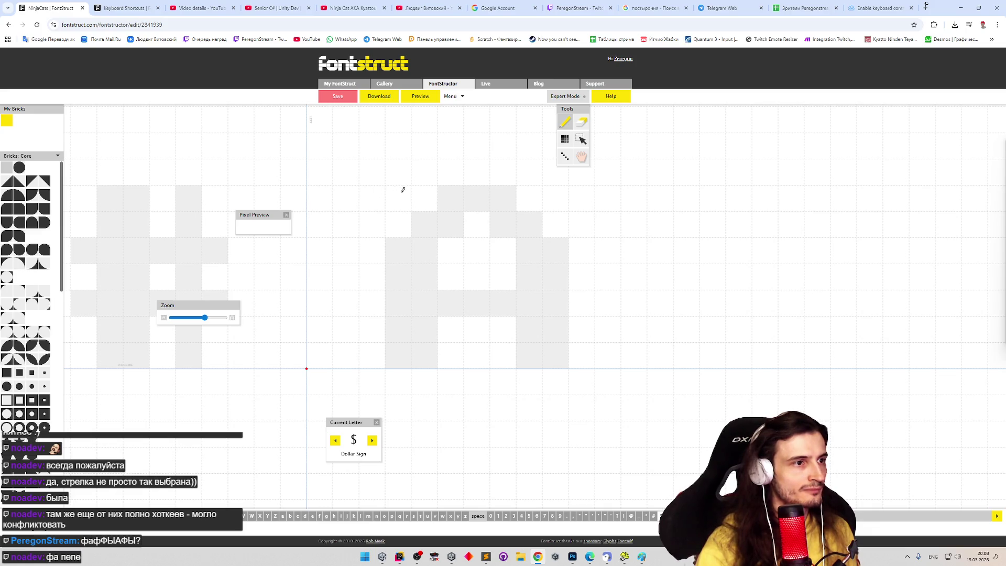
Step: Paint the S body of the dollar sign: top bar, upper-left and lower-right curves, bottom bar, thickened left side
{"action": "left_click_drag", "start_coordinate": [402, 190], "coordinate": [368, 194]}
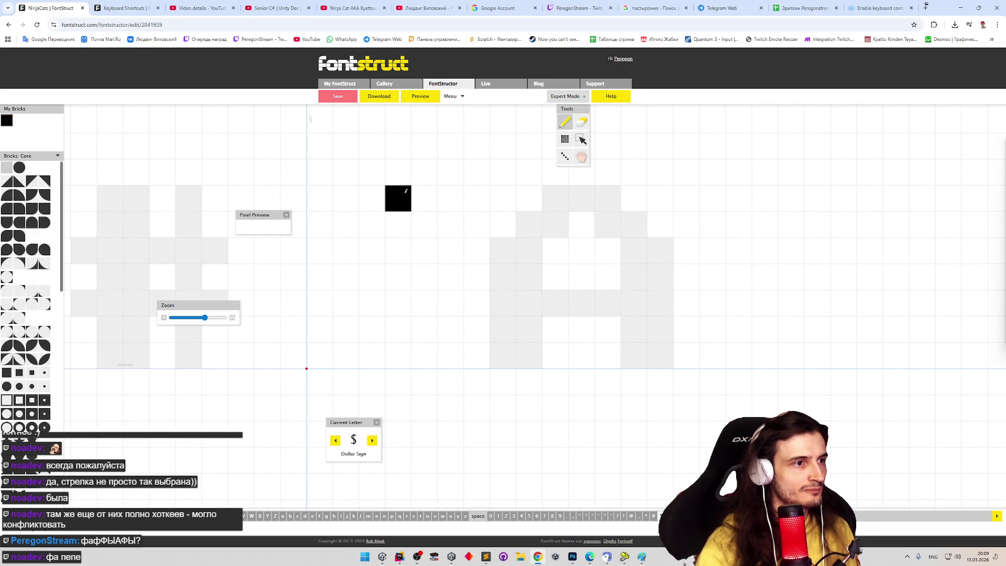
{"action": "left_click", "coordinate": [324, 244]}
{"action": "left_click", "coordinate": [324, 223]}
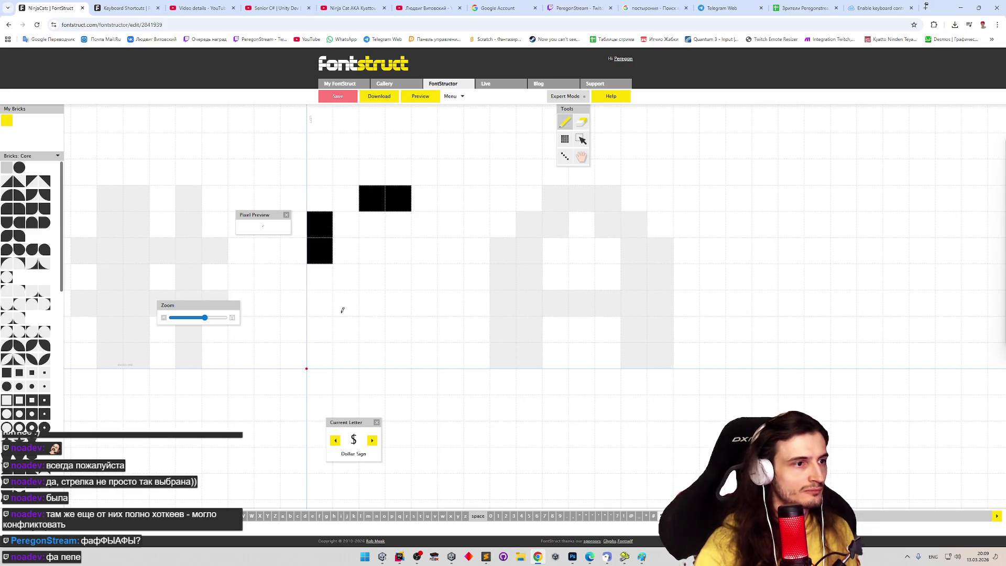
{"action": "left_click", "coordinate": [423, 311]}
{"action": "left_click", "coordinate": [424, 330]}
{"action": "left_click_drag", "start_coordinate": [355, 352], "coordinate": [397, 354]}
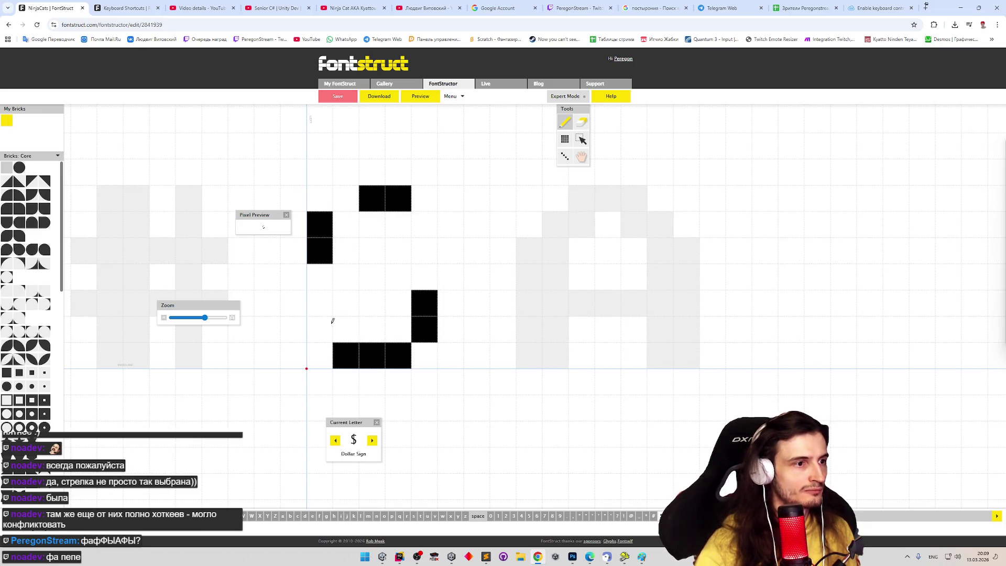
{"action": "left_click_drag", "start_coordinate": [318, 329], "coordinate": [346, 329]}
{"action": "left_click_drag", "start_coordinate": [347, 252], "coordinate": [358, 225]}
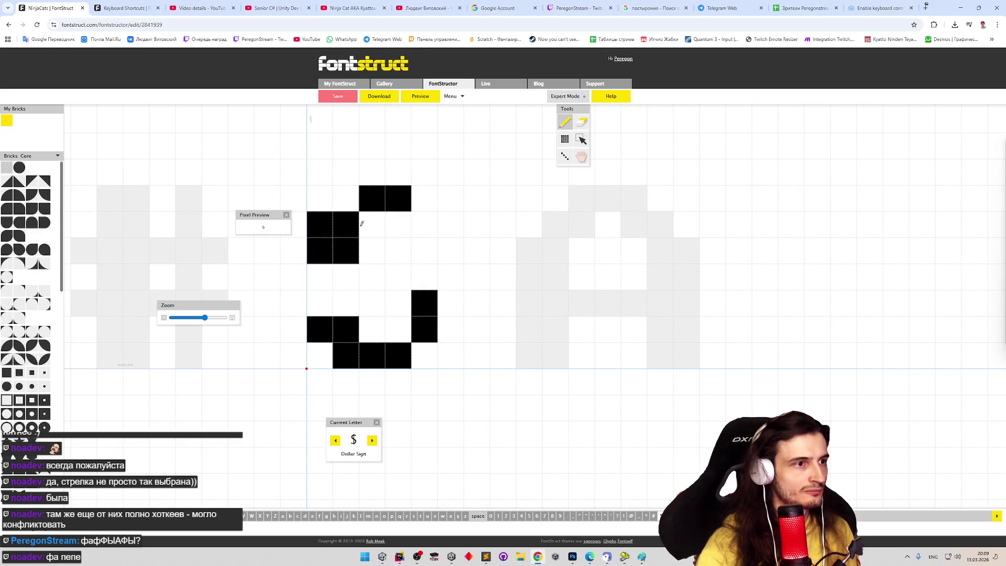
{"action": "left_click", "coordinate": [346, 199]}
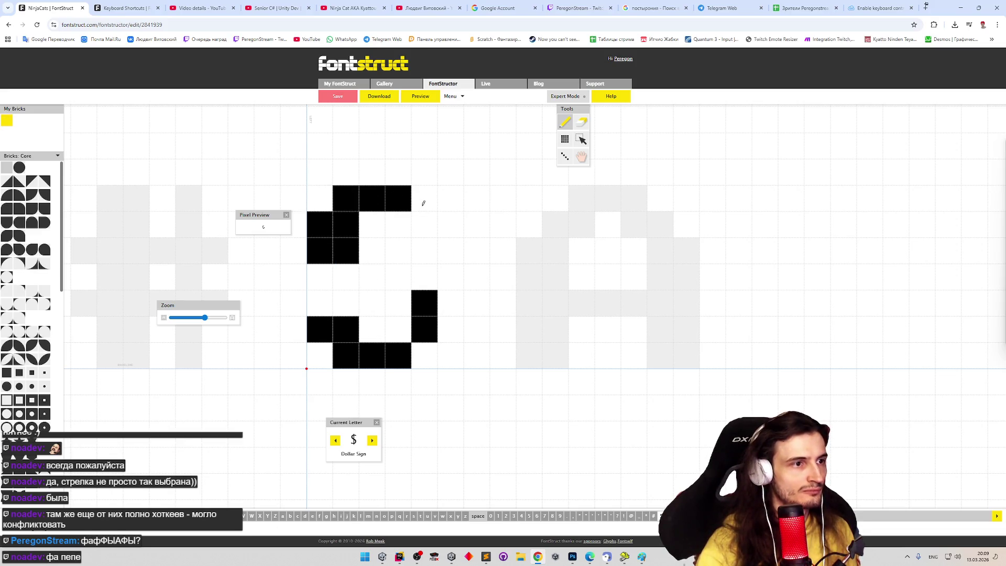
{"action": "left_click", "coordinate": [426, 206]}
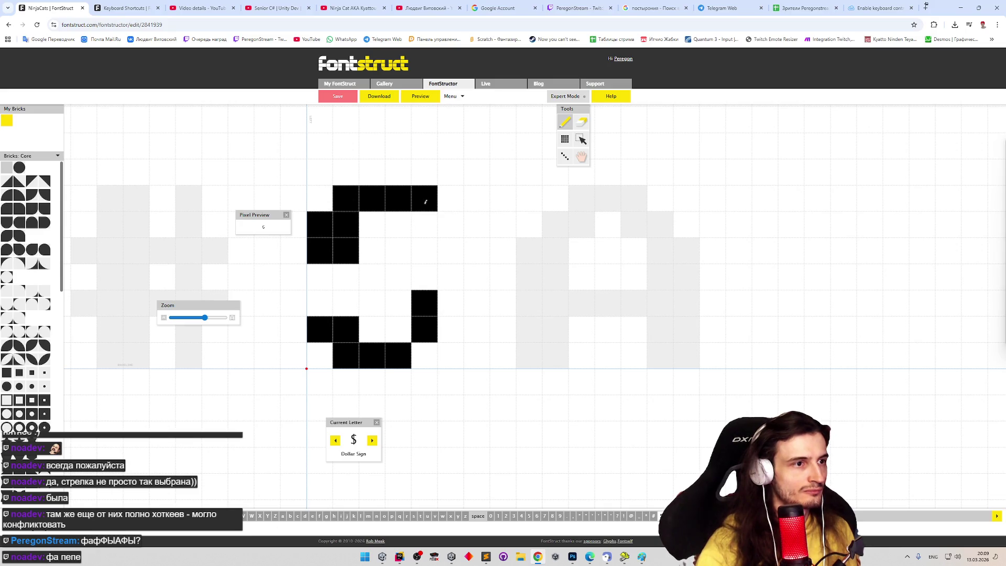
Step: Rework the S's right side one column wider, erasing the old right bricks and filling the middle row
{"action": "key", "text": "e"}
{"action": "left_click", "coordinate": [430, 200]}
{"action": "key", "text": "p"}
{"action": "left_click", "coordinate": [425, 225]}
{"action": "left_click", "coordinate": [371, 275]}
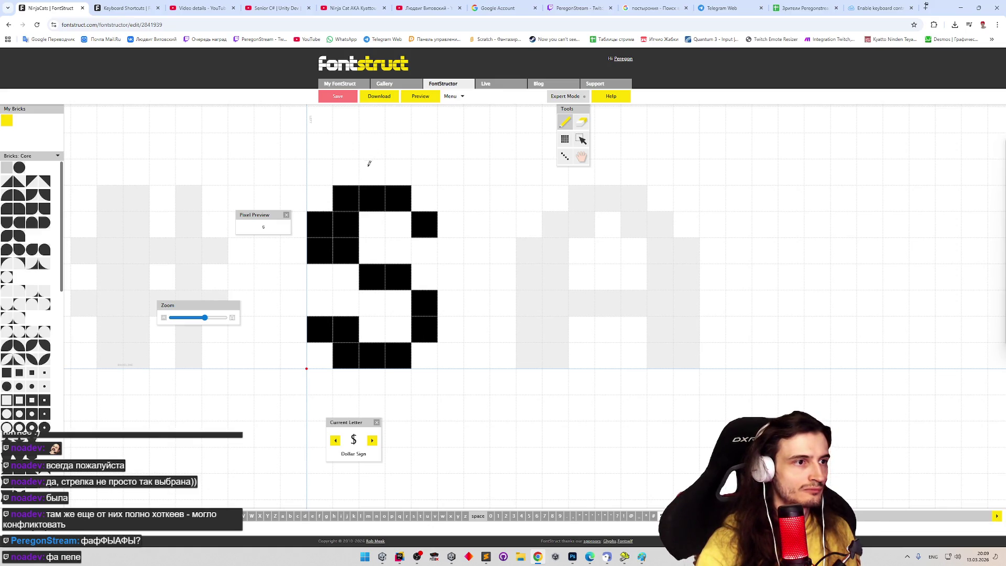
{"action": "key", "text": "e"}
{"action": "left_click_drag", "start_coordinate": [425, 223], "coordinate": [425, 330]}
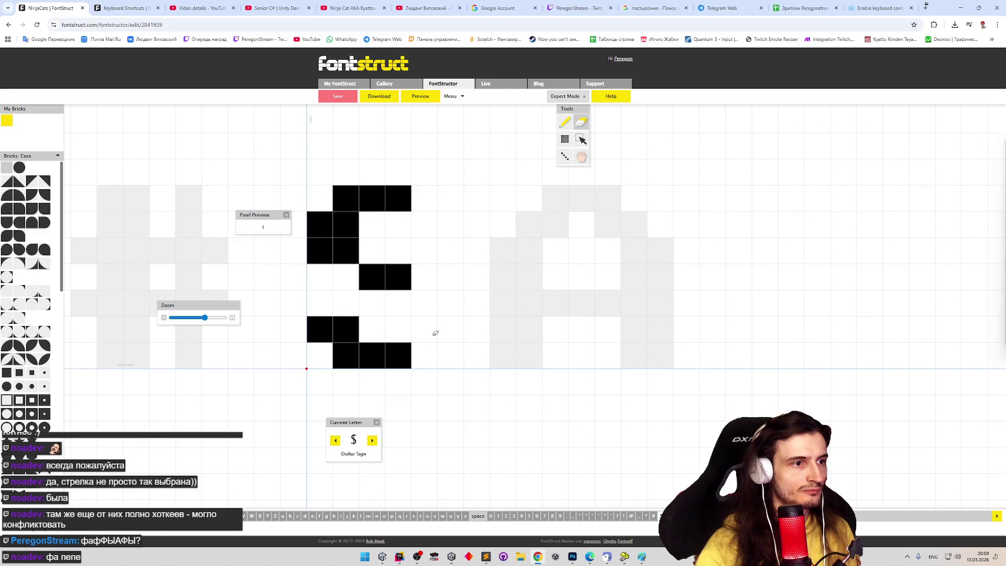
{"action": "key", "text": "p"}
{"action": "left_click", "coordinate": [425, 355]}
{"action": "left_click", "coordinate": [451, 329]}
{"action": "left_click", "coordinate": [450, 302]}
{"action": "left_click", "coordinate": [424, 276]}
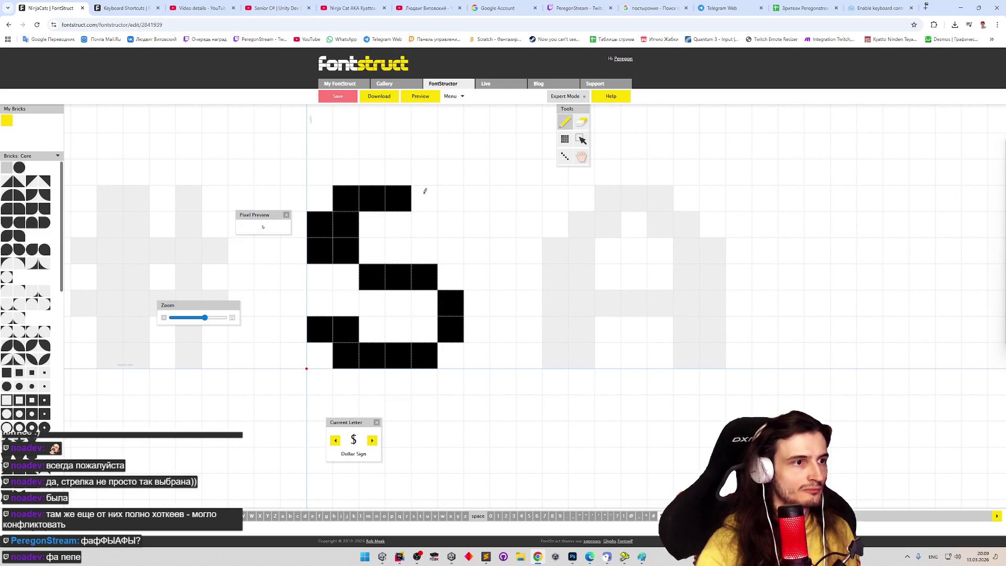
{"action": "left_click", "coordinate": [425, 198]}
{"action": "left_click", "coordinate": [451, 225]}
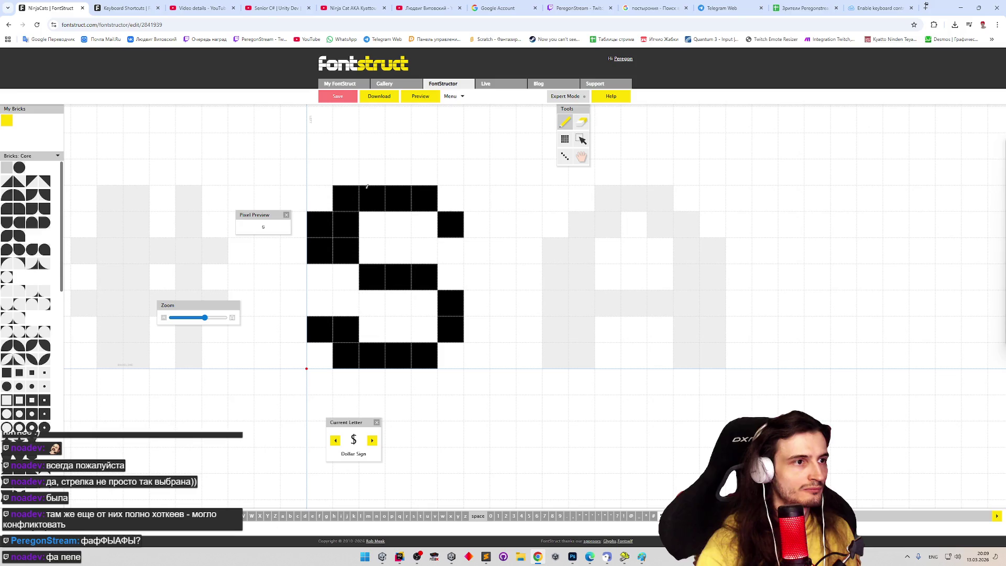
Step: Run two vertical strokes through the S, extending above and below it to complete the dollar sign
{"action": "left_click", "coordinate": [372, 172]}
{"action": "left_click", "coordinate": [424, 171]}
{"action": "left_click_drag", "start_coordinate": [371, 224], "coordinate": [372, 252]}
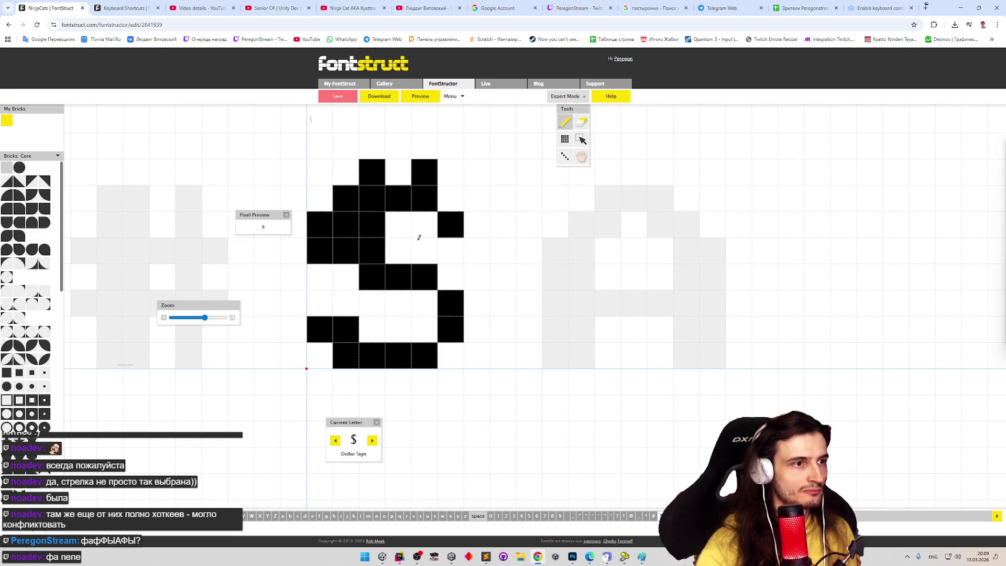
{"action": "left_click_drag", "start_coordinate": [425, 224], "coordinate": [425, 252]}
{"action": "left_click_drag", "start_coordinate": [425, 303], "coordinate": [424, 387]}
{"action": "left_click_drag", "start_coordinate": [367, 306], "coordinate": [369, 385]}
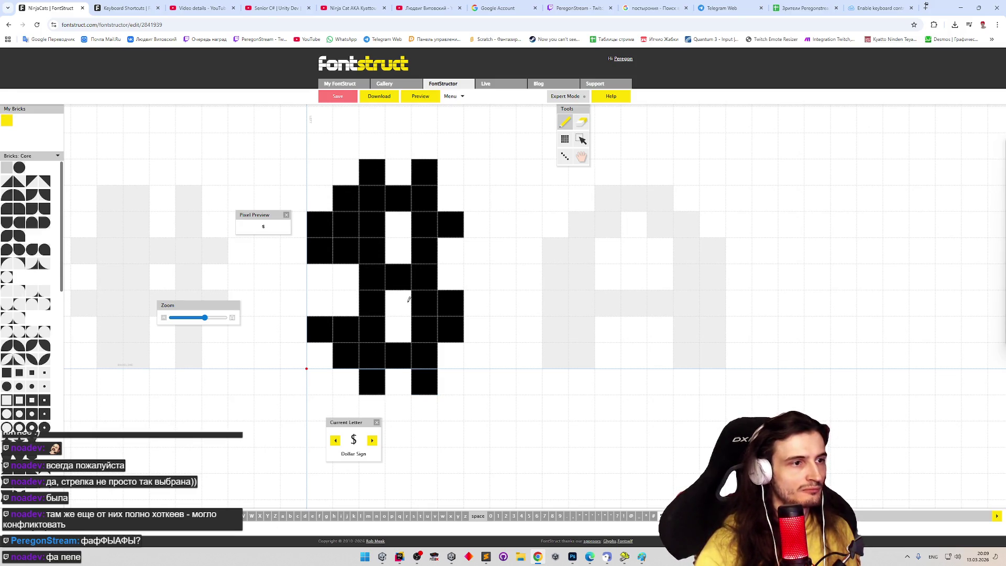
{"action": "left_click", "coordinate": [463, 96]}
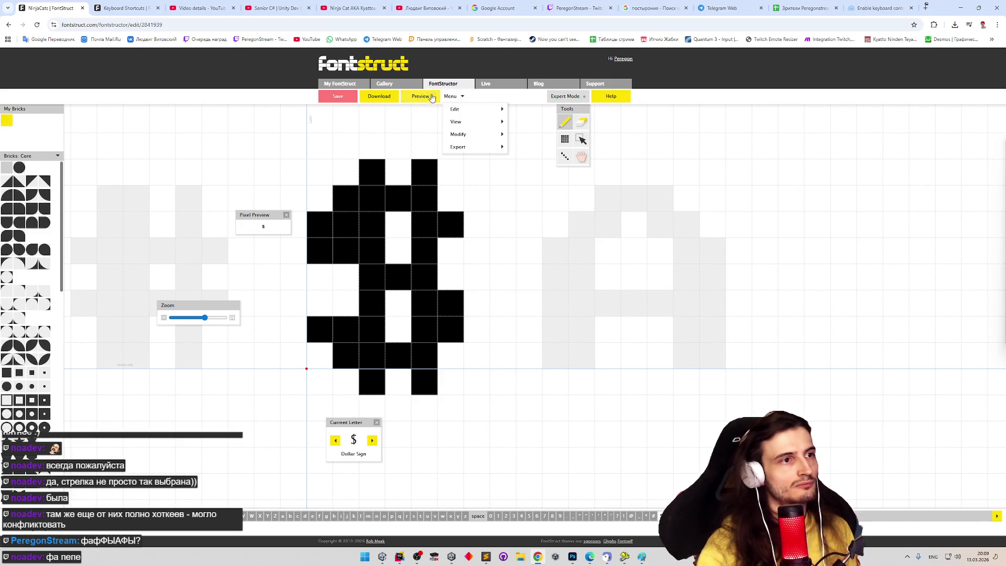
Step: Check the dollar sign in Preview, close the Spacing panel and save the font with Ctrl+S
{"action": "left_click", "coordinate": [458, 134]}
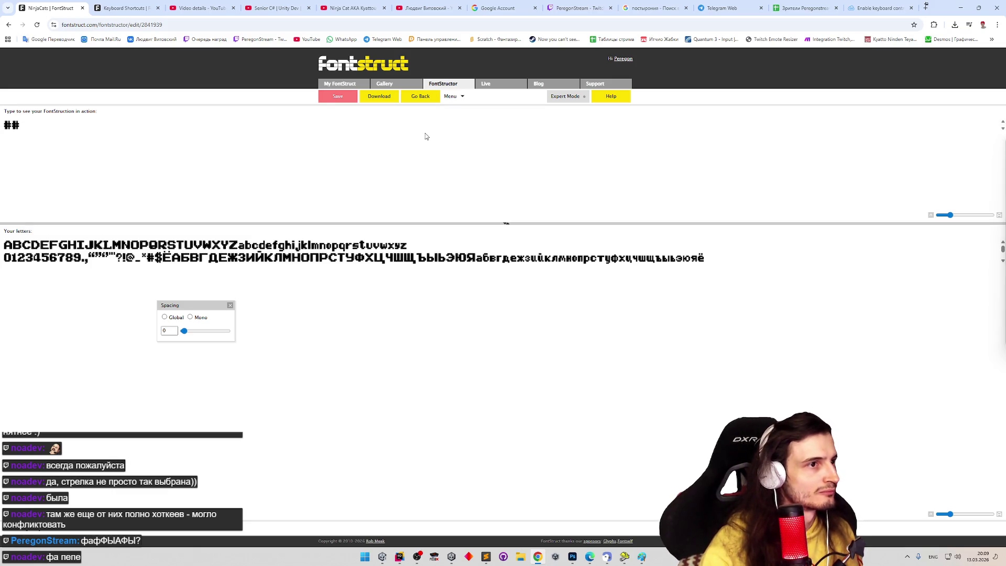
{"action": "key", "text": "alt+shift"}
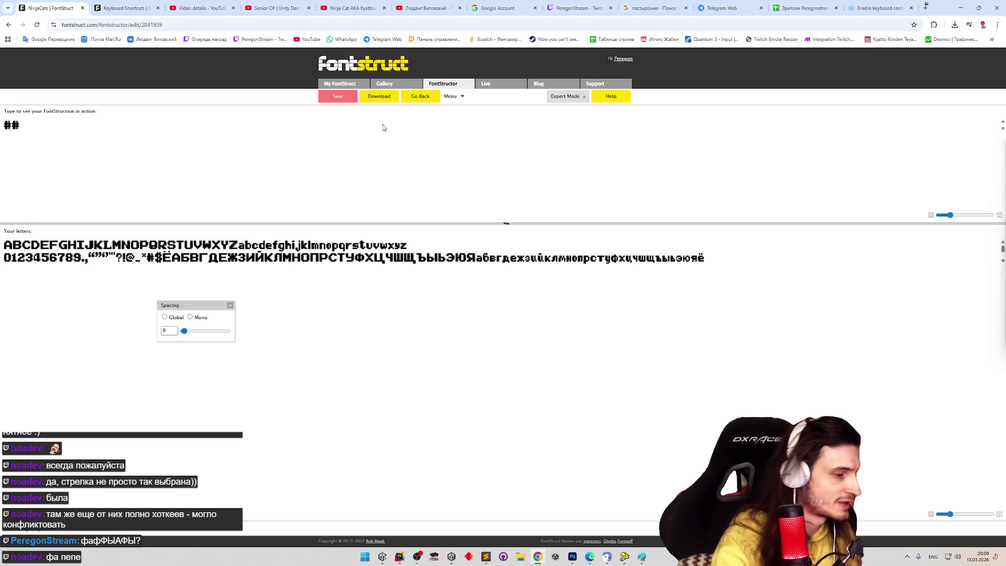
{"action": "key", "text": "alt+shift"}
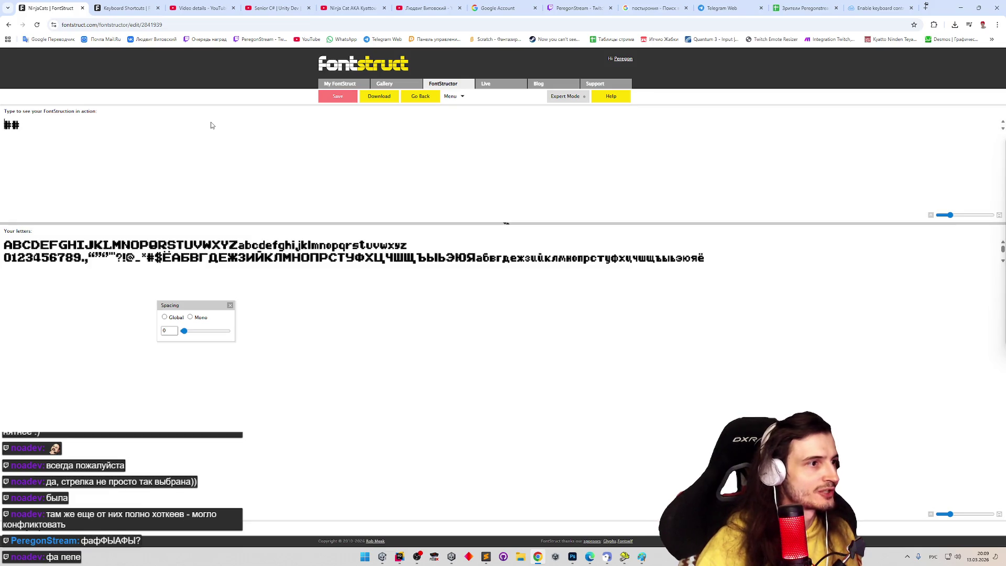
{"action": "left_click", "coordinate": [230, 305]}
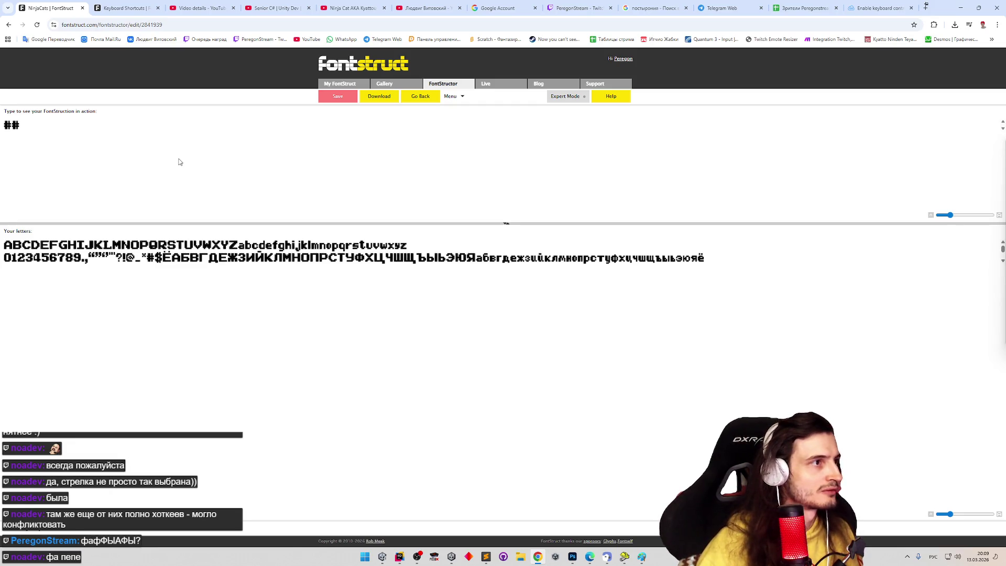
{"action": "key", "text": "ctrl+s"}
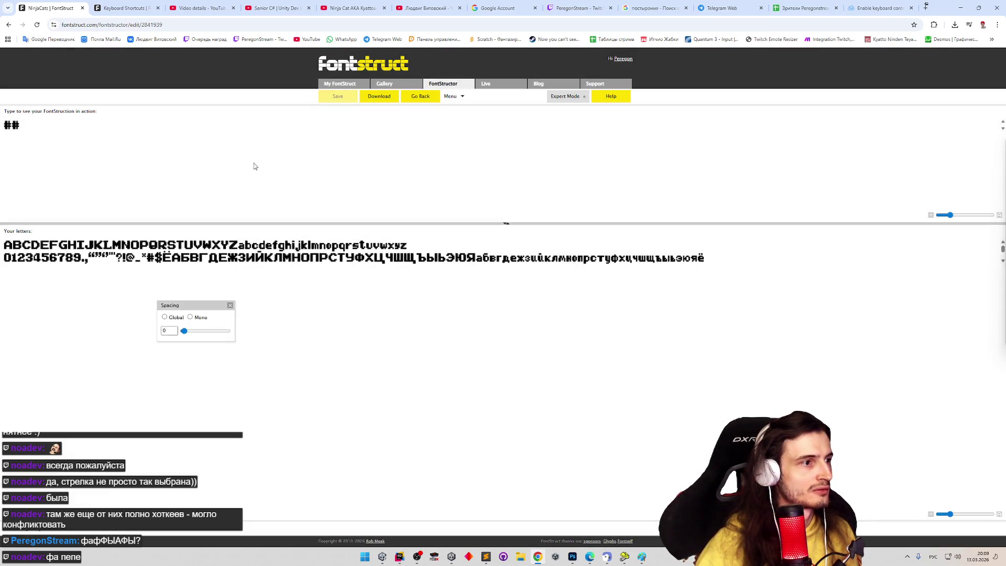
{"action": "key", "text": "super+space"}
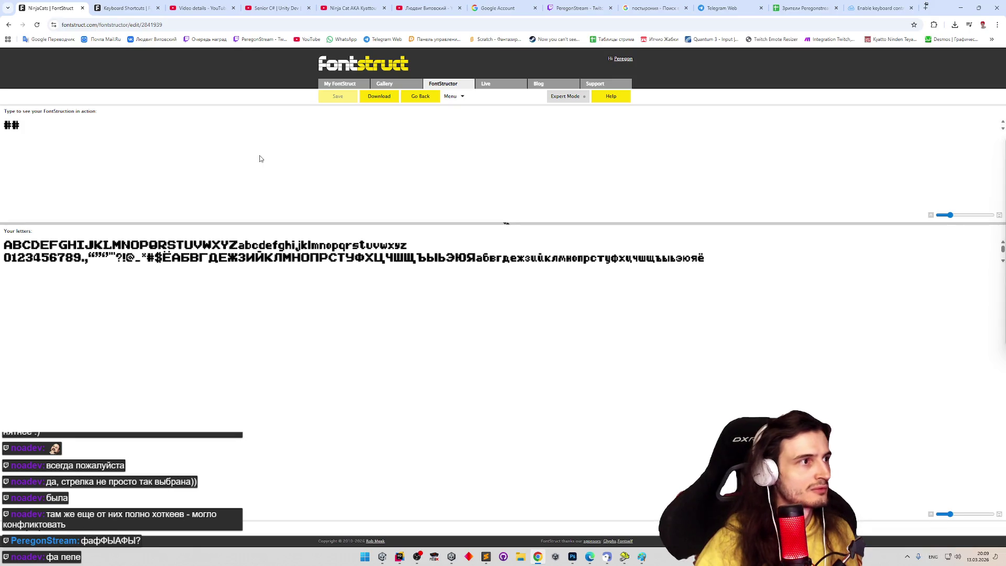
Step: Toggle Preview once more to see the two $$, then advance to the empty Percent Sign glyph
{"action": "left_click", "coordinate": [422, 98]}
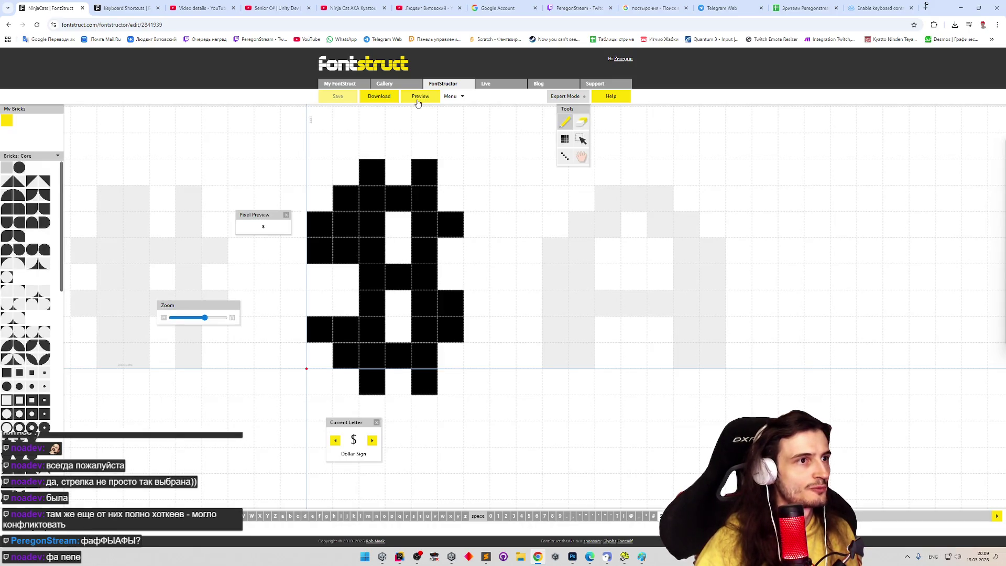
{"action": "left_click", "coordinate": [419, 97]}
{"action": "type", "text": "sdf"}
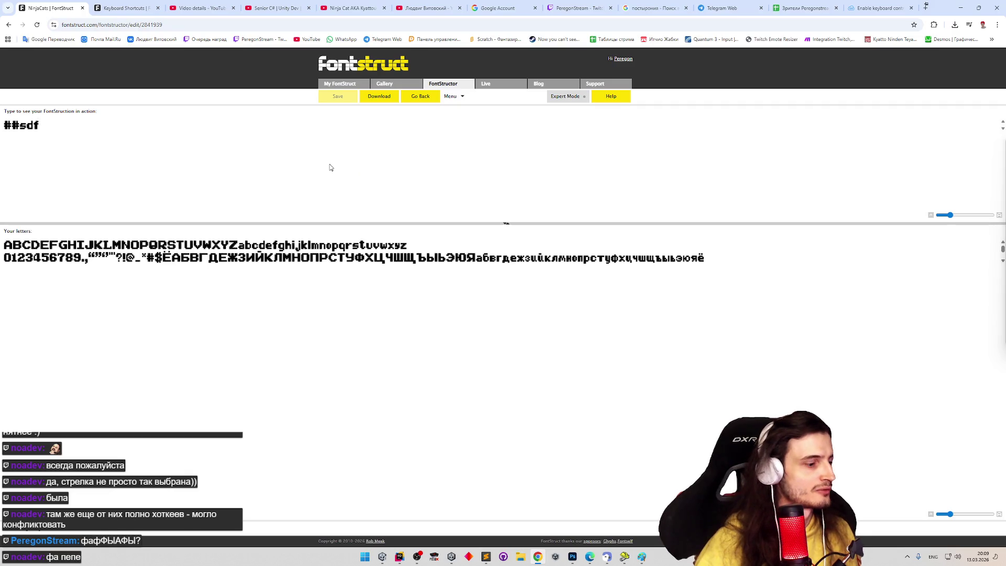
{"action": "type", "text": "$$"}
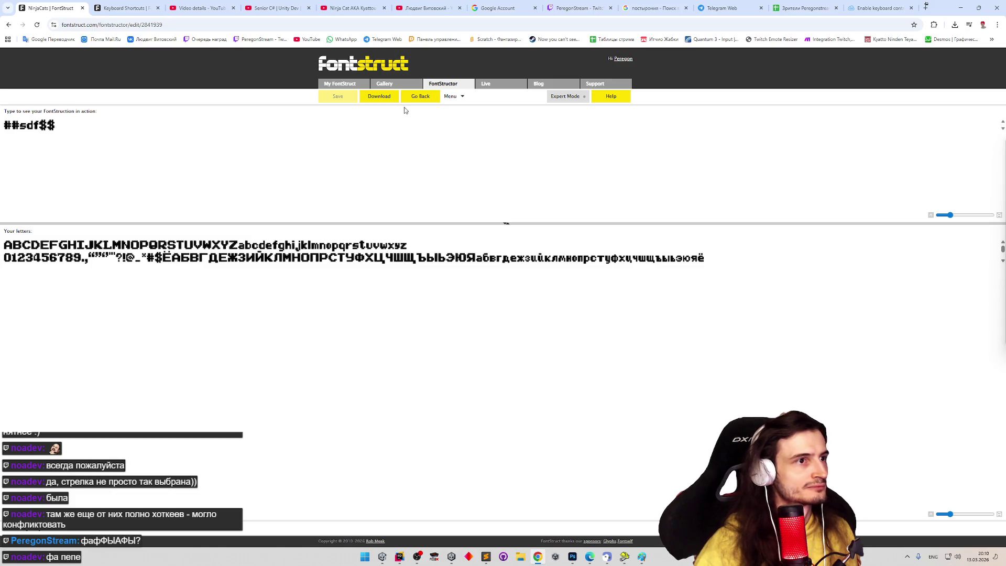
{"action": "left_click", "coordinate": [421, 96]}
{"action": "key", "text": "Right"}
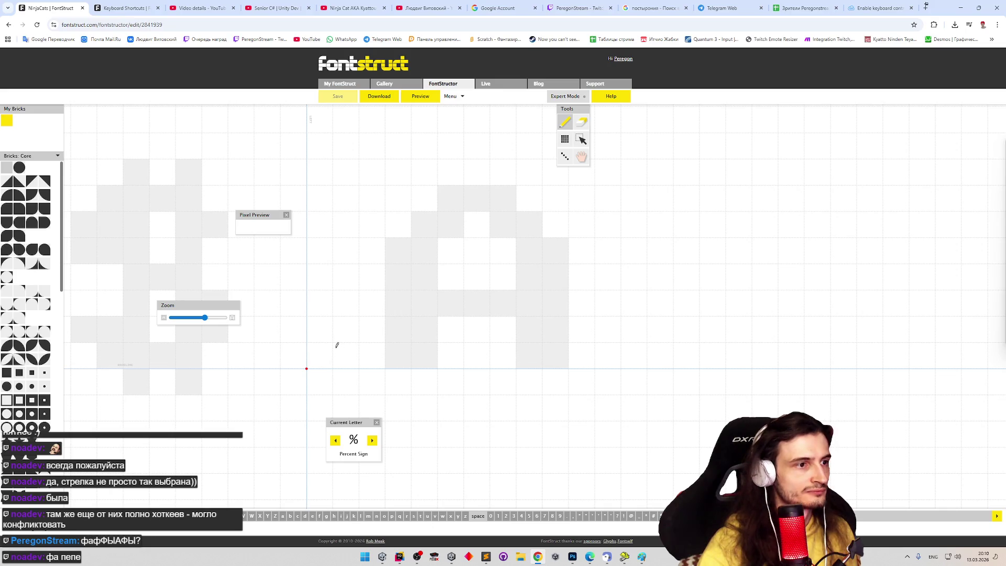
Step: Paint the percent sign's diagonal staircase stroke from lower left to top right
{"action": "mouse_move", "coordinate": [325, 354]}
{"action": "left_mouse_down"}
{"action": "mouse_move", "coordinate": [373, 276]}
{"action": "mouse_move", "coordinate": [372, 251]}
{"action": "left_mouse_up"}
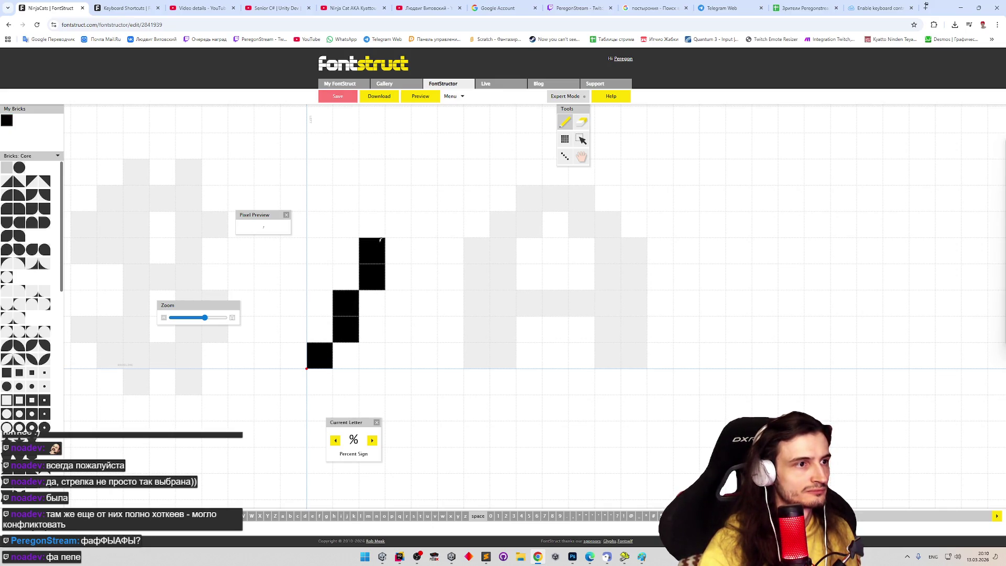
{"action": "left_click", "coordinate": [407, 218]}
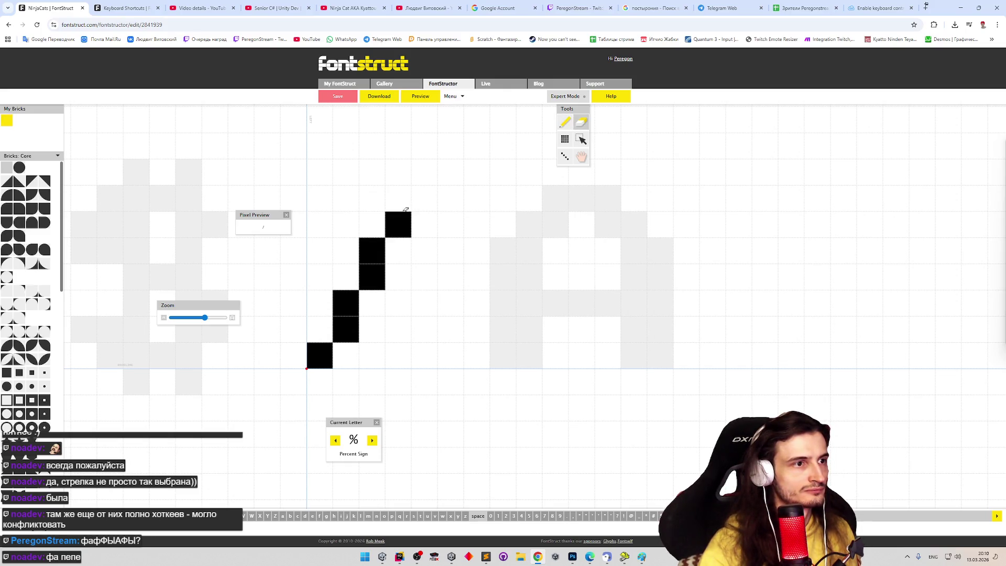
{"action": "left_click", "coordinate": [381, 255]}
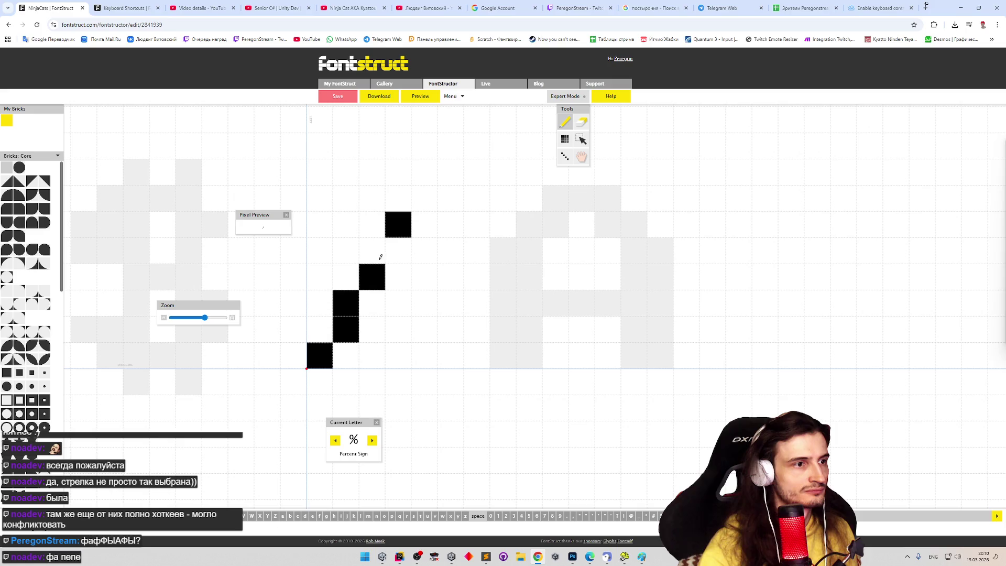
{"action": "left_click", "coordinate": [399, 248]}
{"action": "left_click", "coordinate": [426, 199]}
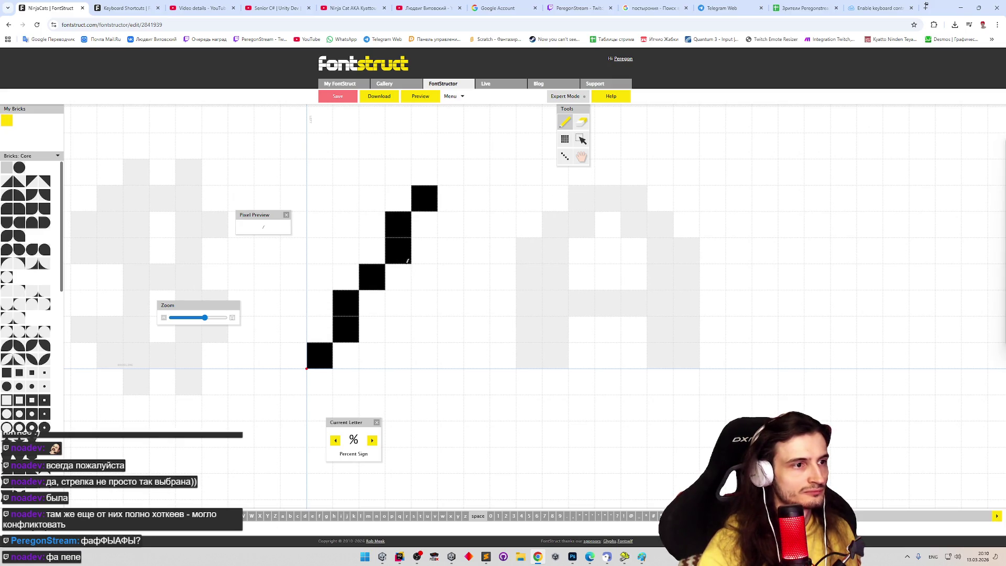
Step: Draw the two small hollow rings at the percent sign's lower right and upper left
{"action": "left_click", "coordinate": [423, 303]}
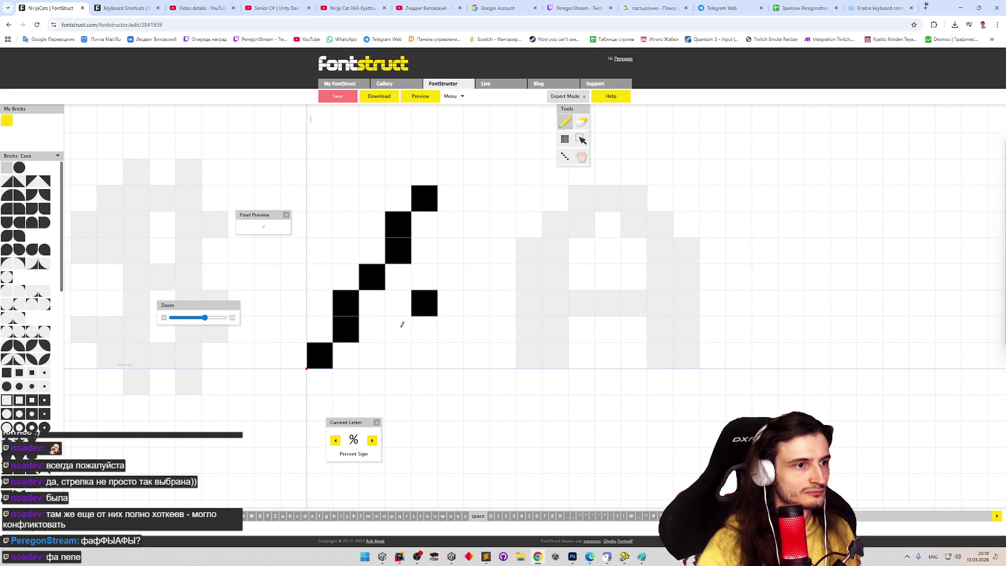
{"action": "left_click", "coordinate": [398, 330]}
{"action": "left_click", "coordinate": [424, 356]}
{"action": "left_click", "coordinate": [450, 329]}
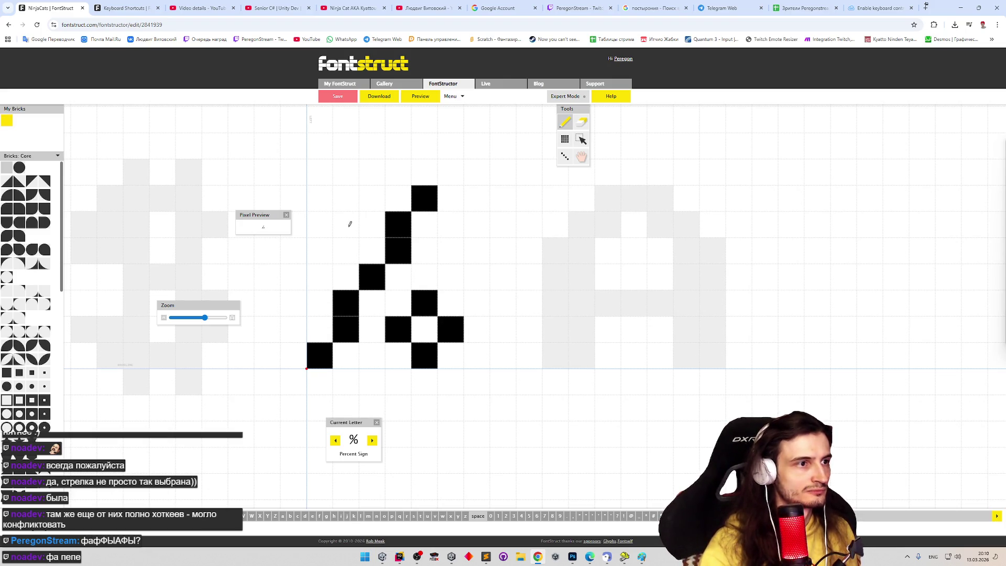
{"action": "left_click", "coordinate": [346, 226]}
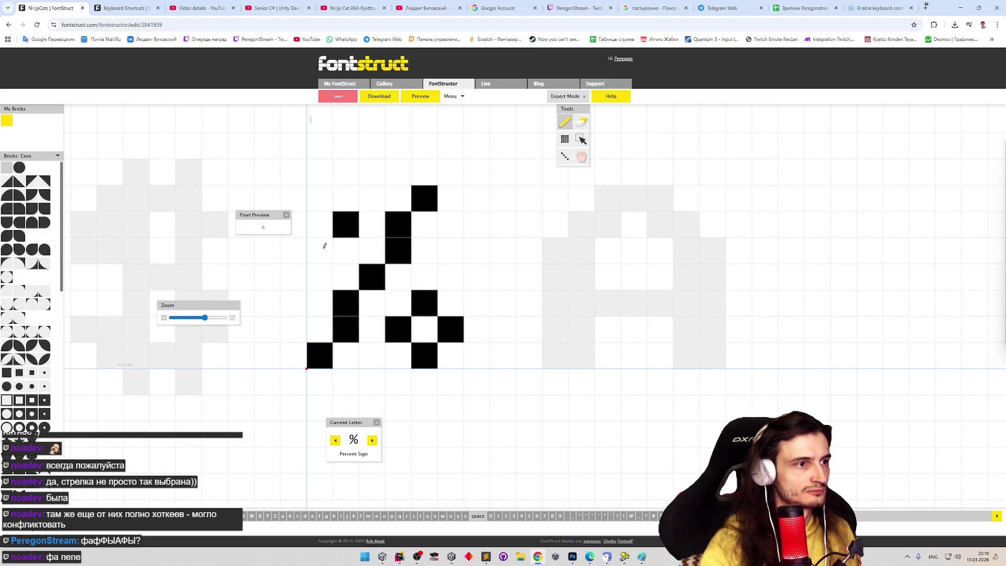
{"action": "left_click", "coordinate": [319, 251]}
{"action": "left_click", "coordinate": [293, 224]}
{"action": "left_click", "coordinate": [319, 198]}
Step: Select the whole percent glyph and nudge it one cell to the right
{"action": "key", "text": "e"}
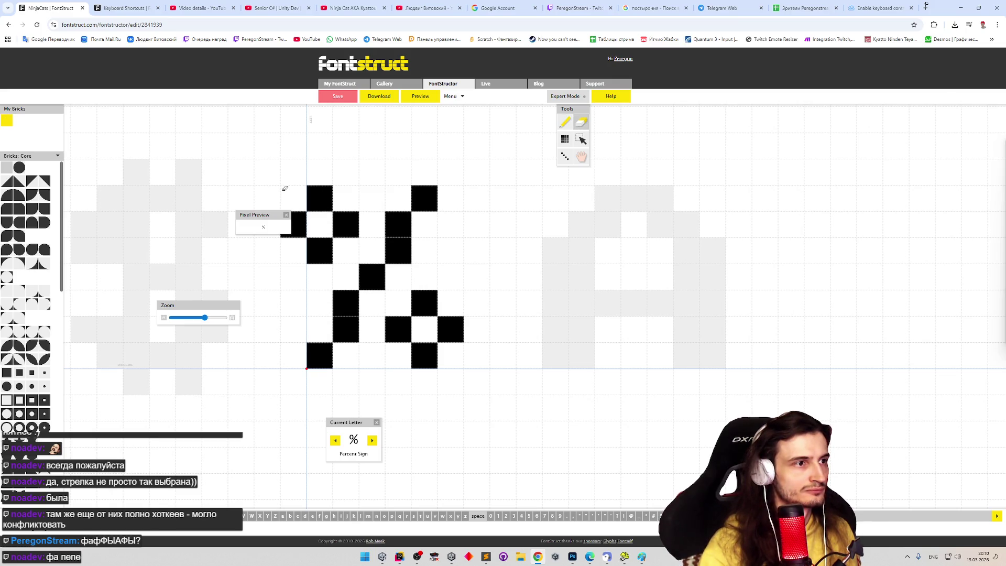
{"action": "key", "text": "ctrl+a"}
{"action": "key", "text": "v"}
{"action": "left_click_drag", "start_coordinate": [286, 189], "coordinate": [446, 351]}
{"action": "key", "text": "Right"}
{"action": "key", "text": "p"}
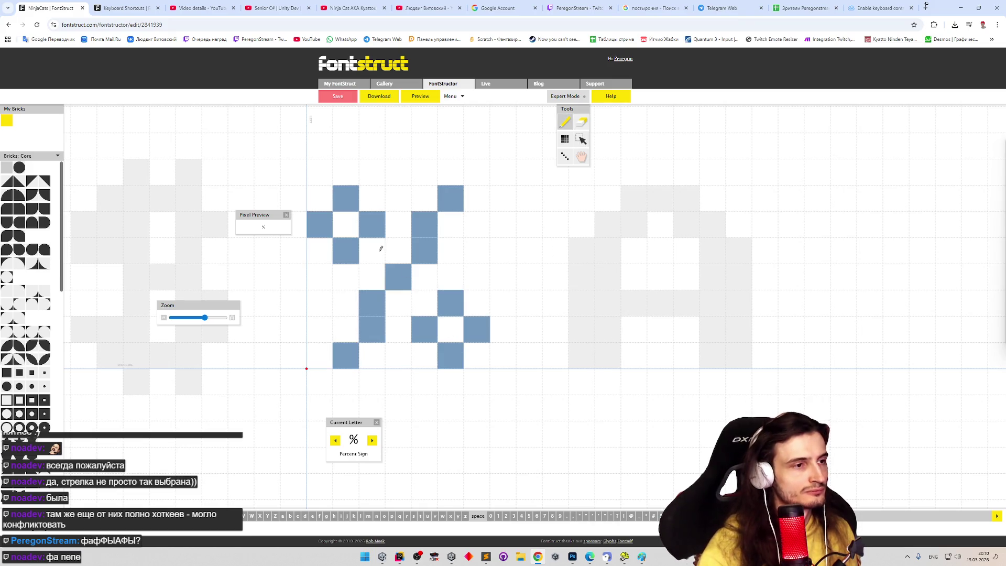
Step: Touch up the left ring and diagonal bricks, then check the percent sign in Preview and return
{"action": "left_click", "coordinate": [320, 251]}
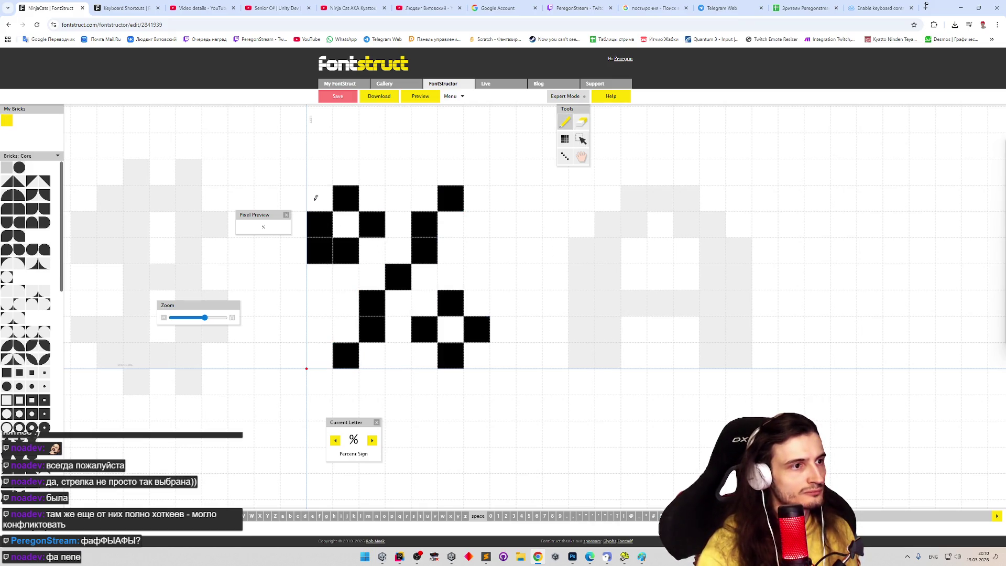
{"action": "left_click", "coordinate": [316, 198]}
{"action": "left_click", "coordinate": [357, 331]}
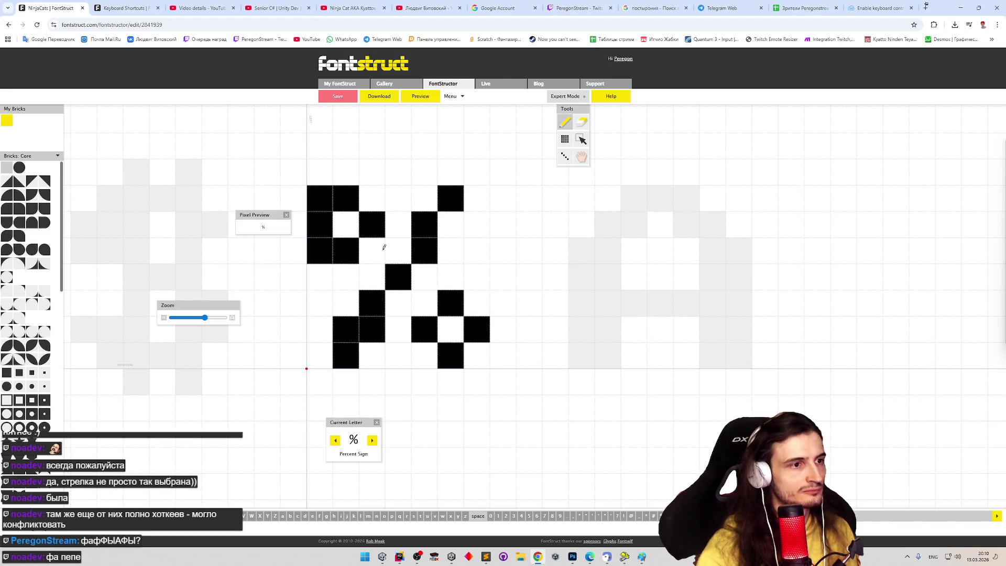
{"action": "left_click", "coordinate": [379, 281]}
{"action": "left_click", "coordinate": [399, 302]}
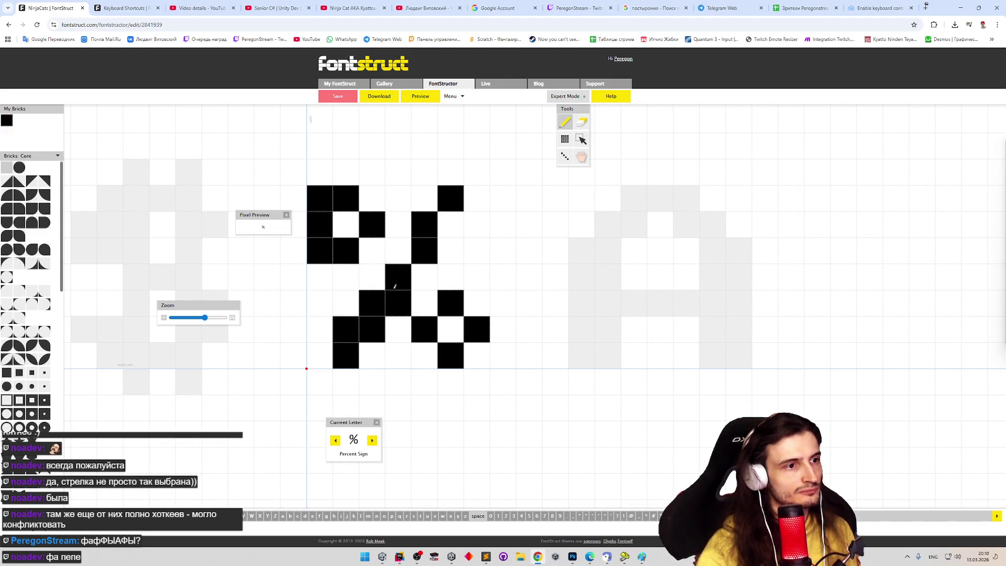
{"action": "left_click", "coordinate": [429, 97]}
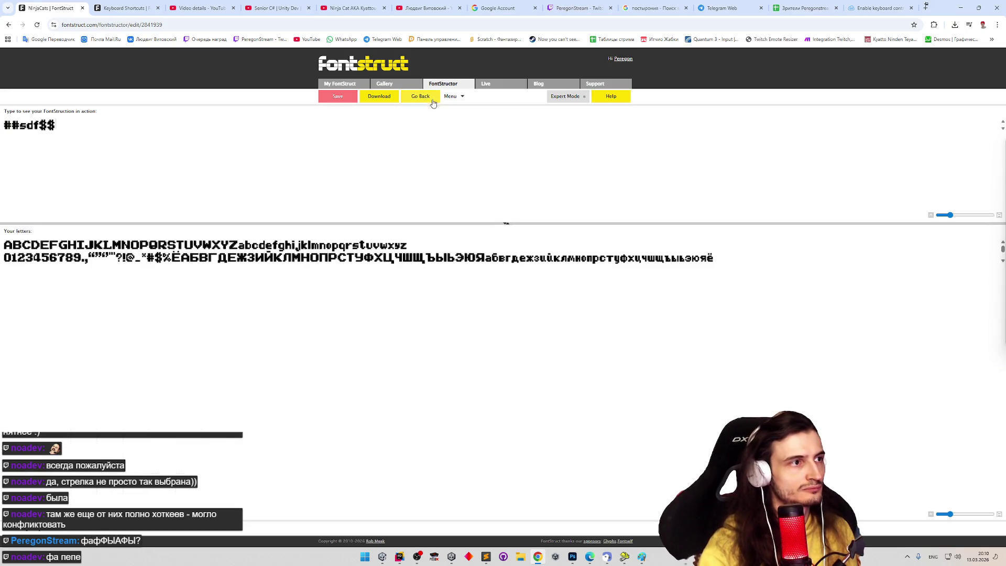
{"action": "type", "text": "%"}
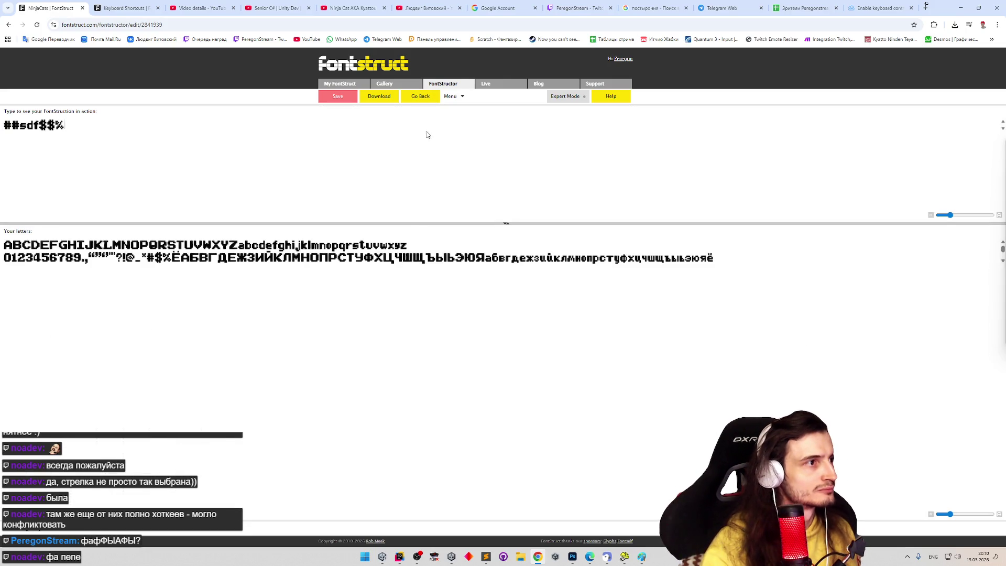
{"action": "left_click", "coordinate": [449, 97]}
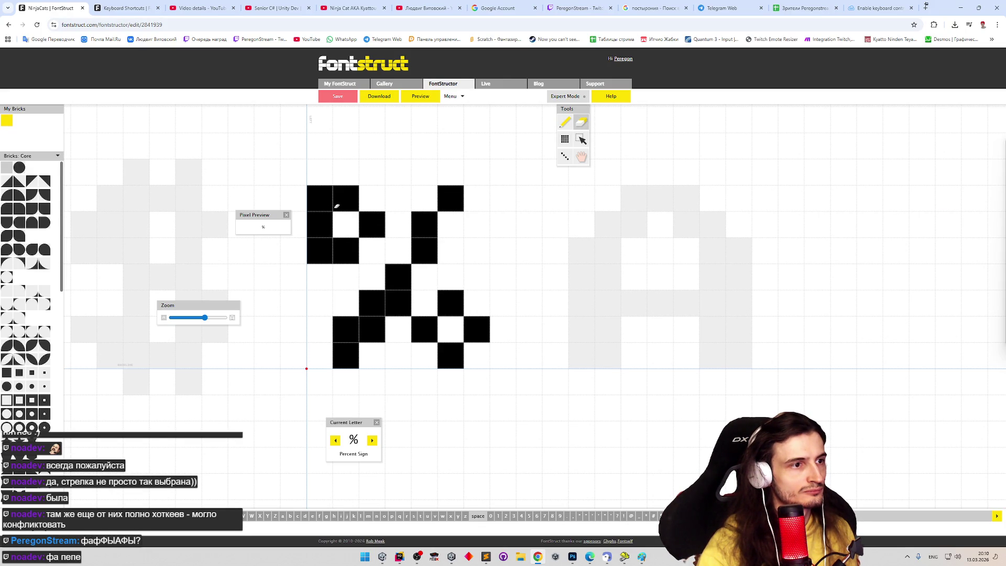
Step: Adjust the percent sign's left ring and top row, erasing and re-adding bricks
{"action": "left_click", "coordinate": [326, 203]}
{"action": "left_click", "coordinate": [323, 250]}
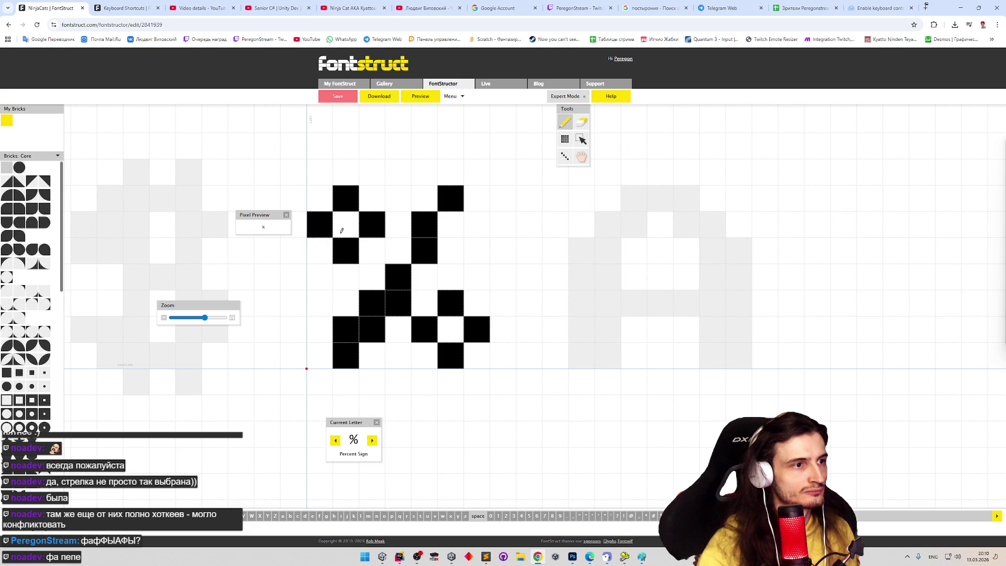
{"action": "left_click", "coordinate": [363, 247]}
{"action": "left_click", "coordinate": [371, 198]}
{"action": "key", "text": "e"}
{"action": "left_click", "coordinate": [372, 250]}
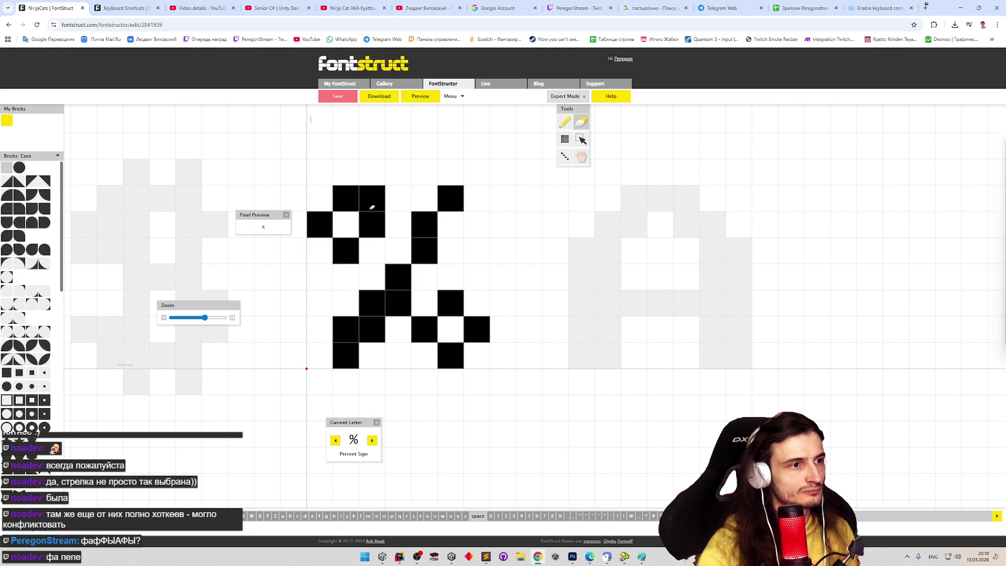
{"action": "left_click", "coordinate": [371, 201]}
{"action": "key", "text": "p"}
Step: Trial-and-error bricks along the upper-right diagonal, erasing strays beside the stroke
{"action": "left_click", "coordinate": [425, 277]}
{"action": "left_click", "coordinate": [446, 226]}
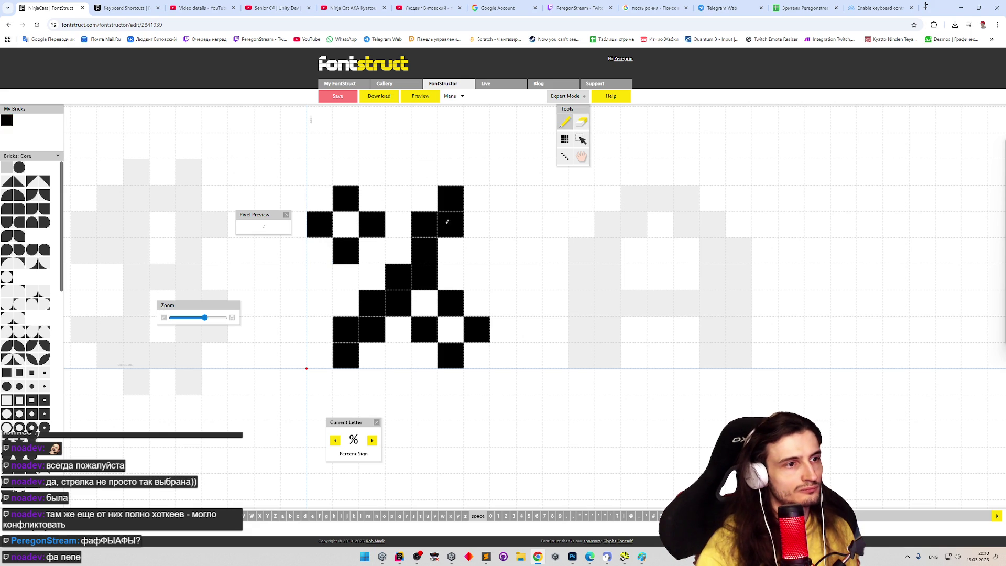
{"action": "left_click", "coordinate": [450, 252]}
{"action": "key", "text": "e"}
{"action": "left_click", "coordinate": [450, 252]}
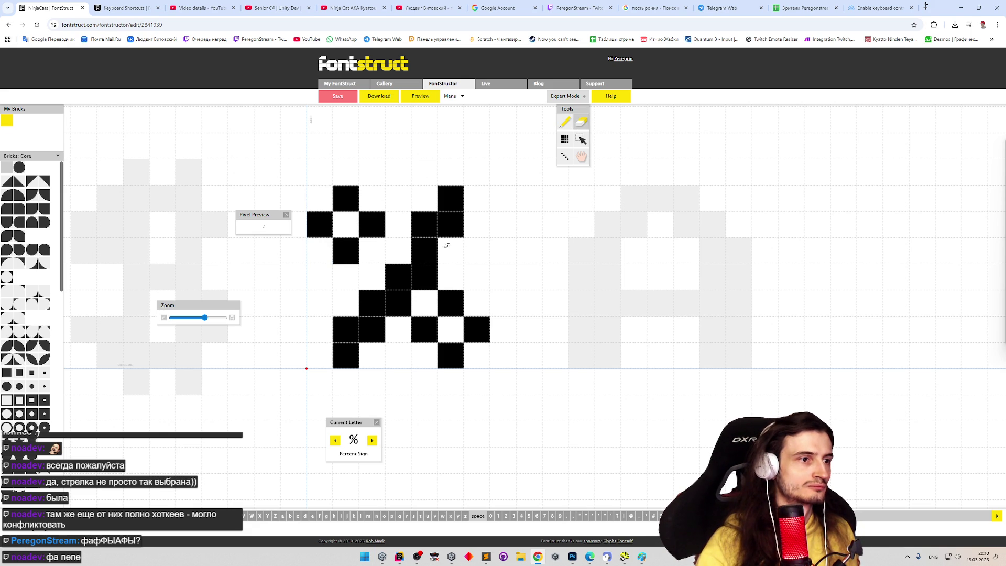
{"action": "left_click", "coordinate": [425, 276]}
{"action": "key", "text": "p"}
{"action": "left_click", "coordinate": [399, 250]}
{"action": "left_click", "coordinate": [424, 267]}
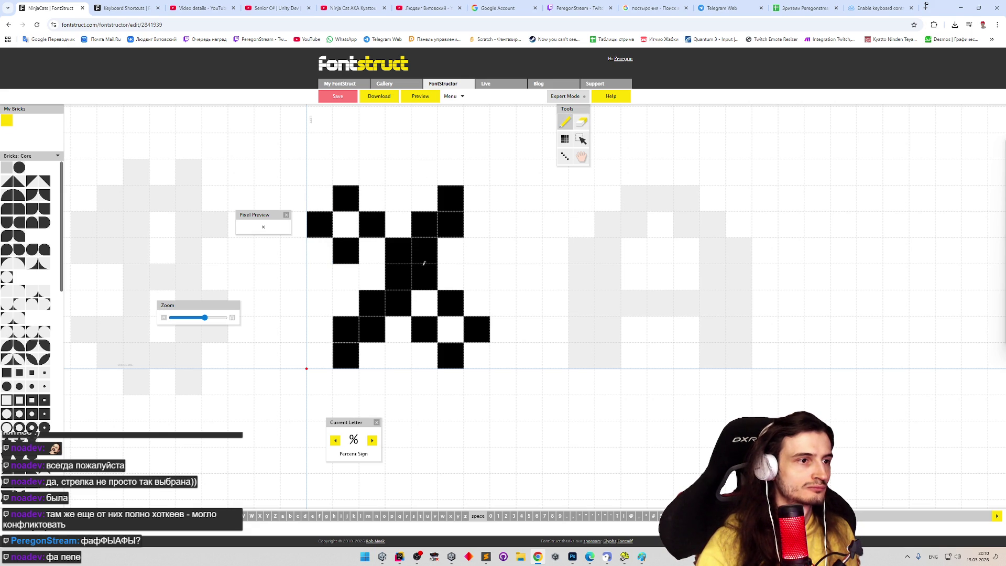
{"action": "left_click", "coordinate": [447, 242]}
{"action": "key", "text": "e"}
{"action": "left_click", "coordinate": [454, 250]}
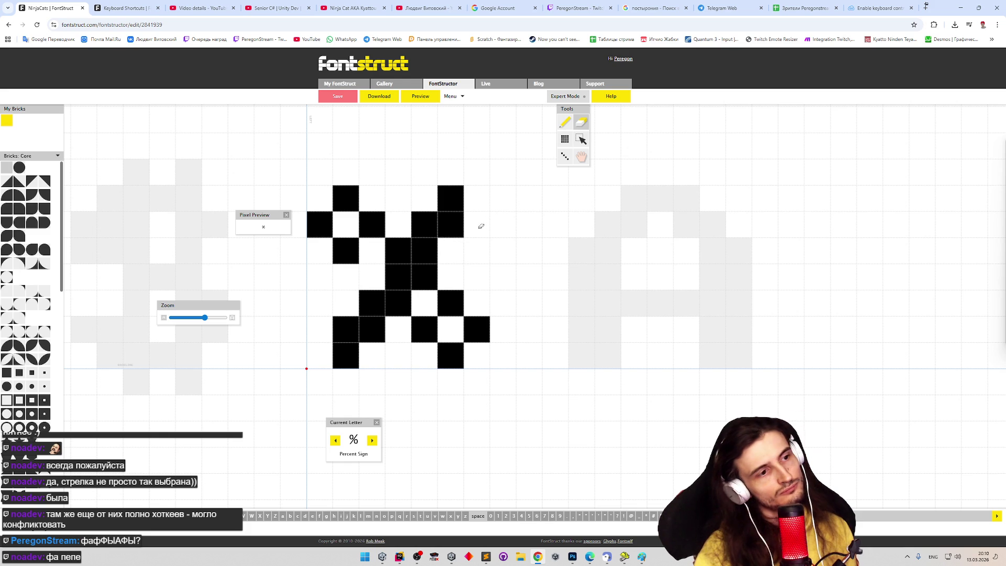
{"action": "left_click_drag", "start_coordinate": [399, 250], "coordinate": [422, 277]}
{"action": "key", "text": "p"}
{"action": "left_click", "coordinate": [424, 276]}
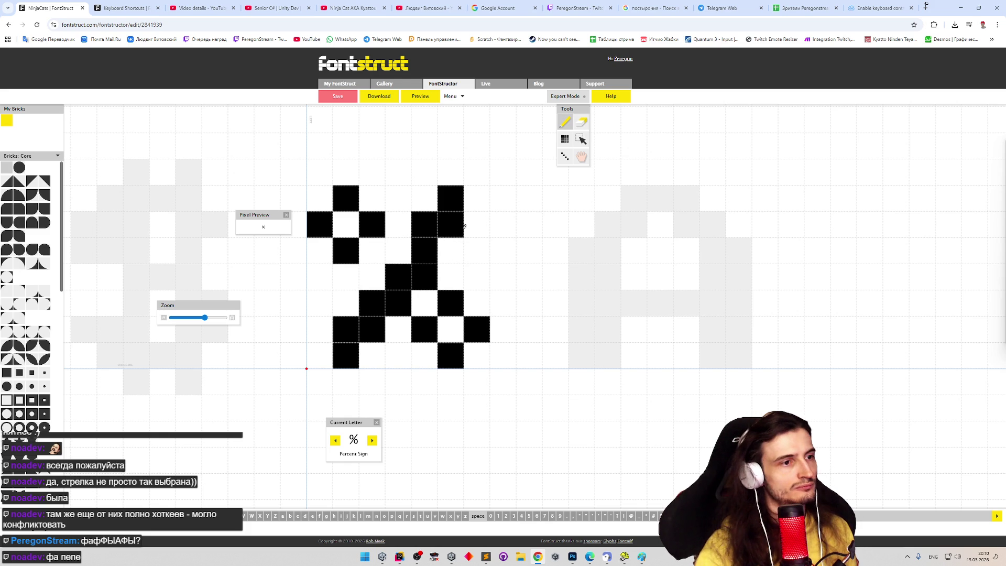
{"action": "key", "text": "e"}
{"action": "left_click", "coordinate": [424, 276]}
{"action": "key", "text": "p"}
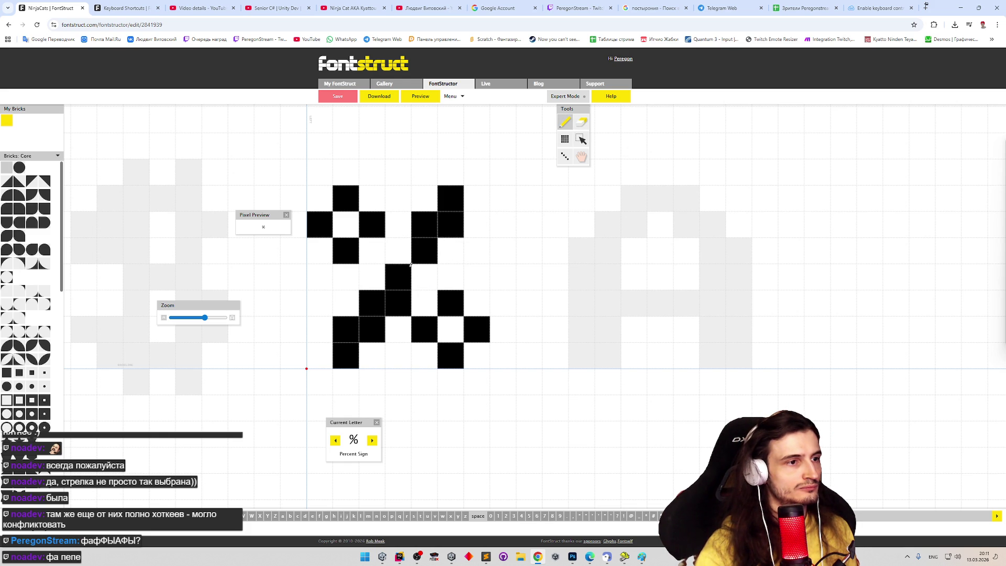
Step: Extend the diagonal stroke down-left and clear old bricks around the lower ring
{"action": "left_click", "coordinate": [404, 251]}
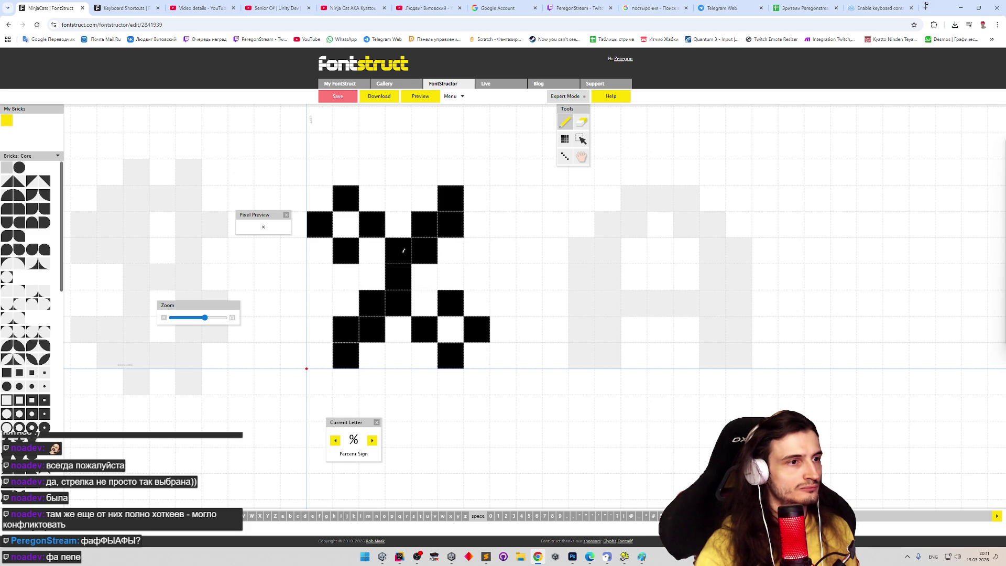
{"action": "left_click", "coordinate": [375, 282]}
{"action": "left_click", "coordinate": [346, 304]}
{"action": "left_click_drag", "start_coordinate": [330, 335], "coordinate": [322, 355]}
{"action": "key", "text": "e"}
{"action": "left_click", "coordinate": [398, 303]}
{"action": "left_click", "coordinate": [382, 320]}
{"action": "left_click", "coordinate": [346, 356]}
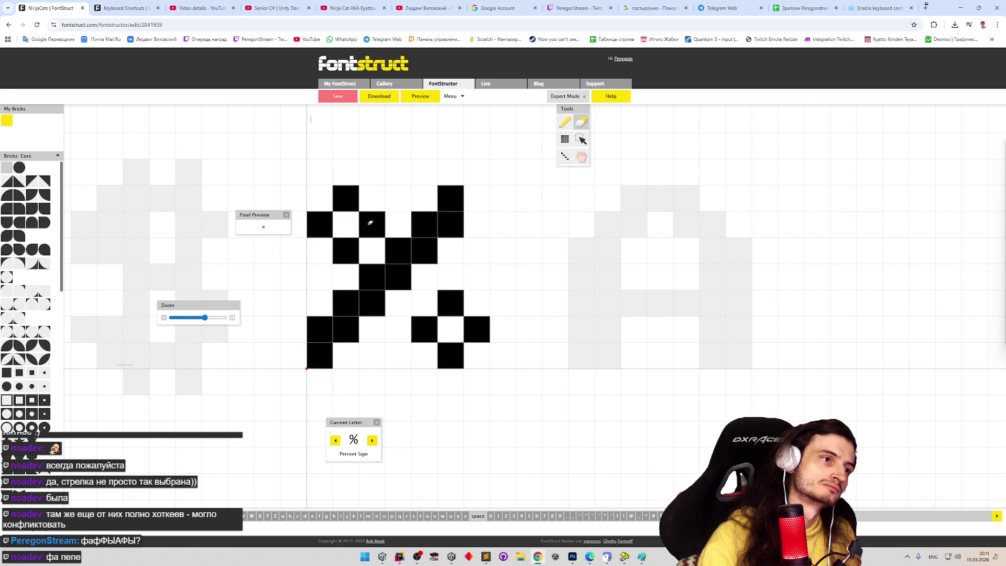
Step: Redraw the lower ring one cell further left, then advance to the ampersand glyph
{"action": "left_click_drag", "start_coordinate": [425, 330], "coordinate": [487, 346]}
{"action": "left_click", "coordinate": [450, 303]}
{"action": "key", "text": "p"}
{"action": "left_click", "coordinate": [398, 329]}
{"action": "left_click", "coordinate": [424, 303]}
{"action": "left_click", "coordinate": [450, 330]}
{"action": "left_click", "coordinate": [425, 355]}
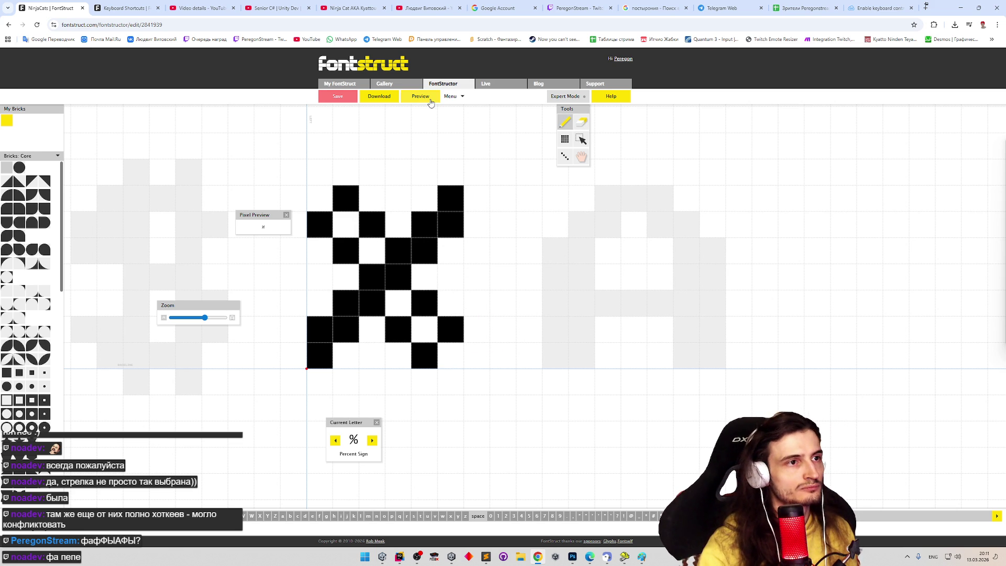
{"action": "key", "text": "Right"}
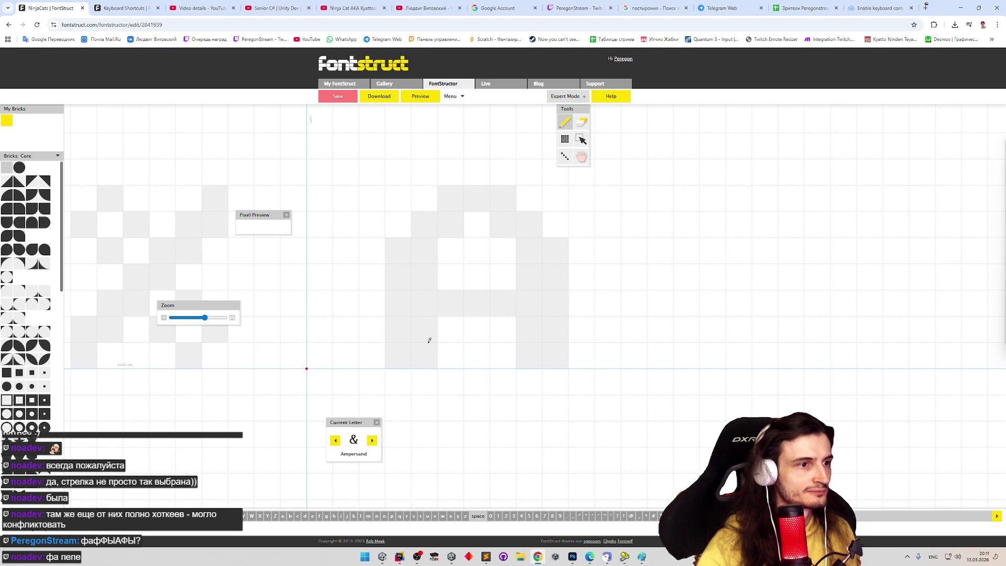
Step: Sketch a first ampersand shape with pencil and eraser, then erase most of it
{"action": "mouse_move", "coordinate": [425, 341]}
{"action": "left_mouse_down"}
{"action": "mouse_move", "coordinate": [346, 250]}
{"action": "mouse_move", "coordinate": [425, 224]}
{"action": "mouse_move", "coordinate": [397, 276]}
{"action": "mouse_move", "coordinate": [336, 328]}
{"action": "mouse_move", "coordinate": [347, 356]}
{"action": "mouse_move", "coordinate": [346, 303]}
{"action": "left_mouse_up"}
{"action": "left_click_drag", "start_coordinate": [397, 276], "coordinate": [424, 250]}
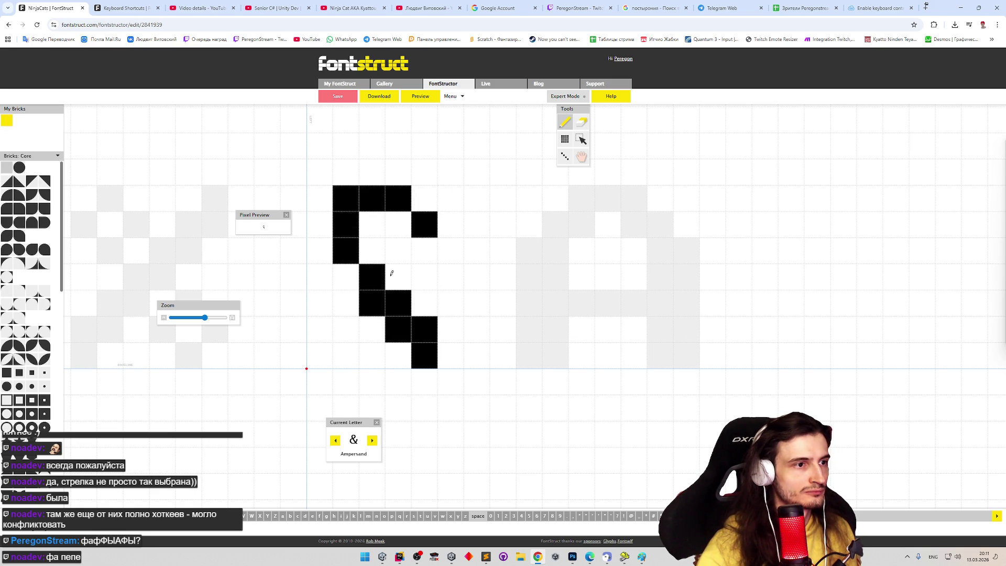
{"action": "left_click", "coordinate": [405, 250]}
{"action": "mouse_move", "coordinate": [346, 303]}
{"action": "left_mouse_down"}
{"action": "mouse_move", "coordinate": [346, 356]}
{"action": "mouse_move", "coordinate": [371, 328]}
{"action": "left_mouse_up"}
{"action": "left_click", "coordinate": [425, 277]}
{"action": "key", "text": "e"}
{"action": "mouse_move", "coordinate": [398, 251]}
{"action": "left_mouse_down"}
{"action": "mouse_move", "coordinate": [398, 198]}
{"action": "mouse_move", "coordinate": [372, 243]}
{"action": "left_mouse_up"}
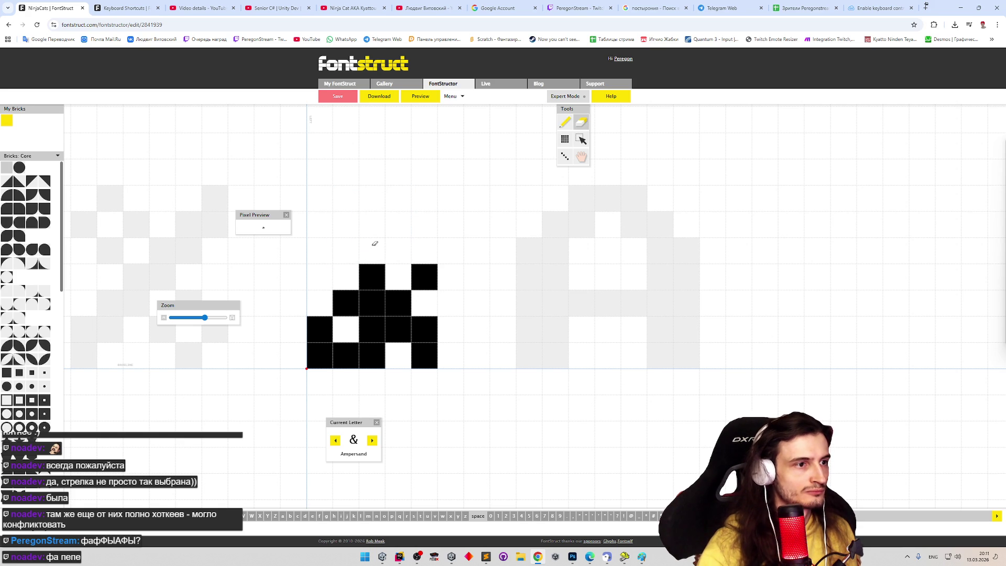
{"action": "left_click", "coordinate": [430, 320]}
{"action": "key", "text": "p"}
{"action": "key", "text": "e"}
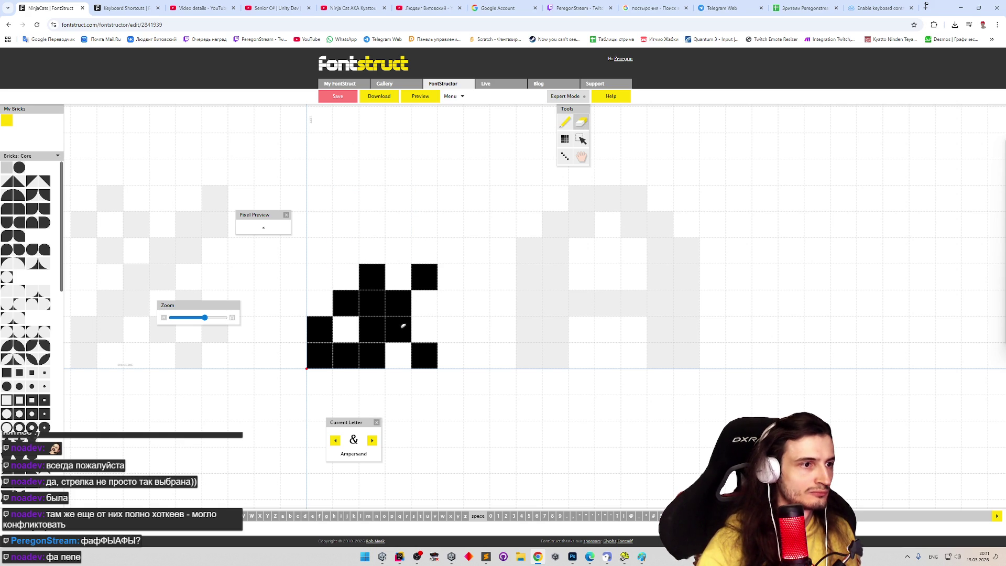
{"action": "left_click_drag", "start_coordinate": [398, 329], "coordinate": [425, 355]}
{"action": "left_click_drag", "start_coordinate": [425, 277], "coordinate": [313, 371]}
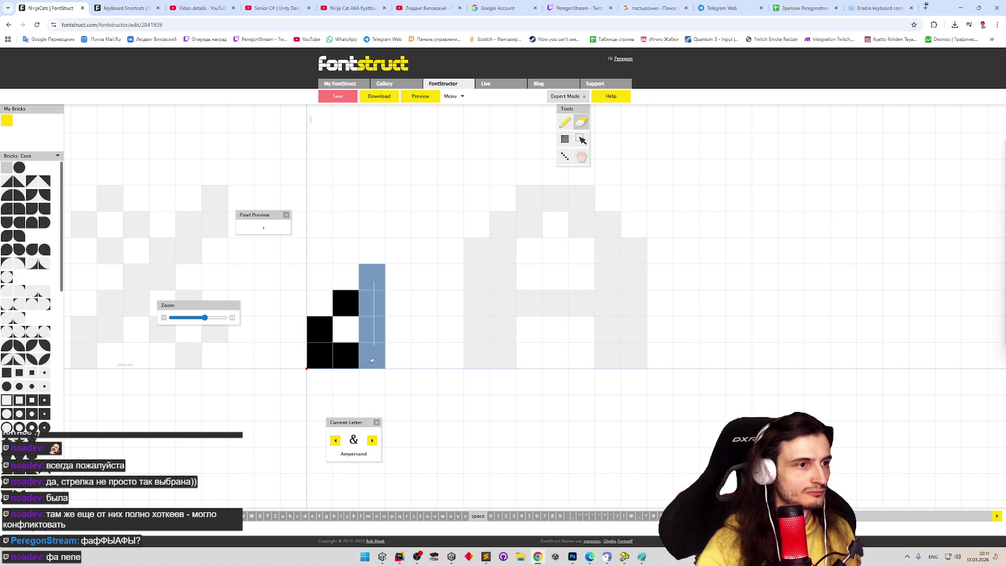
Step: Try a small zigzag of bricks, then select all and delete to leave the ampersand blank
{"action": "key", "text": "p"}
{"action": "left_click_drag", "start_coordinate": [377, 320], "coordinate": [398, 354]}
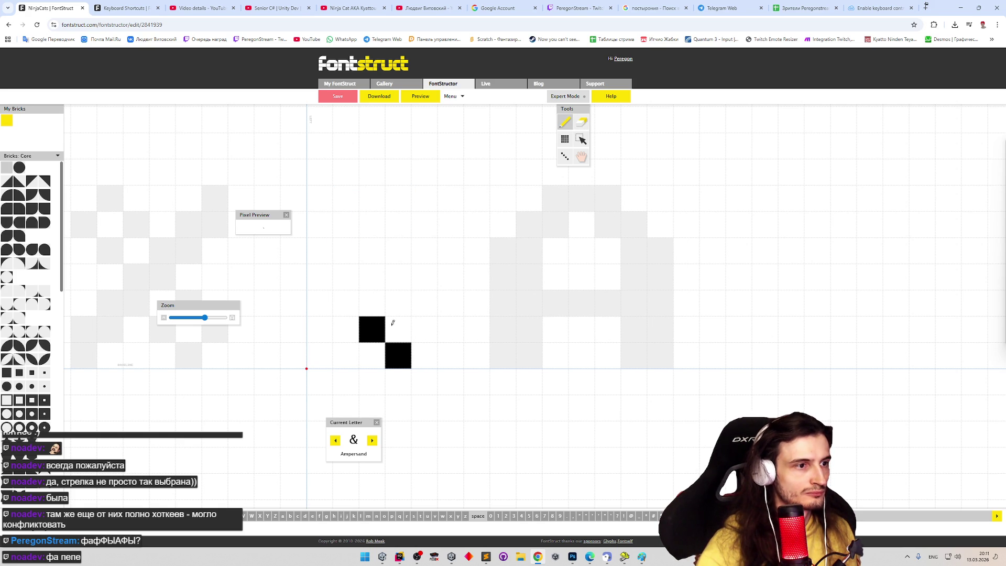
{"action": "left_click", "coordinate": [398, 301]}
{"action": "left_click", "coordinate": [402, 282]}
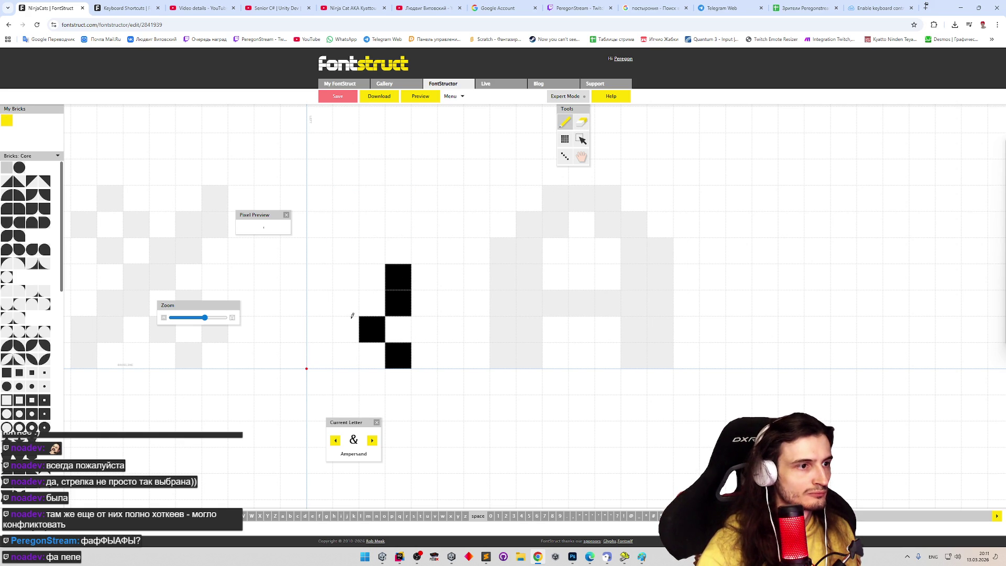
{"action": "left_click", "coordinate": [351, 348]}
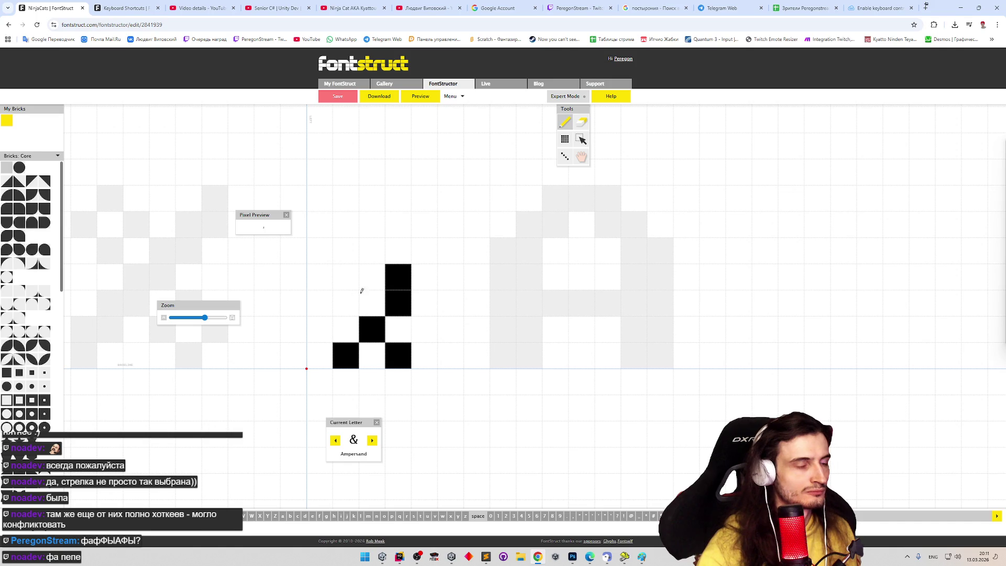
{"action": "key", "text": "ctrl+a"}
{"action": "key", "text": "Delete"}
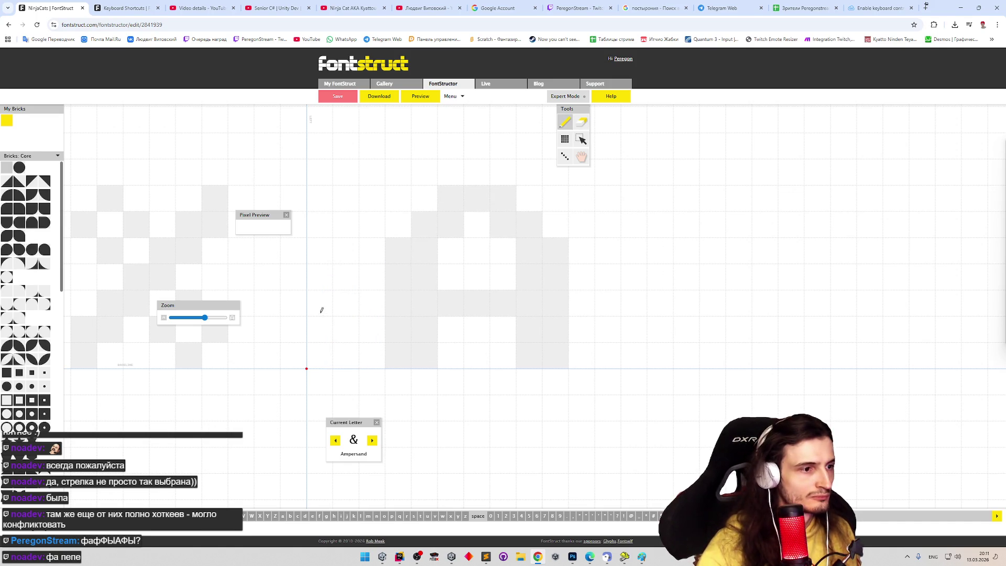
Step: Draw the ampersand's left upright, loop corner, middle brick and bottom row of bricks
{"action": "mouse_move", "coordinate": [317, 334]}
{"action": "left_mouse_down"}
{"action": "mouse_move", "coordinate": [371, 250]}
{"action": "mouse_move", "coordinate": [329, 208]}
{"action": "mouse_move", "coordinate": [320, 225]}
{"action": "mouse_move", "coordinate": [385, 272]}
{"action": "mouse_move", "coordinate": [424, 326]}
{"action": "left_mouse_up"}
{"action": "left_click", "coordinate": [320, 277]}
{"action": "left_click", "coordinate": [346, 250], "text": "shift"}
{"action": "left_click", "coordinate": [390, 270]}
{"action": "left_click", "coordinate": [445, 349]}
{"action": "left_click_drag", "start_coordinate": [348, 348], "coordinate": [398, 354]}
{"action": "left_click", "coordinate": [451, 303]}
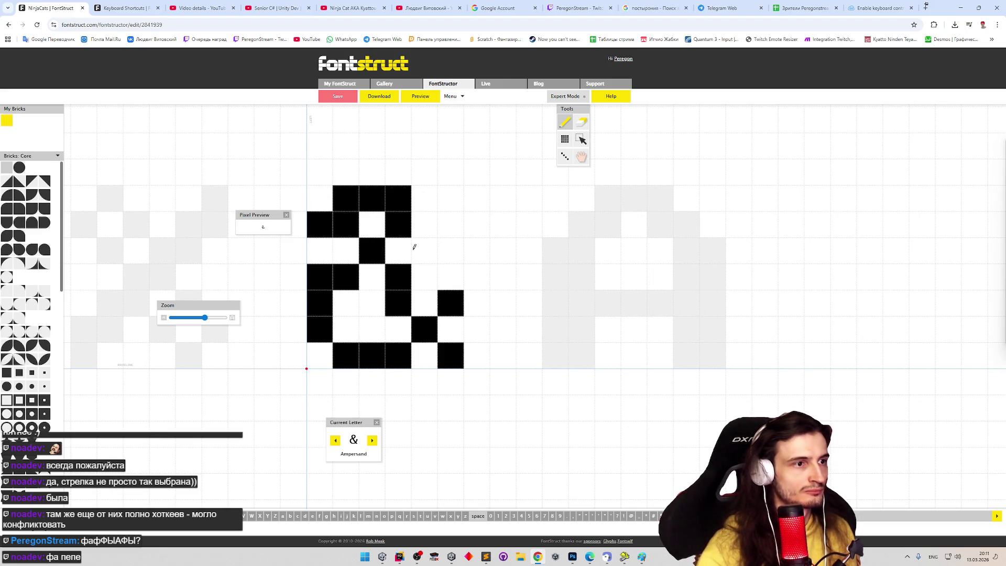
{"action": "left_click", "coordinate": [396, 302], "text": "shift"}
{"action": "left_click", "coordinate": [424, 303]}
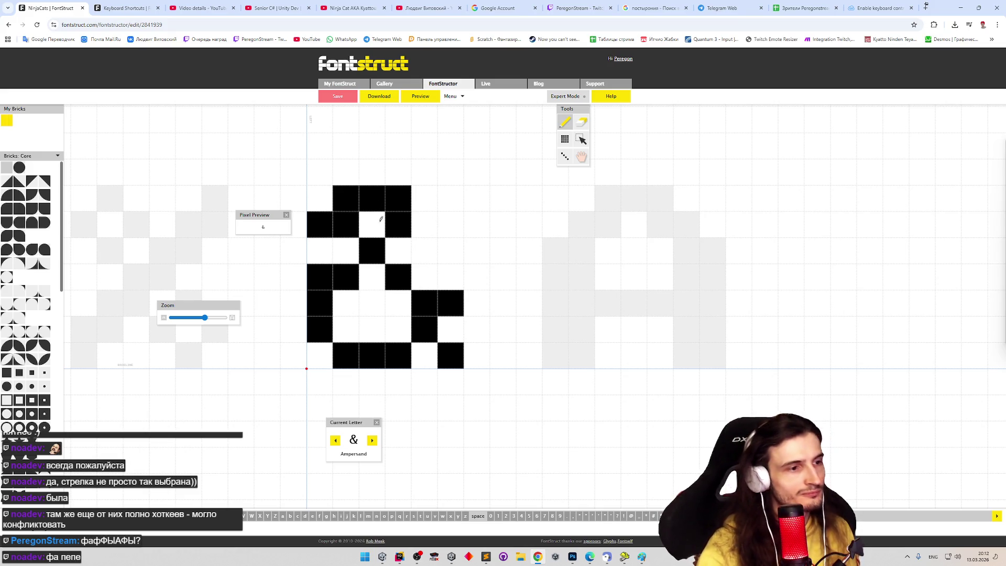
Step: Reshape the upper loop's top-right and the ampersand's right side, erasing and refilling bricks
{"action": "key", "text": "shift"}
{"action": "left_click", "coordinate": [398, 200], "text": "shift"}
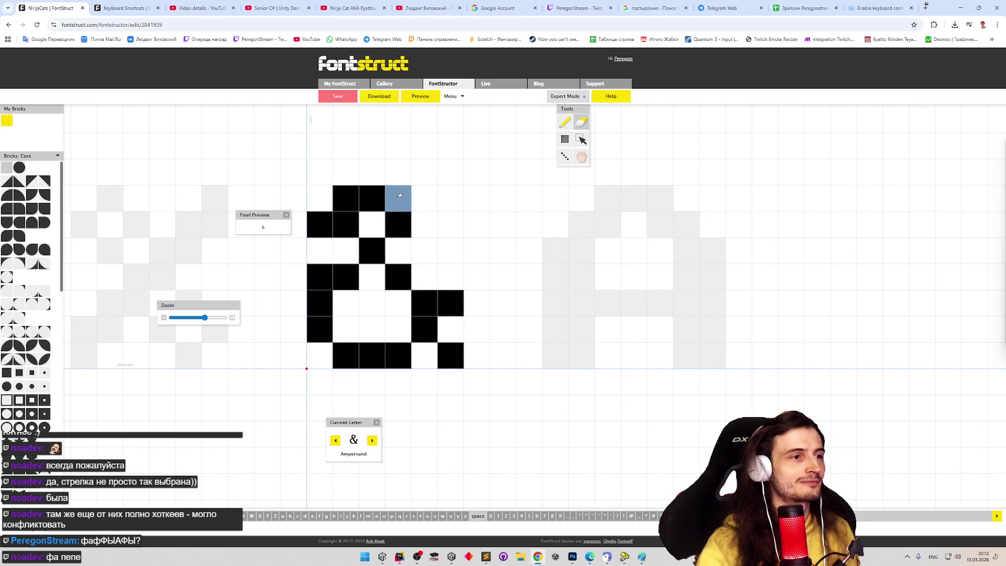
{"action": "key", "text": "shift"}
{"action": "left_click", "coordinate": [403, 231], "text": "shift"}
{"action": "left_click", "coordinate": [399, 220], "text": "shift"}
{"action": "left_click", "coordinate": [405, 196]}
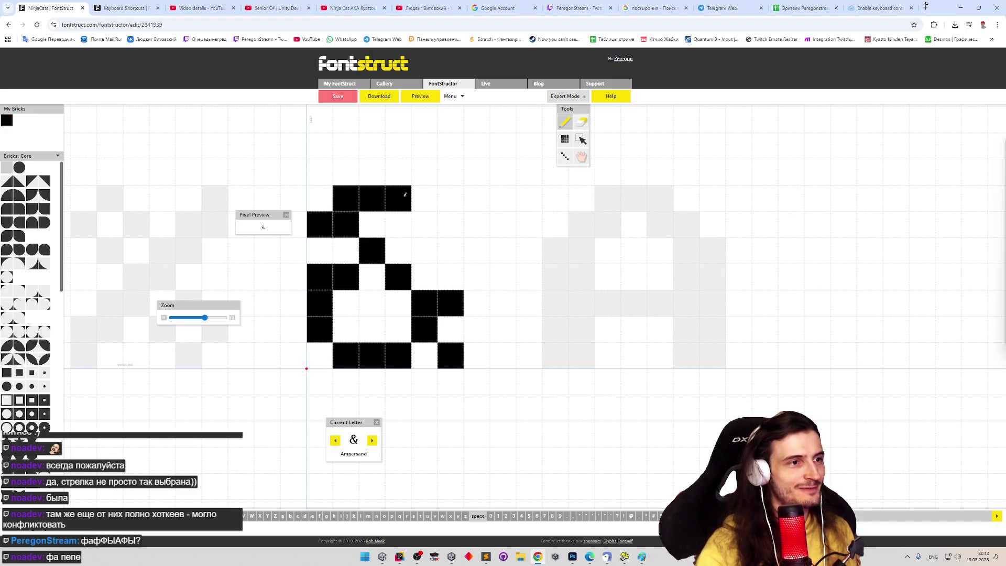
{"action": "left_click", "coordinate": [425, 225]}
{"action": "left_click", "coordinate": [398, 251]}
{"action": "left_click", "coordinate": [398, 198], "text": "shift"}
{"action": "left_click", "coordinate": [425, 224], "text": "shift"}
{"action": "left_click", "coordinate": [397, 277], "text": "shift"}
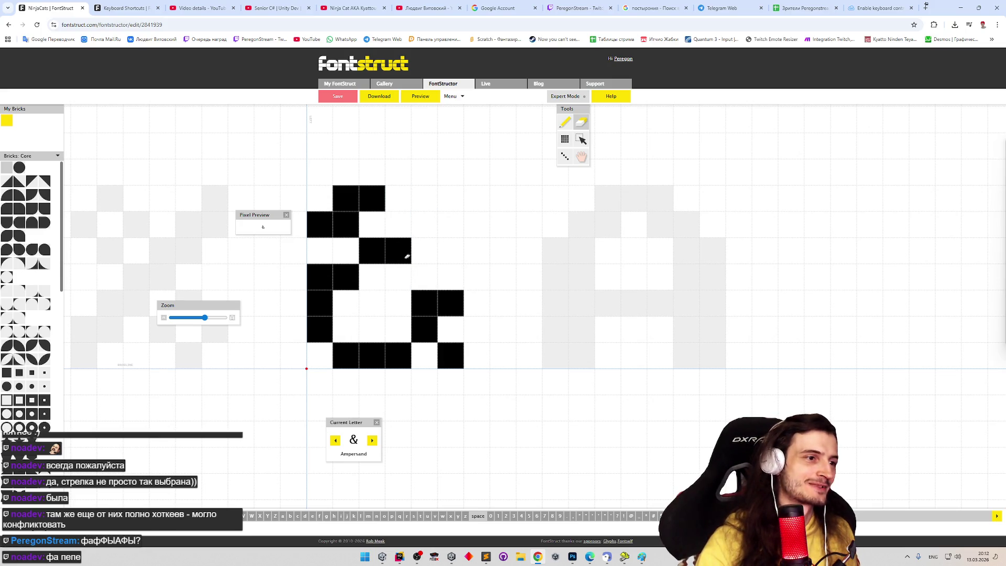
Step: Clear the lower-right bricks and rebuild the right stroke of the bowl downward
{"action": "left_click", "coordinate": [407, 255], "text": "shift"}
{"action": "left_click_drag", "start_coordinate": [425, 330], "coordinate": [478, 348], "text": "shift"}
{"action": "left_click", "coordinate": [399, 304]}
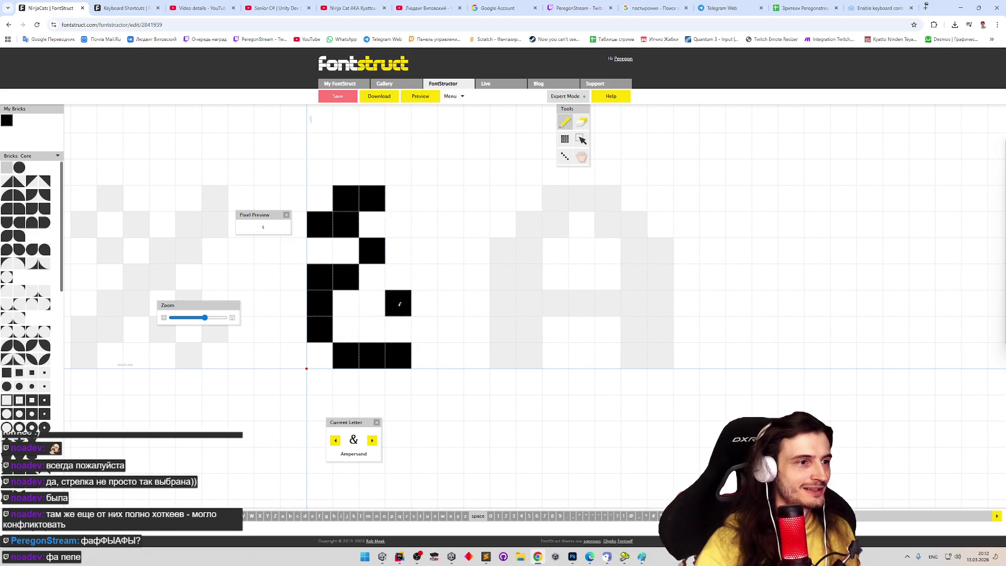
{"action": "left_click", "coordinate": [399, 329]}
{"action": "left_click", "coordinate": [399, 355], "text": "shift"}
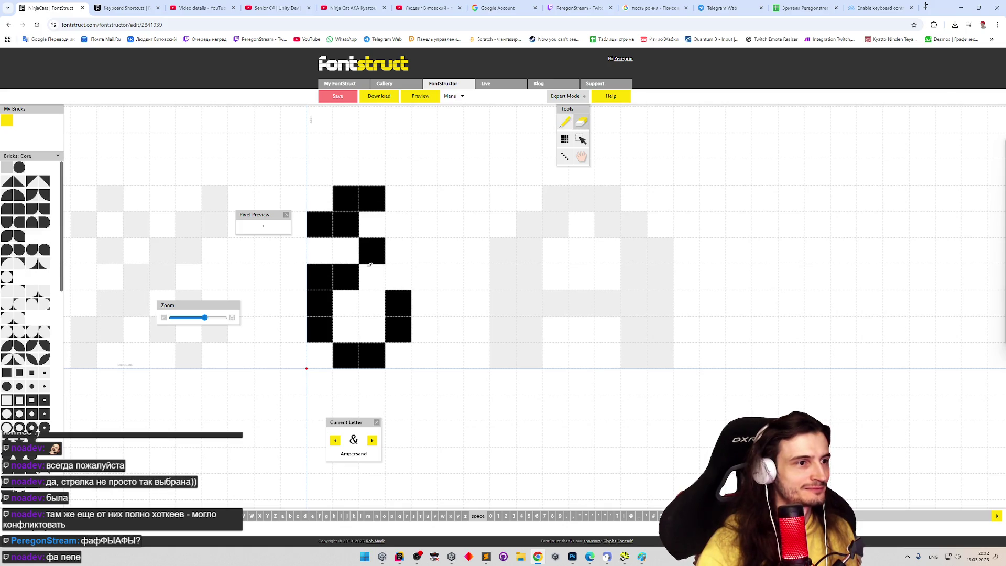
{"action": "left_click", "coordinate": [398, 277]}
{"action": "left_click", "coordinate": [399, 224]}
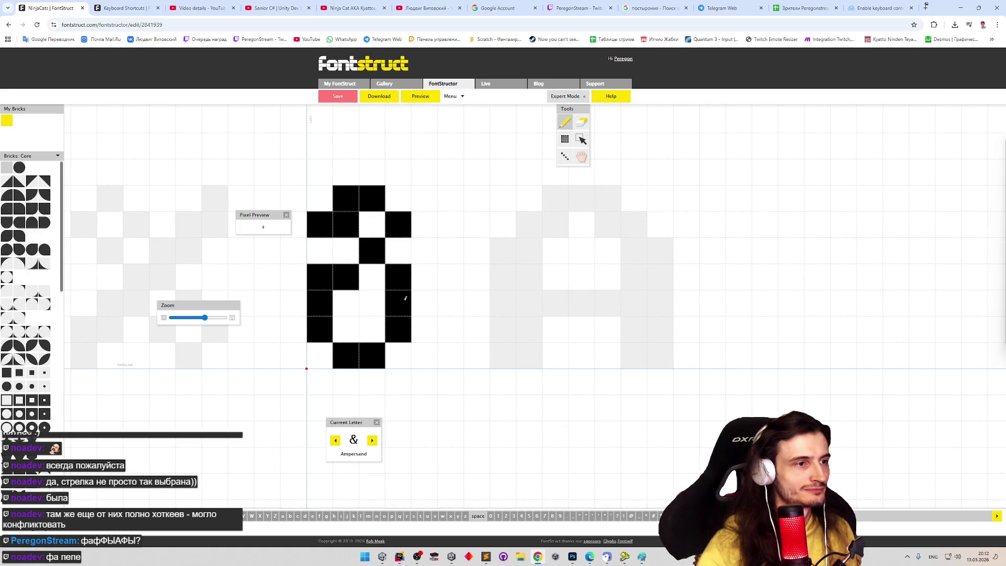
Step: Add the rising diagonal arm and adjust the bottom-right tail bricks
{"action": "left_click", "coordinate": [425, 347]}
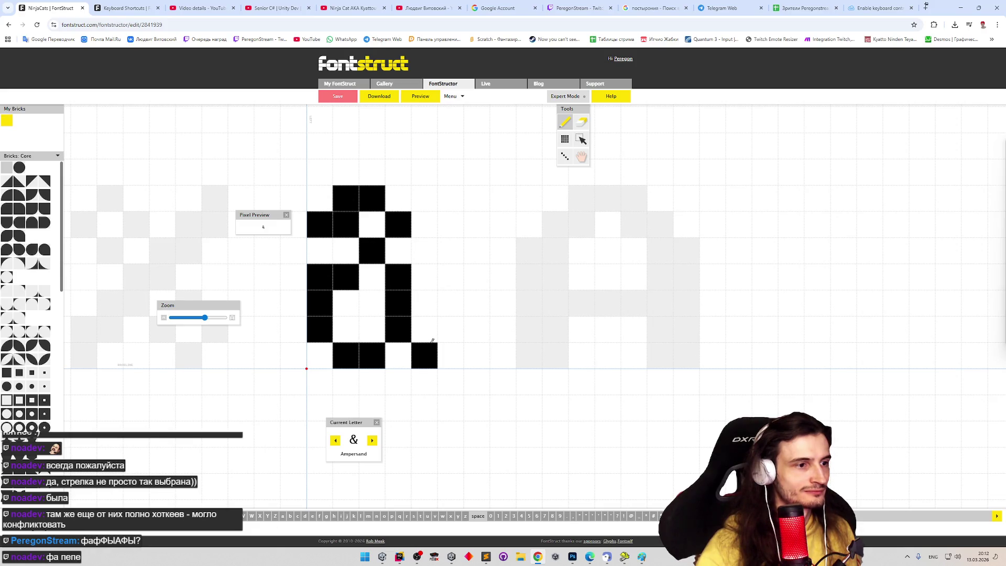
{"action": "left_click", "coordinate": [425, 302]}
{"action": "left_click", "coordinate": [450, 276]}
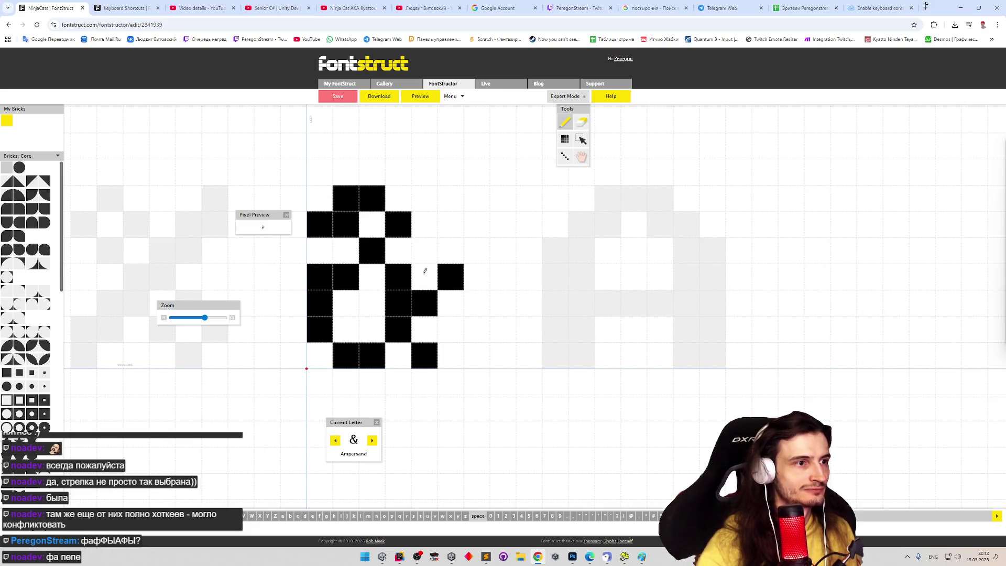
{"action": "left_click", "coordinate": [431, 348], "text": "shift"}
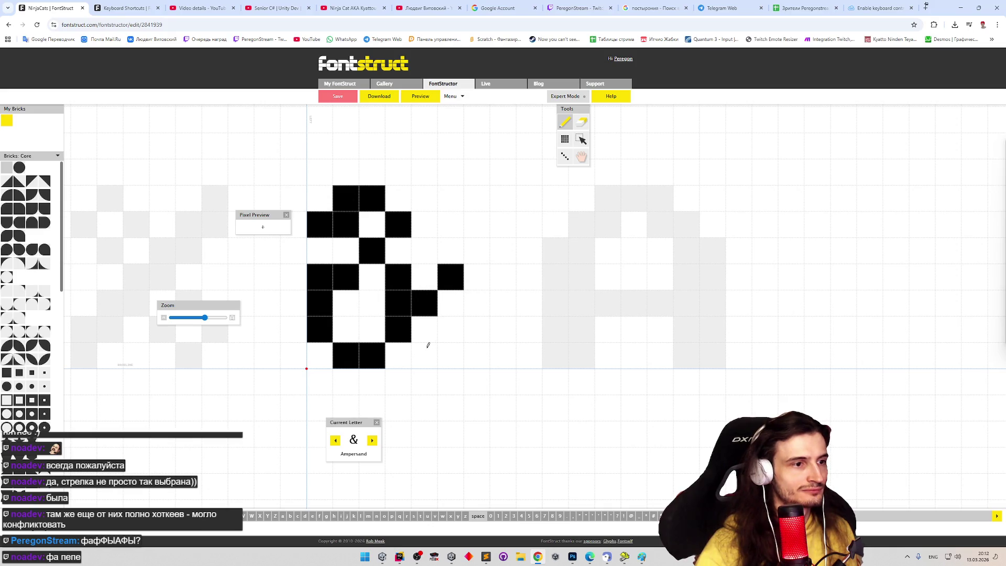
{"action": "left_click", "coordinate": [428, 345]}
{"action": "left_click", "coordinate": [428, 345], "text": "shift"}
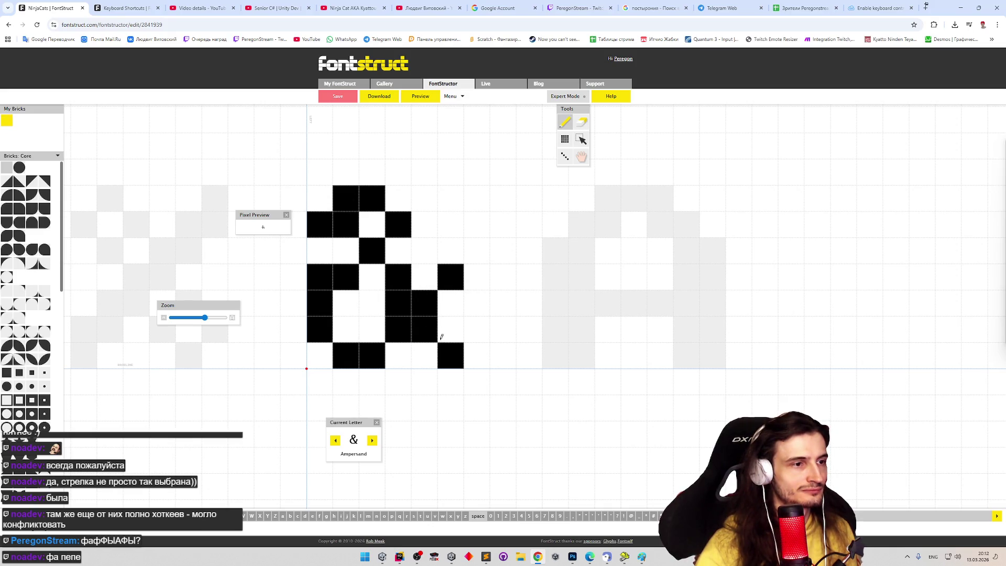
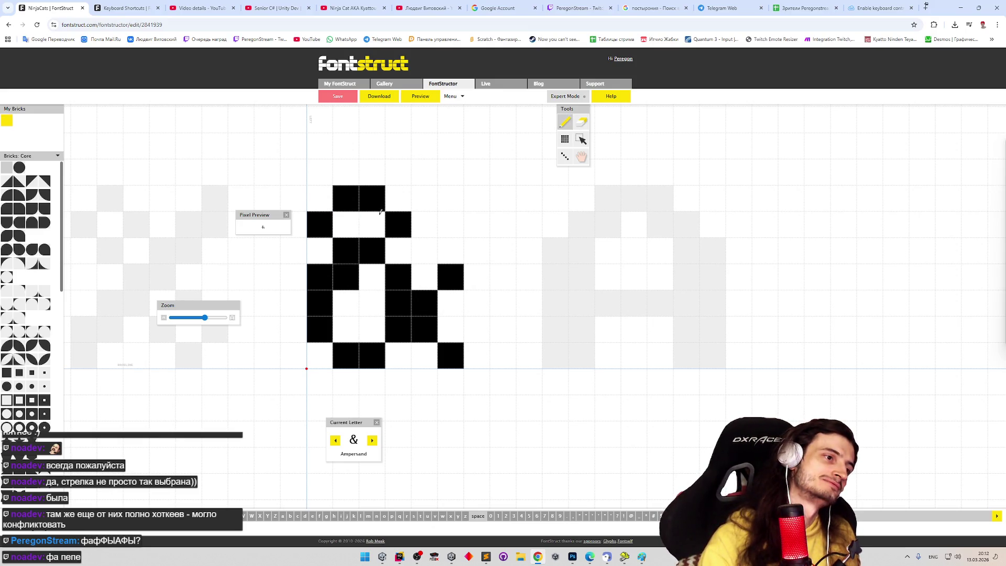
Step: Clear bricks from the ampersand's middle, right stroke and lower right, reseating the tail brick
{"action": "left_click", "coordinate": [350, 274], "text": "shift"}
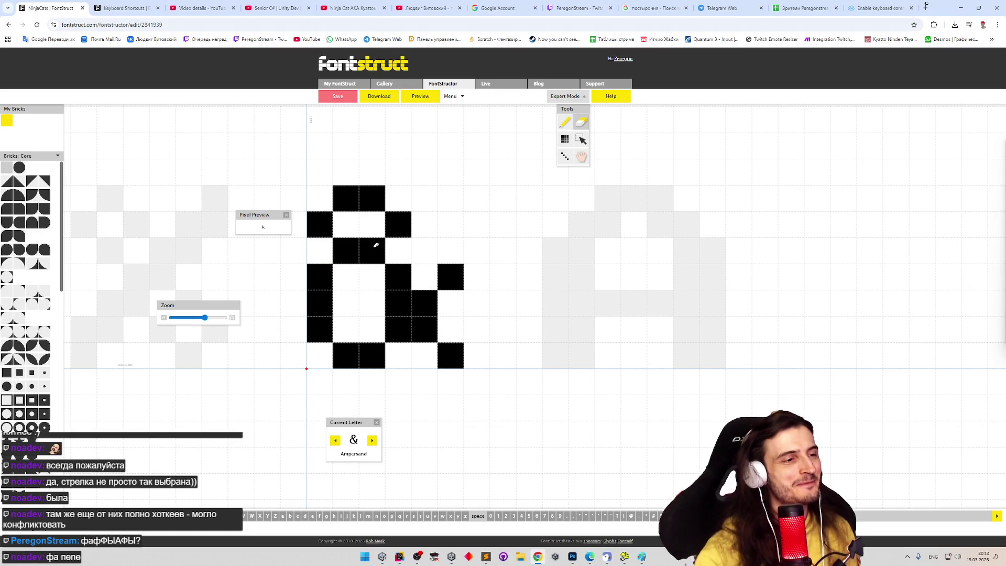
{"action": "left_click", "coordinate": [425, 303]}
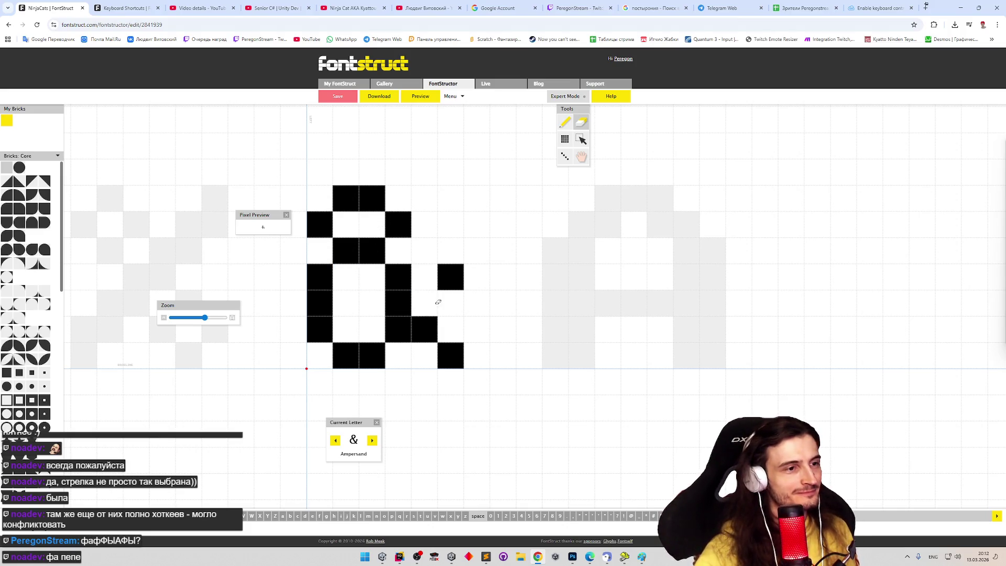
{"action": "left_click", "coordinate": [450, 278]}
{"action": "left_click", "coordinate": [450, 303]}
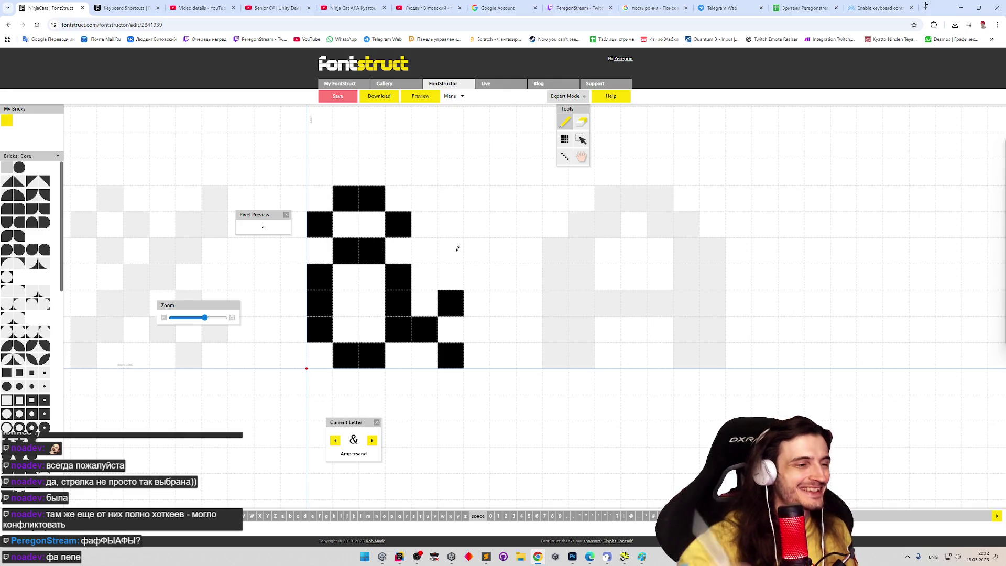
{"action": "mouse_move", "coordinate": [398, 303]}
{"action": "left_mouse_down"}
{"action": "mouse_move", "coordinate": [398, 277]}
{"action": "mouse_move", "coordinate": [381, 306]}
{"action": "left_mouse_up"}
{"action": "left_click", "coordinate": [377, 255]}
Step: Shift bricks in the ampersand's middle rows and left side one cell into place
{"action": "key", "text": "p"}
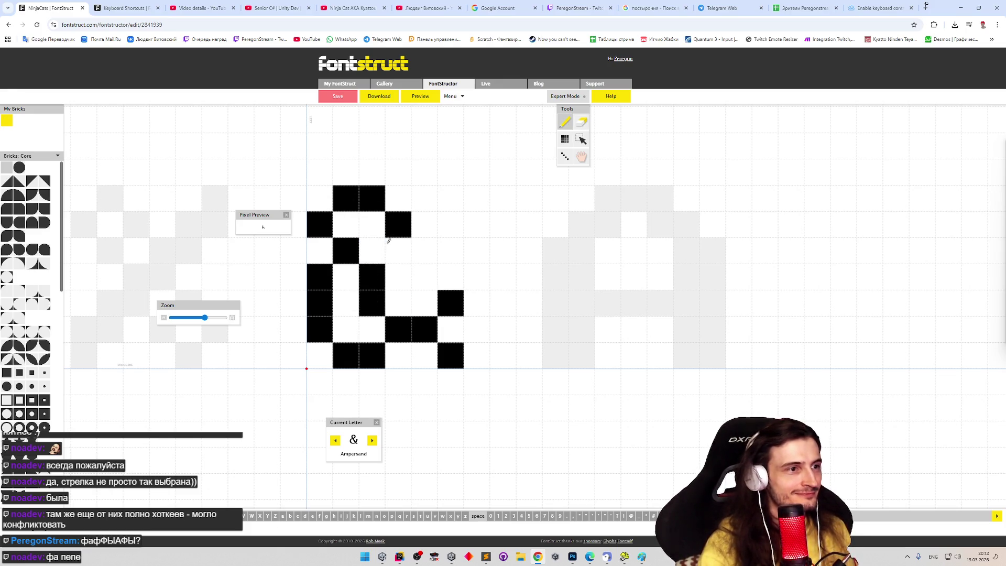
{"action": "left_click", "coordinate": [389, 251]}
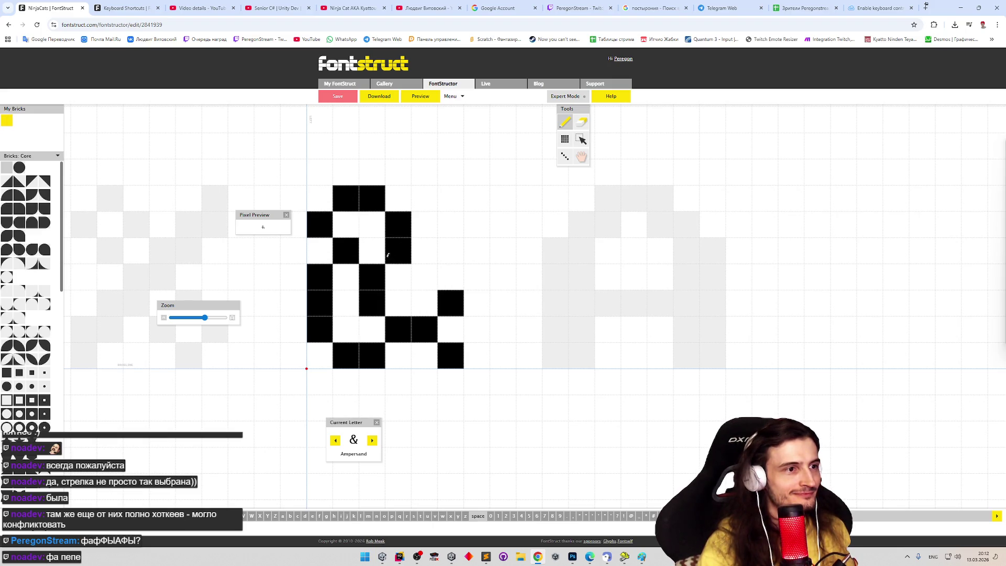
{"action": "key", "text": "e"}
{"action": "left_click", "coordinate": [346, 251]}
{"action": "key", "text": "p"}
{"action": "left_click", "coordinate": [351, 268]}
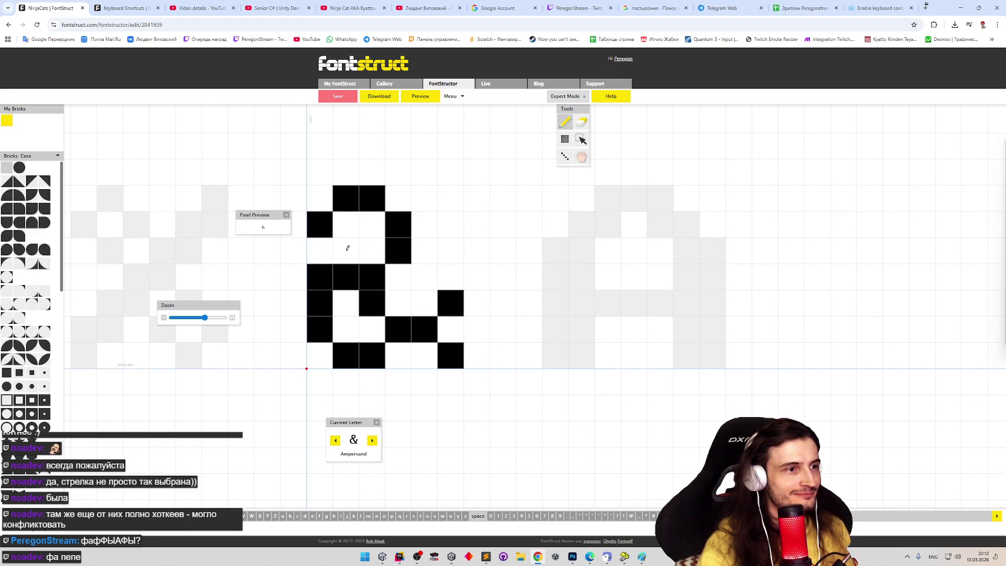
{"action": "left_click", "coordinate": [323, 252]}
{"action": "key", "text": "e"}
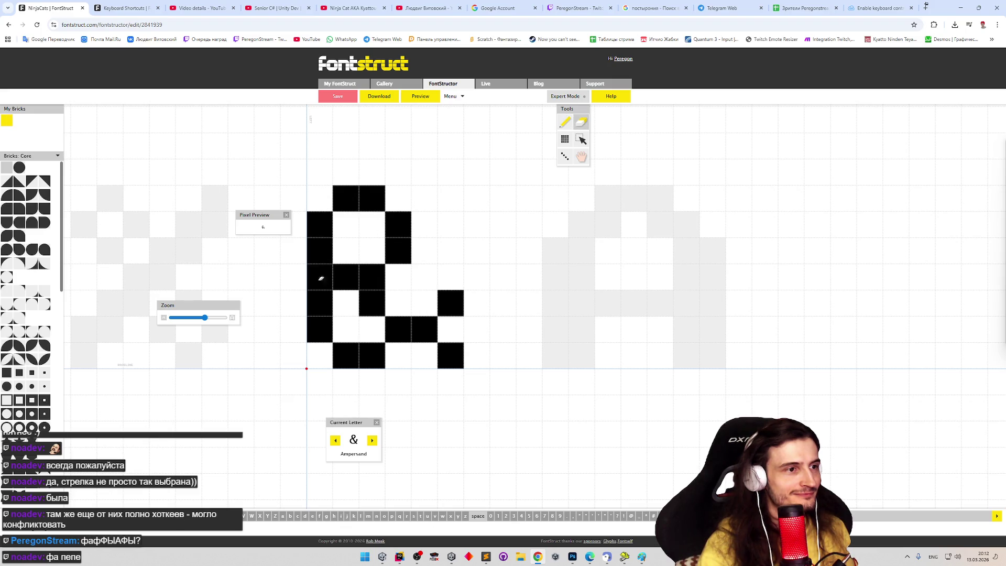
{"action": "left_click", "coordinate": [323, 278]}
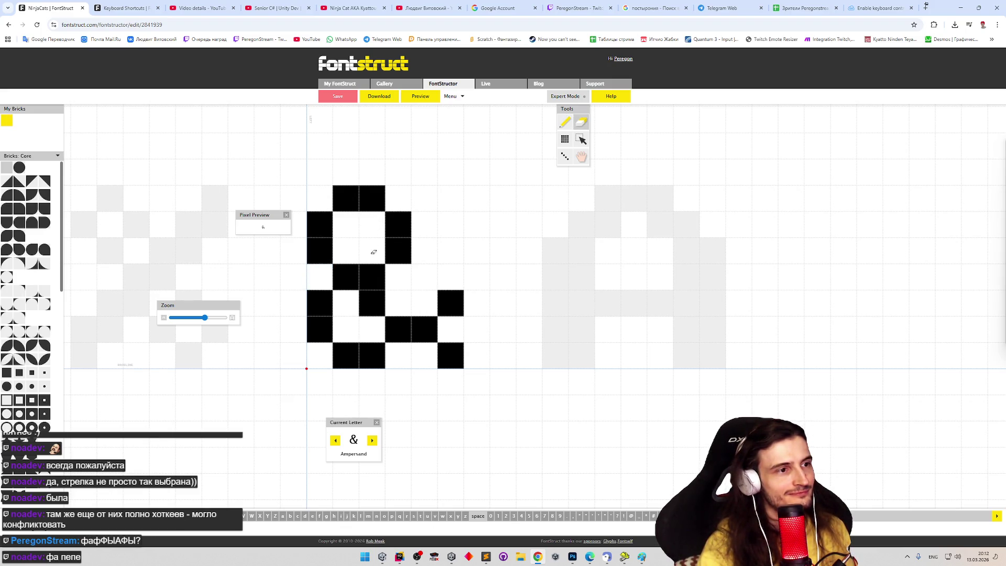
{"action": "left_click", "coordinate": [371, 277]}
{"action": "key", "text": "p"}
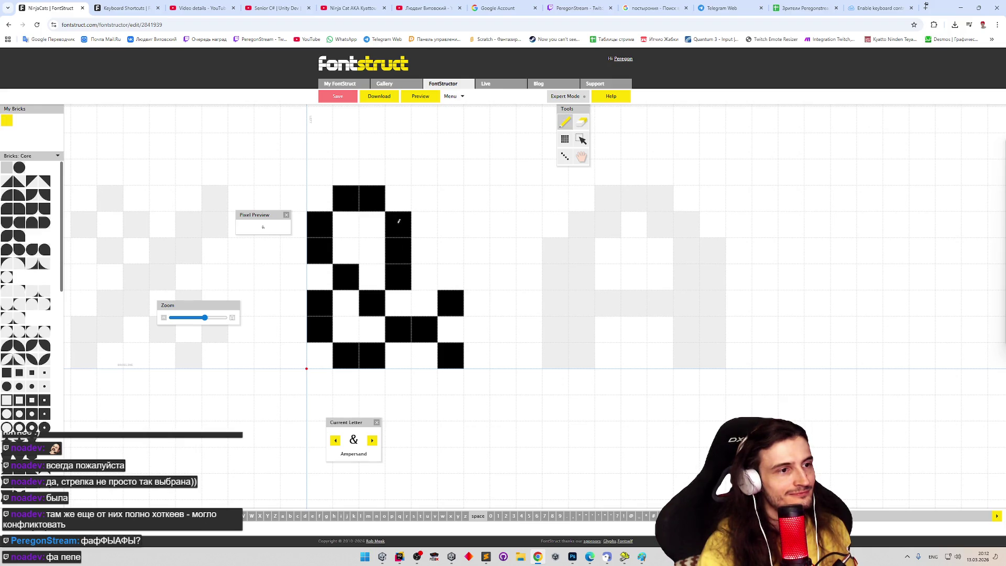
Step: Move the lower-right and tail bricks onto the diagonal, fix the middle row, and show the font preview
{"action": "key", "text": "e"}
{"action": "left_click", "coordinate": [425, 330]}
{"action": "key", "text": "p"}
{"action": "left_click", "coordinate": [425, 348]}
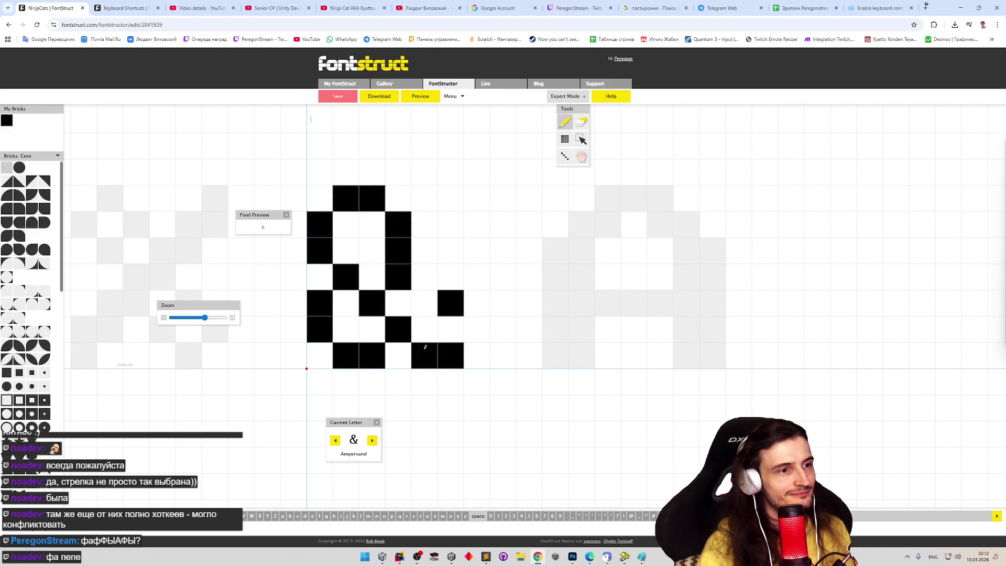
{"action": "key", "text": "e"}
{"action": "left_click", "coordinate": [448, 303]}
{"action": "key", "text": "p"}
{"action": "left_click", "coordinate": [424, 302]}
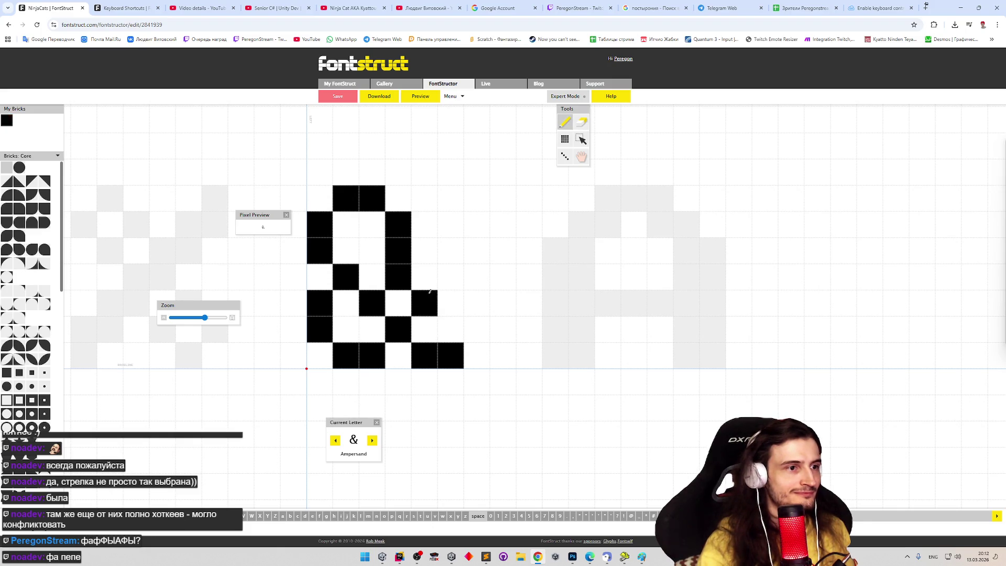
{"action": "left_click", "coordinate": [443, 267]}
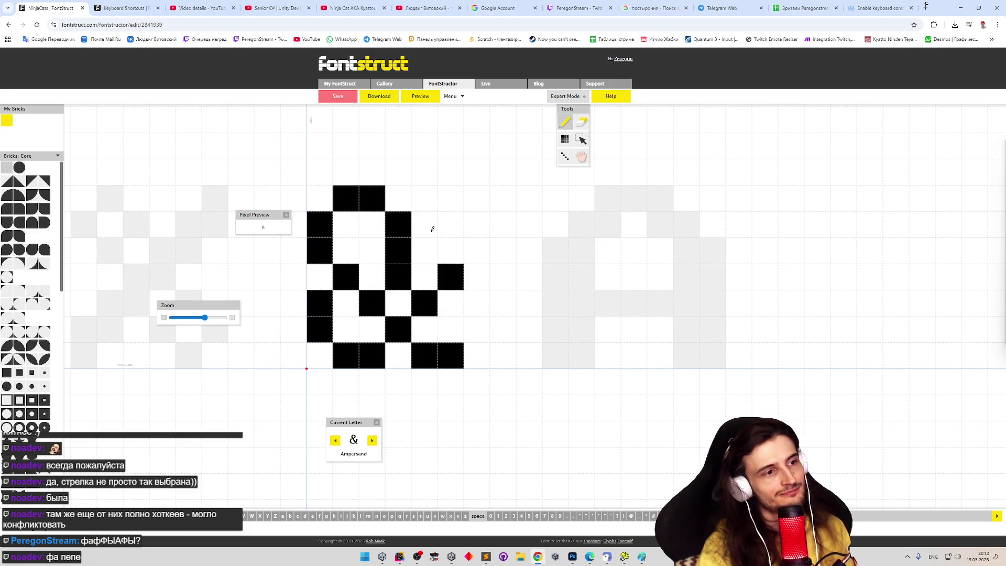
{"action": "key", "text": "e"}
{"action": "left_click", "coordinate": [398, 277]}
{"action": "key", "text": "p"}
{"action": "left_click", "coordinate": [372, 277]}
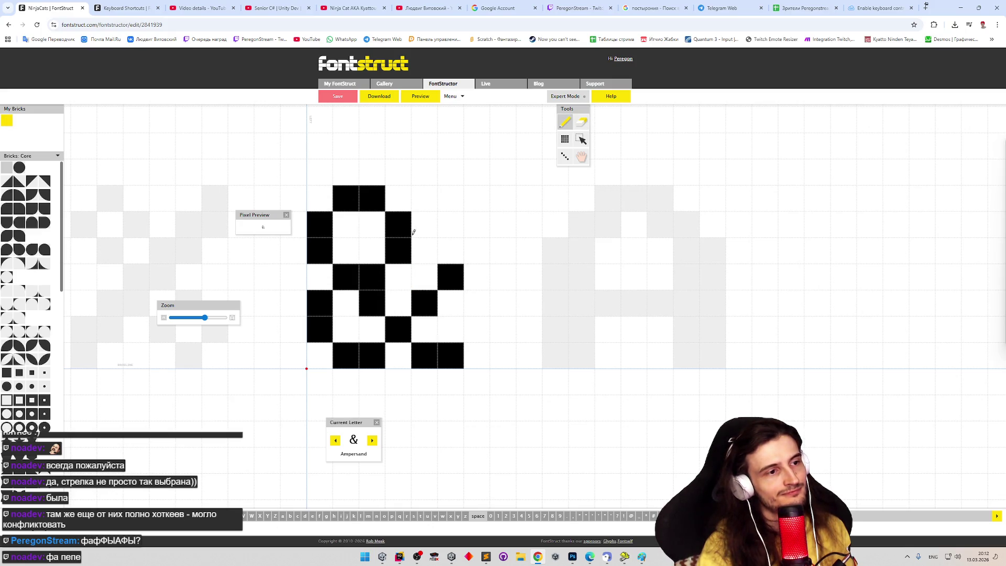
{"action": "left_click", "coordinate": [421, 97]}
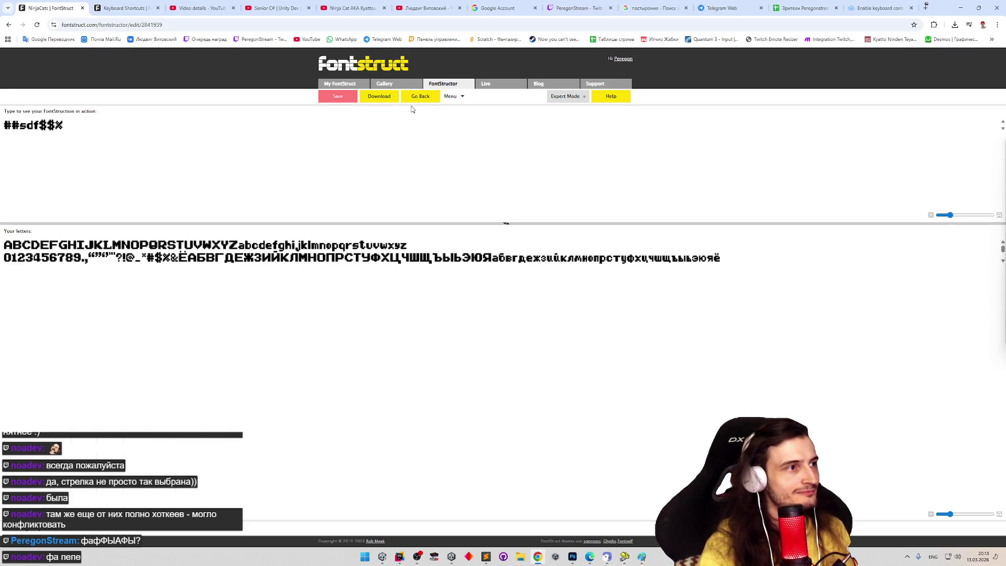
{"action": "type", "text": "&&"}
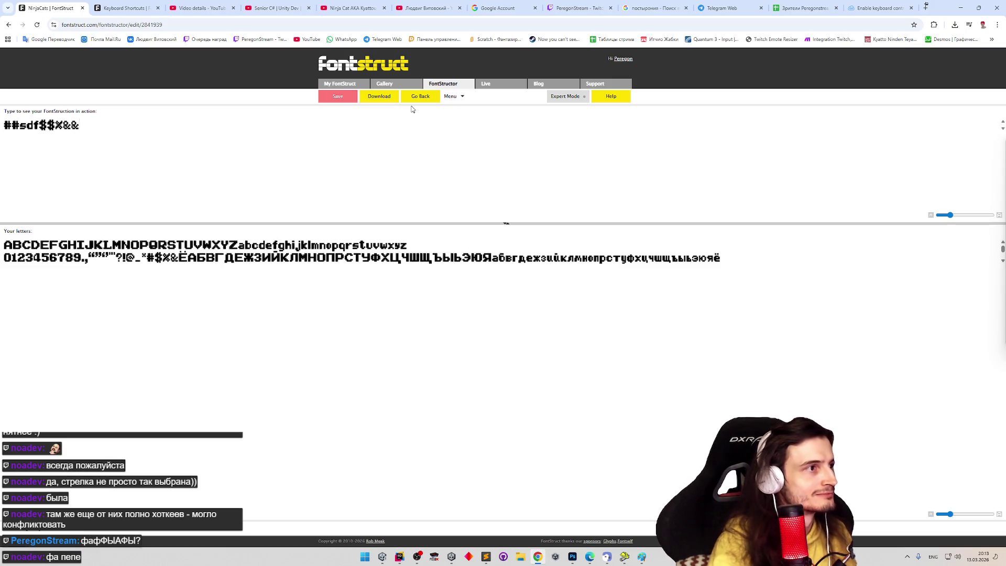
Step: Return to the editor and erase the ampersand's far-right column of tail bricks
{"action": "left_click", "coordinate": [446, 97]}
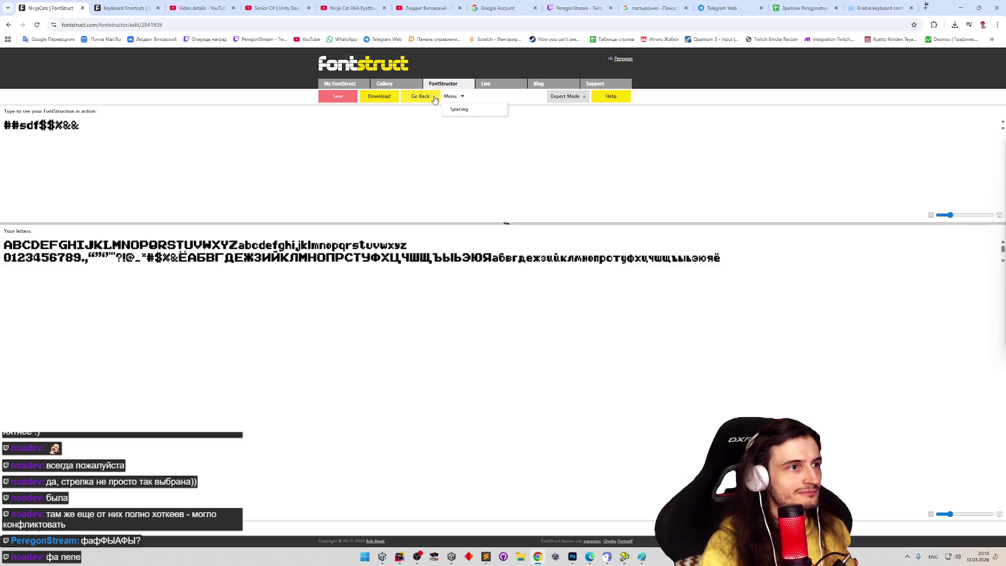
{"action": "left_click", "coordinate": [435, 97]}
{"action": "key", "text": "e"}
{"action": "left_click", "coordinate": [458, 272]}
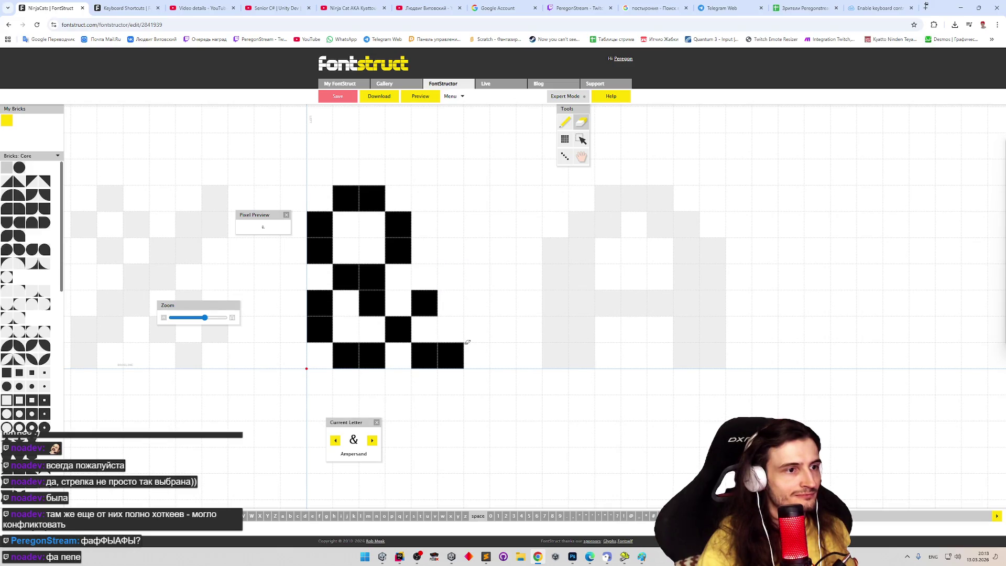
{"action": "left_click", "coordinate": [450, 96]}
{"action": "left_click", "coordinate": [427, 97]}
{"action": "left_click", "coordinate": [457, 355]}
Step: Flip between preview and editor to compare, erasing one middle brick of the ampersand
{"action": "left_click", "coordinate": [427, 99]}
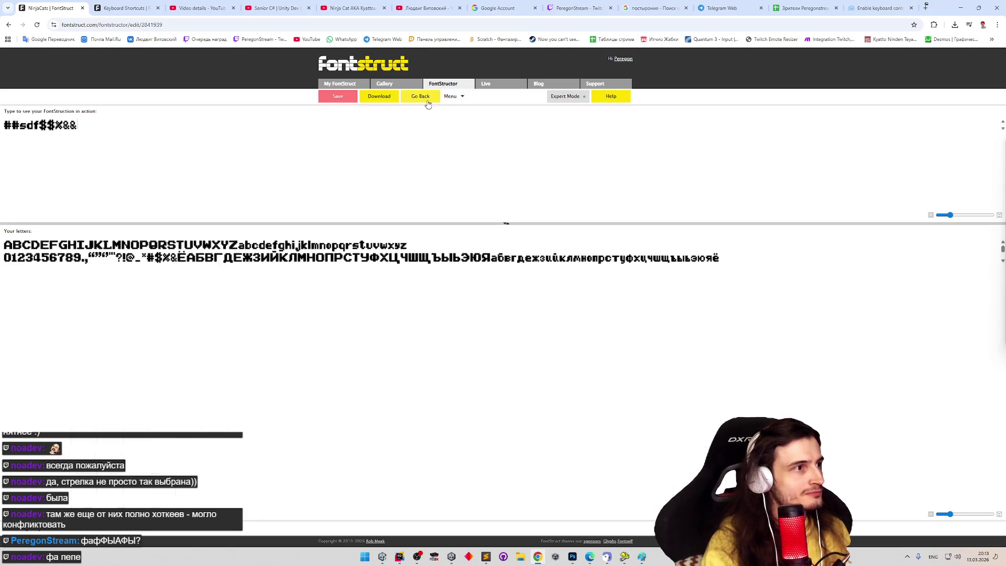
{"action": "left_click", "coordinate": [427, 97]}
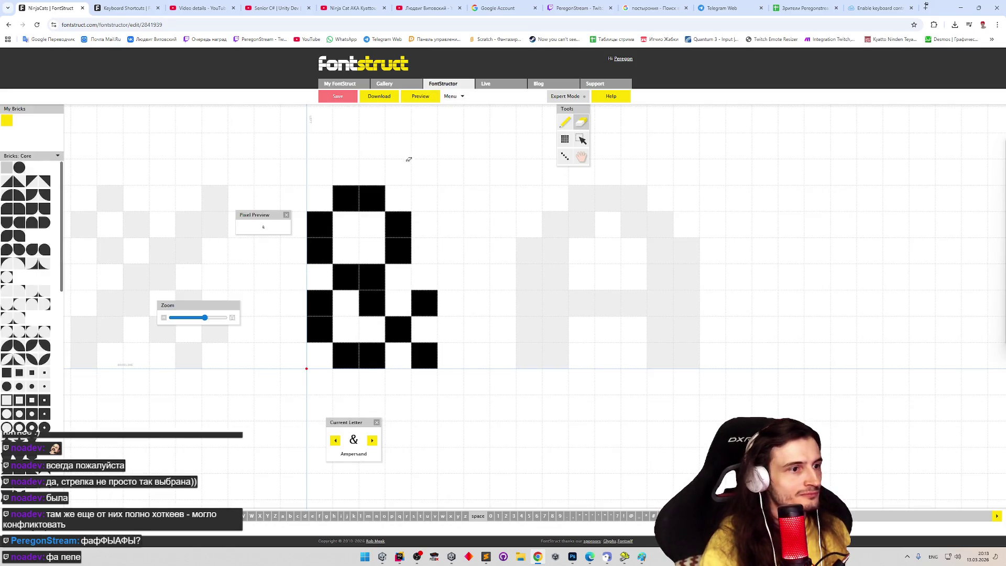
{"action": "left_click", "coordinate": [367, 302]}
{"action": "key", "text": "p"}
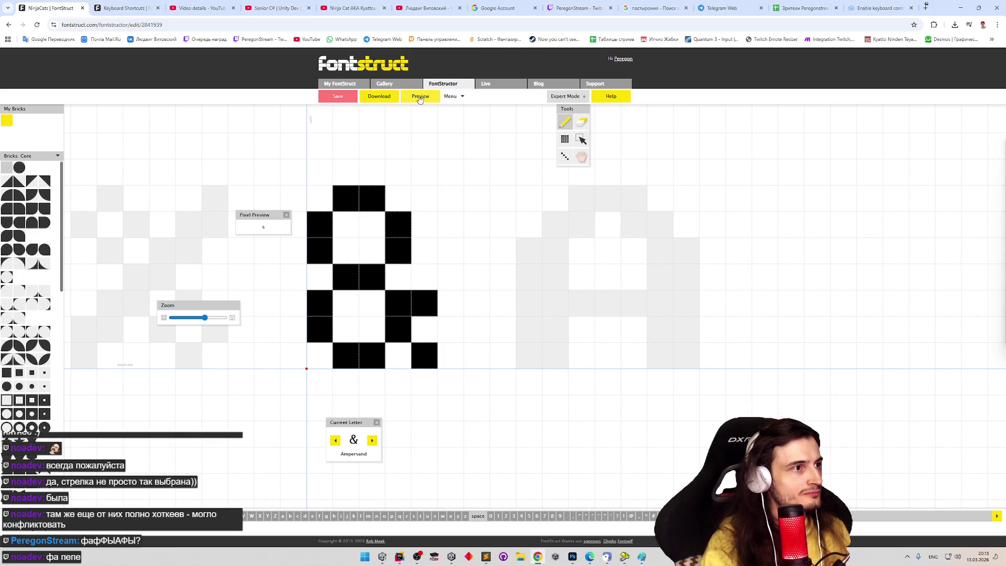
{"action": "left_click", "coordinate": [421, 98]}
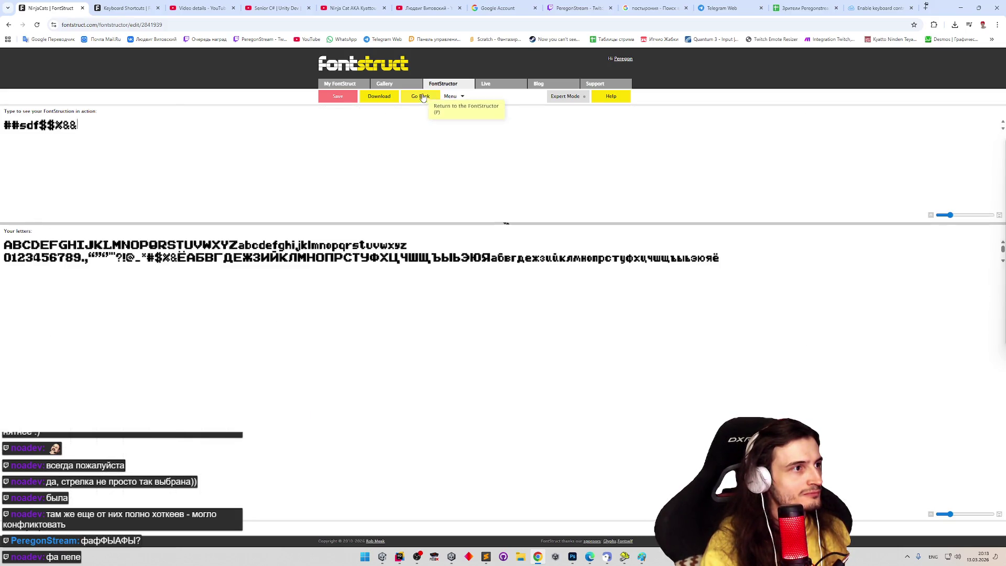
{"action": "left_click", "coordinate": [422, 100]}
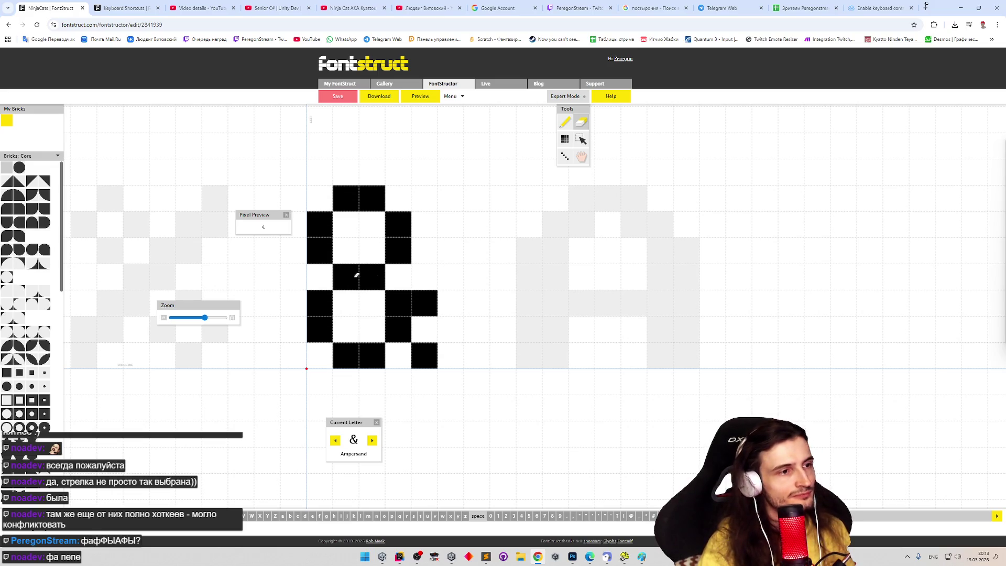
{"action": "key", "text": "p"}
Step: Rearrange the ampersand's waist so the middle row and centre column bricks line up
{"action": "mouse_move", "coordinate": [366, 277]}
{"action": "left_mouse_down"}
{"action": "mouse_move", "coordinate": [347, 276]}
{"action": "mouse_move", "coordinate": [366, 252]}
{"action": "left_mouse_up"}
{"action": "left_click", "coordinate": [398, 250]}
{"action": "left_click", "coordinate": [342, 272]}
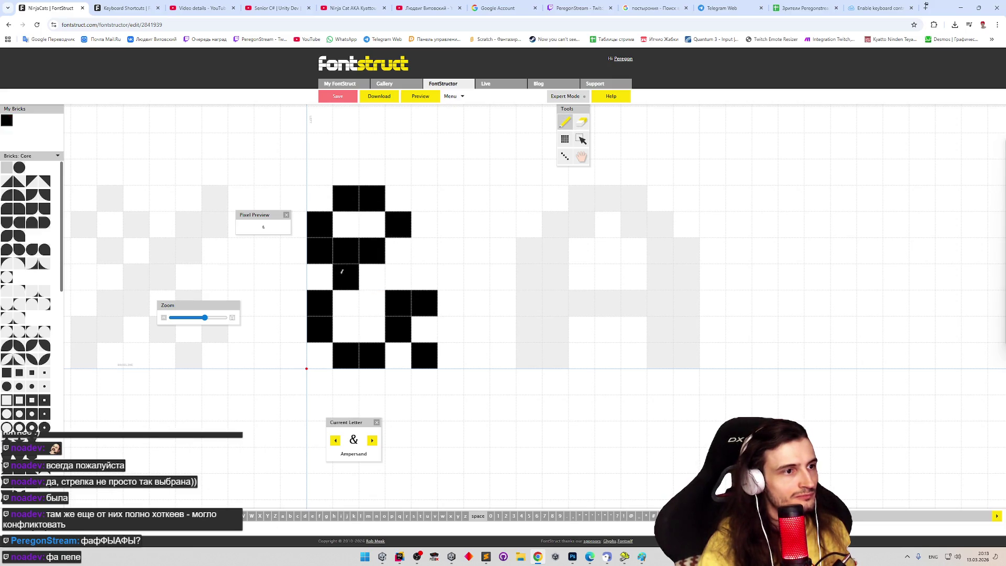
{"action": "left_click", "coordinate": [379, 274]}
{"action": "key", "text": "e"}
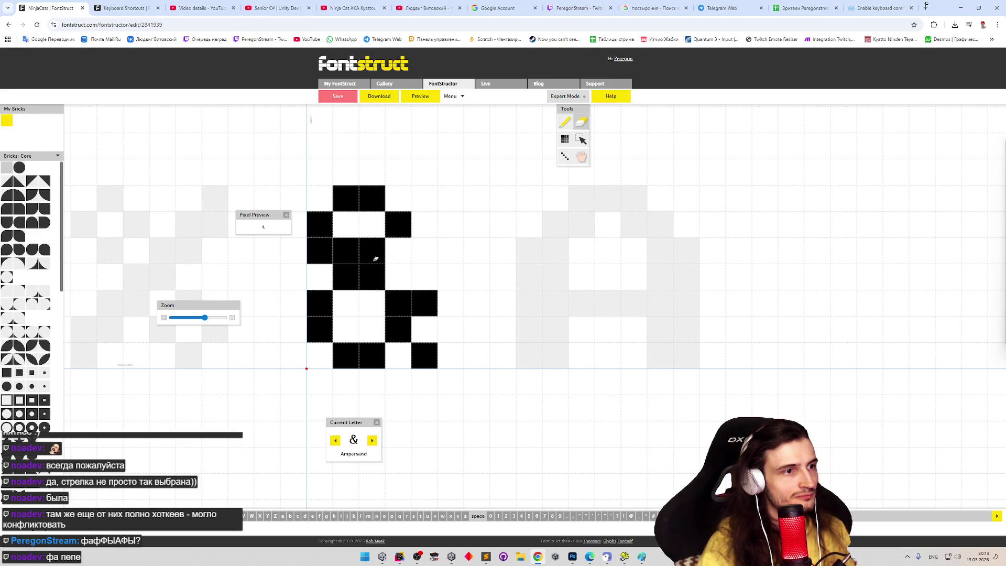
{"action": "key", "text": "p"}
{"action": "left_click", "coordinate": [397, 248]}
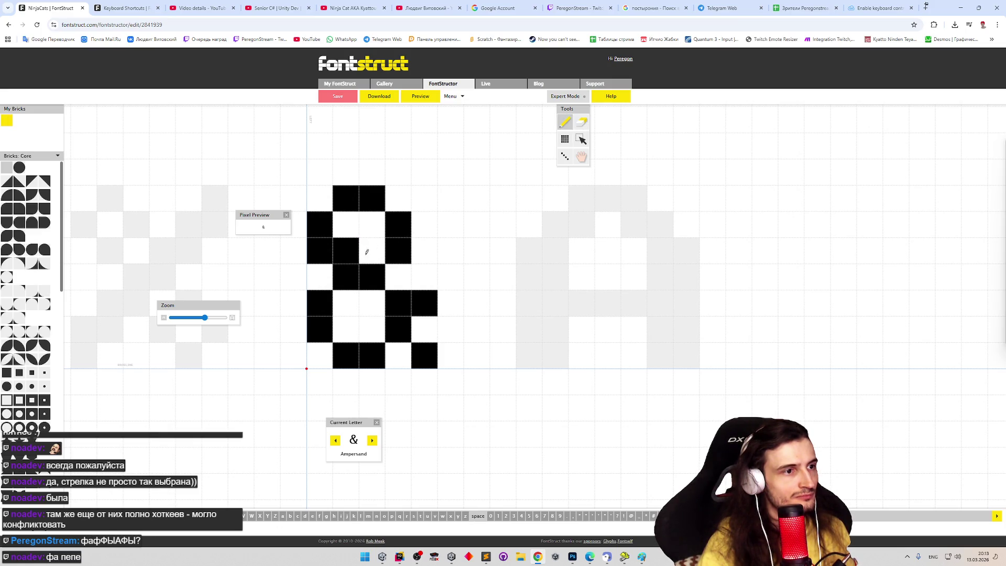
{"action": "key", "text": "e"}
{"action": "left_click", "coordinate": [350, 251]}
{"action": "key", "text": "p"}
{"action": "mouse_move", "coordinate": [379, 255]}
{"action": "left_mouse_down"}
{"action": "mouse_move", "coordinate": [342, 252]}
{"action": "mouse_move", "coordinate": [378, 273]}
{"action": "left_mouse_up"}
Step: Narrow row three, widen row four and fill the ampersand's right diagonal bricks
{"action": "key", "text": "e"}
{"action": "key", "text": "p"}
{"action": "key", "text": "e"}
{"action": "left_click", "coordinate": [316, 257]}
{"action": "left_click", "coordinate": [397, 251]}
{"action": "key", "text": "p"}
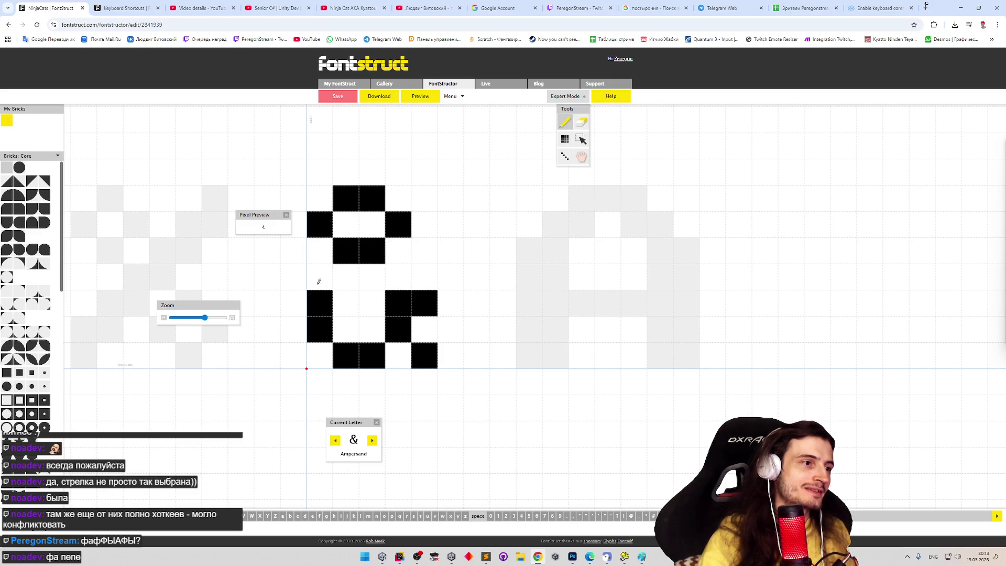
{"action": "left_click", "coordinate": [318, 277]}
{"action": "left_click", "coordinate": [389, 268]}
{"action": "key", "text": "e"}
{"action": "left_click", "coordinate": [372, 252]}
{"action": "left_click", "coordinate": [397, 277]}
{"action": "key", "text": "p"}
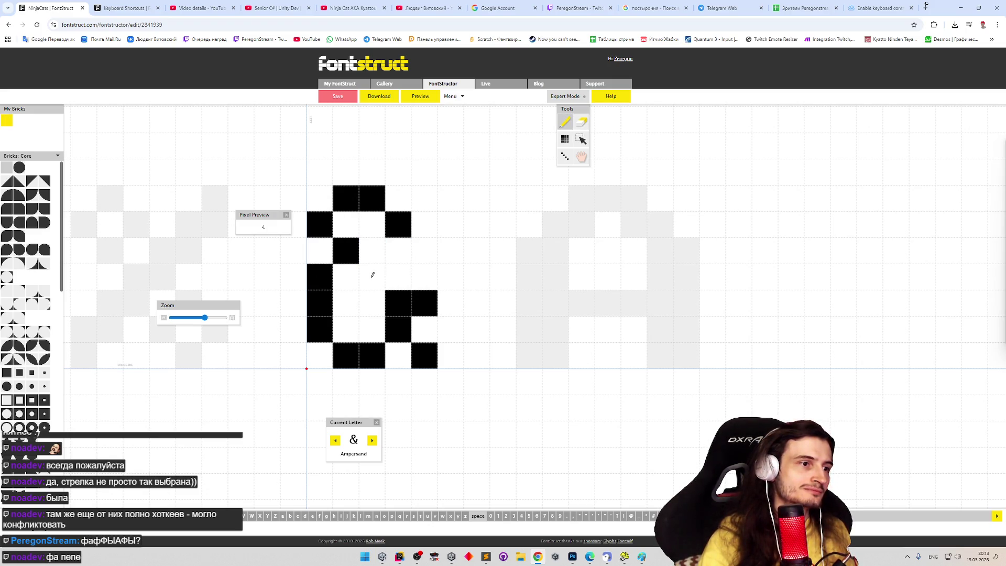
{"action": "left_click", "coordinate": [397, 251]}
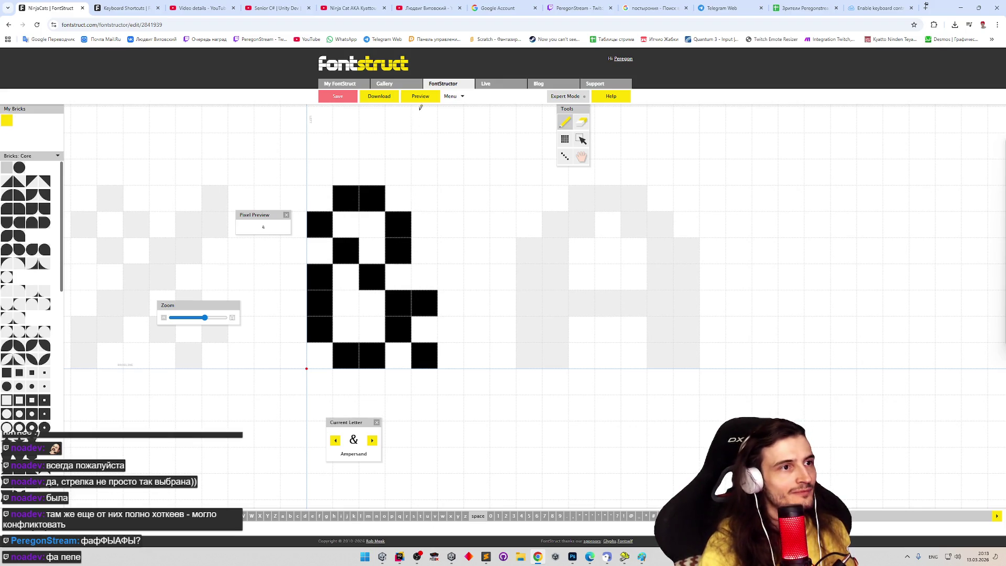
Step: Check the ampersand in the preview and move on to the Left Parenthesis glyph
{"action": "left_click", "coordinate": [422, 99]}
{"action": "left_click", "coordinate": [422, 96]}
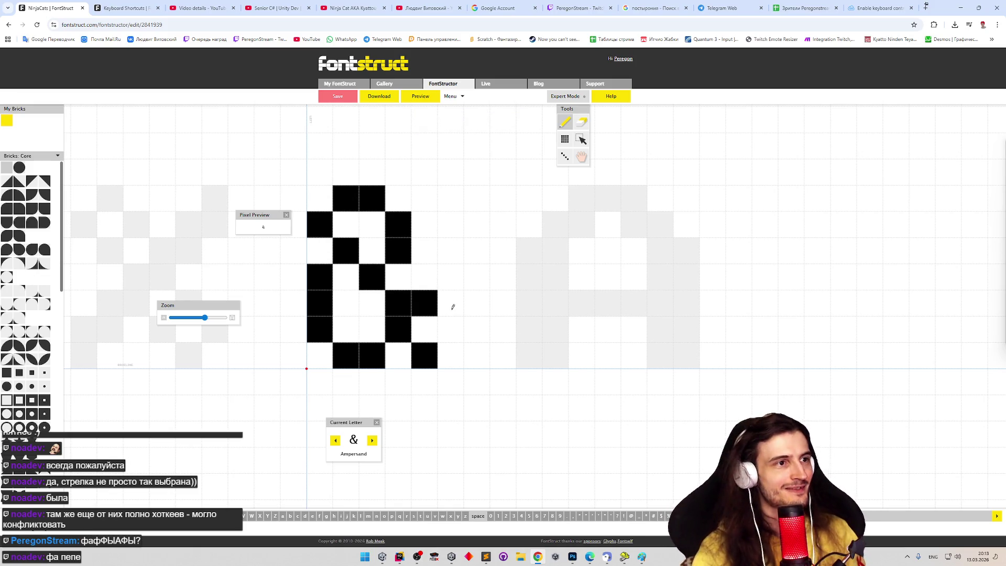
{"action": "key", "text": "shift+9"}
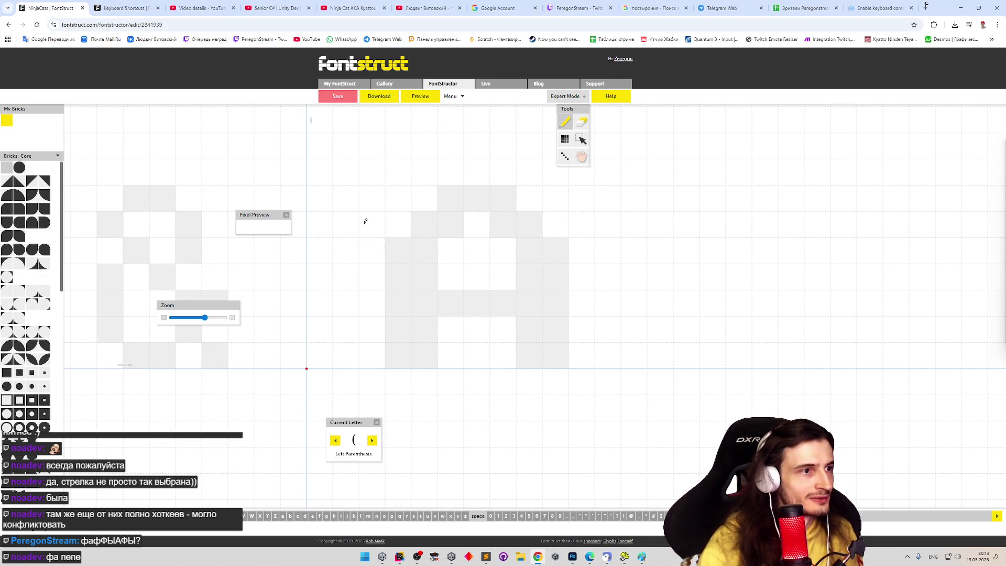
Step: Draw the left and right parentheses as a top brick plus a curved vertical stroke each
{"action": "left_click", "coordinate": [354, 201]}
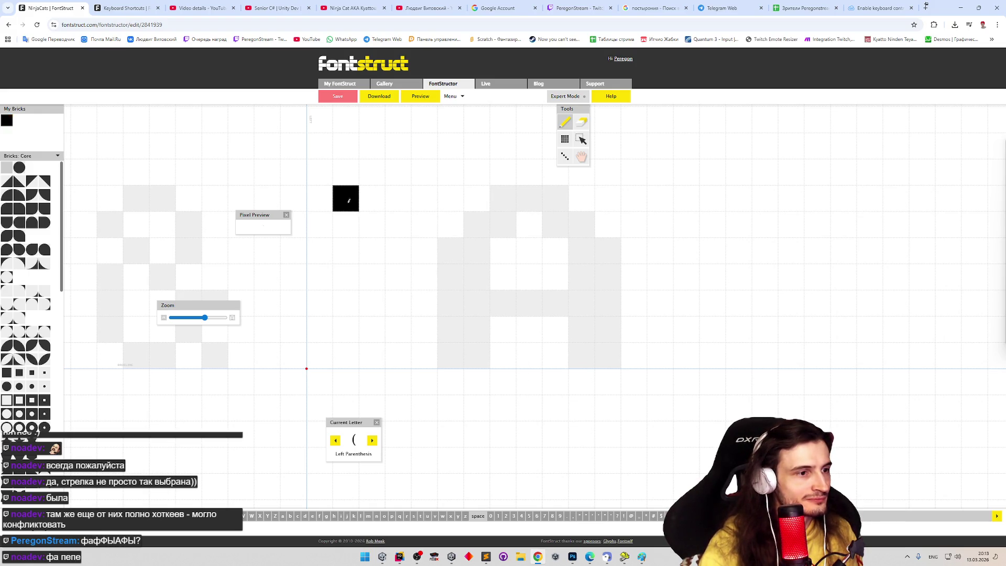
{"action": "left_click_drag", "start_coordinate": [326, 231], "coordinate": [346, 356]}
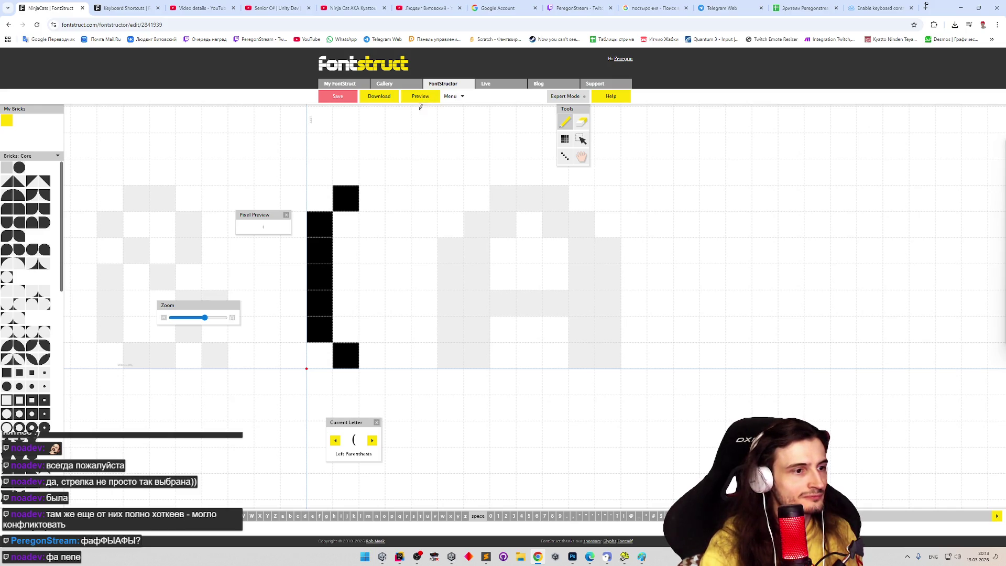
{"action": "key", "text": "Right"}
{"action": "left_click", "coordinate": [320, 199]}
{"action": "mouse_move", "coordinate": [346, 224]}
{"action": "left_mouse_down"}
{"action": "mouse_move", "coordinate": [348, 311]}
{"action": "mouse_move", "coordinate": [323, 353]}
{"action": "left_mouse_up"}
Step: Draw the plus sign as crossing bars and the hyphen as a five-brick horizontal bar
{"action": "key", "text": "Right"}
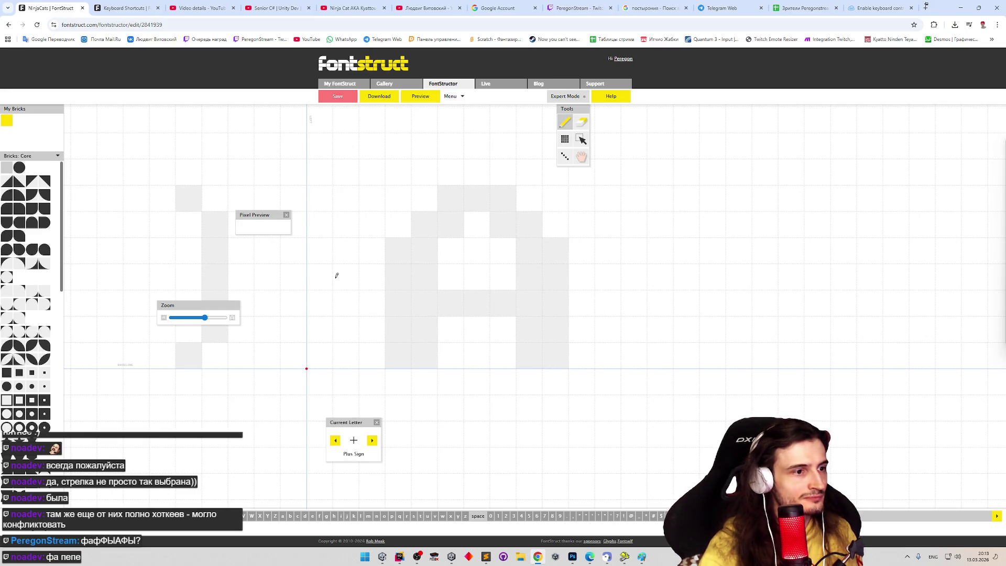
{"action": "left_click_drag", "start_coordinate": [333, 274], "coordinate": [425, 275]}
{"action": "left_click_drag", "start_coordinate": [372, 224], "coordinate": [371, 328]}
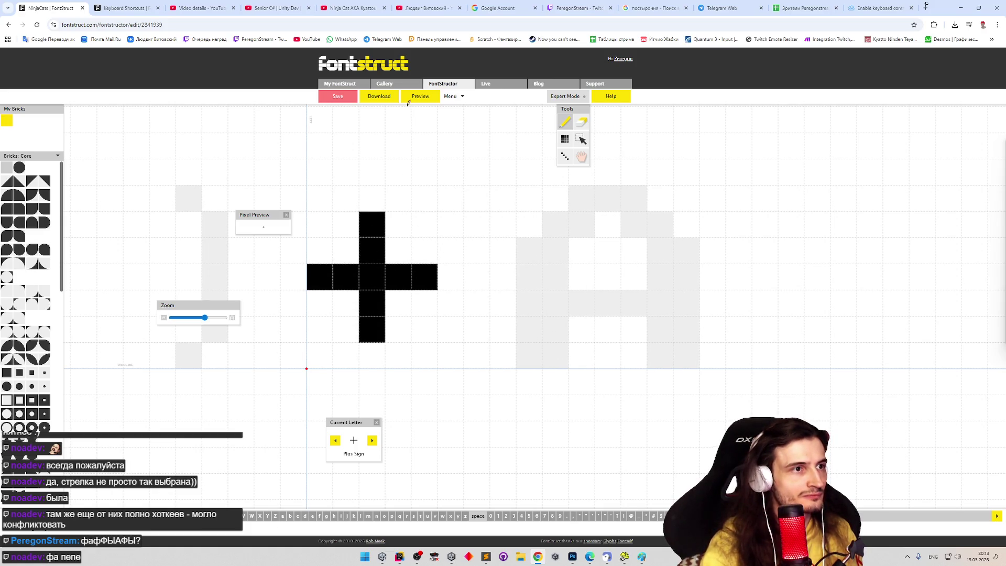
{"action": "key", "text": "Right"}
{"action": "key", "text": "Right"}
{"action": "left_click_drag", "start_coordinate": [321, 274], "coordinate": [408, 273]}
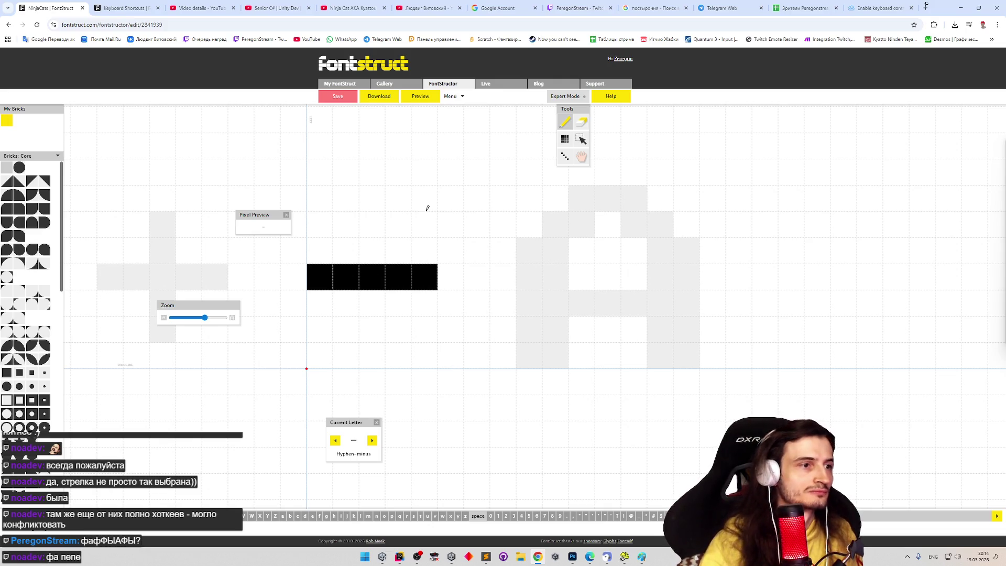
Step: Draw the slash as a rising diagonal and the colon as two square dots
{"action": "key", "text": "Right"}
{"action": "mouse_move", "coordinate": [329, 346]}
{"action": "left_mouse_down"}
{"action": "mouse_move", "coordinate": [320, 355]}
{"action": "mouse_move", "coordinate": [346, 250]}
{"action": "left_mouse_up"}
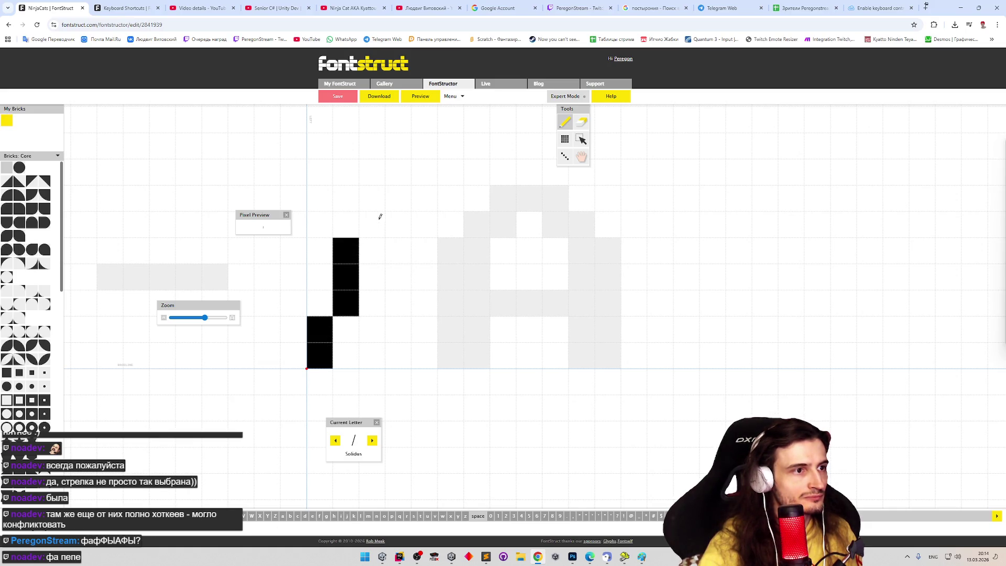
{"action": "left_click_drag", "start_coordinate": [380, 216], "coordinate": [377, 192]}
{"action": "key", "text": "Right"}
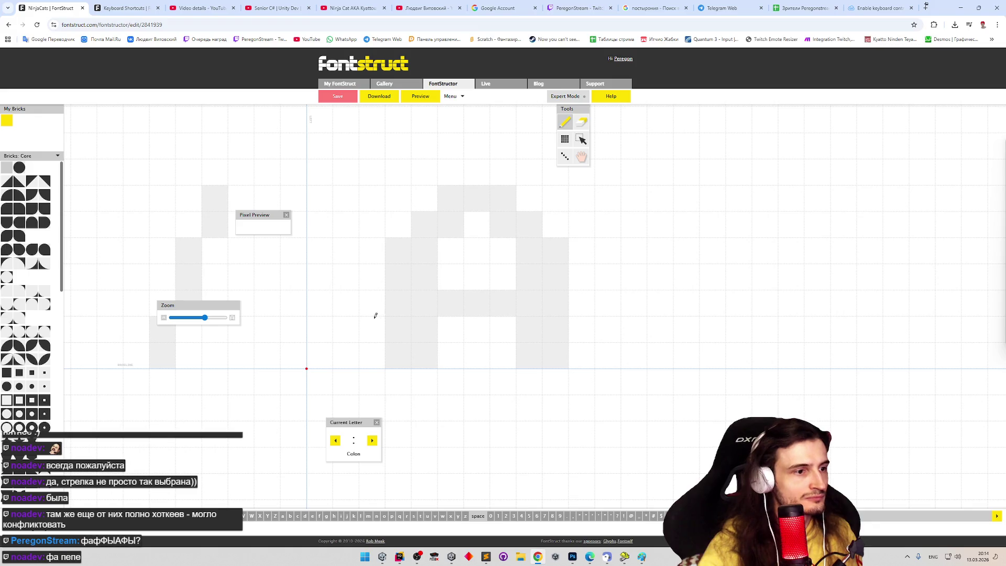
{"action": "mouse_move", "coordinate": [348, 336]}
{"action": "left_mouse_down"}
{"action": "mouse_move", "coordinate": [323, 330]}
{"action": "mouse_move", "coordinate": [320, 356]}
{"action": "left_mouse_up"}
{"action": "left_click_drag", "start_coordinate": [327, 227], "coordinate": [386, 173]}
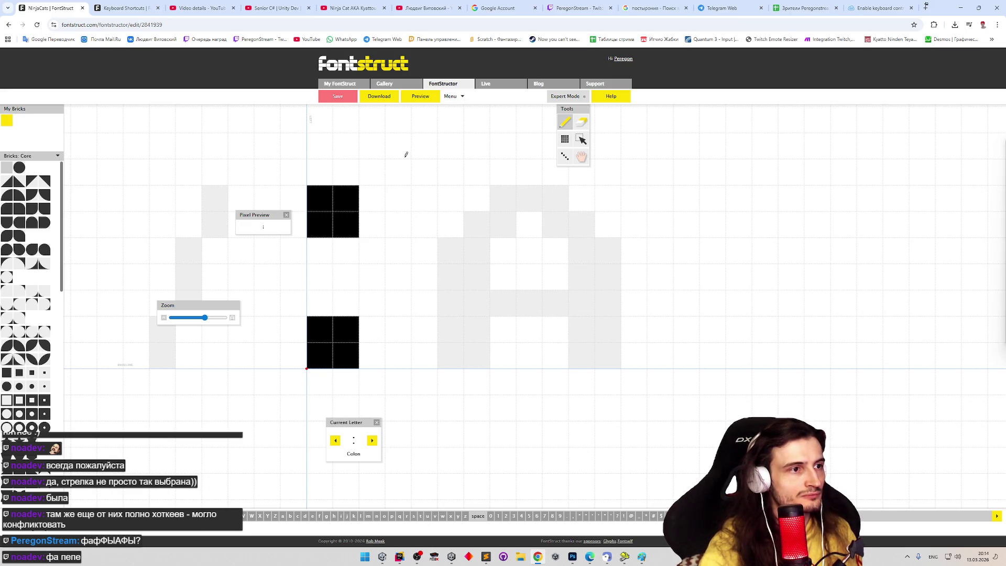
Step: Draw the semicolon's two dots with a tail below the lower one, then advance to Less-than
{"action": "key", "text": "Right"}
{"action": "left_click_drag", "start_coordinate": [319, 330], "coordinate": [346, 356]}
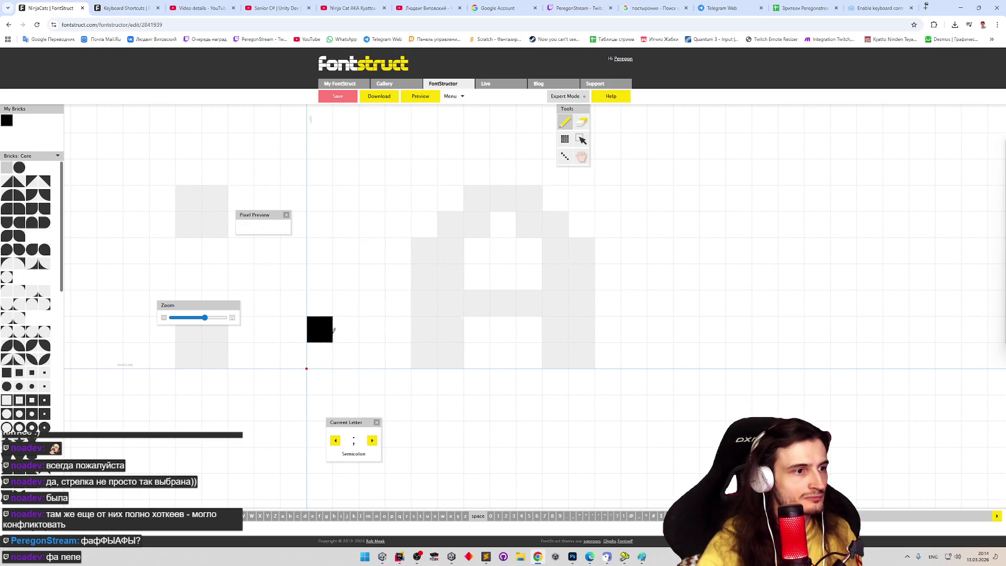
{"action": "left_click", "coordinate": [346, 381]}
{"action": "left_click", "coordinate": [320, 407]}
{"action": "left_click_drag", "start_coordinate": [332, 233], "coordinate": [387, 193]}
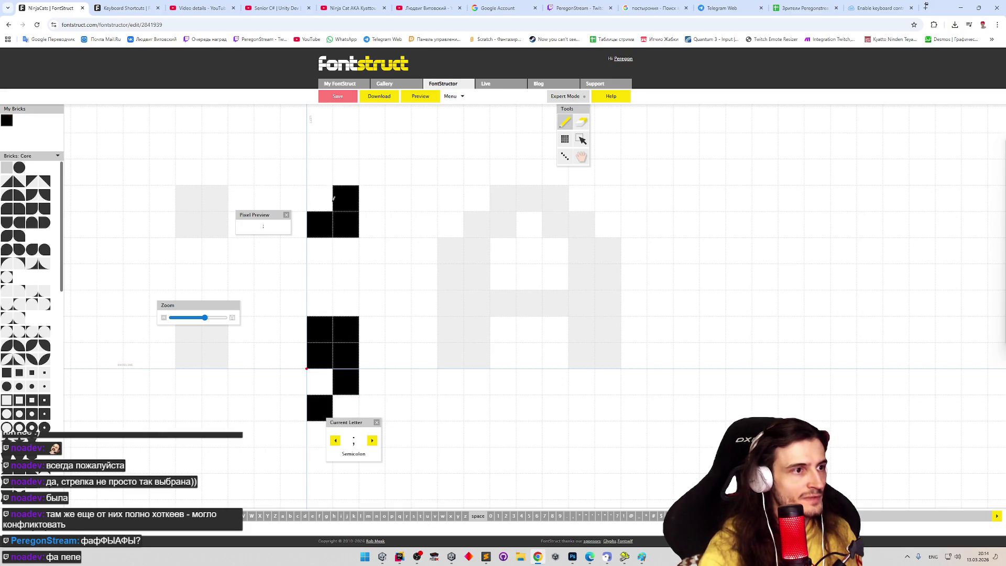
{"action": "key", "text": "Right"}
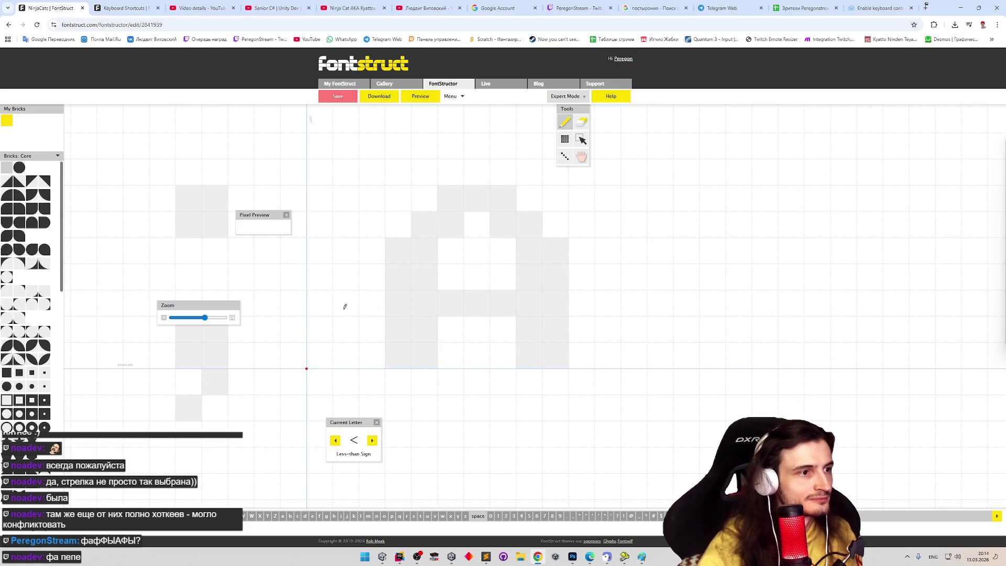
Step: Draw the less-than sign's angled strokes, undoing an attempt to thicken them
{"action": "left_click_drag", "start_coordinate": [319, 276], "coordinate": [399, 356]}
{"action": "left_click_drag", "start_coordinate": [354, 244], "coordinate": [373, 224]}
{"action": "left_click", "coordinate": [386, 202]}
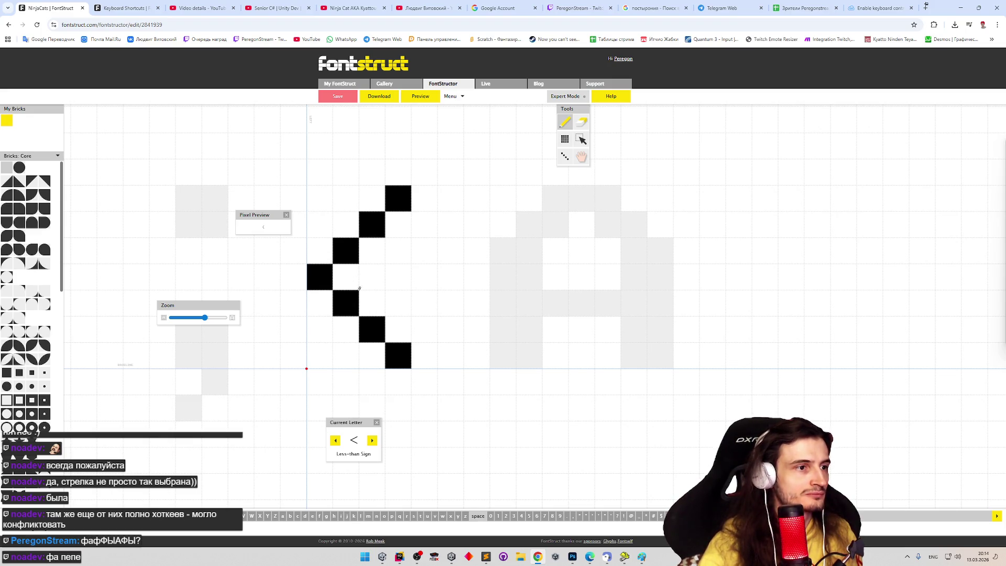
{"action": "left_click", "coordinate": [346, 330]}
{"action": "left_click", "coordinate": [372, 354]}
{"action": "left_click", "coordinate": [320, 303]}
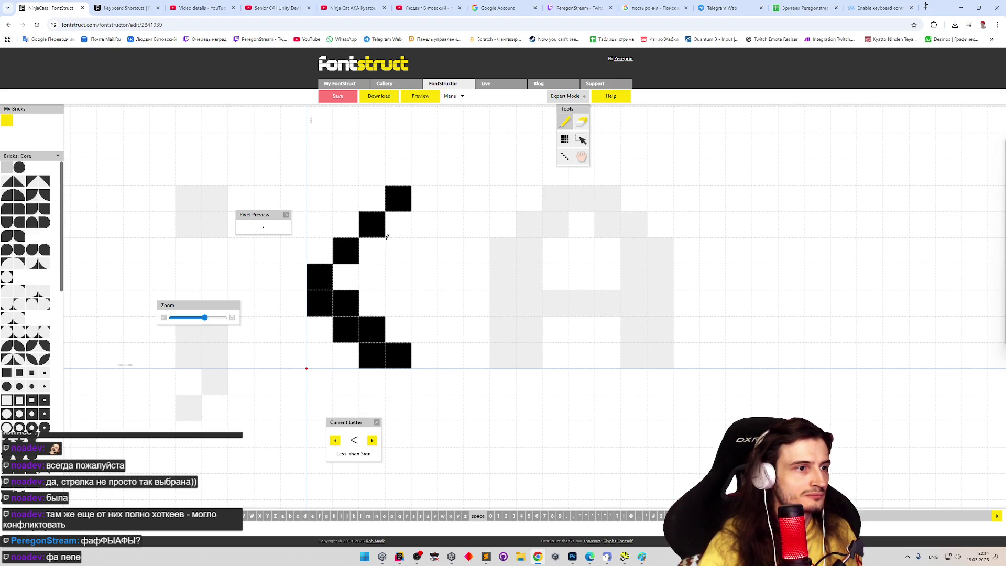
{"action": "key", "text": "ctrl+z"}
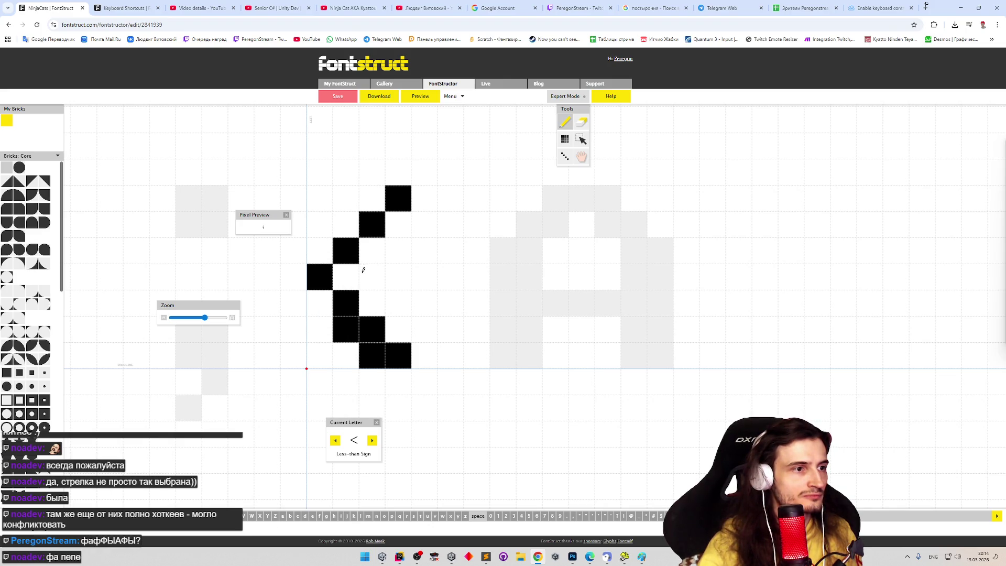
{"action": "key", "text": "ctrl+z"}
{"action": "key", "text": "ctrl+z"}
Step: Reshape the less-than sign's lower stroke to the bottom right and restore its top brick
{"action": "left_click", "coordinate": [357, 276]}
{"action": "left_click", "coordinate": [373, 302]}
{"action": "left_click", "coordinate": [402, 325]}
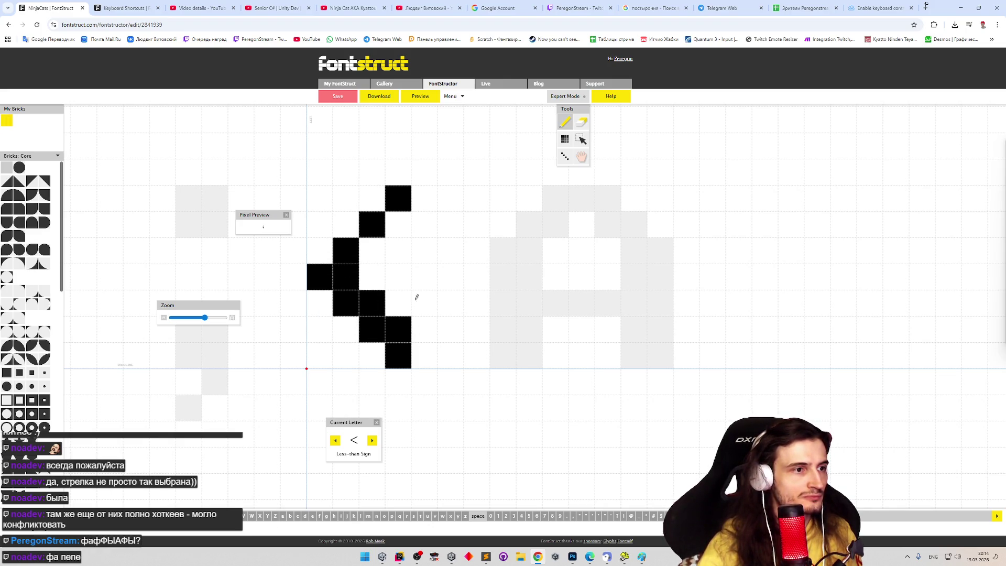
{"action": "left_click", "coordinate": [429, 350]}
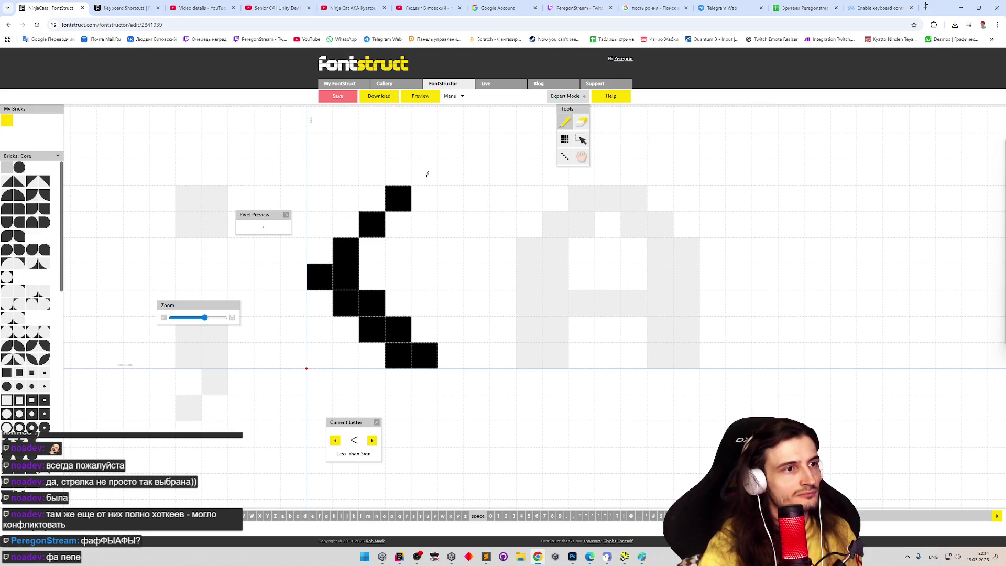
{"action": "left_click", "coordinate": [425, 172]}
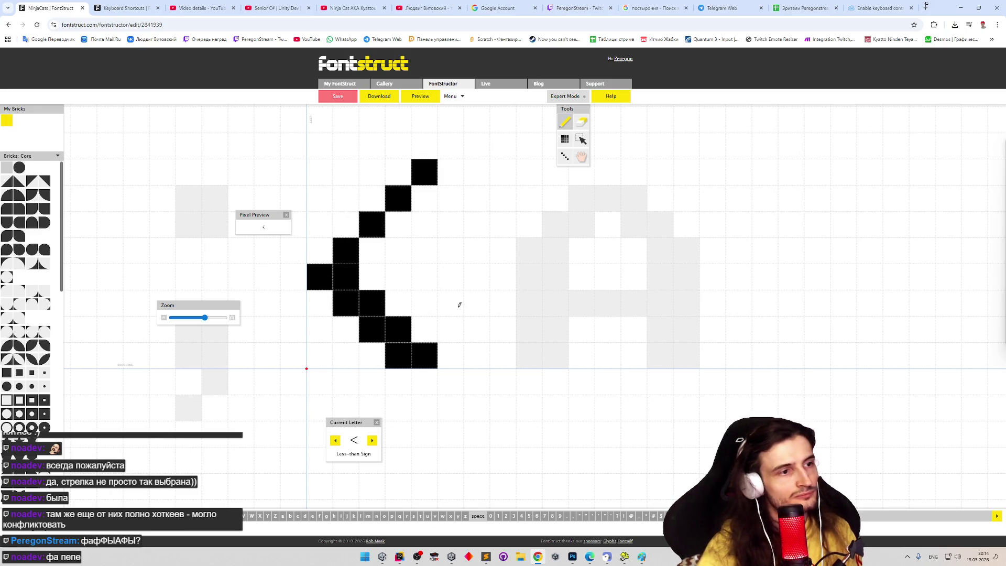
{"action": "key", "text": "ctrl+z"}
{"action": "key", "text": "ctrl+z"}
{"action": "key", "text": "ctrl+z"}
{"action": "key", "text": "ctrl+z"}
{"action": "key", "text": "ctrl+z"}
{"action": "key", "text": "ctrl+z"}
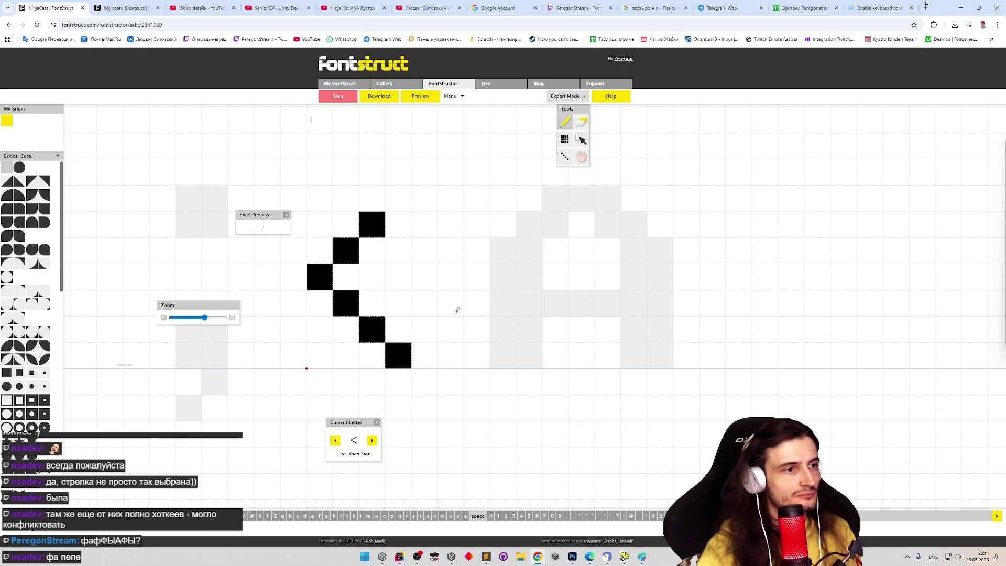
{"action": "left_click", "coordinate": [398, 198]}
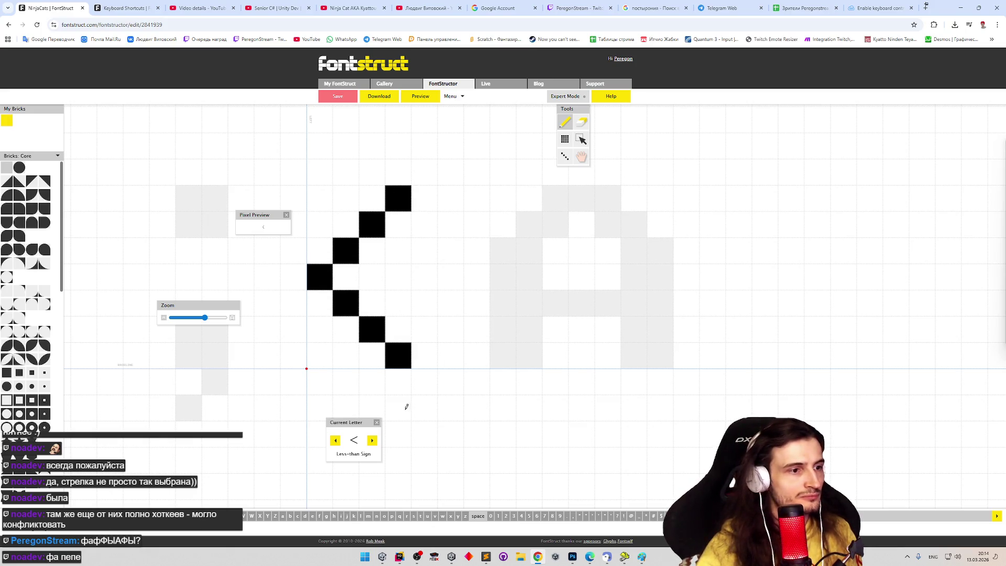
Step: Draw the equals sign as two parallel horizontal bars
{"action": "left_click", "coordinate": [373, 445]}
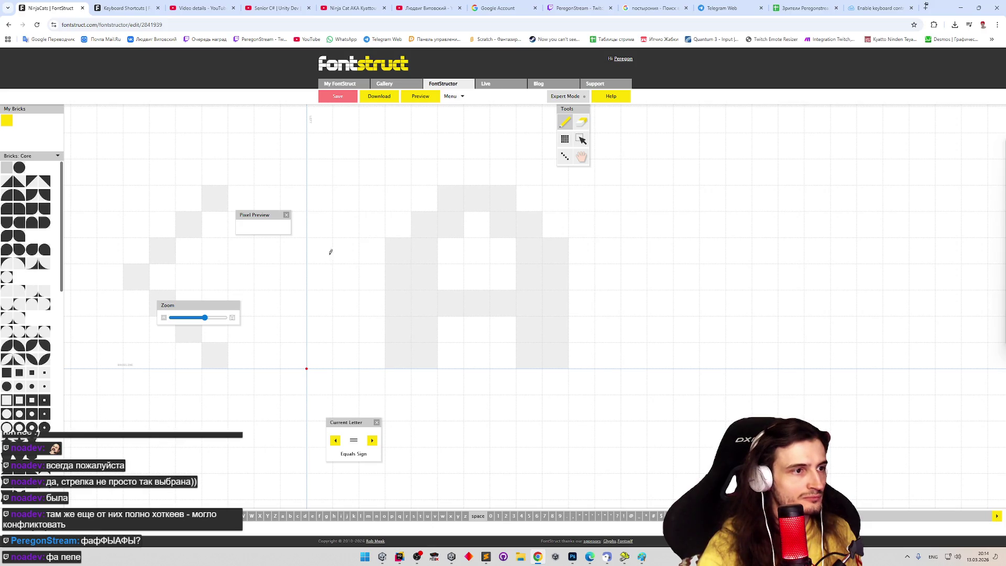
{"action": "left_click_drag", "start_coordinate": [328, 254], "coordinate": [430, 249]}
{"action": "left_click_drag", "start_coordinate": [323, 302], "coordinate": [429, 302]}
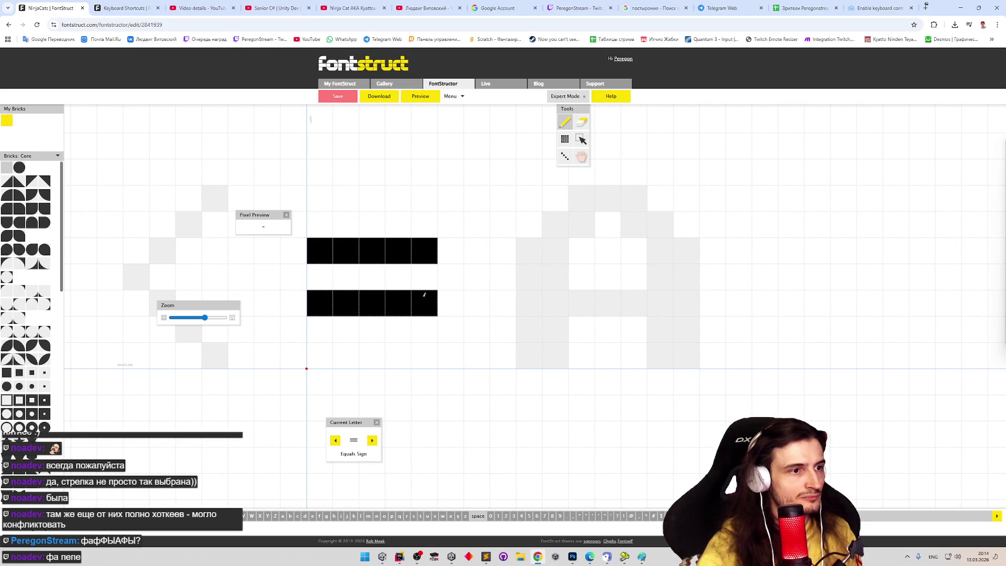
Step: Draw the greater-than sign's two diagonals and advance to Left Square Bracket
{"action": "key", "text": "Right"}
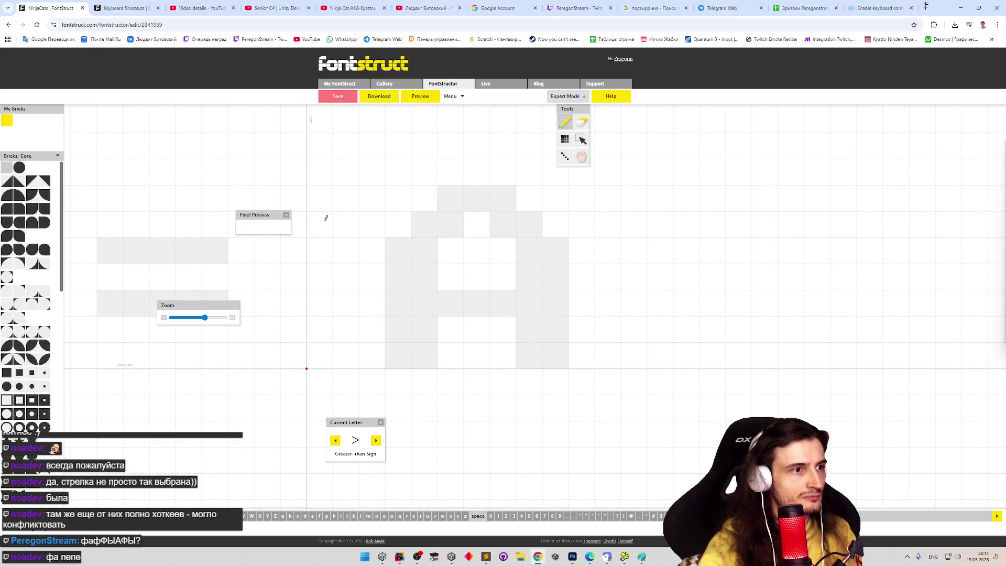
{"action": "left_click", "coordinate": [321, 198]}
{"action": "left_click", "coordinate": [320, 356]}
{"action": "left_click_drag", "start_coordinate": [347, 329], "coordinate": [383, 291]}
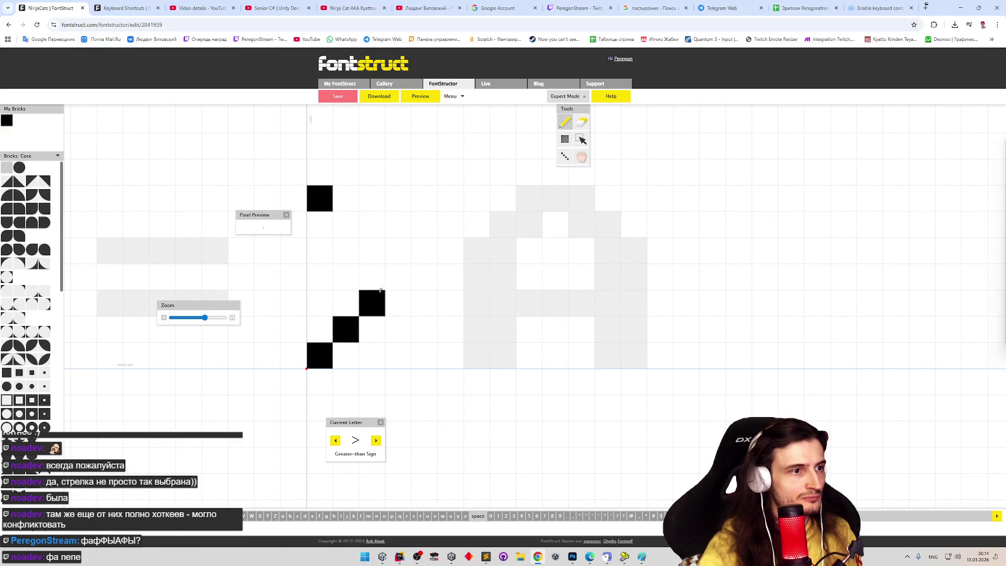
{"action": "left_click", "coordinate": [372, 251]}
{"action": "left_click", "coordinate": [398, 277]}
{"action": "left_click", "coordinate": [345, 224]}
{"action": "key", "text": "Right"}
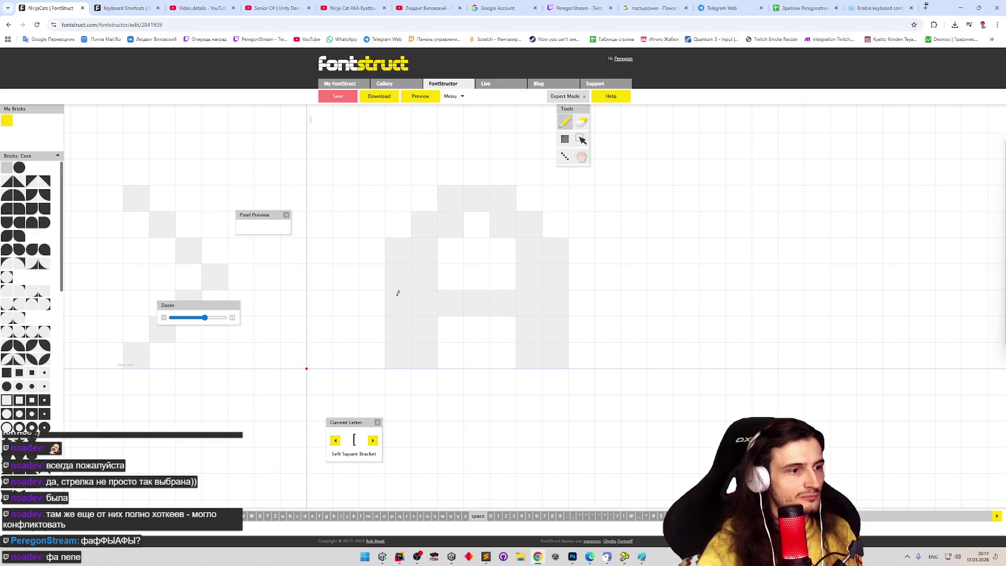
Step: Draw the left square bracket, backslash and right square bracket glyphs, advancing after each
{"action": "mouse_move", "coordinate": [320, 199]}
{"action": "left_mouse_down"}
{"action": "mouse_move", "coordinate": [319, 331]}
{"action": "mouse_move", "coordinate": [346, 355]}
{"action": "left_mouse_up"}
{"action": "left_click", "coordinate": [348, 197]}
{"action": "key", "text": "Right"}
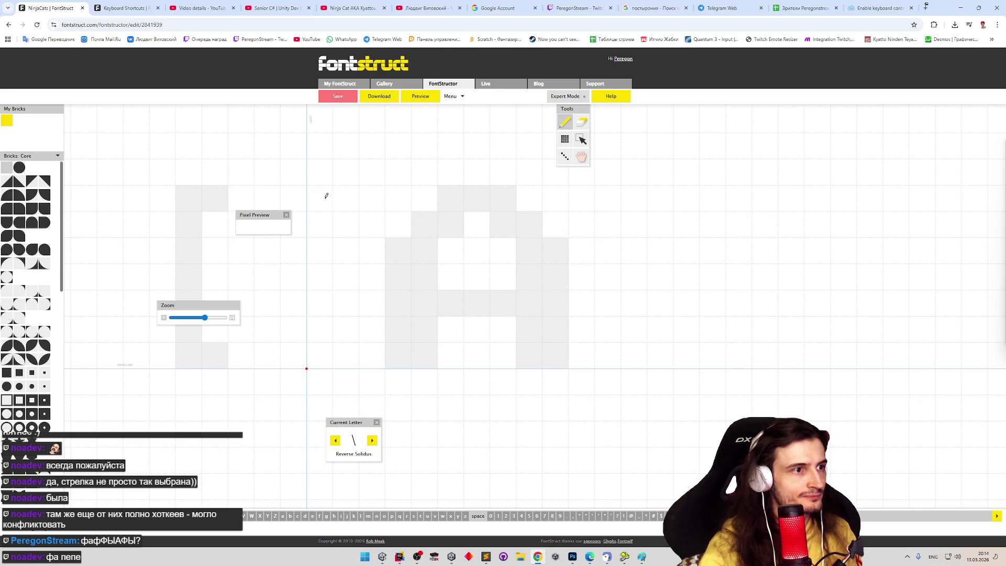
{"action": "left_click_drag", "start_coordinate": [325, 196], "coordinate": [323, 224]}
{"action": "left_click_drag", "start_coordinate": [346, 259], "coordinate": [371, 359]}
{"action": "key", "text": "Right"}
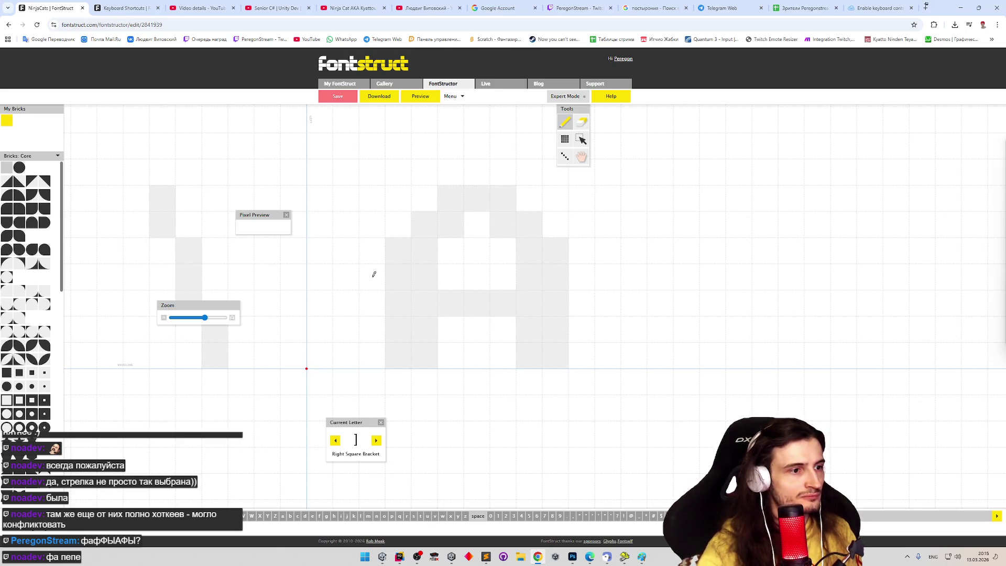
{"action": "mouse_move", "coordinate": [325, 194]}
{"action": "left_mouse_down"}
{"action": "mouse_move", "coordinate": [346, 283]}
{"action": "mouse_move", "coordinate": [346, 358]}
{"action": "mouse_move", "coordinate": [320, 358]}
{"action": "left_mouse_up"}
{"action": "key", "text": "Right"}
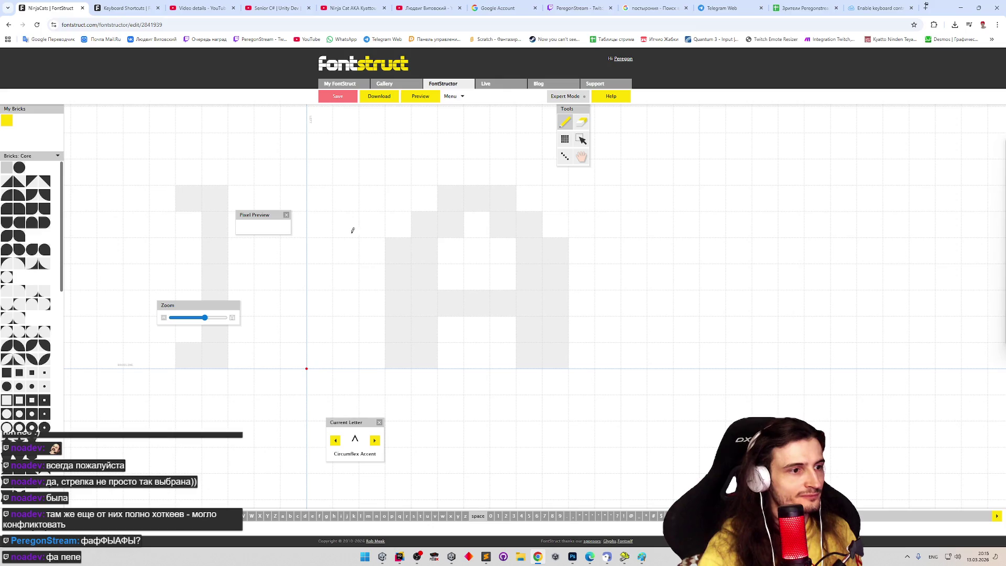
Step: Draw the circumflex peak and the two-pixel grave accent, checking the apostrophe for reference
{"action": "left_click", "coordinate": [328, 220]}
{"action": "left_click_drag", "start_coordinate": [346, 198], "coordinate": [372, 225]}
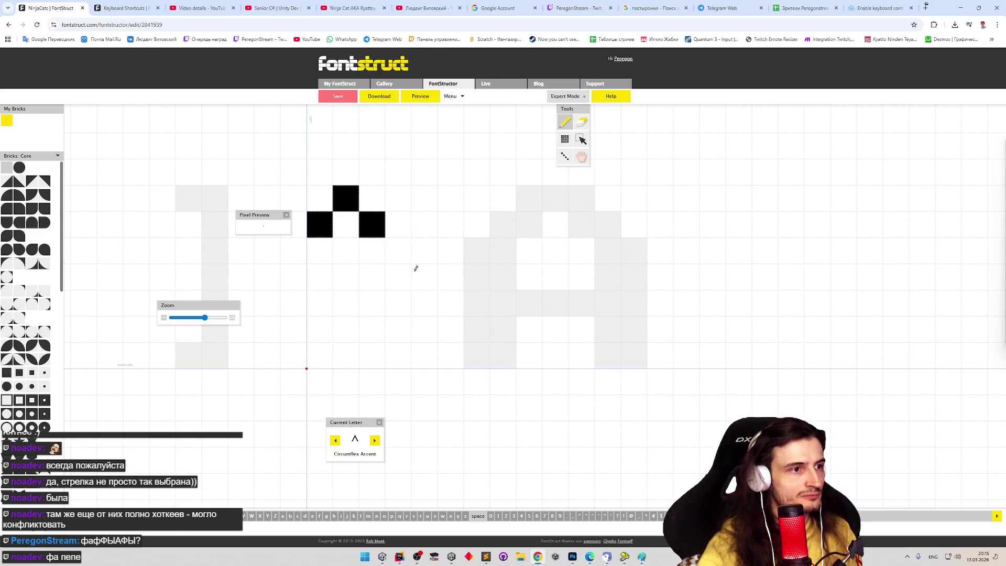
{"action": "key", "text": "Right"}
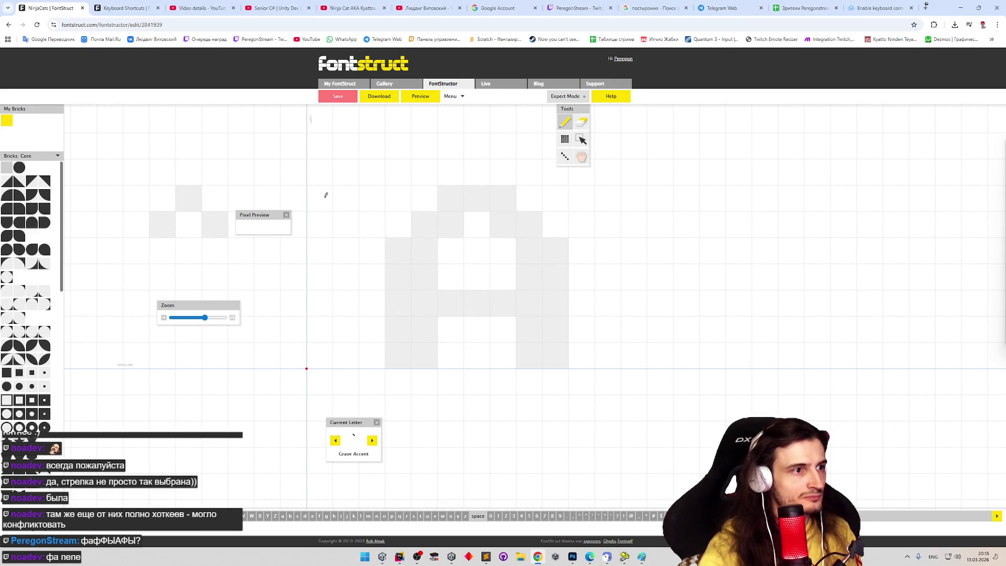
{"action": "left_click_drag", "start_coordinate": [326, 193], "coordinate": [346, 224]}
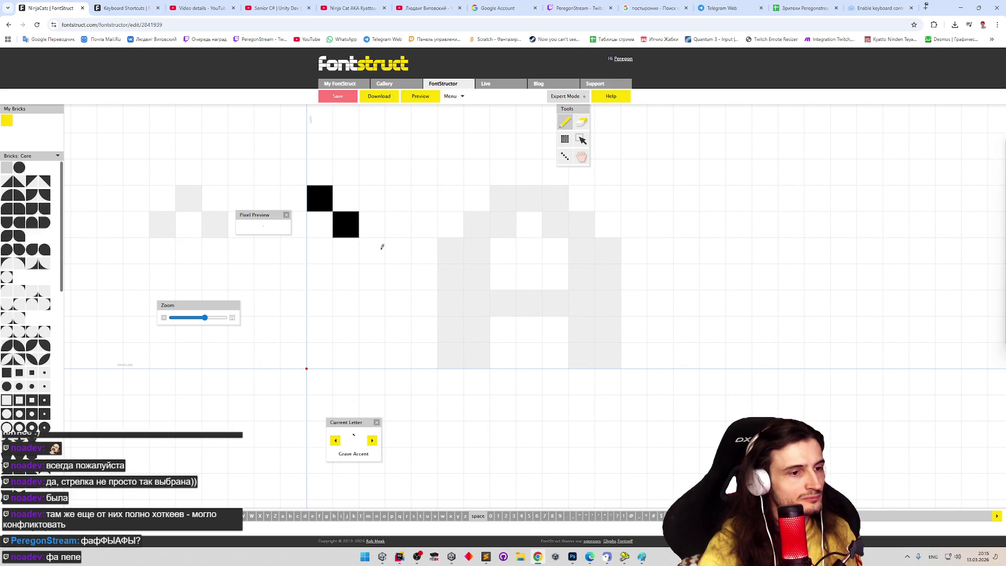
{"action": "left_click", "coordinate": [612, 517]}
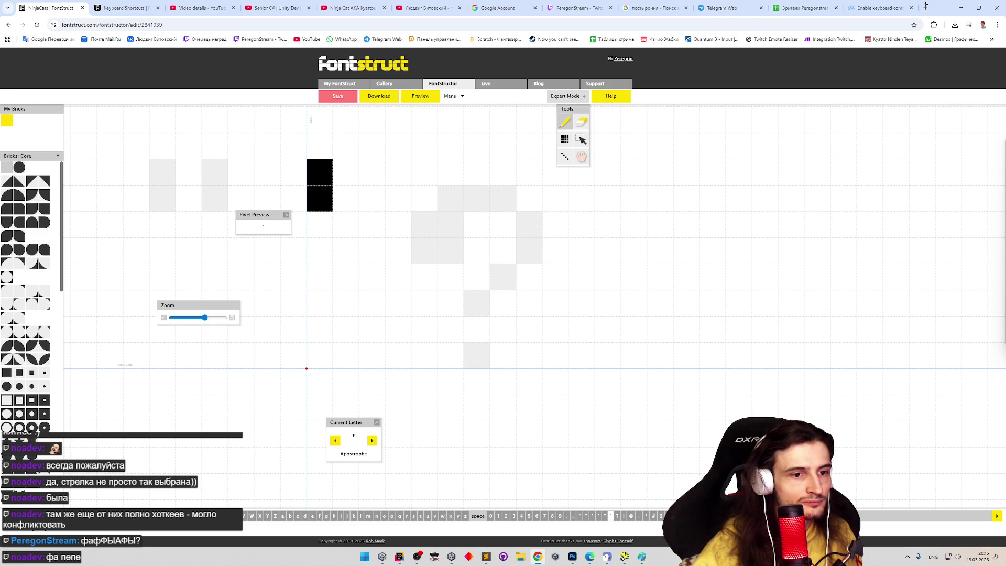
{"action": "key", "text": "Left"}
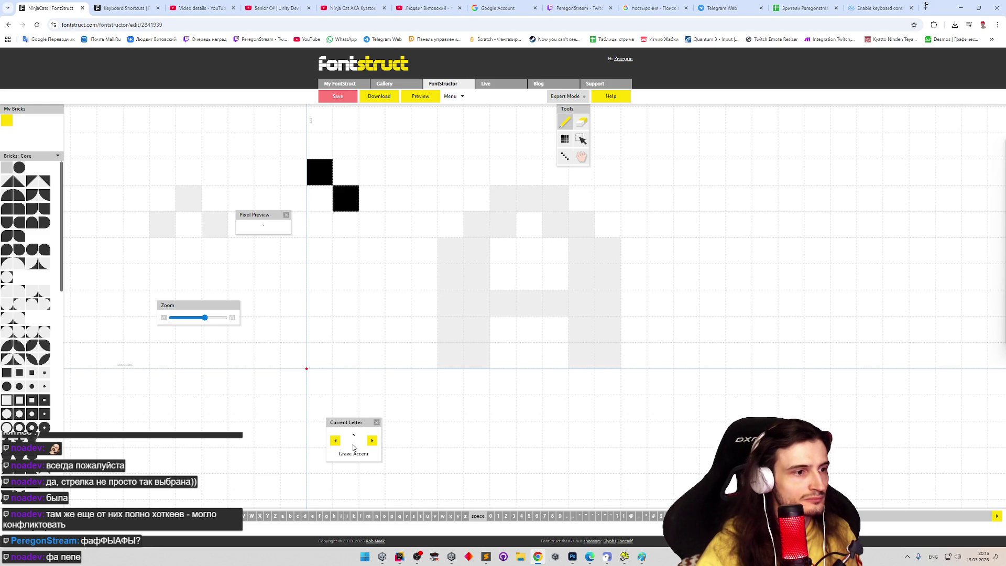
Step: Rework the circumflex accent, erasing its three pixels and redrawing them one row higher
{"action": "left_click", "coordinate": [337, 443]}
{"action": "key", "text": "e"}
{"action": "mouse_move", "coordinate": [318, 227]}
{"action": "left_mouse_down"}
{"action": "mouse_move", "coordinate": [365, 183]}
{"action": "mouse_move", "coordinate": [346, 172]}
{"action": "left_mouse_up"}
{"action": "key", "text": "p"}
{"action": "key", "text": "e"}
{"action": "left_click", "coordinate": [352, 193]}
{"action": "key", "text": "p"}
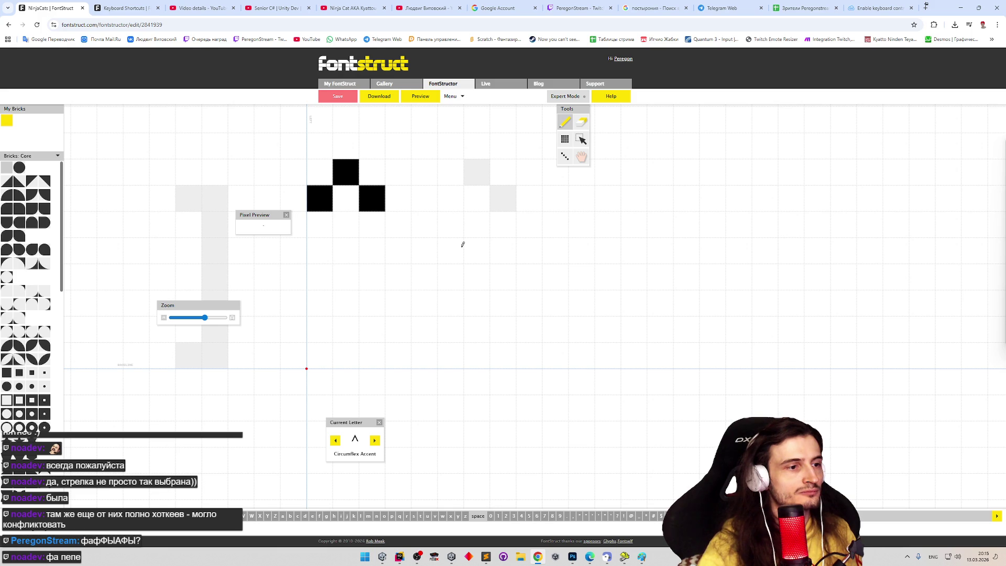
Step: Jump via the grave accent to the left curly bracket and draw its upper stroke
{"action": "key", "text": "grave"}
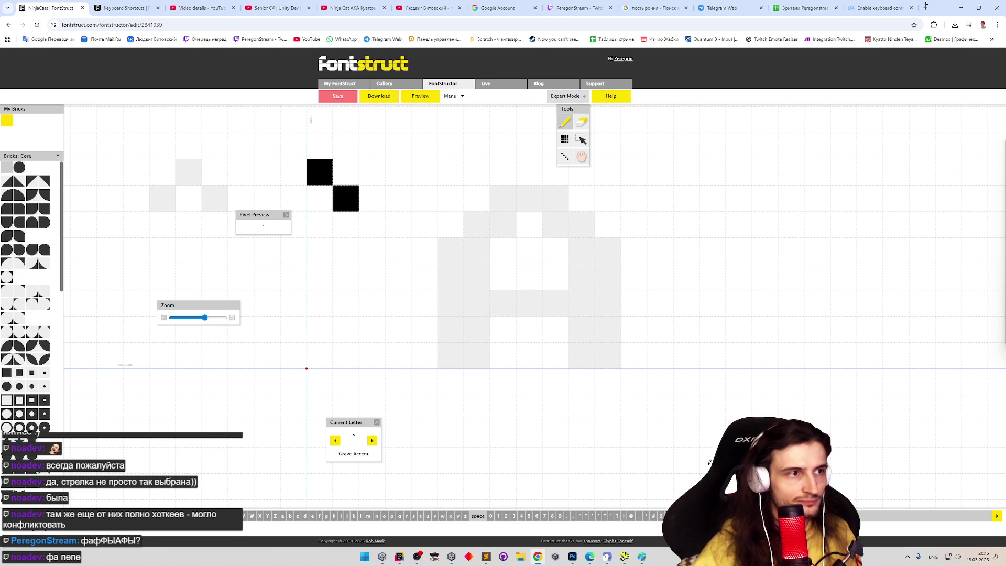
{"action": "key", "text": "braceleft"}
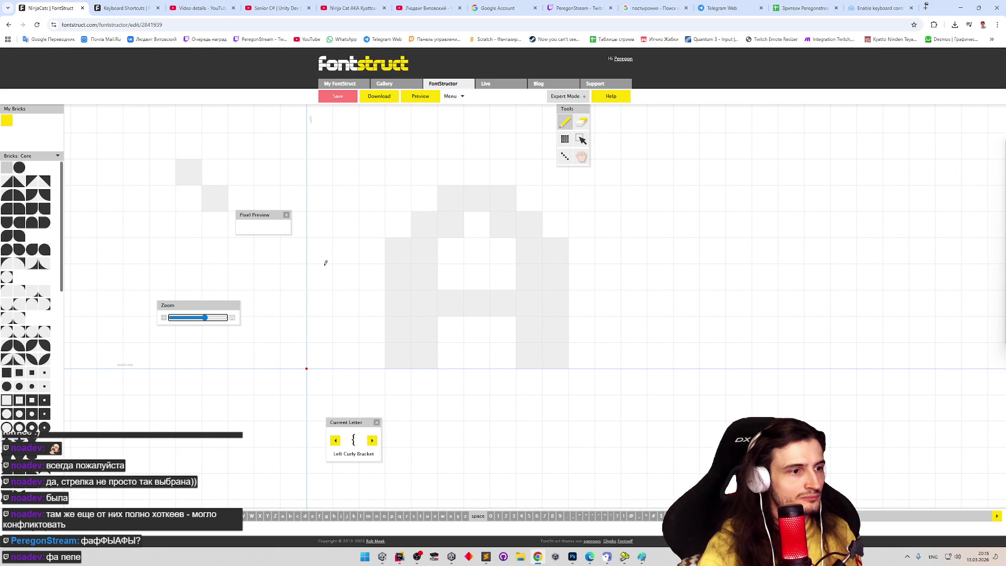
{"action": "left_click_drag", "start_coordinate": [325, 263], "coordinate": [365, 203]}
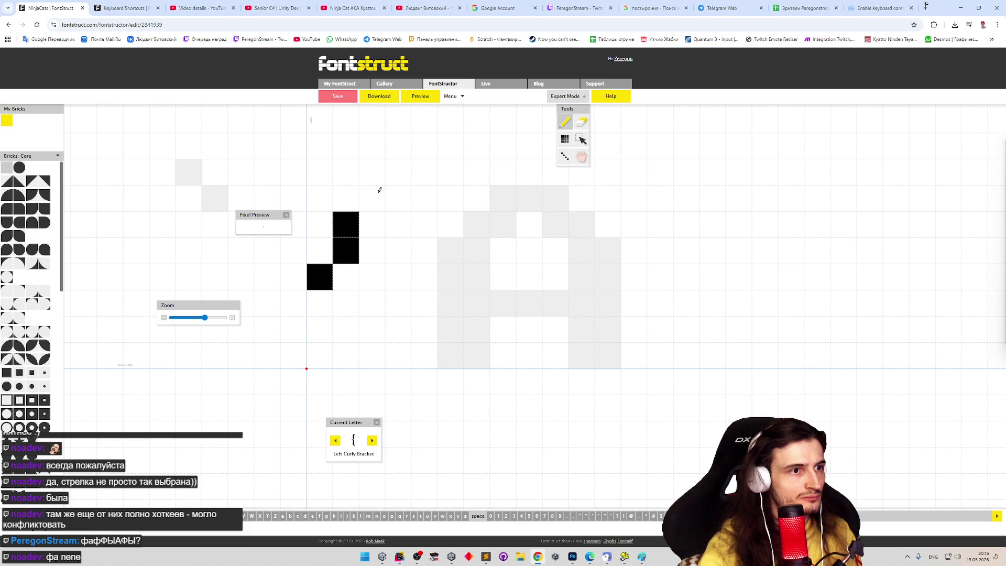
Step: Build the left curly bracket's top pixel, lower vertical stroke and foot, erasing a misplaced pixel
{"action": "left_click", "coordinate": [379, 190]}
{"action": "left_click_drag", "start_coordinate": [353, 310], "coordinate": [348, 331]}
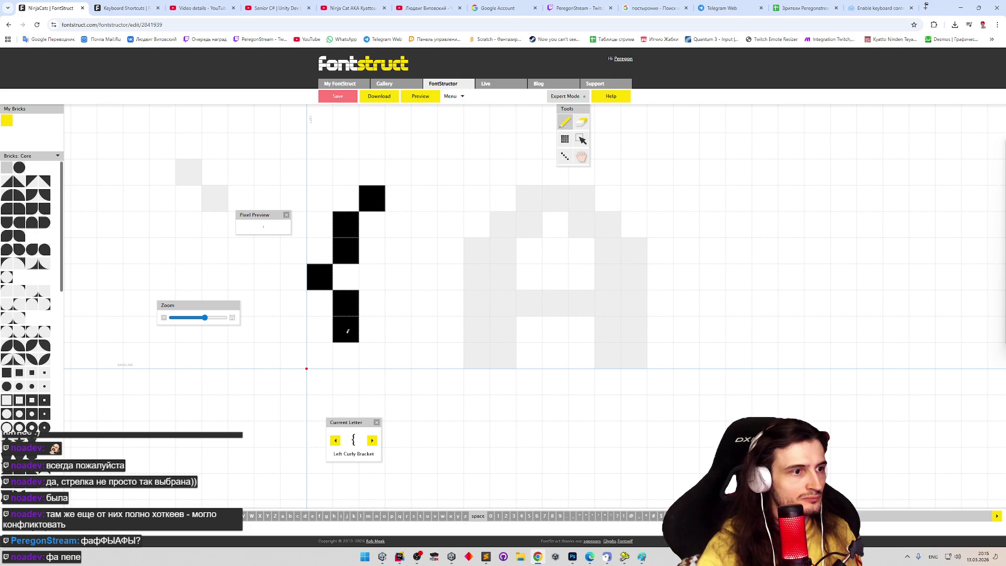
{"action": "left_click", "coordinate": [379, 353]}
{"action": "key", "text": "e"}
{"action": "left_click", "coordinate": [370, 348]}
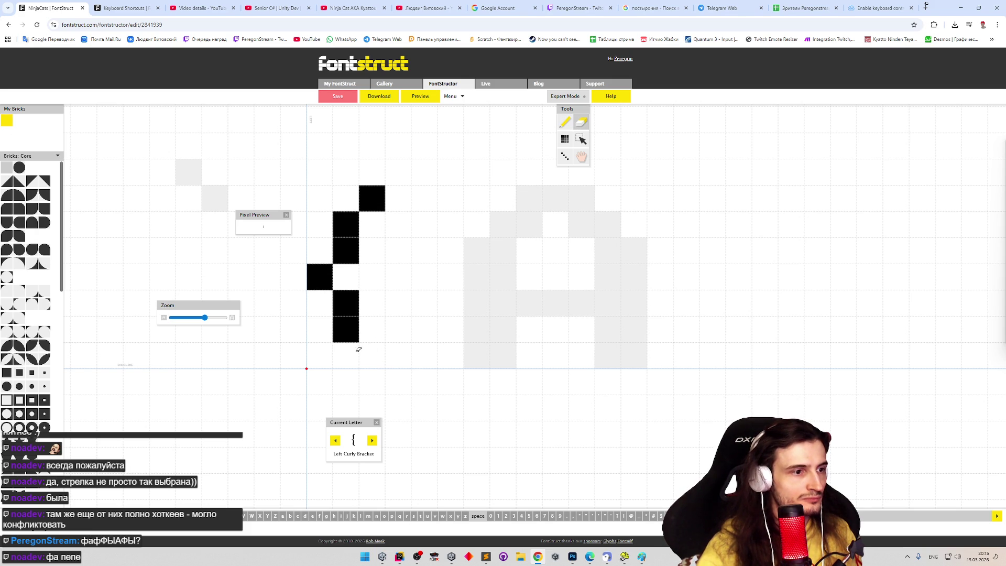
{"action": "key", "text": "p"}
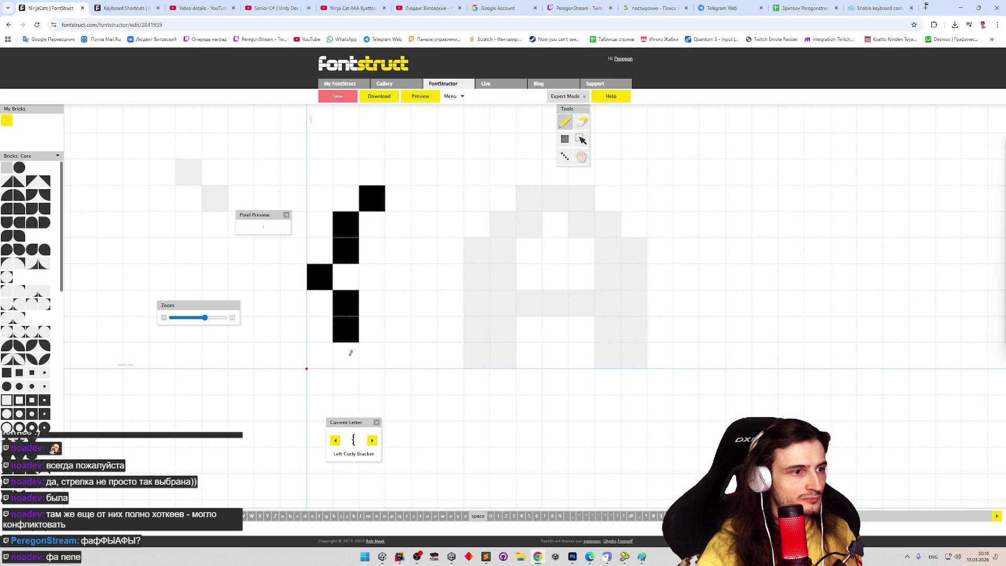
{"action": "left_click_drag", "start_coordinate": [354, 355], "coordinate": [373, 372]}
Step: Reposition the bracket's top-right end pixel one row up and select all its bricks
{"action": "key", "text": "e"}
{"action": "left_click", "coordinate": [372, 199]}
{"action": "key", "text": "p"}
{"action": "key", "text": "e"}
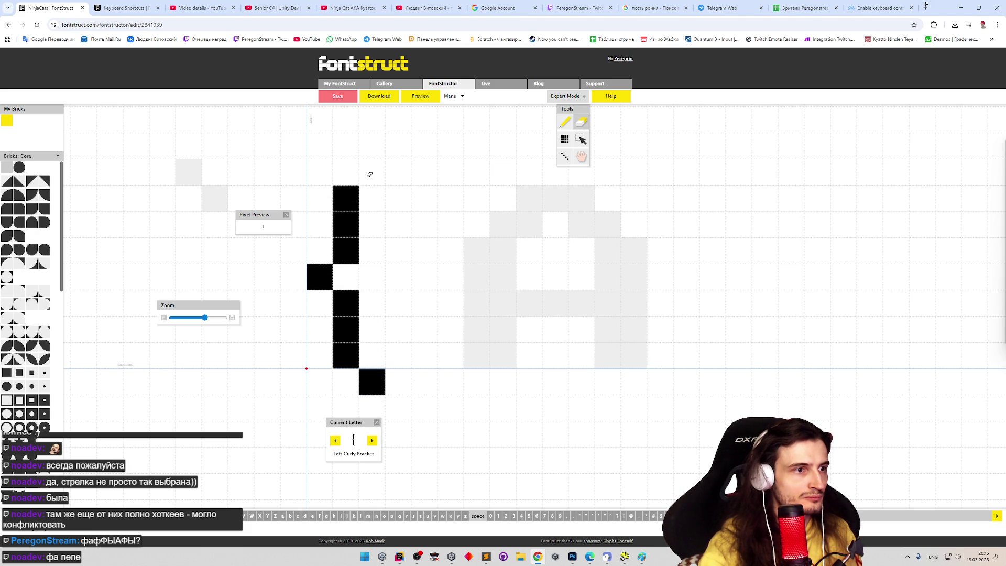
{"action": "key", "text": "p"}
{"action": "left_click", "coordinate": [372, 172]}
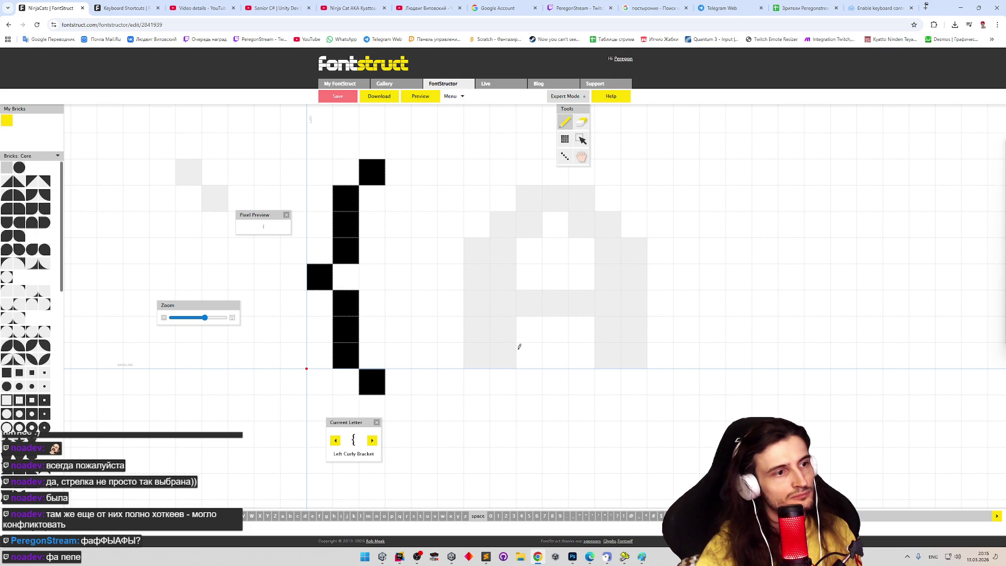
{"action": "key", "text": "ctrl+a"}
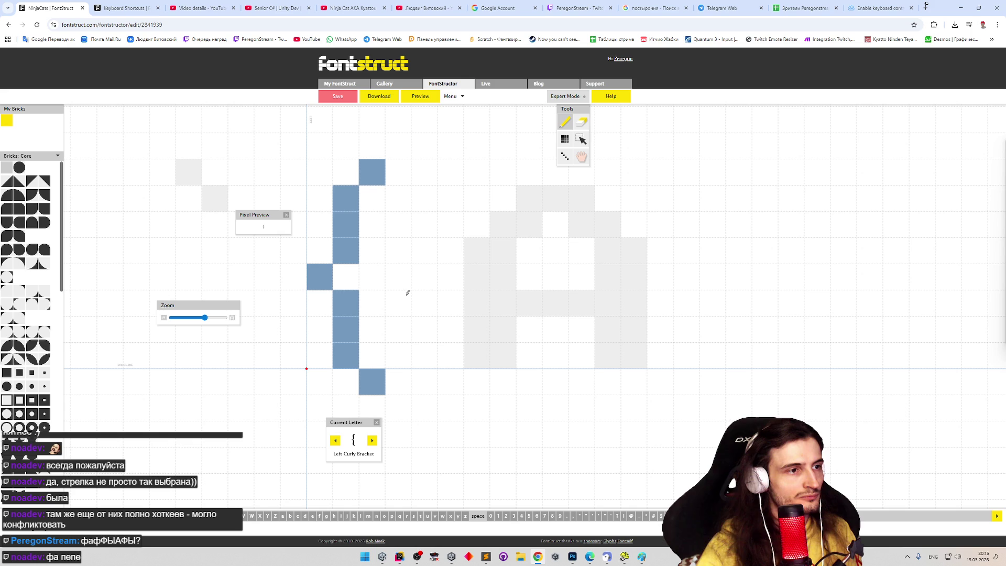
Step: Draw the full-height vertical line glyph and advance to the right curly bracket
{"action": "left_click", "coordinate": [377, 441]}
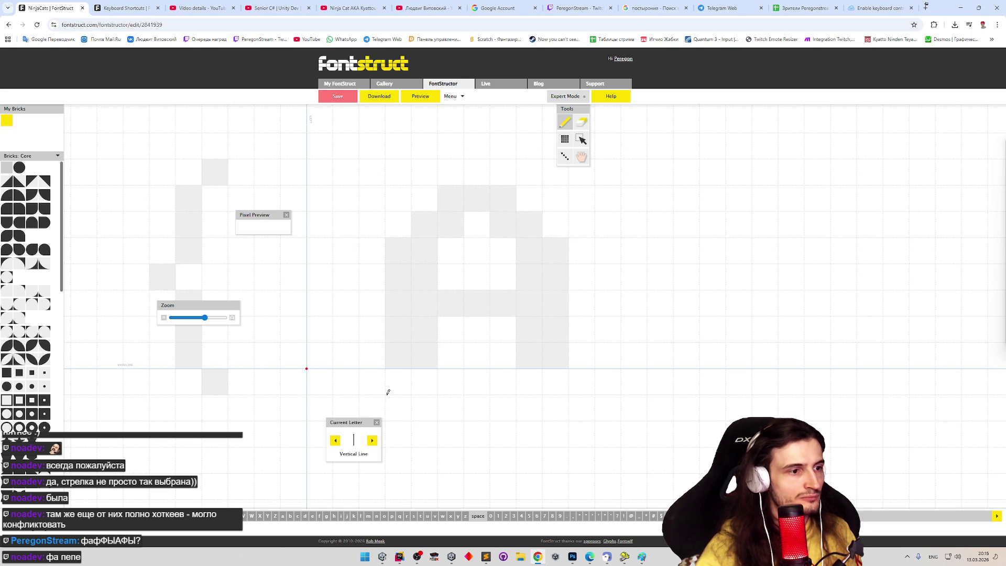
{"action": "left_click_drag", "start_coordinate": [326, 170], "coordinate": [320, 381]}
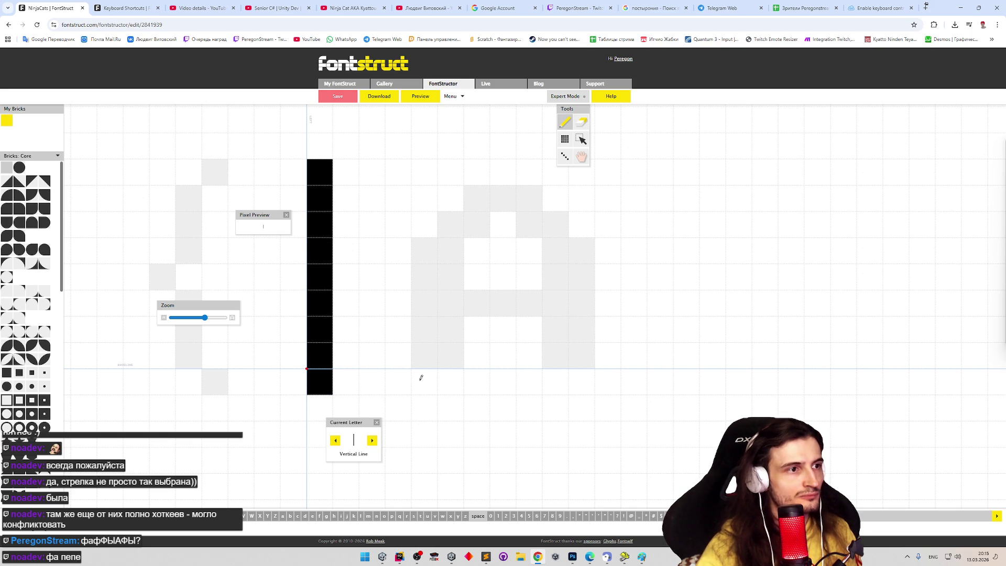
{"action": "left_click", "coordinate": [373, 440]}
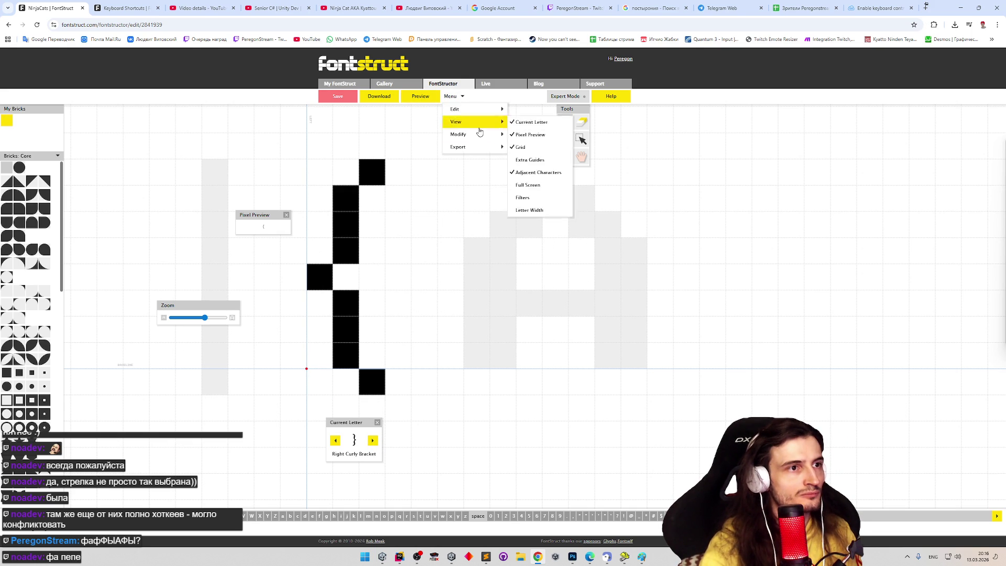
Step: Flip the pasted bracket horizontally, draw the four-pixel tilde wave, and preview the font
{"action": "mouse_move", "coordinate": [472, 135]}
{"action": "left_click", "coordinate": [540, 135]}
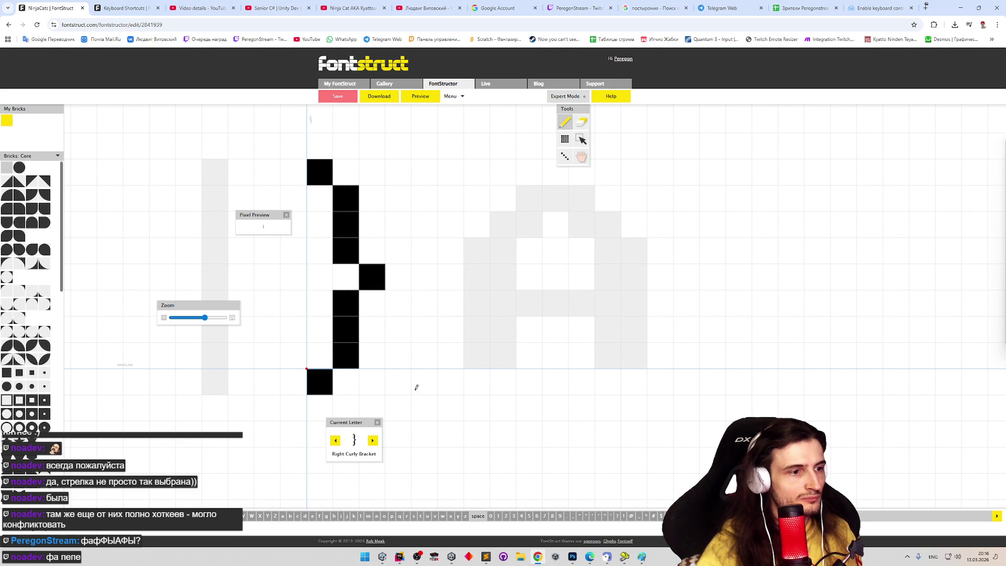
{"action": "left_click", "coordinate": [373, 442]}
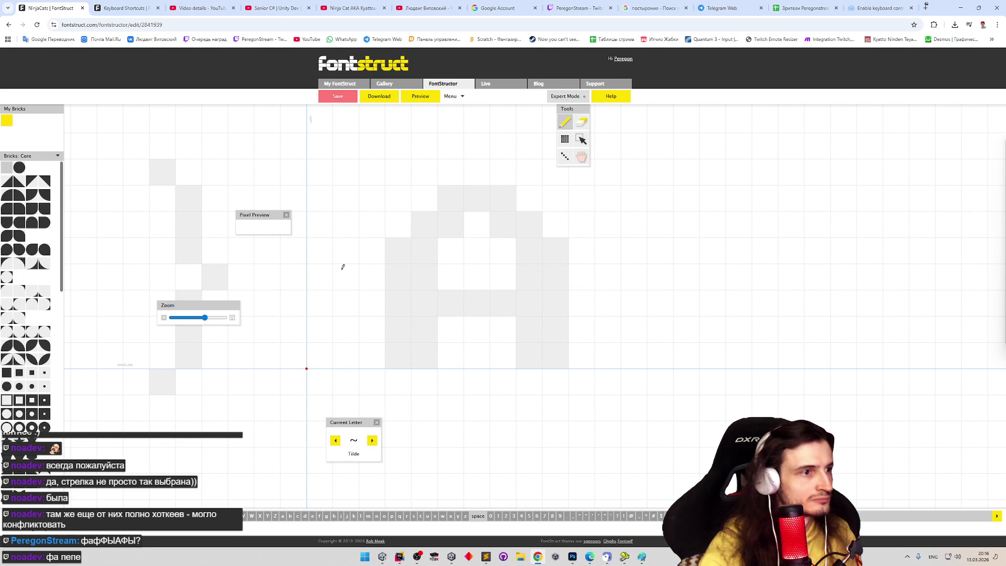
{"action": "left_click", "coordinate": [327, 272]}
{"action": "left_click", "coordinate": [350, 250]}
{"action": "left_click", "coordinate": [398, 277]}
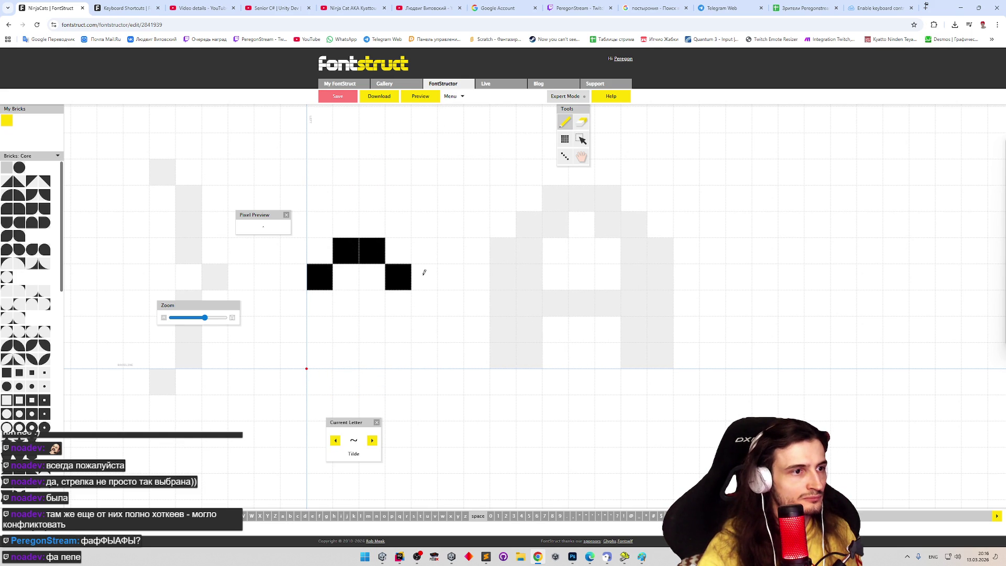
{"action": "left_click", "coordinate": [441, 258]}
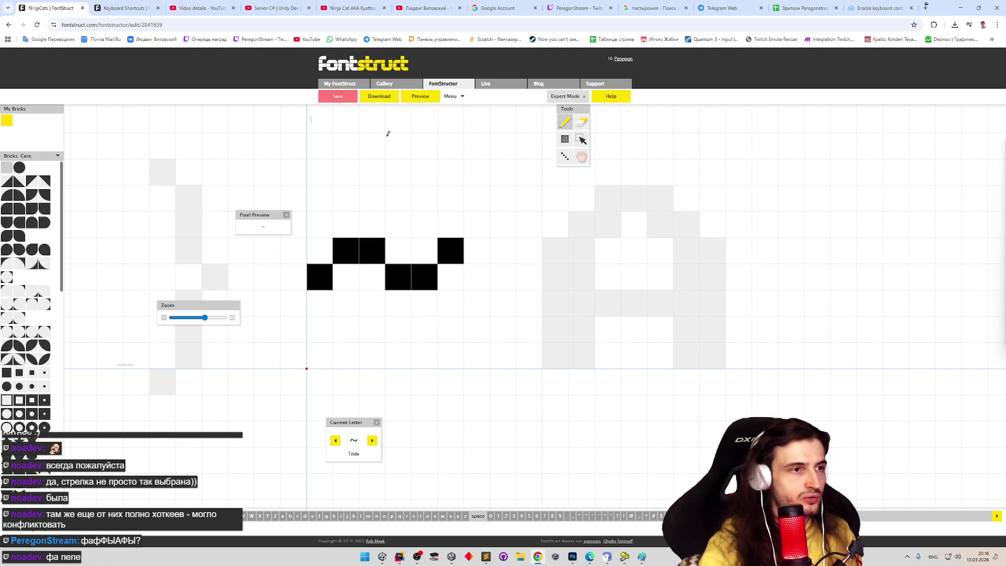
{"action": "left_click", "coordinate": [414, 95]}
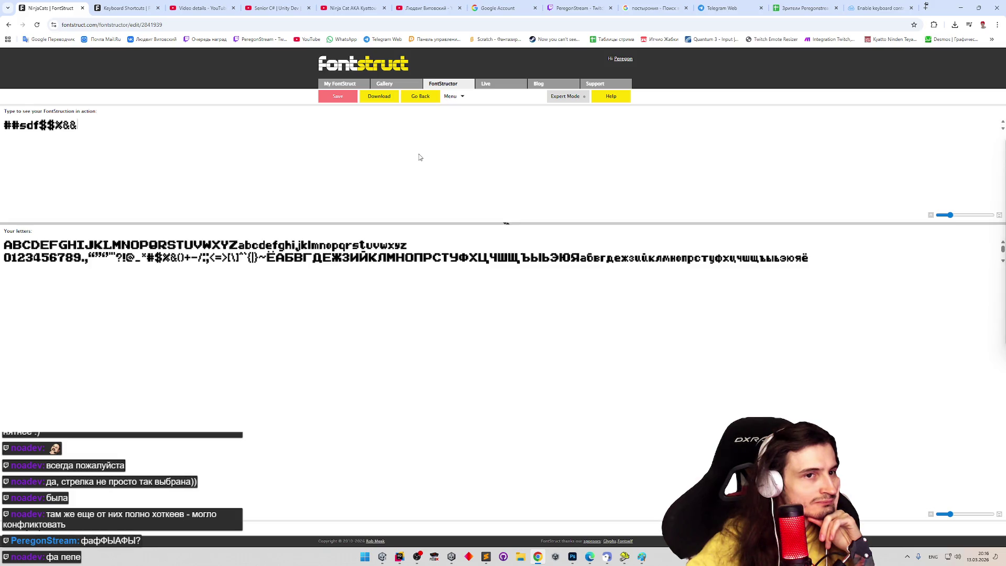
{"action": "type", "text": "##sdf$$%&&"}
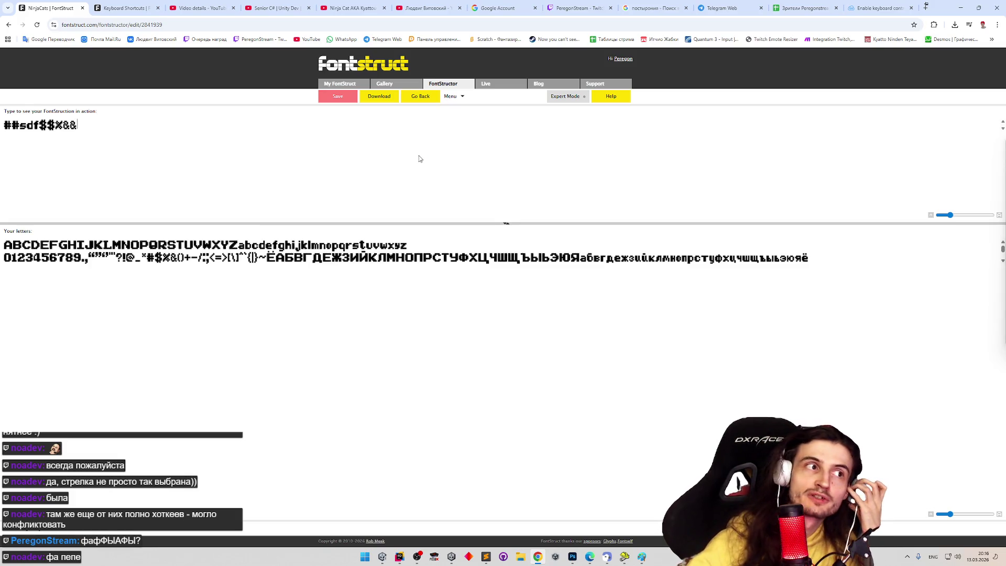
Step: Save and download the font zip, delete the duplicate ninjacats (1).zip, and start a new browser tab
{"action": "left_click", "coordinate": [338, 96]}
{"action": "left_click", "coordinate": [378, 96]}
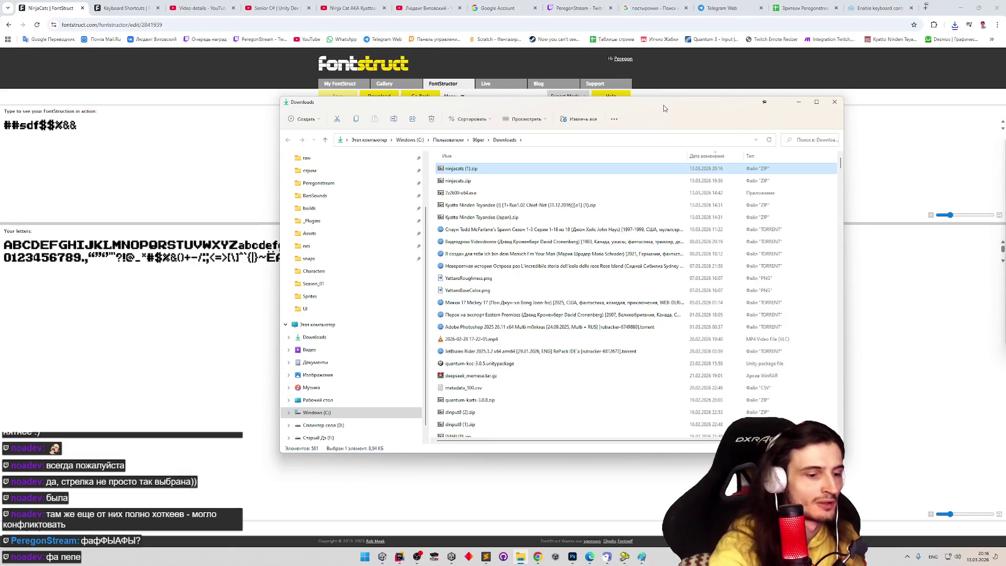
{"action": "key", "text": "Delete"}
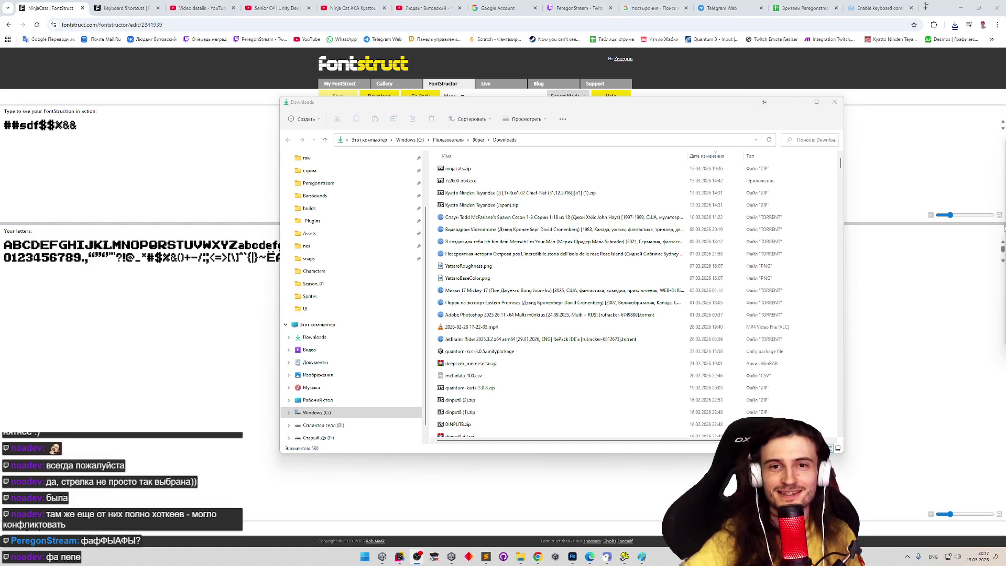
{"action": "left_click", "coordinate": [834, 102]}
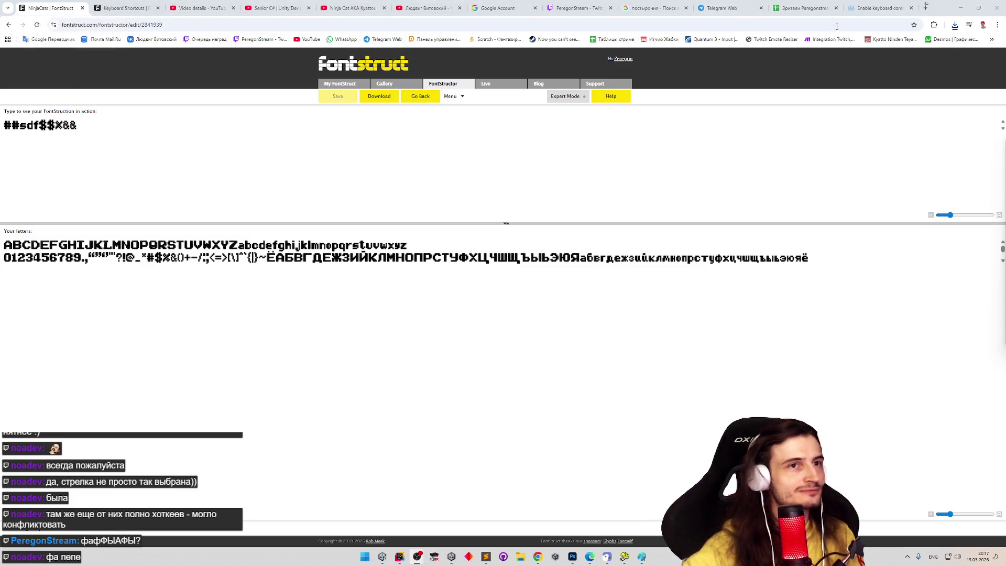
{"action": "left_click", "coordinate": [927, 8]}
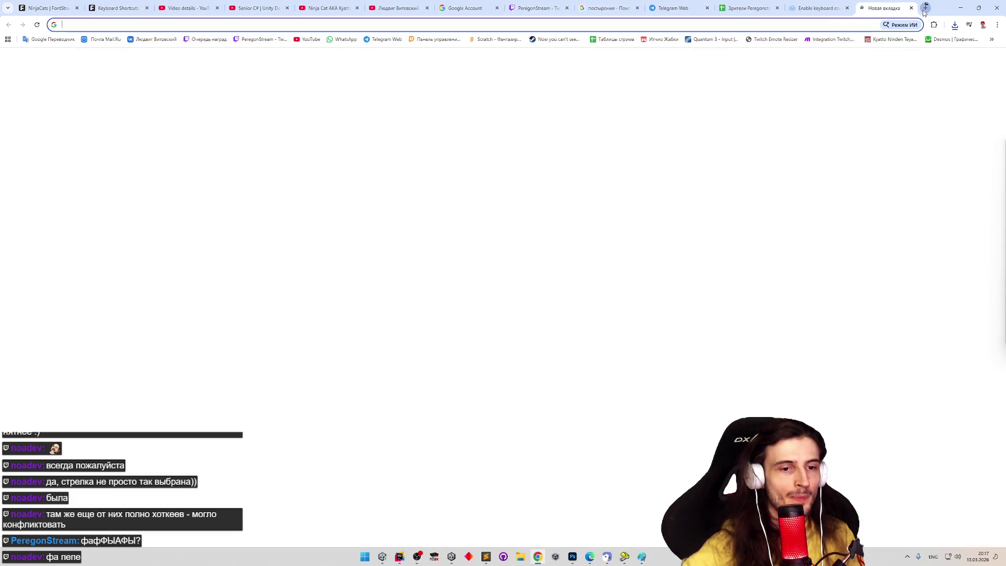
{"action": "type", "text": "seg"}
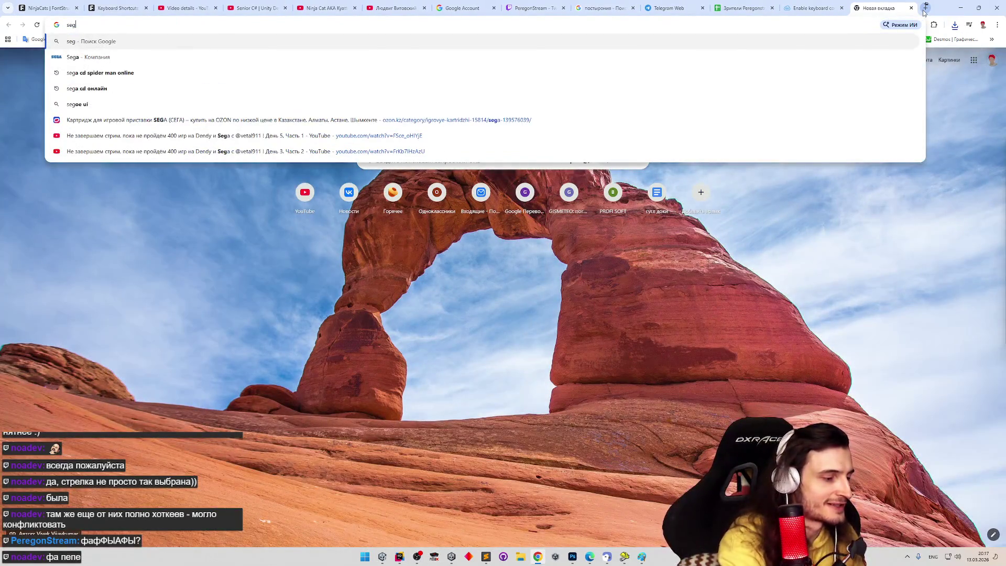
{"action": "type", "text": "a"}
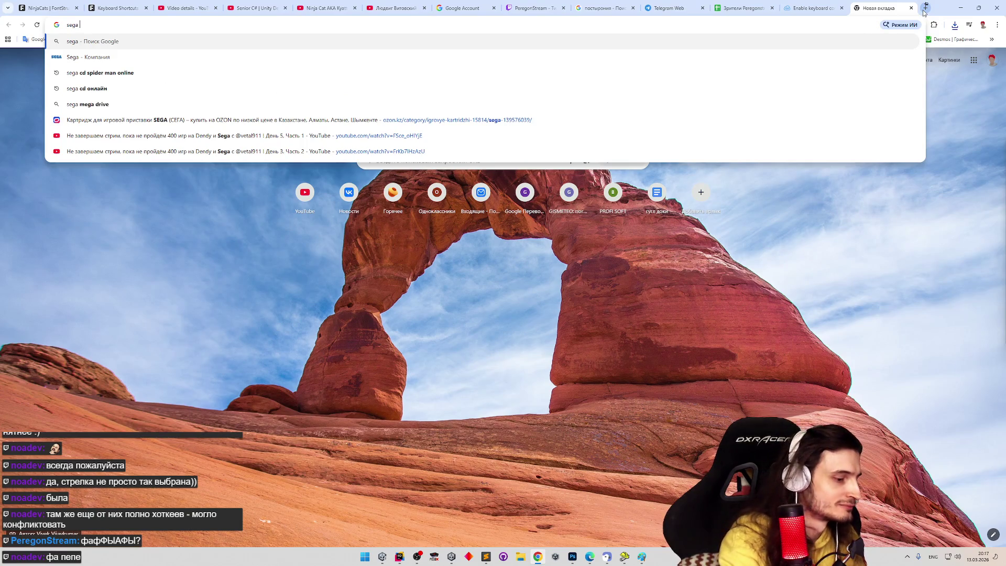
{"action": "type", "text": " cob"}
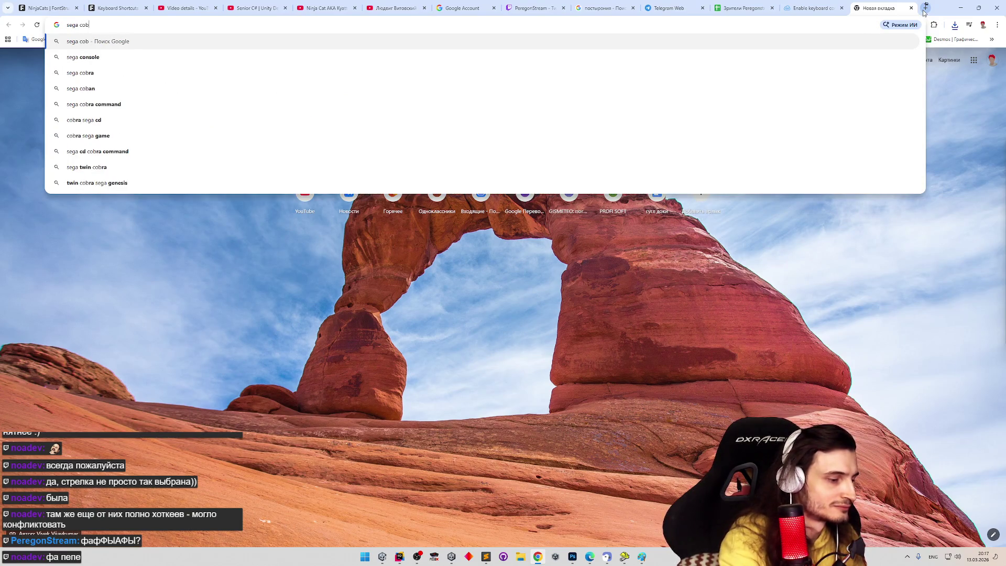
Step: Search Google for 'sega contra hard corps online' and open the segazona.ru result
{"action": "key", "text": "BackSpace"}
{"action": "type", "text": "ntra hard c"}
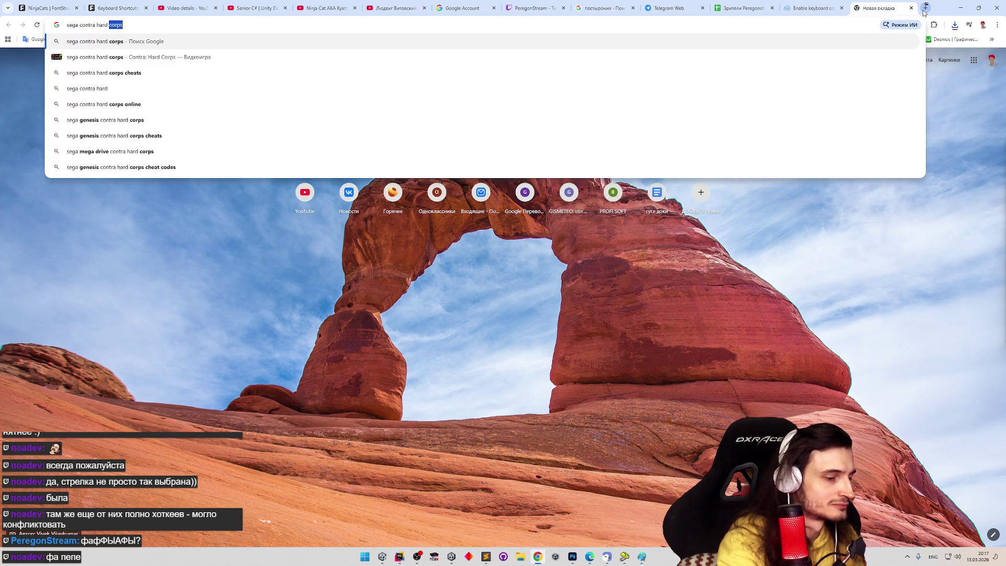
{"action": "type", "text": "orps"}
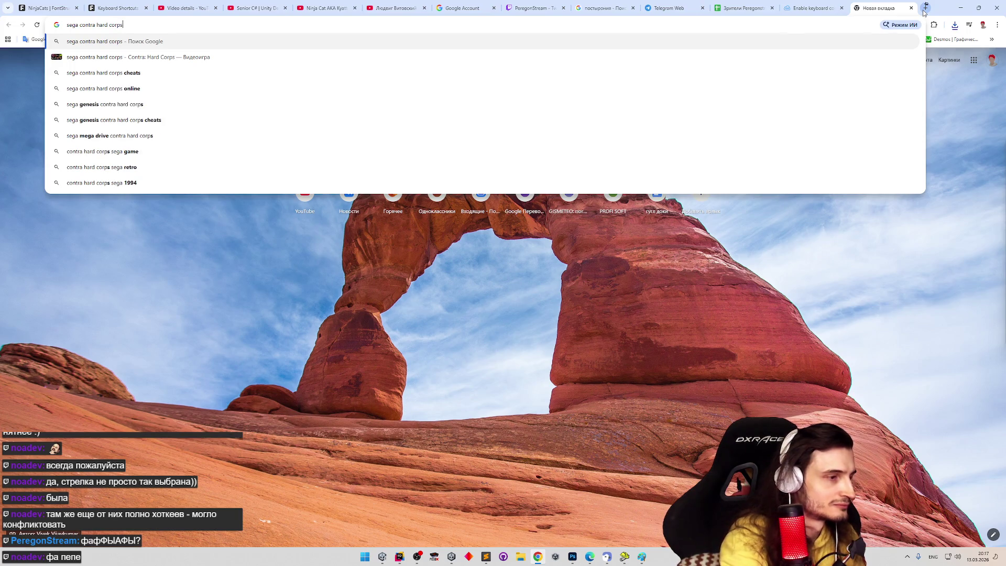
{"action": "key", "text": "Down"}
{"action": "key", "text": "Down"}
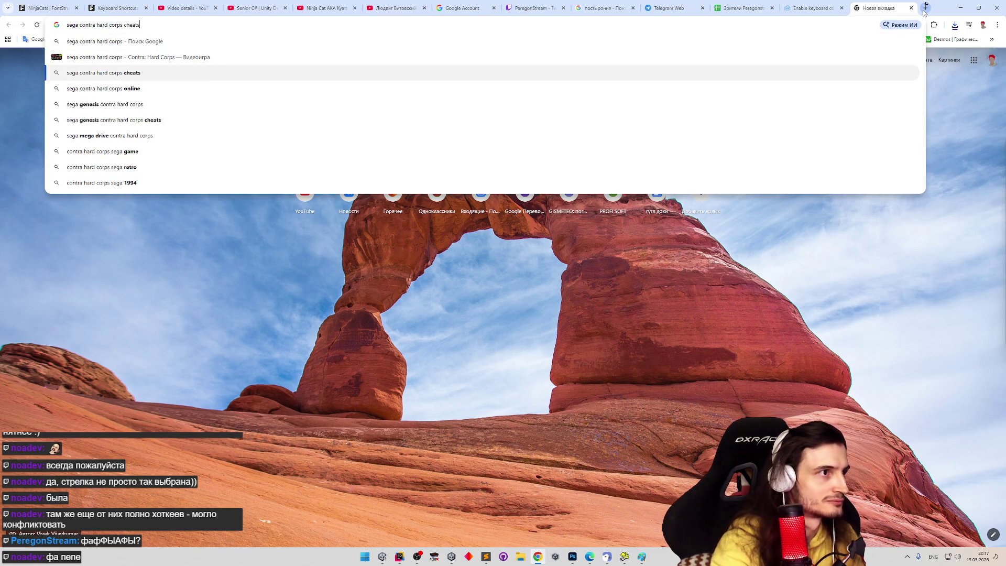
{"action": "key", "text": "Down"}
{"action": "key", "text": "Return"}
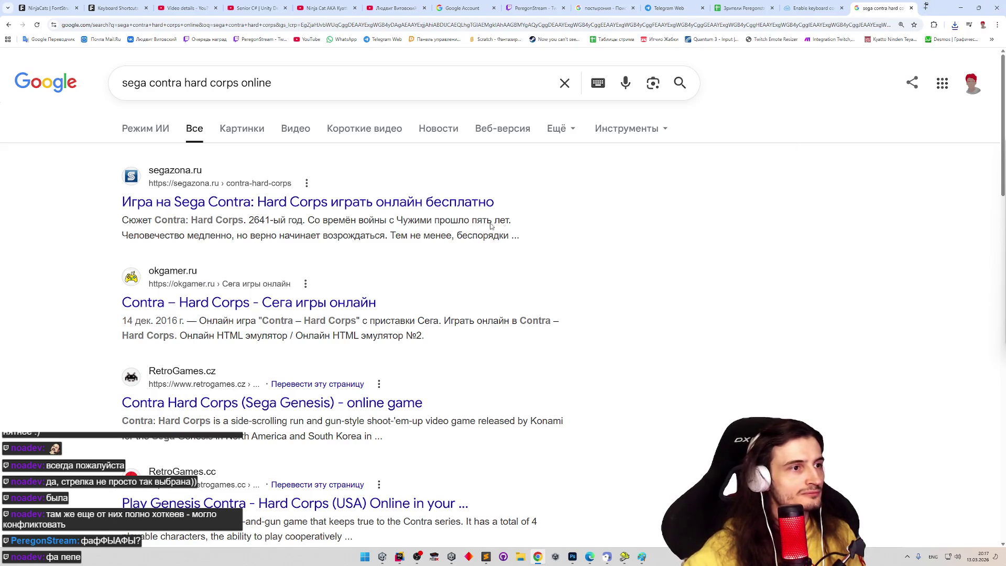
{"action": "left_click", "coordinate": [547, 197]}
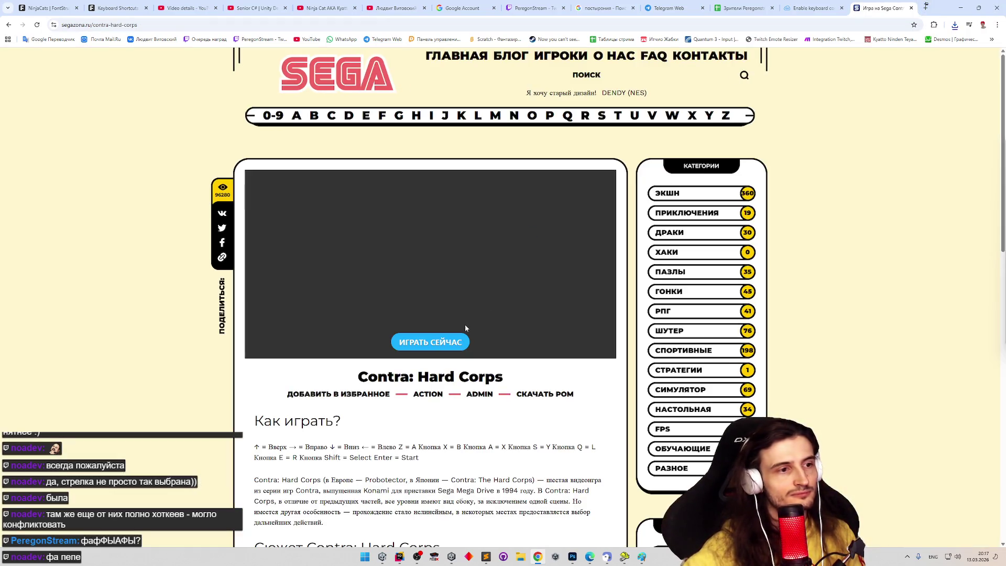
Step: Launch the game and bind gamepad buttons to SELECT, START and the direction controls
{"action": "left_click", "coordinate": [462, 342]}
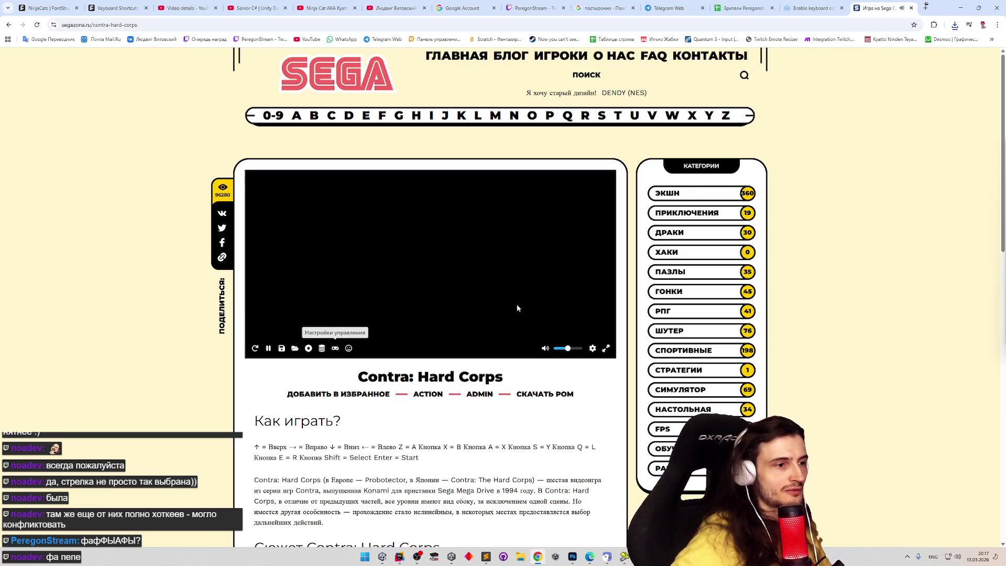
{"action": "left_click", "coordinate": [335, 348]}
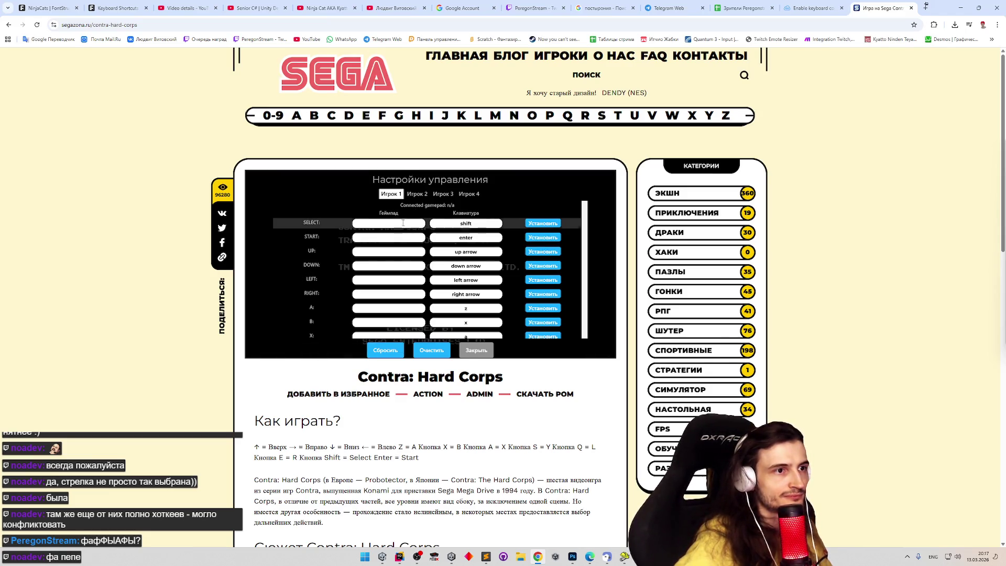
{"action": "left_click", "coordinate": [403, 227]}
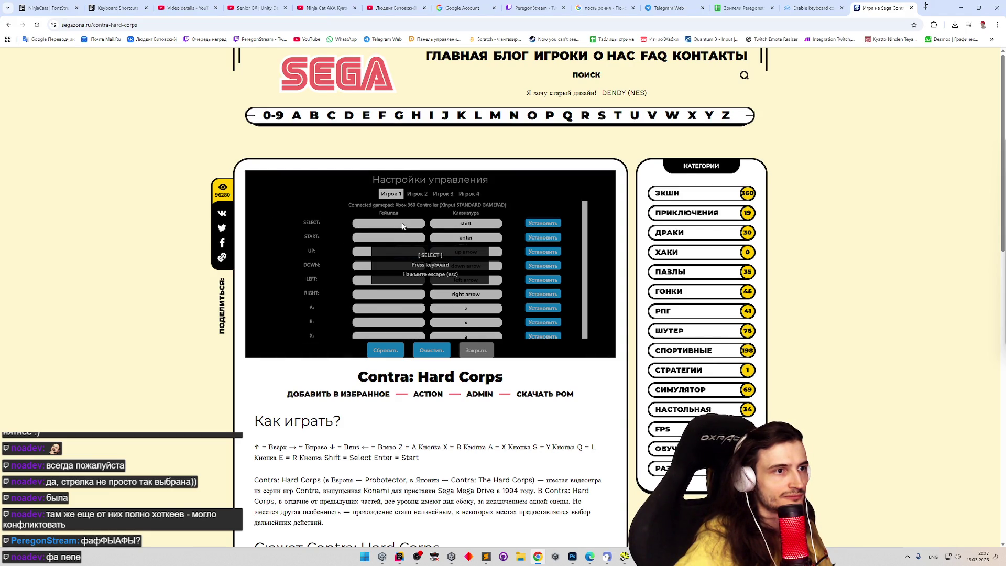
{"action": "key", "text": "Escape"}
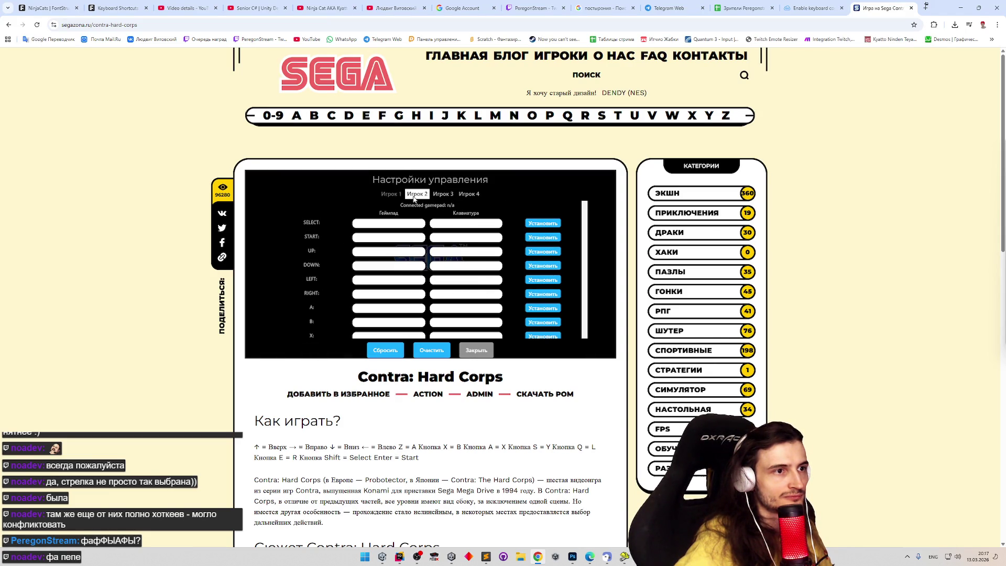
{"action": "left_click", "coordinate": [399, 222]}
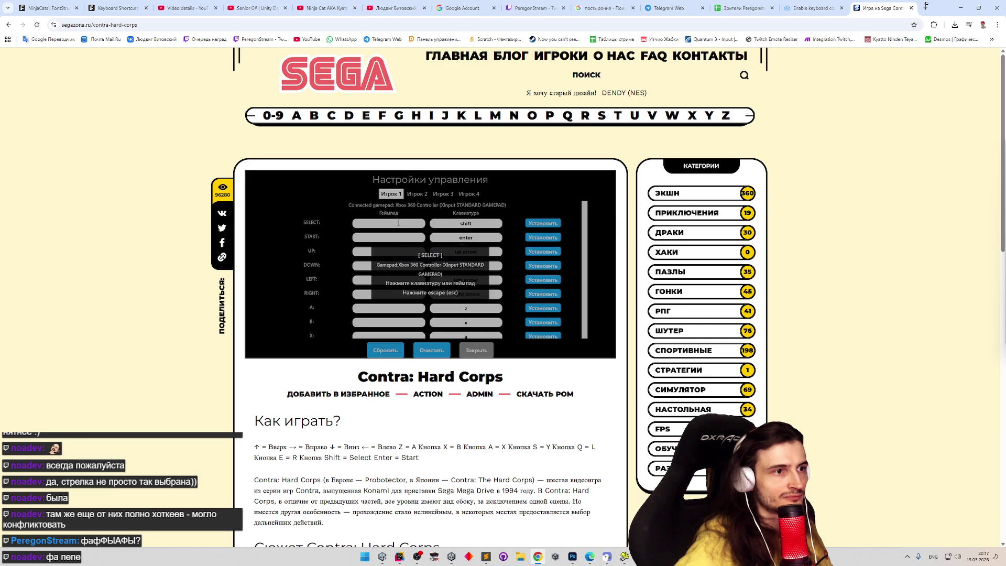
{"action": "left_click", "coordinate": [394, 236]}
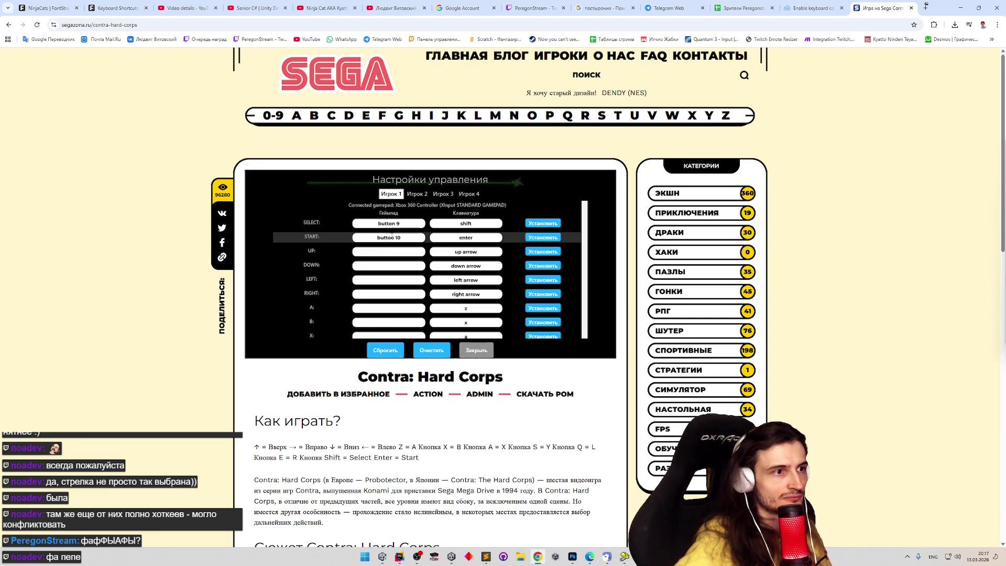
{"action": "left_click", "coordinate": [385, 279]}
Step: Bind gamepad buttons to A, B, X, Y, L, L2 and R2, then close the control settings
{"action": "left_click", "coordinate": [390, 311]}
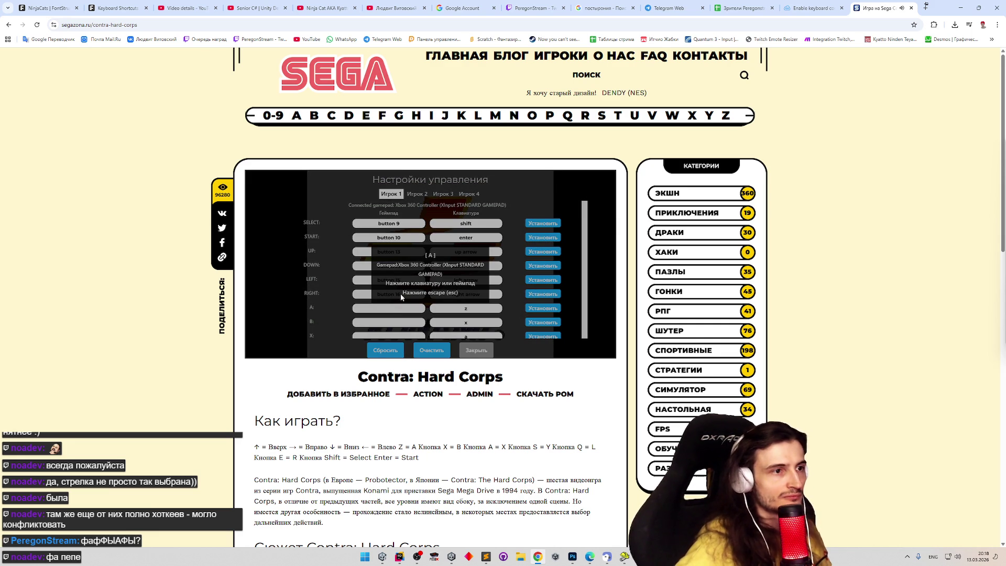
{"action": "left_click", "coordinate": [393, 321]}
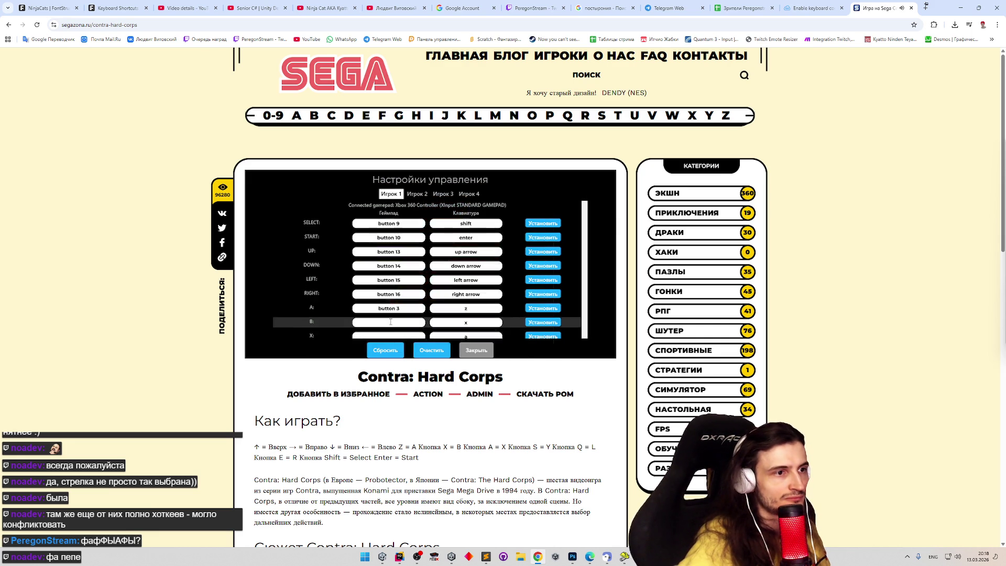
{"action": "scroll", "coordinate": [422, 300], "scroll_direction": "down", "scroll_amount": 3}
{"action": "scroll", "coordinate": [423, 300], "scroll_direction": "up", "scroll_amount": 2}
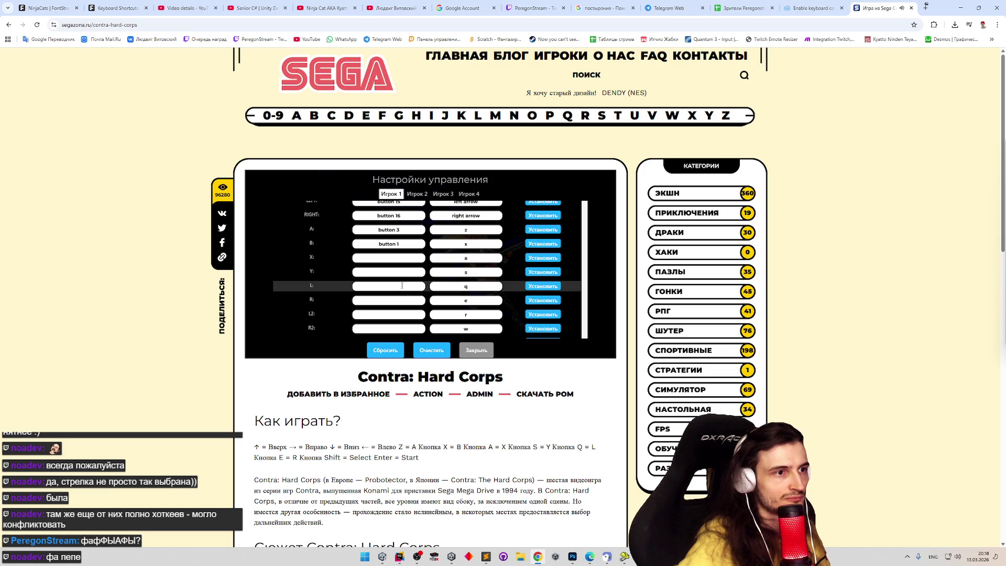
{"action": "left_click", "coordinate": [395, 296]}
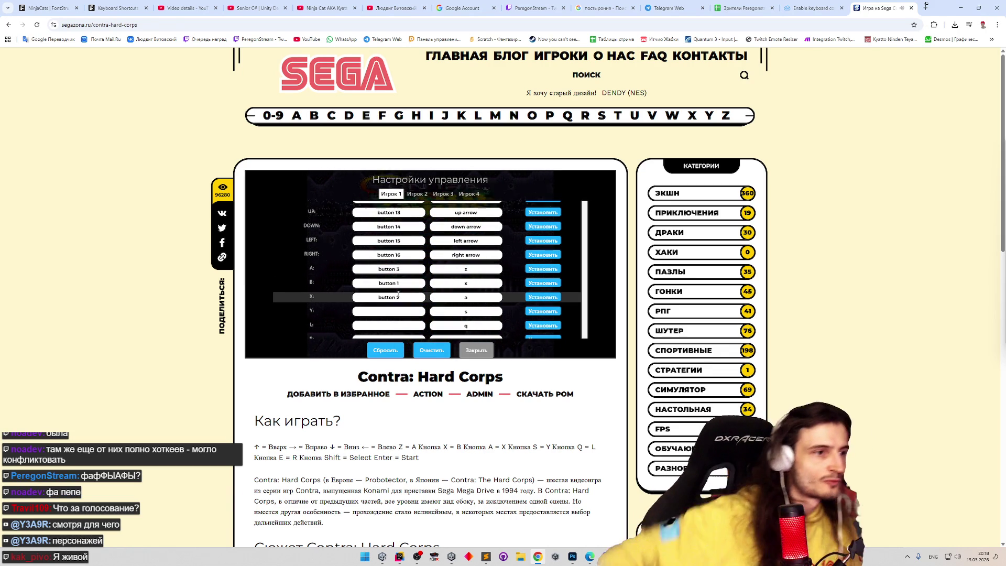
{"action": "left_click", "coordinate": [398, 312]}
{"action": "scroll", "coordinate": [393, 299], "scroll_direction": "down", "scroll_amount": 1}
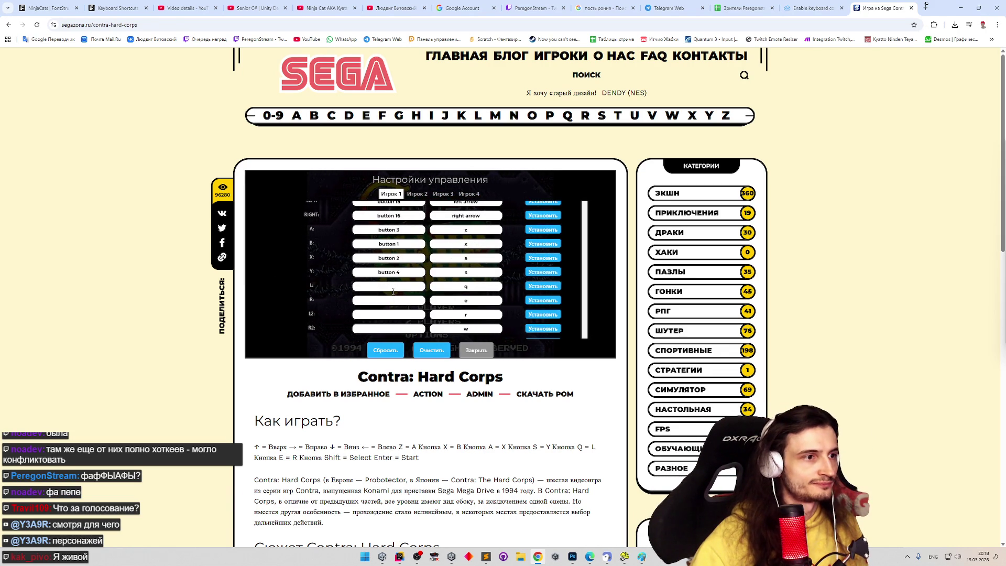
{"action": "left_click", "coordinate": [392, 290]}
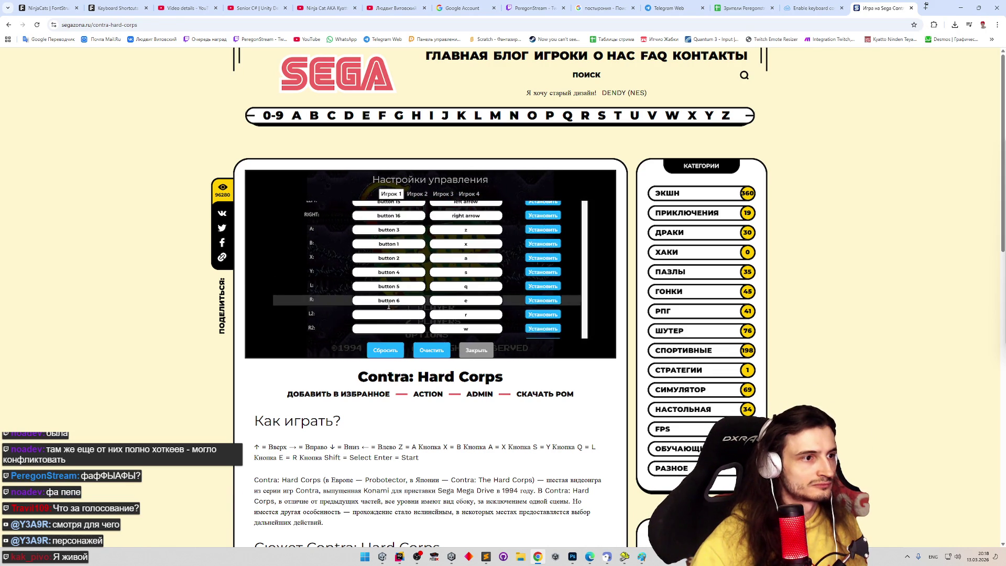
{"action": "left_click", "coordinate": [391, 316]}
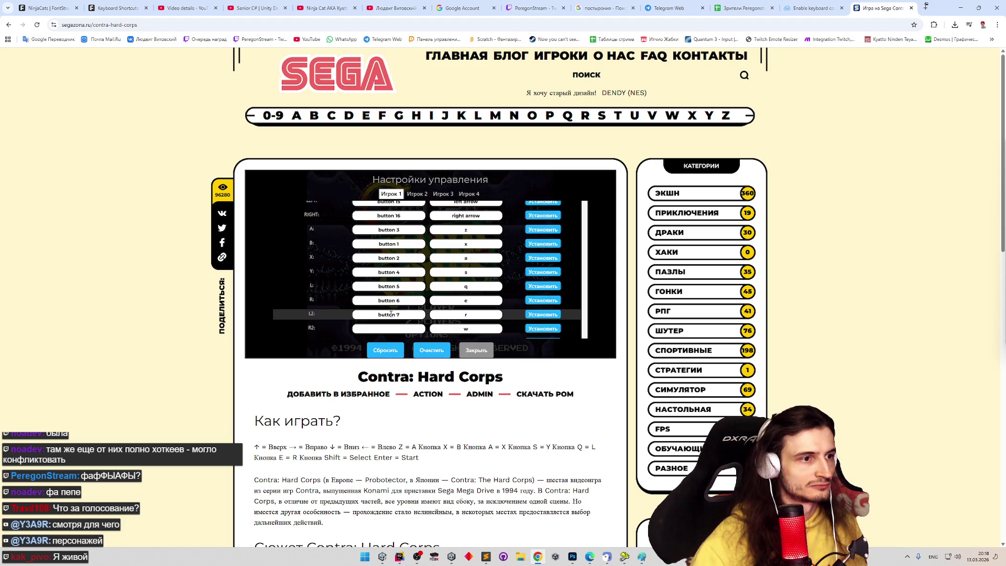
{"action": "left_click", "coordinate": [400, 326]}
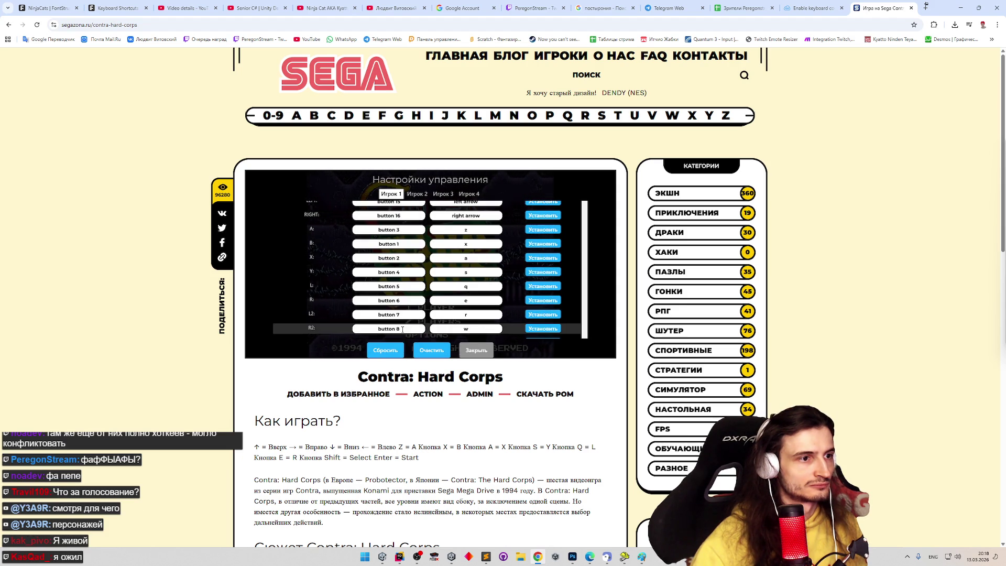
{"action": "scroll", "coordinate": [419, 316], "scroll_direction": "down", "scroll_amount": 1}
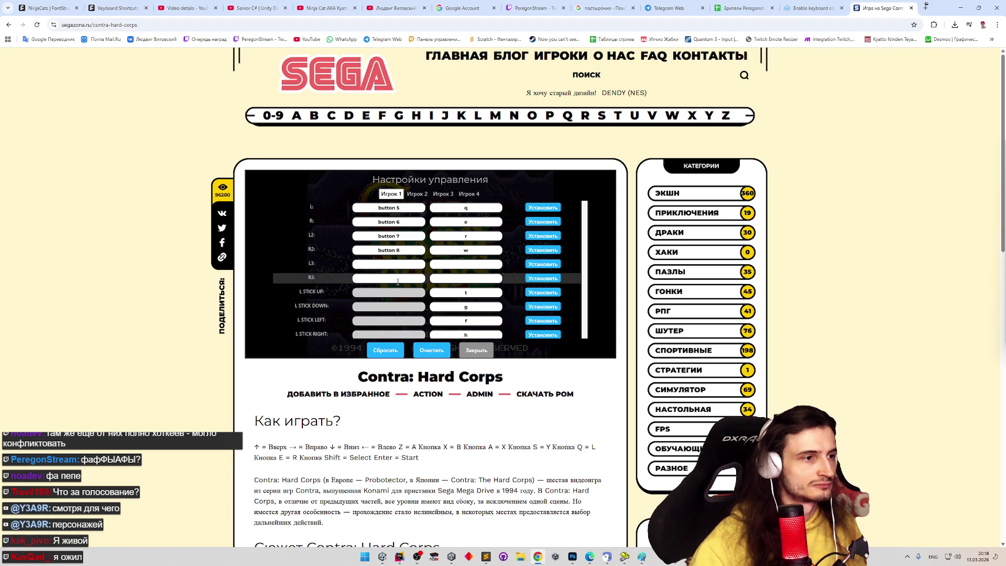
{"action": "left_click", "coordinate": [470, 352]}
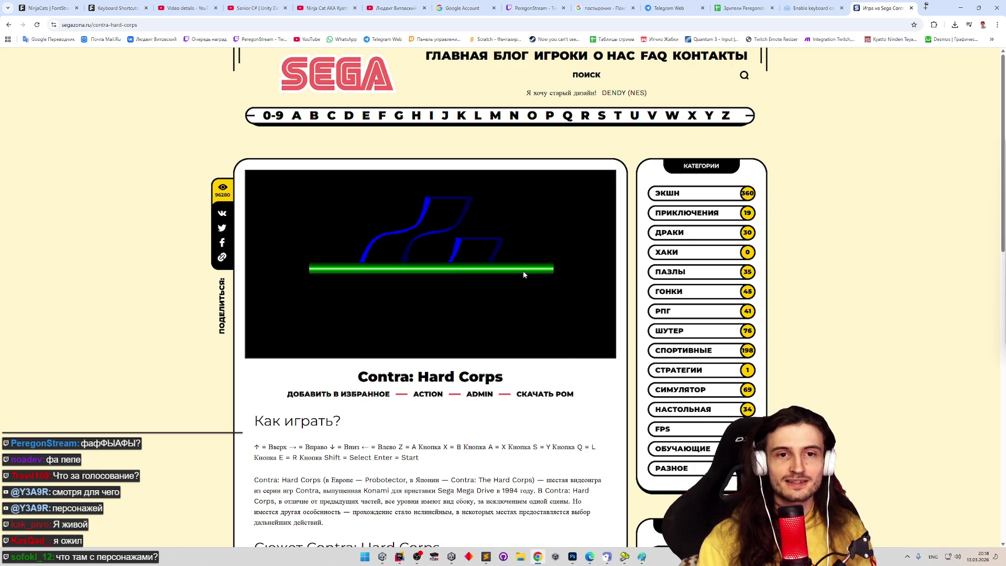
Step: Go fullscreen and enter the OPTIONS screen from the title menu
{"action": "left_click", "coordinate": [605, 348]}
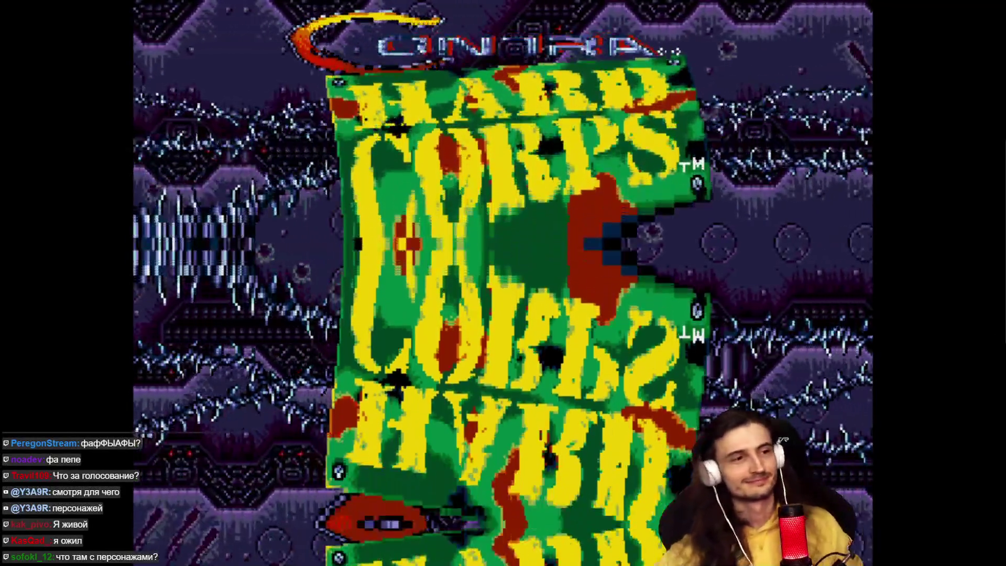
{"action": "key", "text": "Down"}
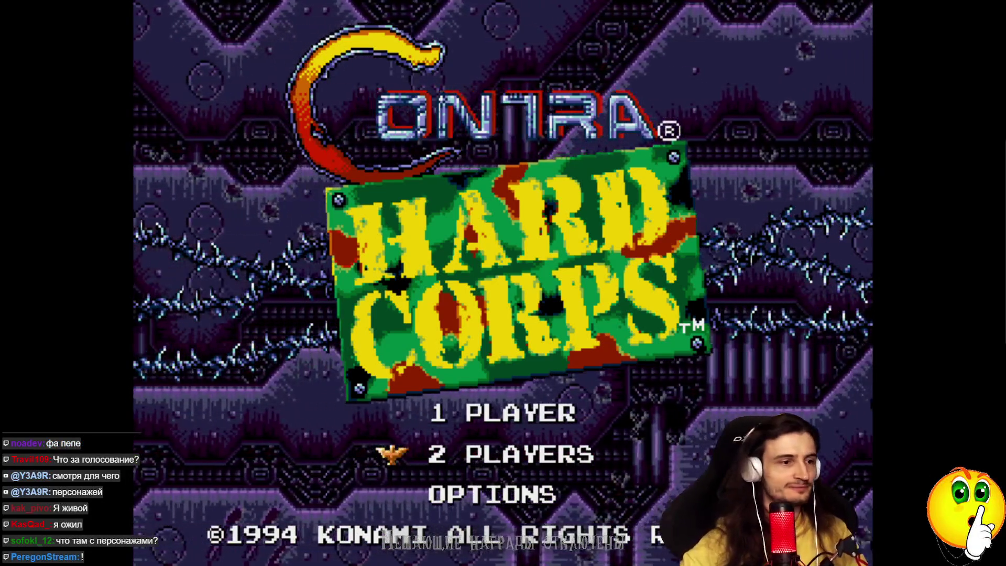
{"action": "key", "text": "Down"}
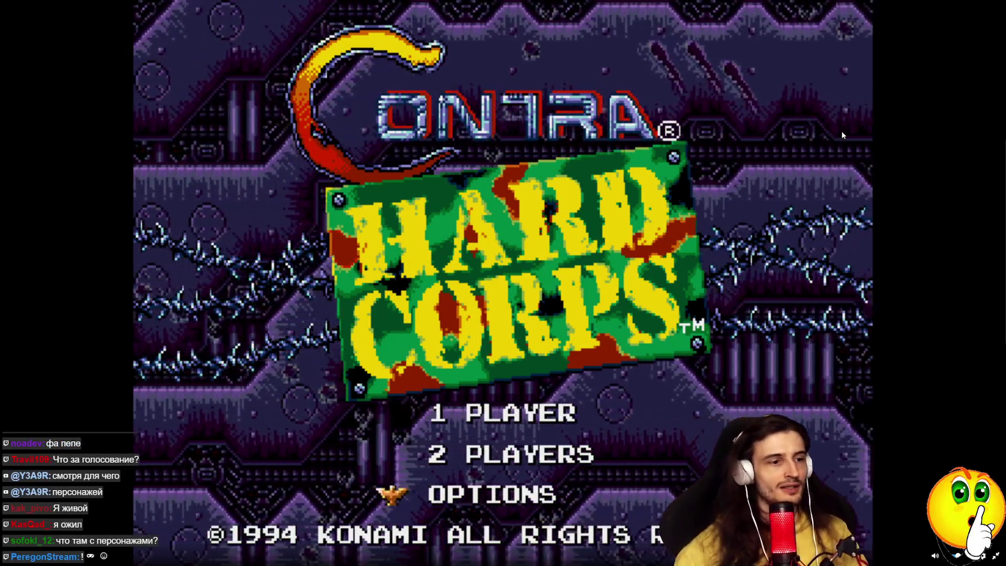
{"action": "key", "text": "Return"}
Step: Set PLAYERS to 10, exit options and start the game
{"action": "key", "text": "Right"}
{"action": "key", "text": "Right"}
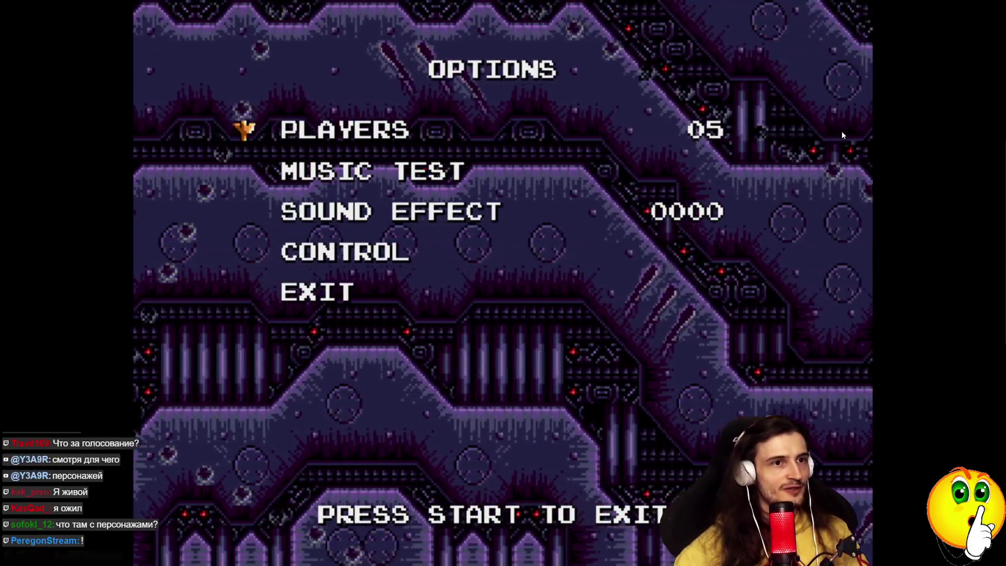
{"action": "key", "text": "Right"}
{"action": "key", "text": "Right"}
{"action": "key", "text": "Right"}
{"action": "key", "text": "Right"}
{"action": "key", "text": "Right"}
{"action": "key", "text": "Right"}
{"action": "key", "text": "Right"}
{"action": "key", "text": "Right"}
{"action": "key", "text": "Left"}
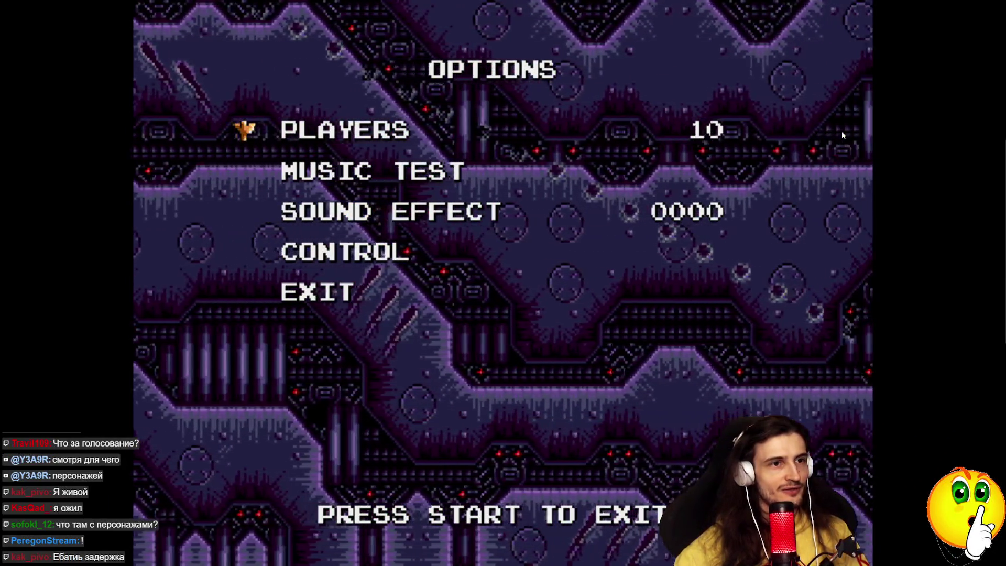
{"action": "key", "text": "Down"}
{"action": "key", "text": "Down"}
{"action": "key", "text": "Down"}
{"action": "key", "text": "Down"}
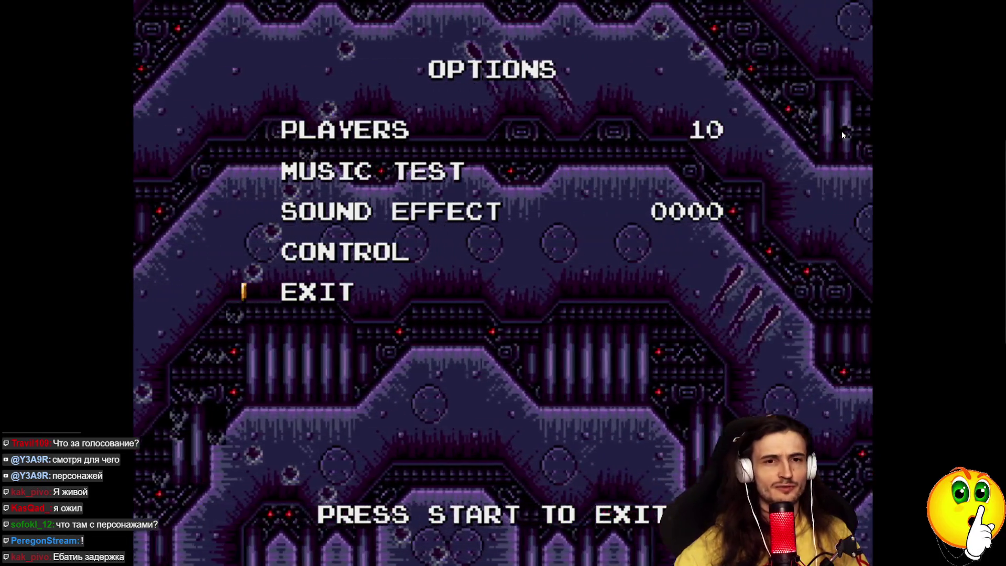
{"action": "key", "text": "Return"}
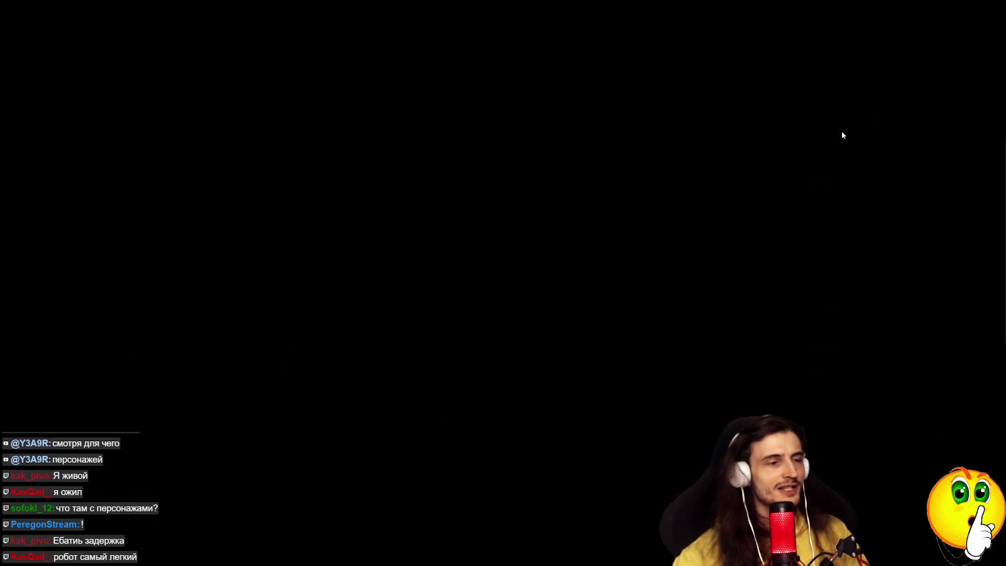
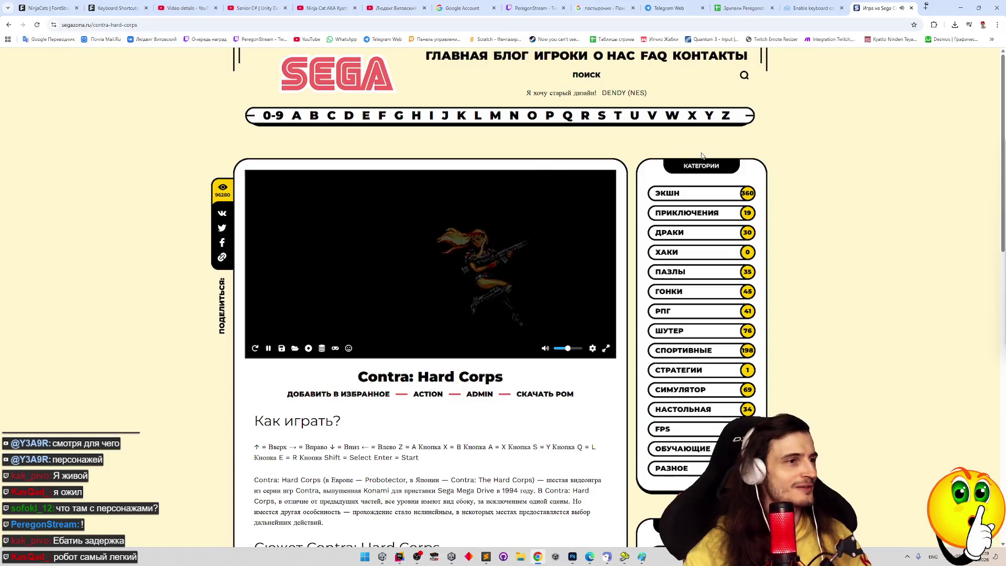
Step: Rerun the Contra Hard Corps search with "rus" added, then switch to the IgroUtka Contra page
{"action": "left_click", "coordinate": [9, 25]}
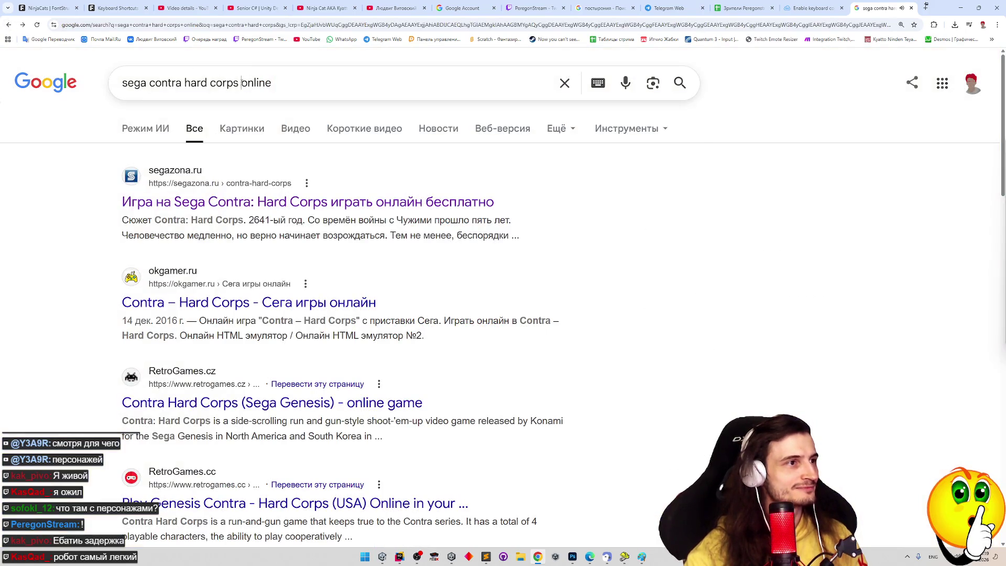
{"action": "left_click", "coordinate": [241, 83]}
{"action": "type", "text": "rus"}
{"action": "key", "text": "Return"}
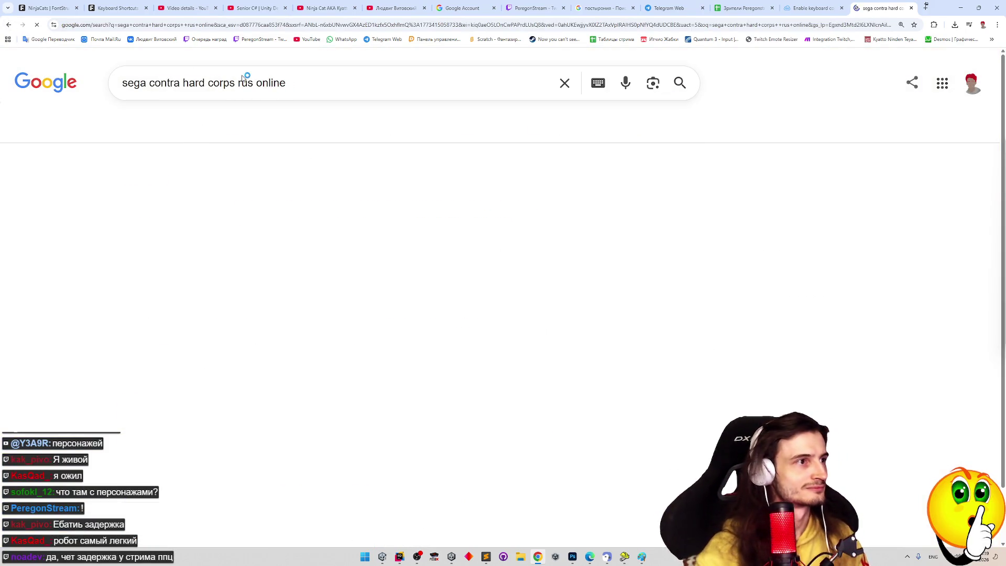
{"action": "scroll", "coordinate": [94, 315], "scroll_direction": "down", "scroll_amount": 2}
{"action": "scroll", "coordinate": [130, 307], "scroll_direction": "down", "scroll_amount": 2}
{"action": "scroll", "coordinate": [129, 306], "scroll_direction": "up", "scroll_amount": 1}
{"action": "scroll", "coordinate": [158, 330], "scroll_direction": "down", "scroll_amount": 1}
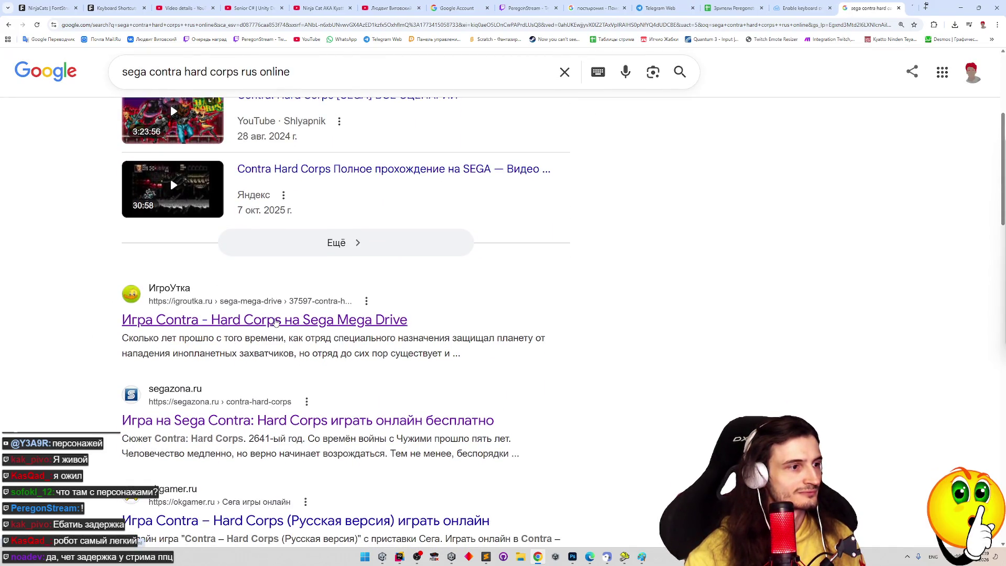
{"action": "scroll", "coordinate": [82, 363], "scroll_direction": "down", "scroll_amount": 2}
{"action": "scroll", "coordinate": [292, 408], "scroll_direction": "down", "scroll_amount": 1}
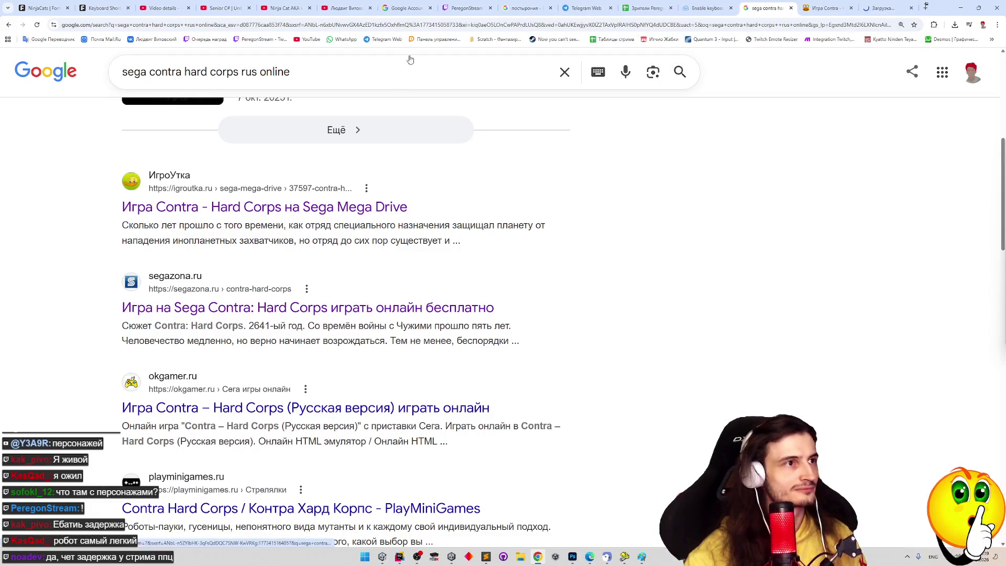
{"action": "left_click", "coordinate": [826, 6]}
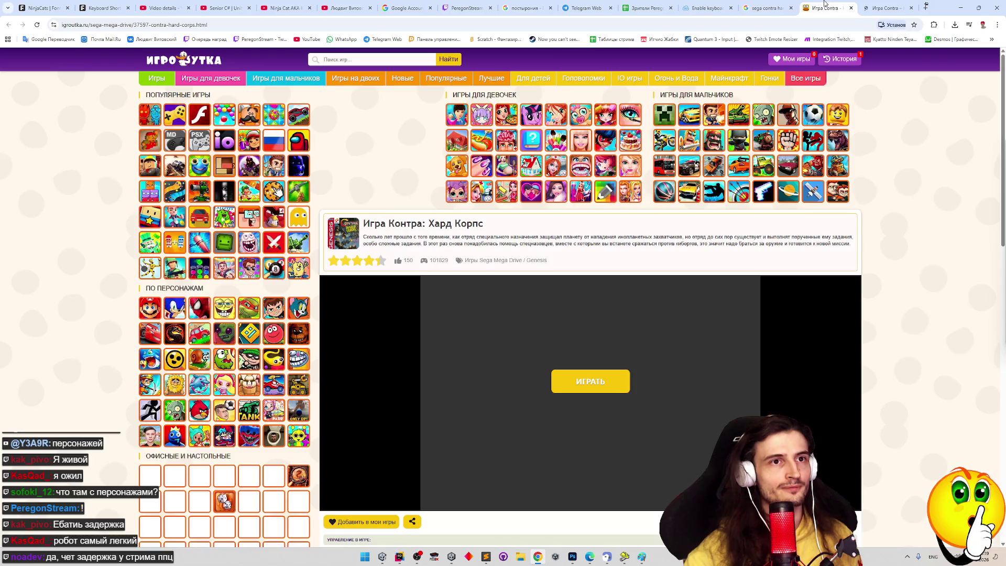
Step: Start the game with ИГРАТЬ, glance through the other pages and close the Twitch stream
{"action": "left_click", "coordinate": [617, 385]}
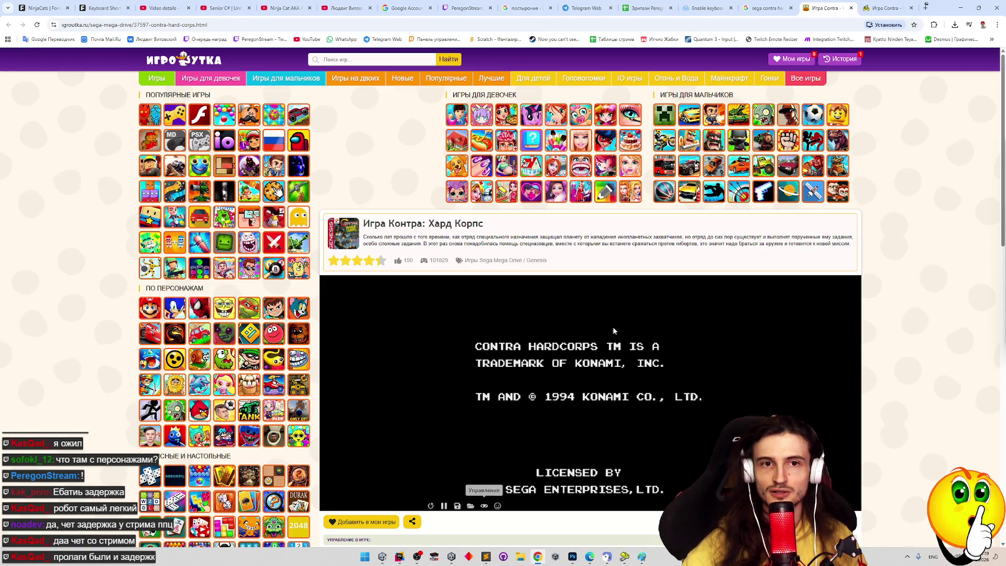
{"action": "left_click", "coordinate": [287, 8]}
{"action": "left_click", "coordinate": [228, 7]}
{"action": "left_click", "coordinate": [169, 8]}
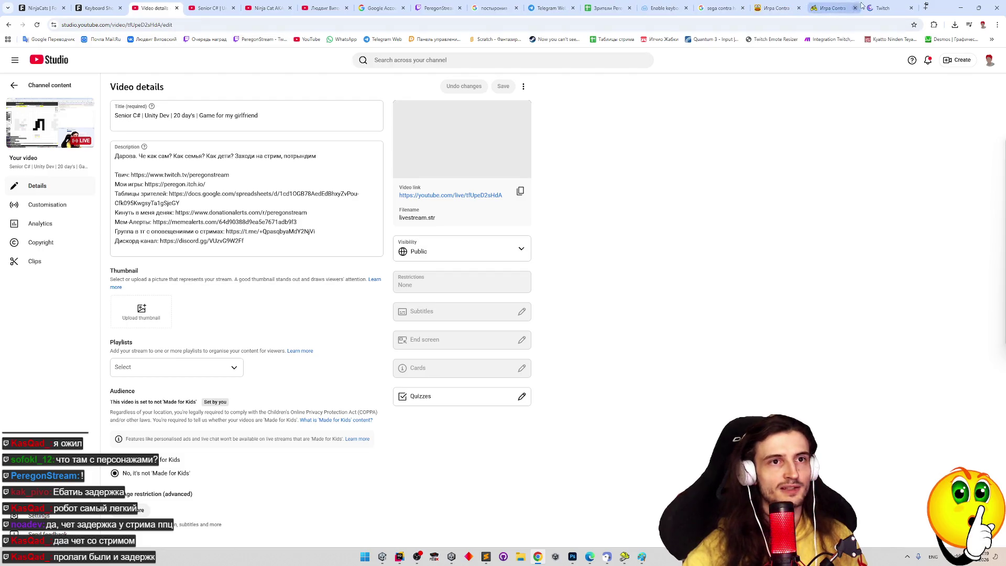
{"action": "left_click", "coordinate": [866, 8]}
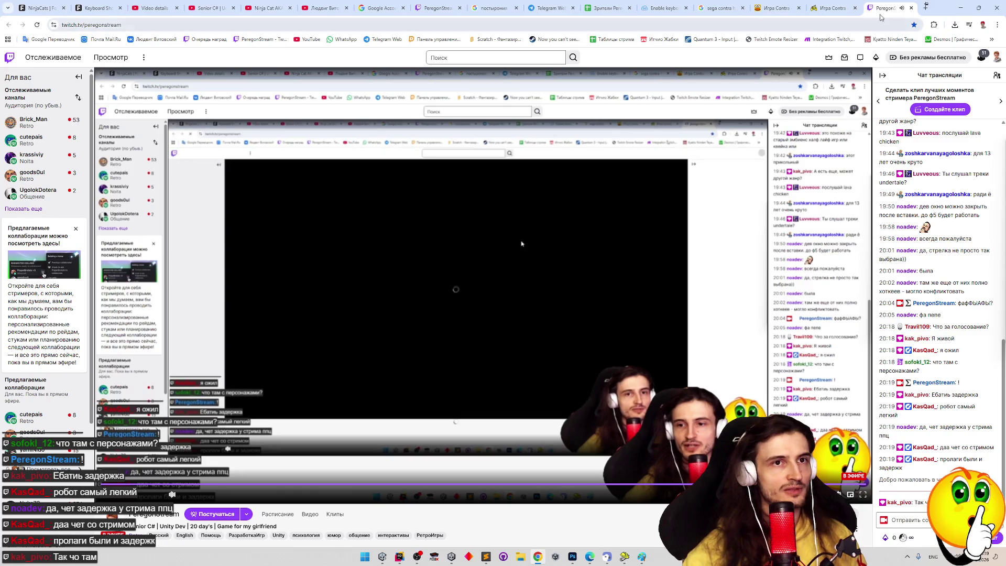
{"action": "left_click", "coordinate": [911, 8]}
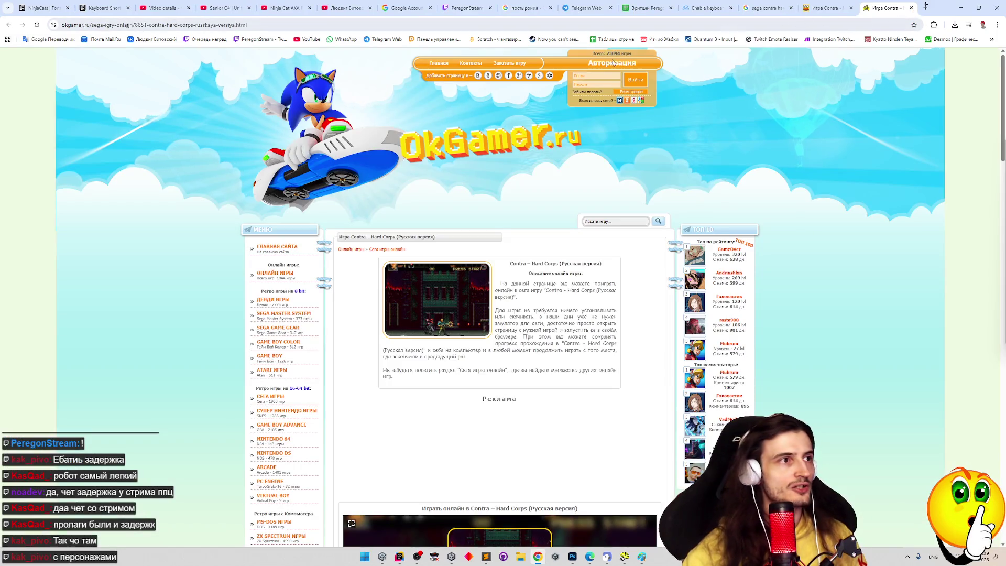
Step: Try Contra full screen on IgroUtka, leave full screen, and close the IgroUtka page
{"action": "left_click", "coordinate": [829, 8]}
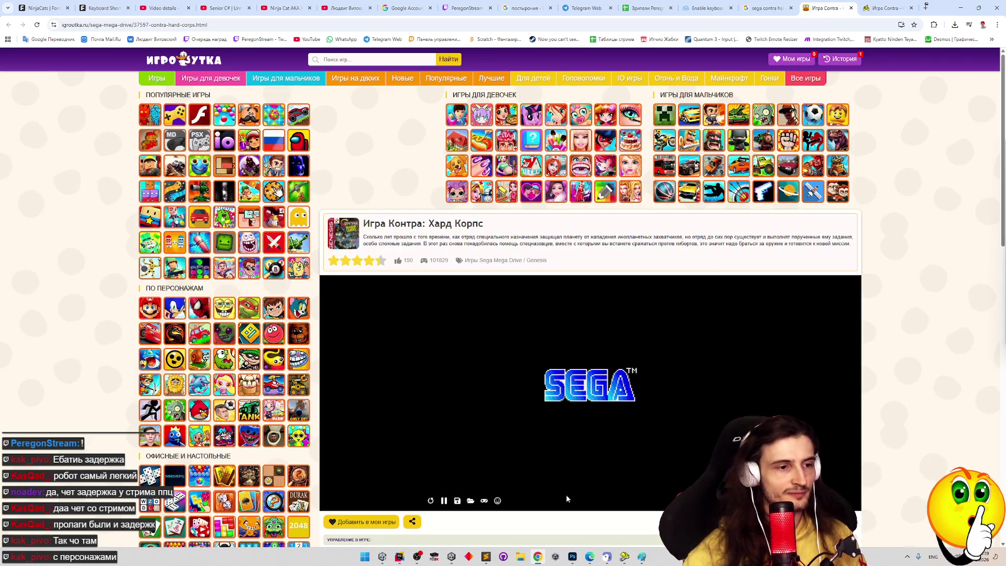
{"action": "left_click", "coordinate": [484, 501]}
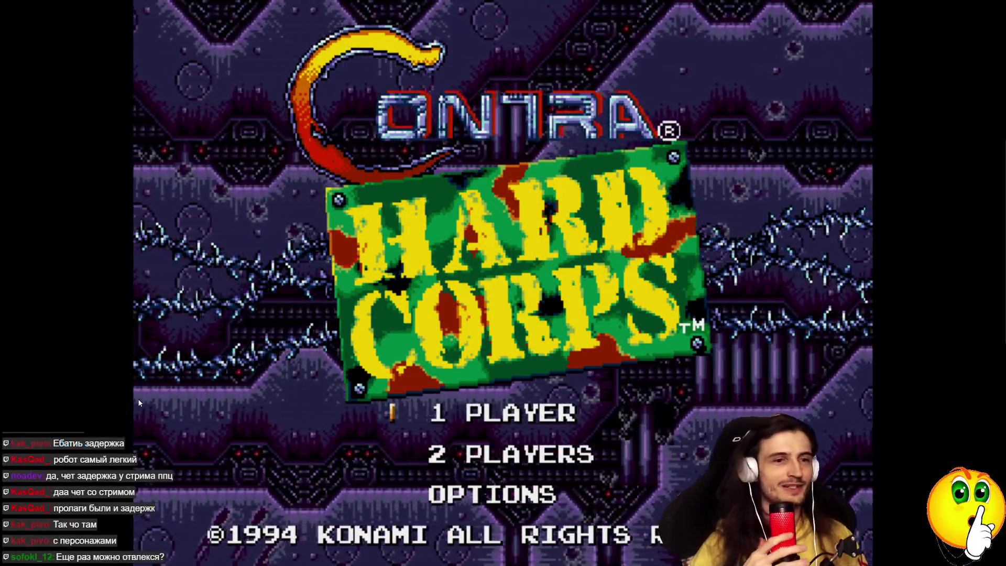
{"action": "key", "text": "Down"}
{"action": "key", "text": "Down"}
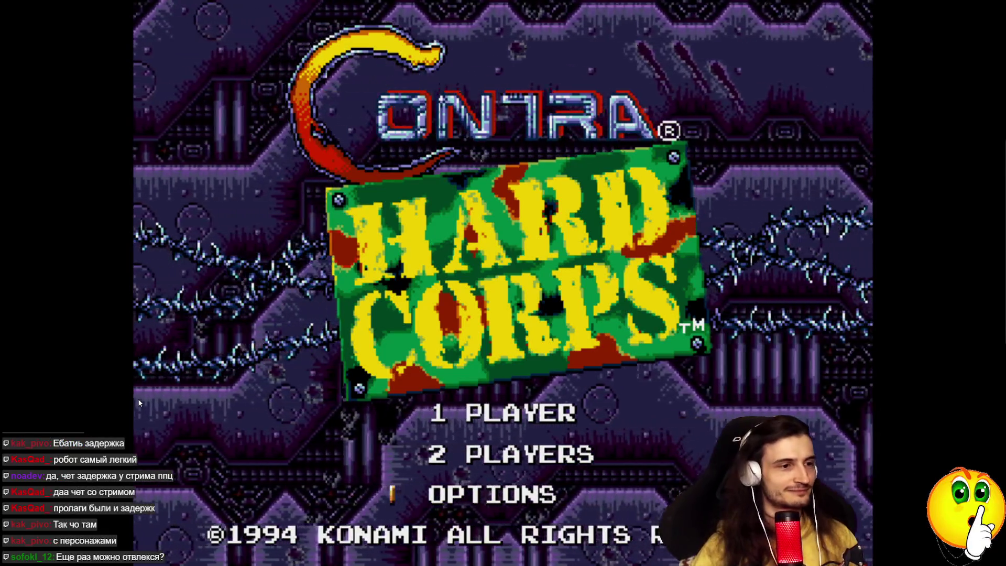
{"action": "key", "text": "Escape"}
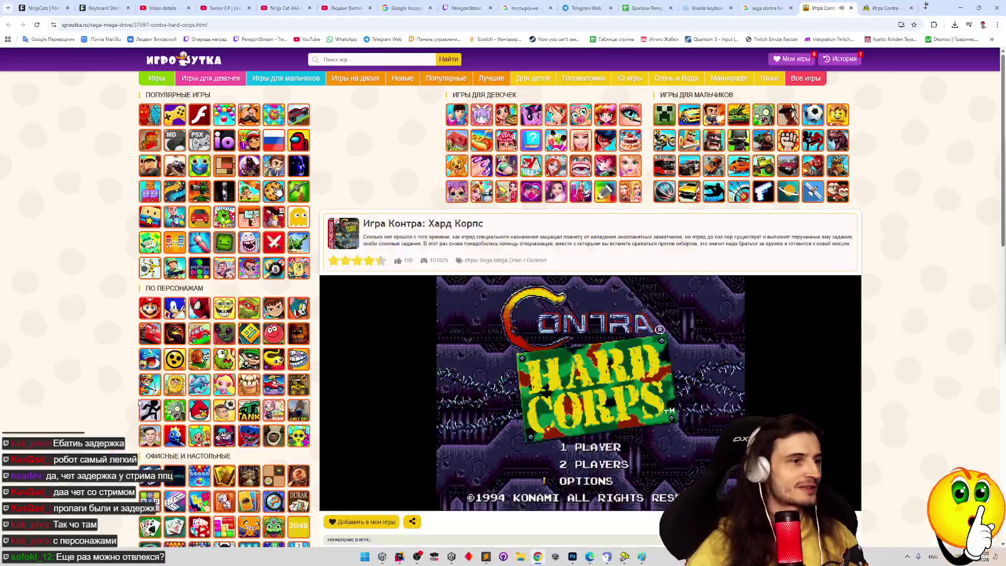
{"action": "key", "text": "ctrl+w"}
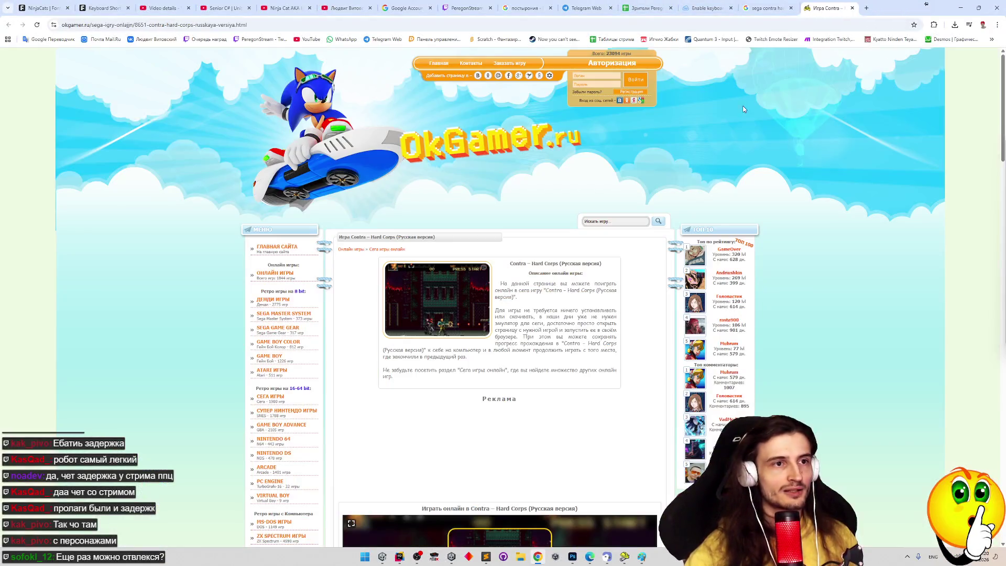
{"action": "scroll", "coordinate": [522, 352], "scroll_direction": "down", "scroll_amount": 2}
{"action": "scroll", "coordinate": [522, 352], "scroll_direction": "down", "scroll_amount": 2}
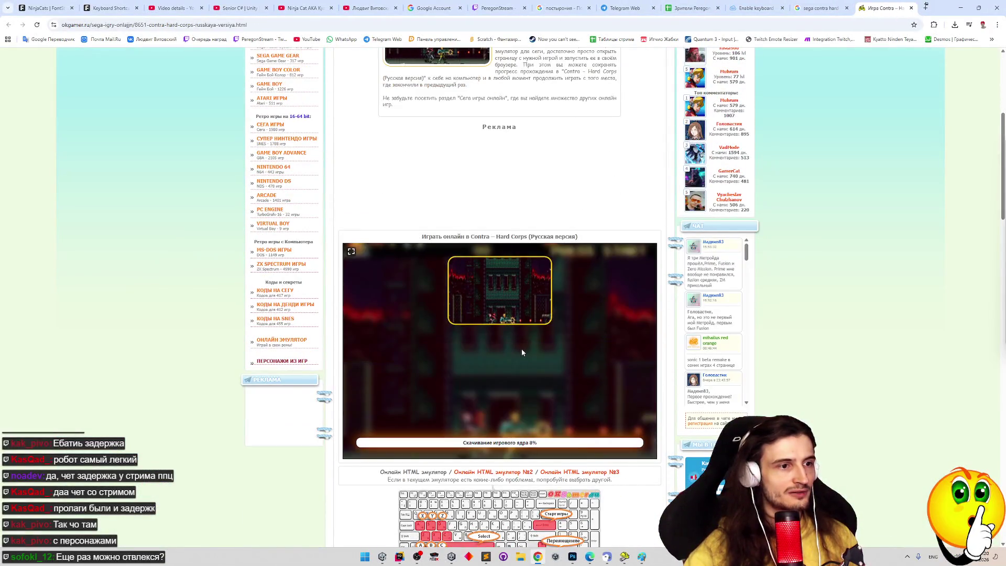
{"action": "scroll", "coordinate": [606, 248], "scroll_direction": "down", "scroll_amount": 1}
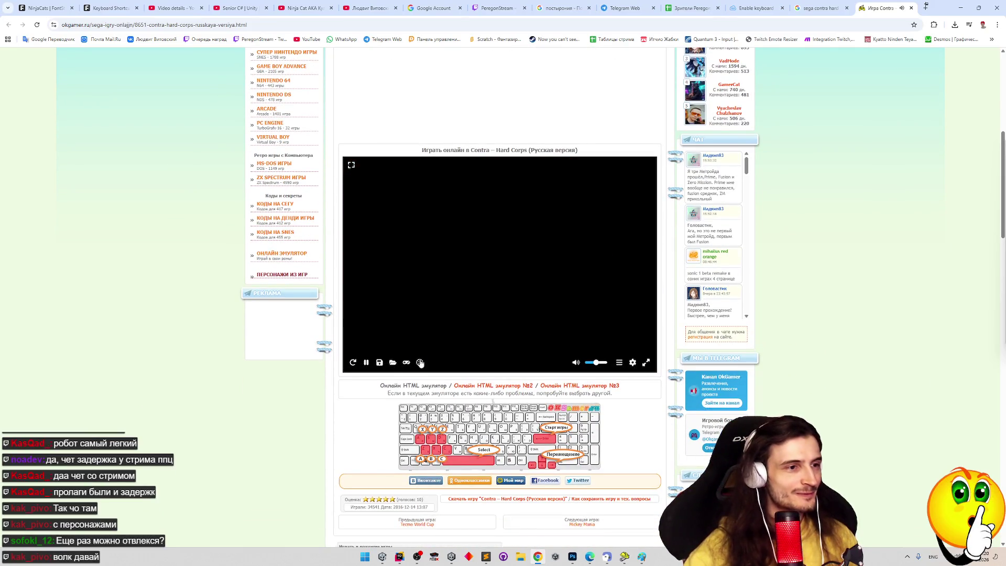
Step: Peek at the OkGamer emulator's gear settings twice, then run the game full screen
{"action": "left_click", "coordinate": [633, 364]}
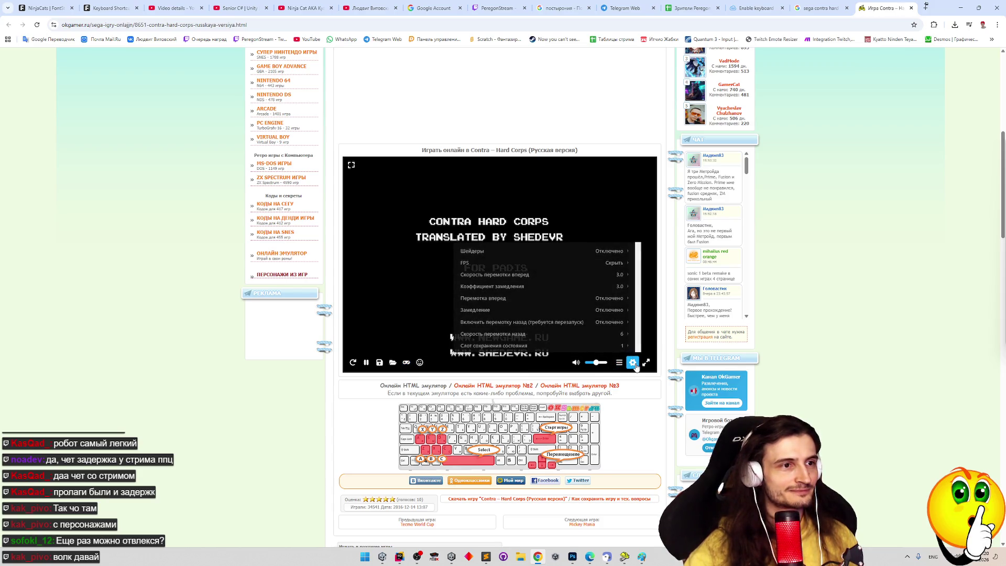
{"action": "left_click", "coordinate": [632, 364]}
{"action": "left_click", "coordinate": [634, 364]}
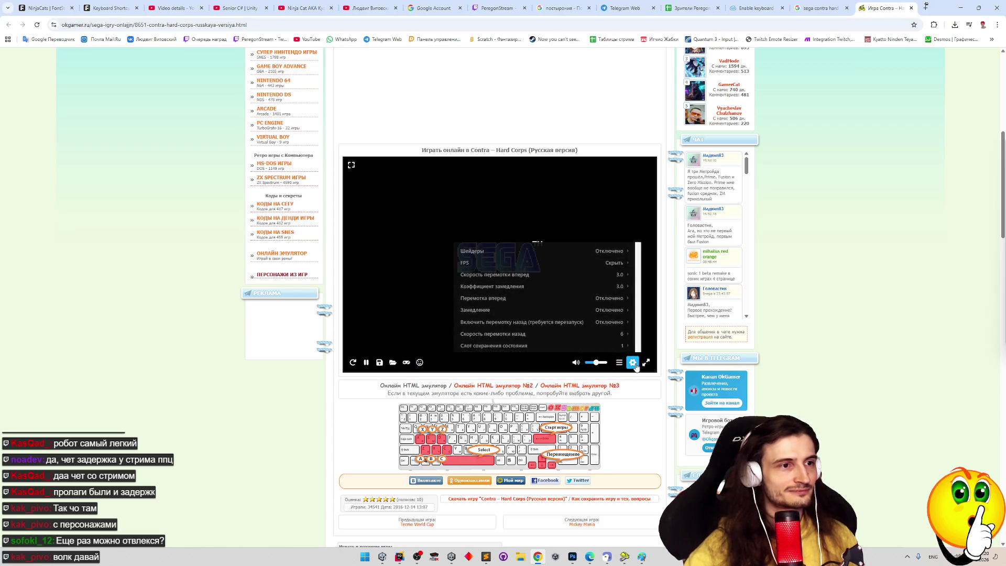
{"action": "left_click", "coordinate": [635, 365]}
{"action": "left_click", "coordinate": [647, 362]}
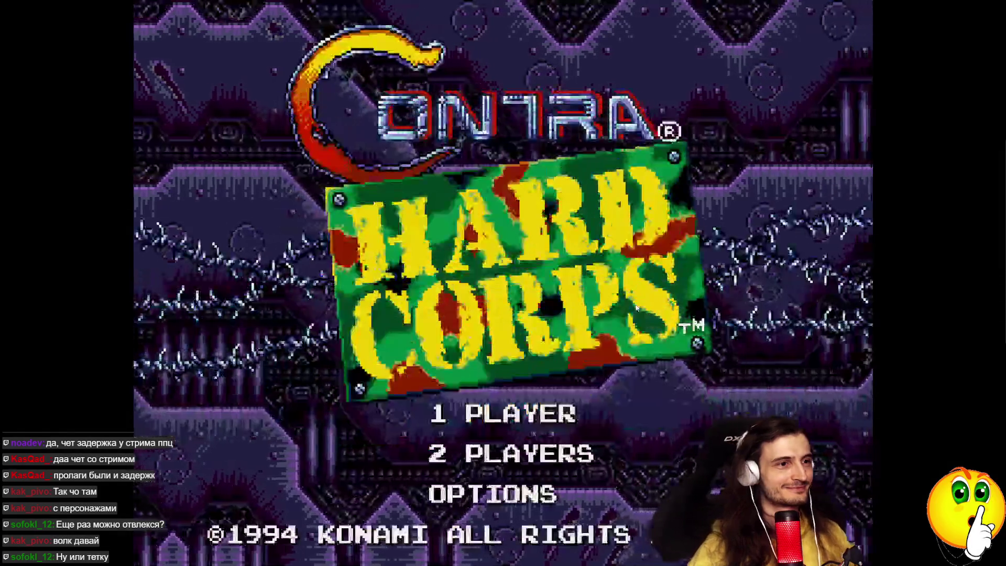
Step: Review the OPTIONS menu, toggling PLAYERS to 02 and back to 03, then exit it
{"action": "key", "text": "Down"}
{"action": "key", "text": "Return"}
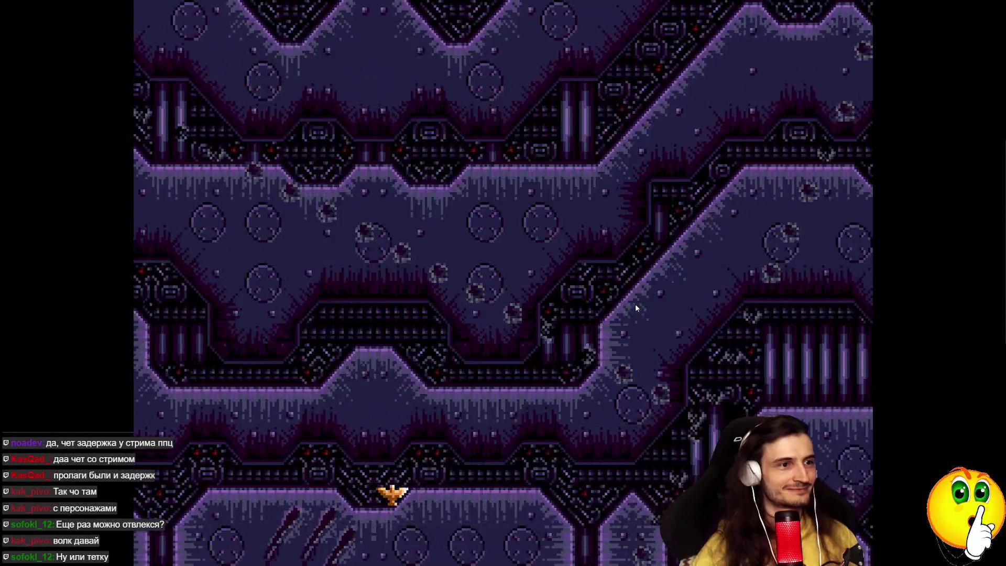
{"action": "key", "text": "Left"}
{"action": "key", "text": "Right"}
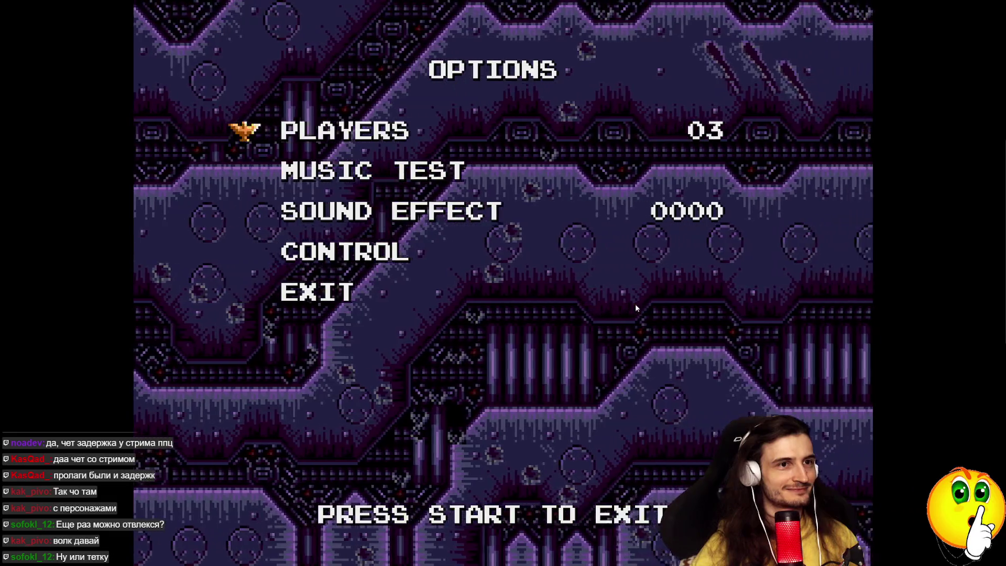
{"action": "key", "text": "Down"}
{"action": "key", "text": "Down"}
{"action": "key", "text": "Down"}
{"action": "key", "text": "Return"}
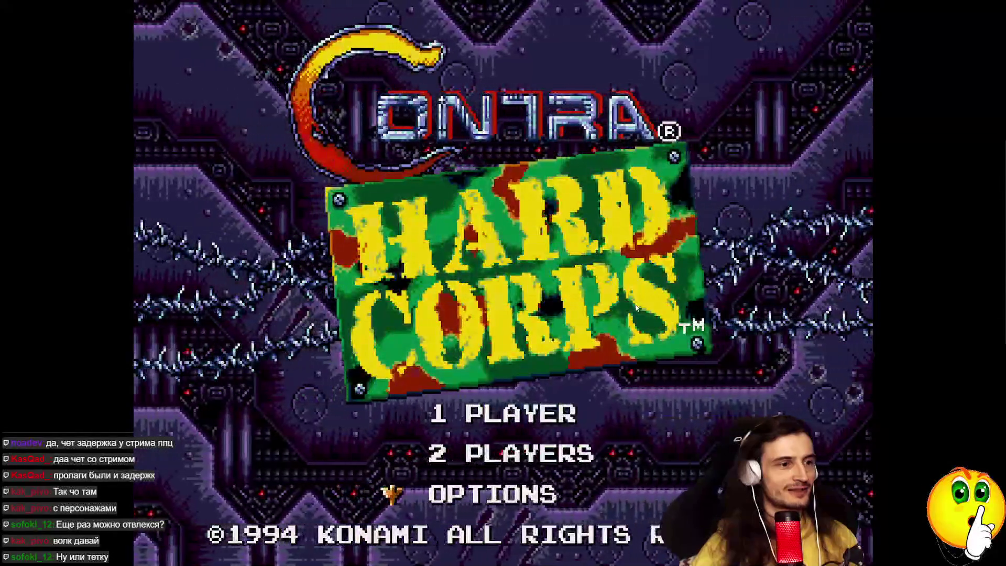
Step: Start a 1 PLAYER game and switch player 1's character to the robot
{"action": "key", "text": "Up"}
{"action": "key", "text": "Up"}
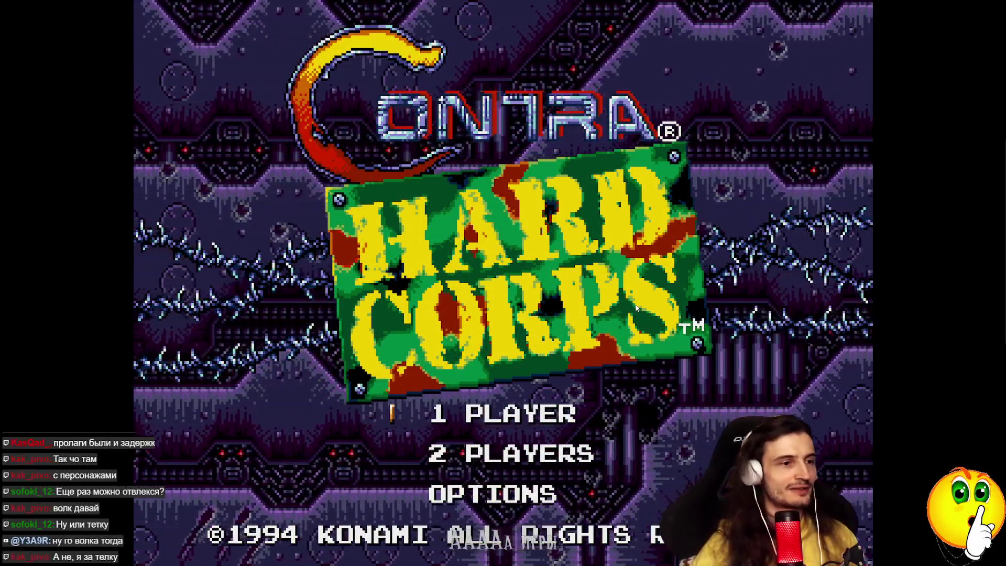
{"action": "key", "text": "Return"}
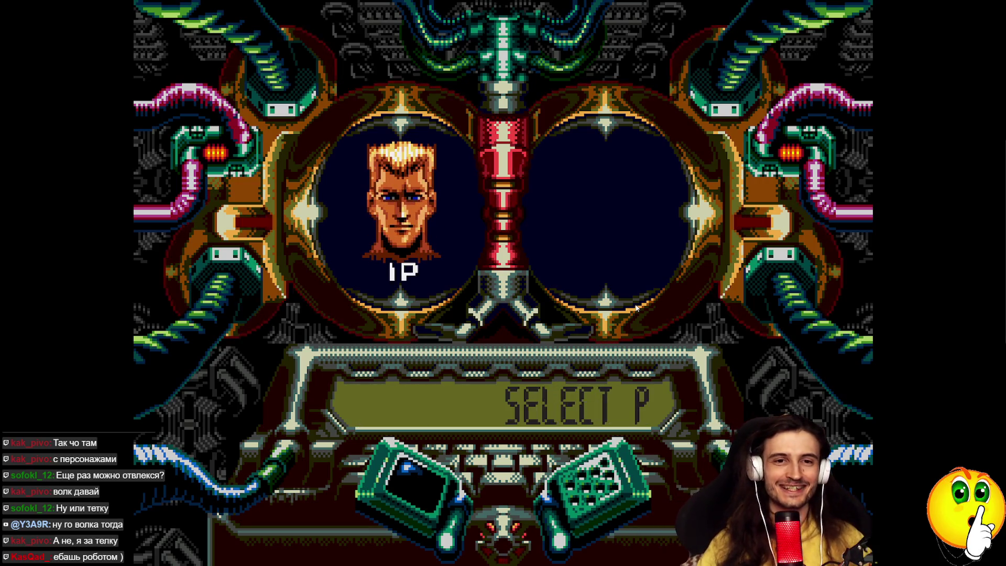
{"action": "key", "text": "Right"}
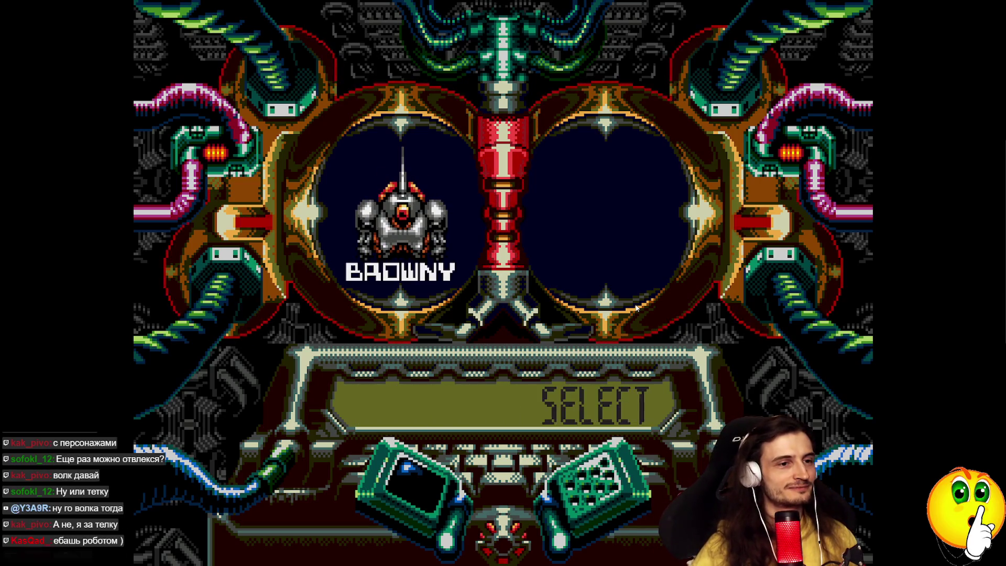
Step: Begin the mission with Browny, advance the briefing, then reset the emulator to the boot screen
{"action": "key", "text": "Return"}
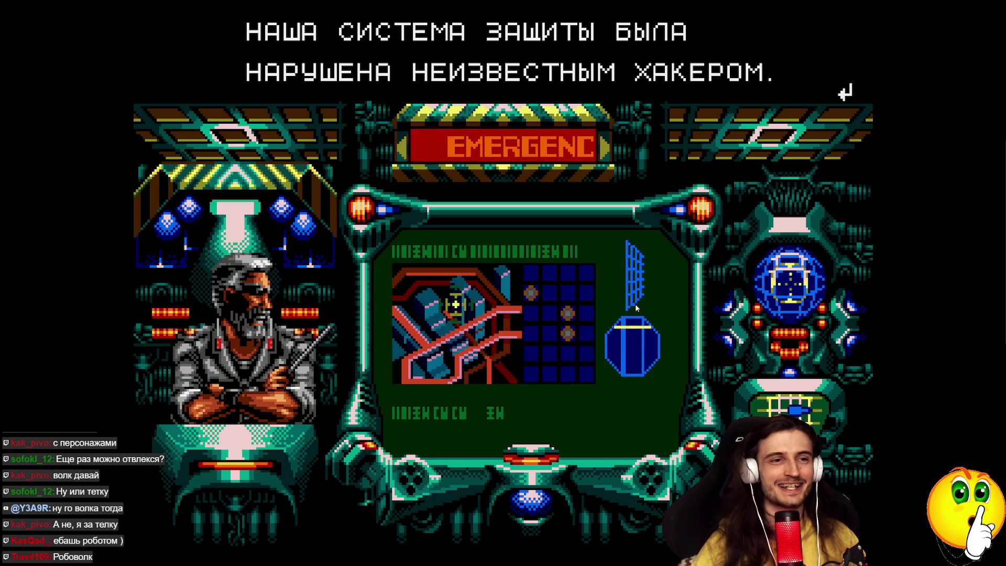
{"action": "key", "text": "Return"}
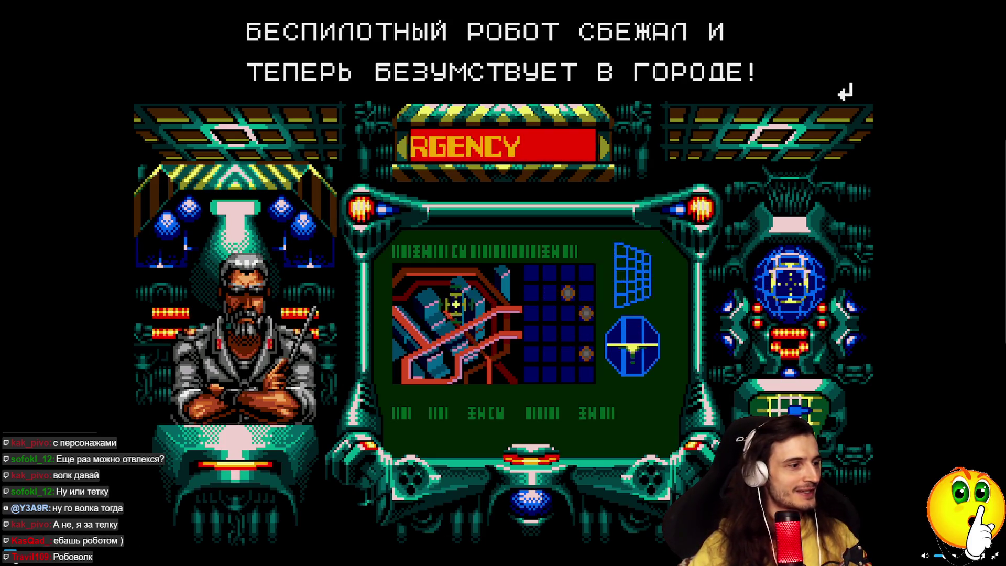
{"action": "key", "text": "Tab"}
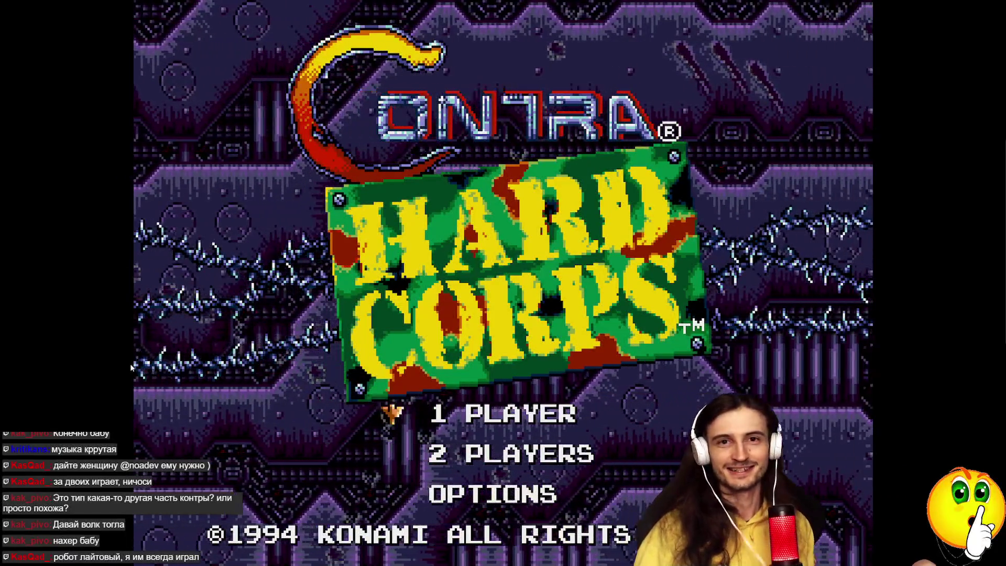
Step: Move the rebooted title menu's selector down to OPTIONS
{"action": "key", "text": "Down"}
{"action": "key", "text": "Down"}
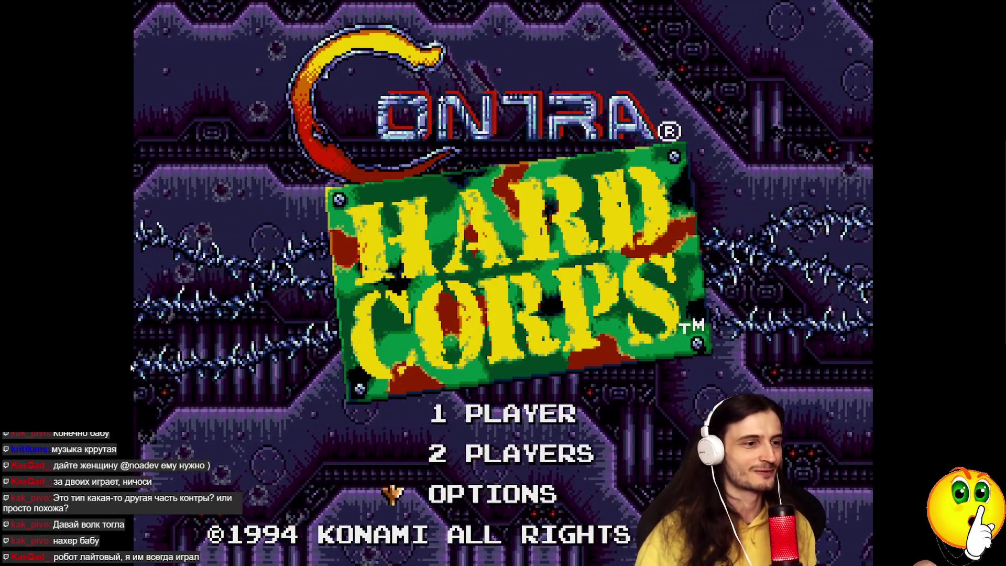
Step: Look at the CONTROL setting in OPTIONS and leave the options screen
{"action": "key", "text": "Return"}
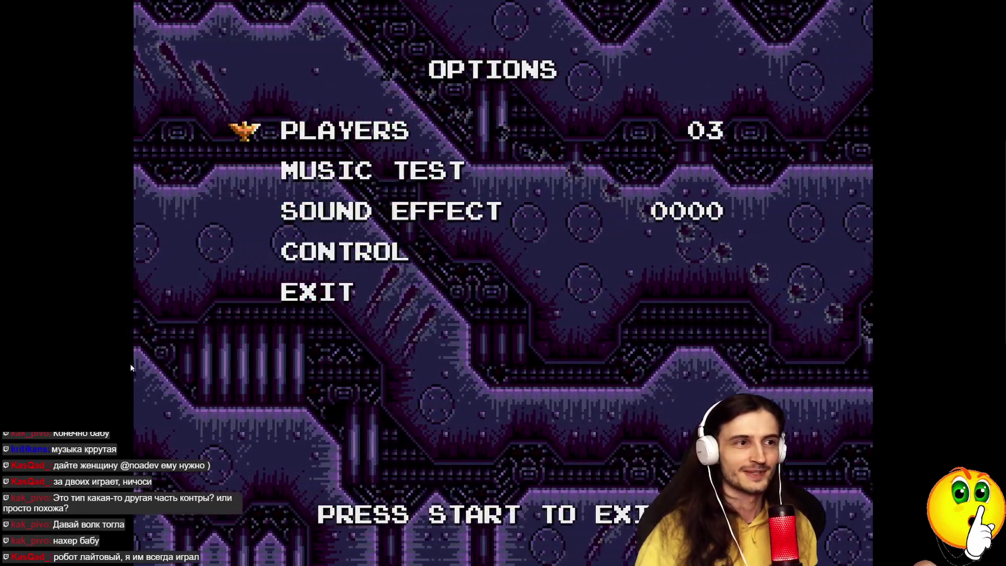
{"action": "key", "text": "Down"}
{"action": "key", "text": "Down"}
{"action": "key", "text": "Down"}
{"action": "key", "text": "Down"}
{"action": "key", "text": "Return"}
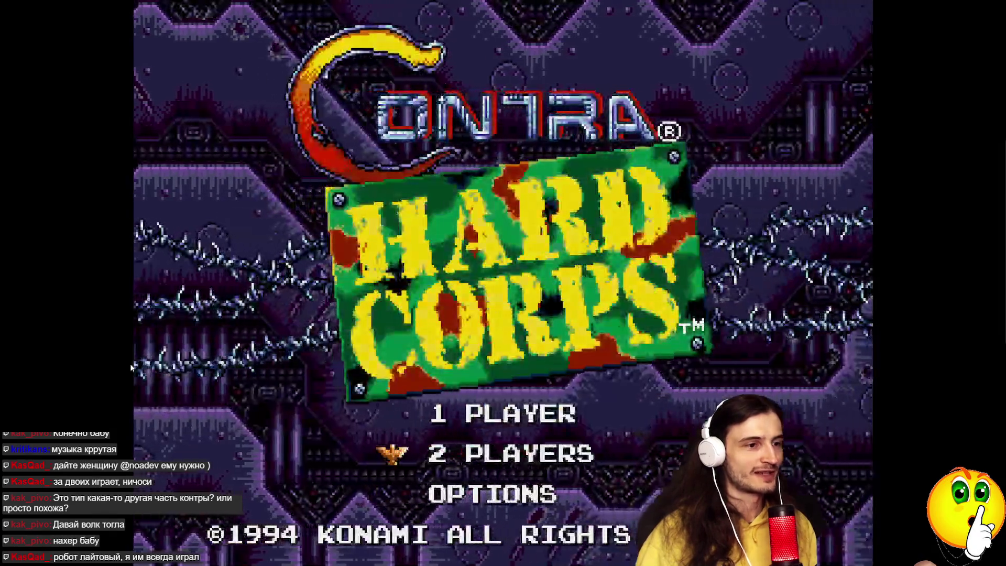
Step: Start a 1 PLAYER game as the female soldier and skip the briefing into stage 1
{"action": "key", "text": "Up"}
{"action": "key", "text": "Return"}
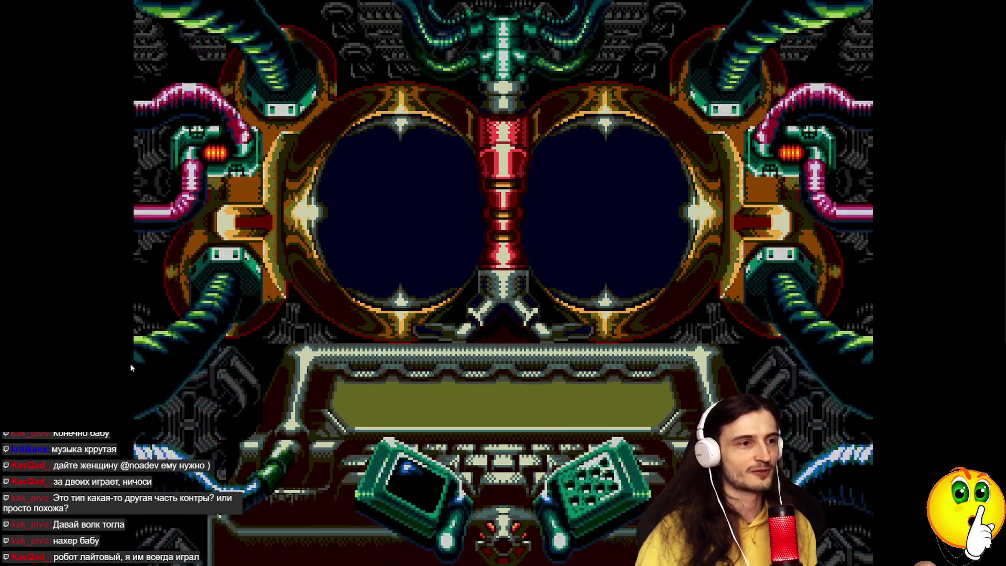
{"action": "key", "text": "Right"}
{"action": "key", "text": "Return"}
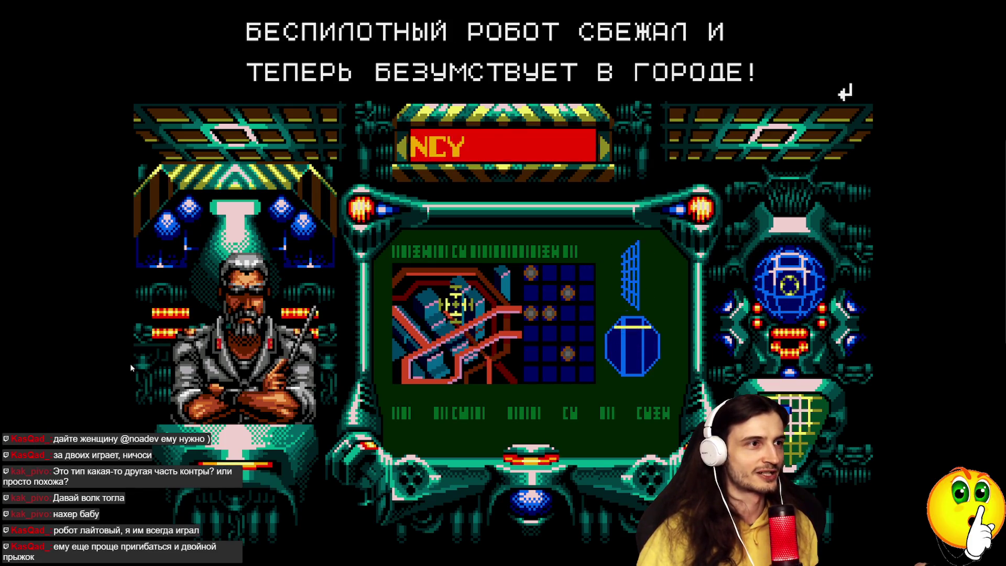
{"action": "key", "text": "Return"}
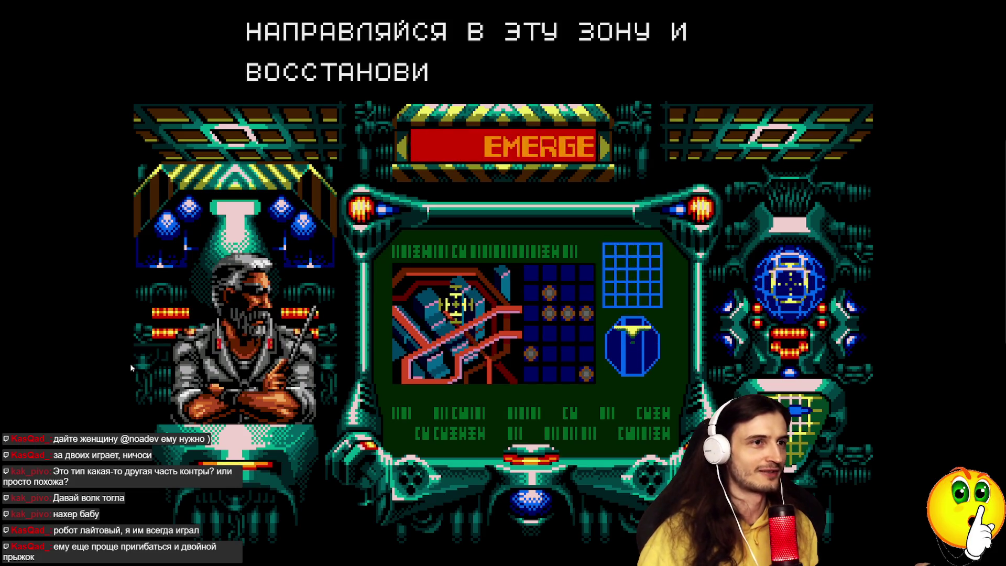
{"action": "key", "text": "Return"}
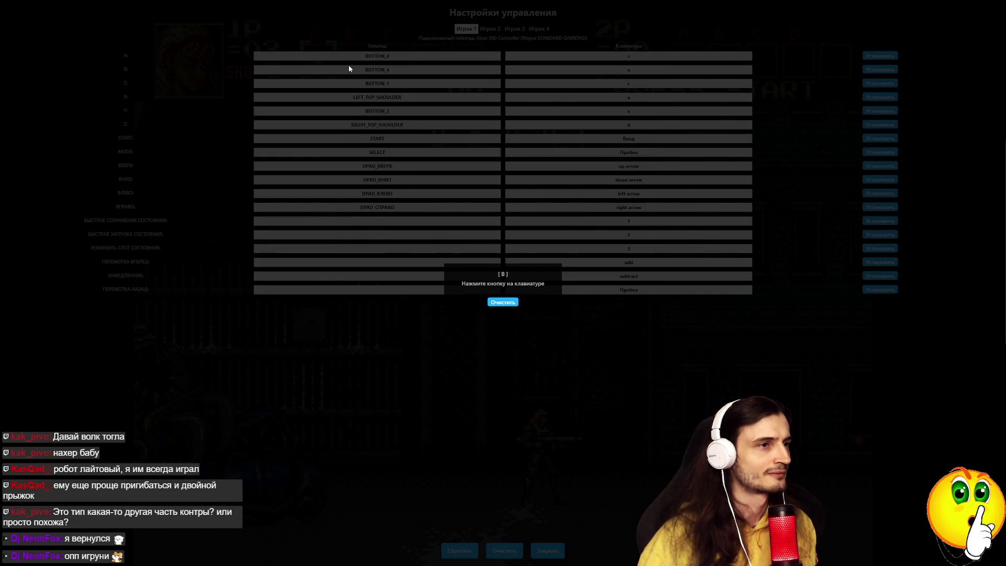
Step: Bind B to the x key, close the settings, and test jumping, weapon cycling and pausing
{"action": "key", "text": "x"}
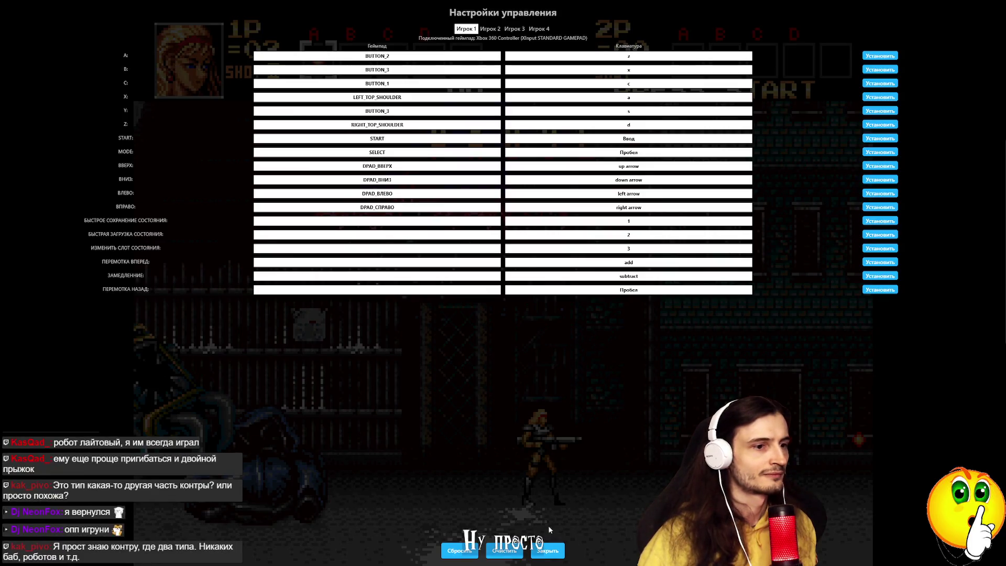
{"action": "key", "text": "Escape"}
{"action": "key", "text": "Return"}
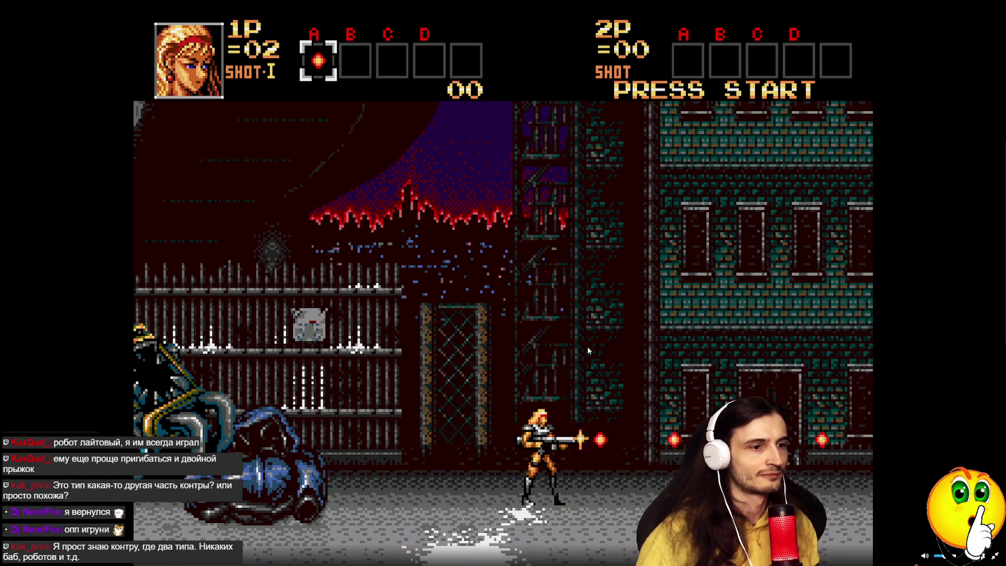
{"action": "key", "text": "x"}
{"action": "key", "text": "x"}
{"action": "key", "text": "x"}
{"action": "key", "text": "Return"}
{"action": "key", "text": "Return"}
Step: Run right through stage 1 firing and switching weapons, then pause the game
{"action": "key", "text": "Right"}
{"action": "key", "text": "x"}
{"action": "key", "text": "Left"}
{"action": "key", "text": "Right"}
{"action": "key", "text": "x"}
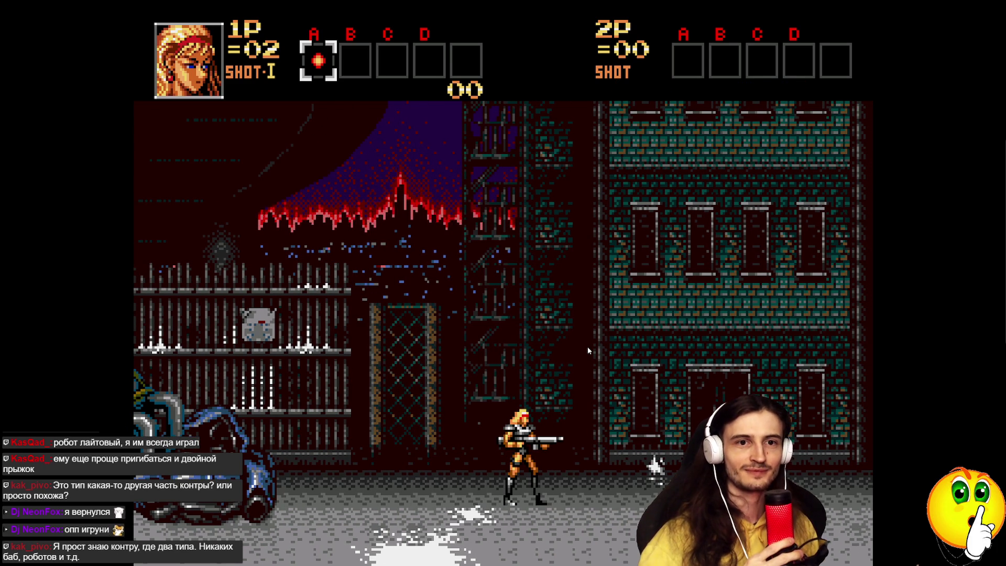
{"action": "key", "text": "Up"}
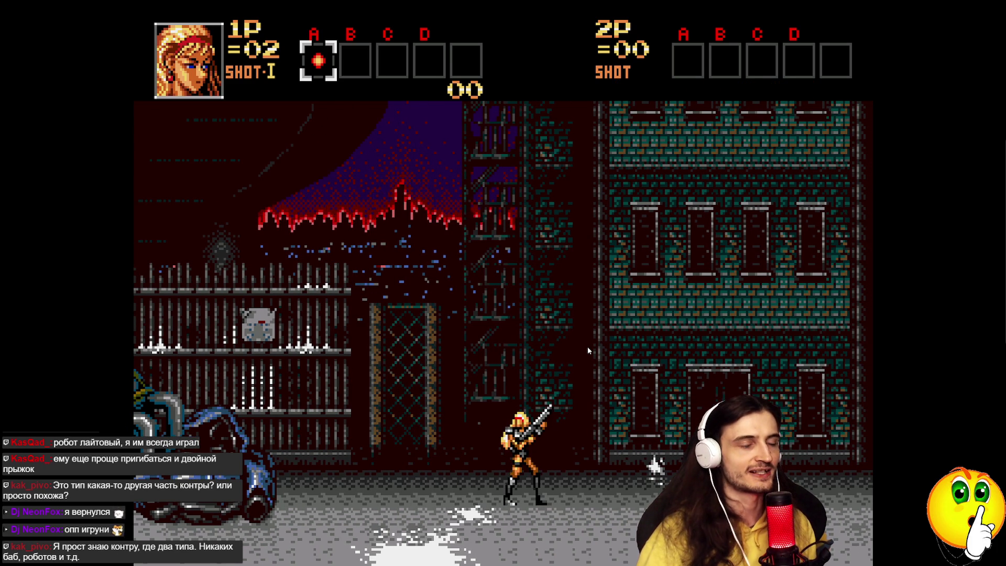
{"action": "key", "text": "a"}
{"action": "key", "text": "Right"}
{"action": "key", "text": "a"}
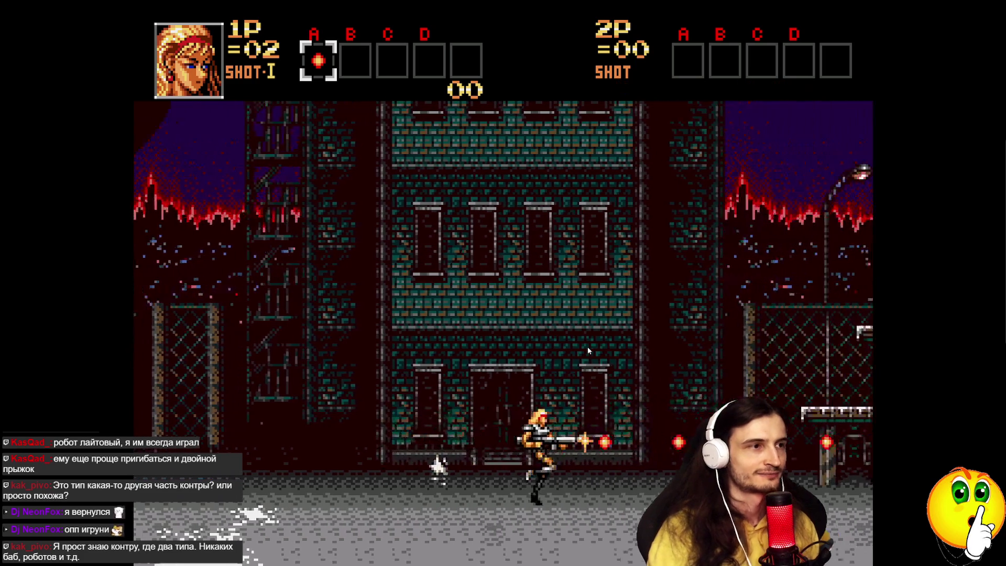
{"action": "key", "text": "a"}
{"action": "key", "text": "a"}
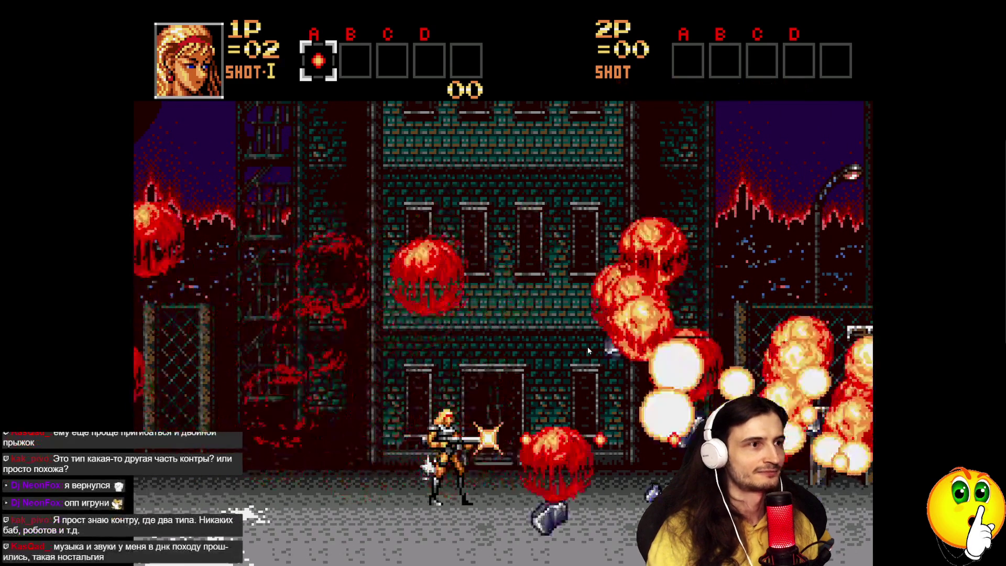
{"action": "key", "text": "Return"}
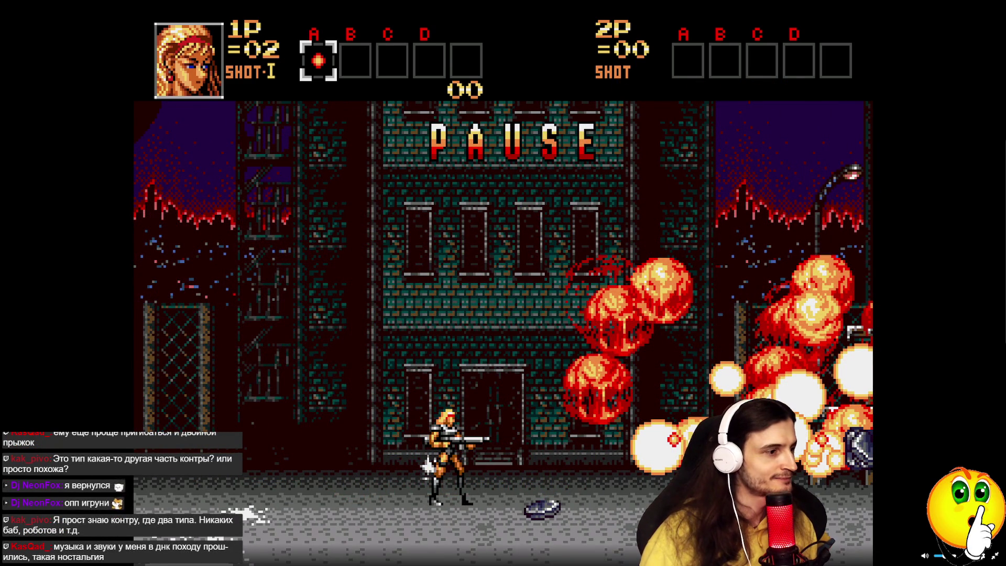
Step: Remap the Y control to gamepad BUTTON_4 in Настройки управления and close the settings
{"action": "left_click", "coordinate": [260, 556]}
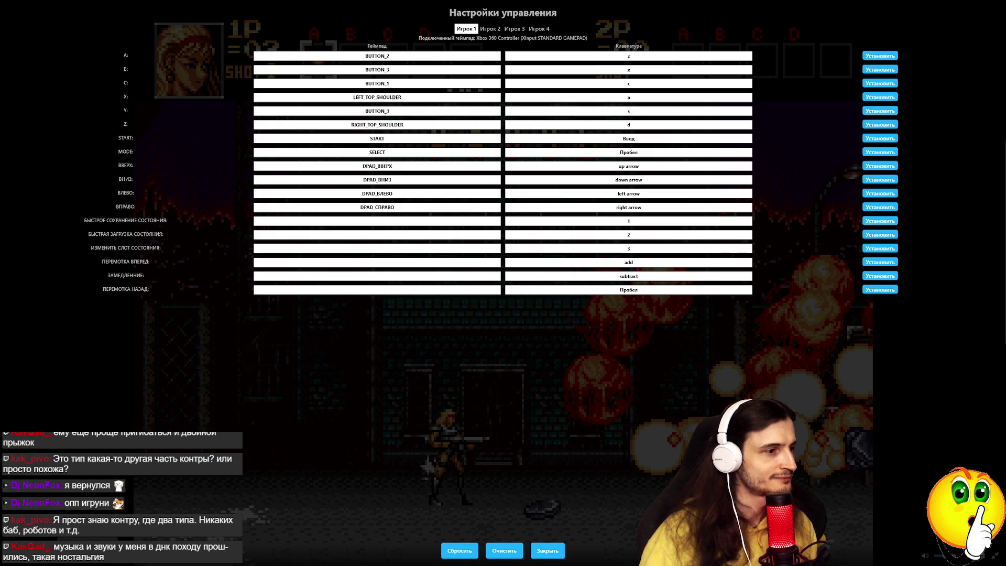
{"action": "left_click", "coordinate": [395, 112]}
{"action": "key", "text": "s"}
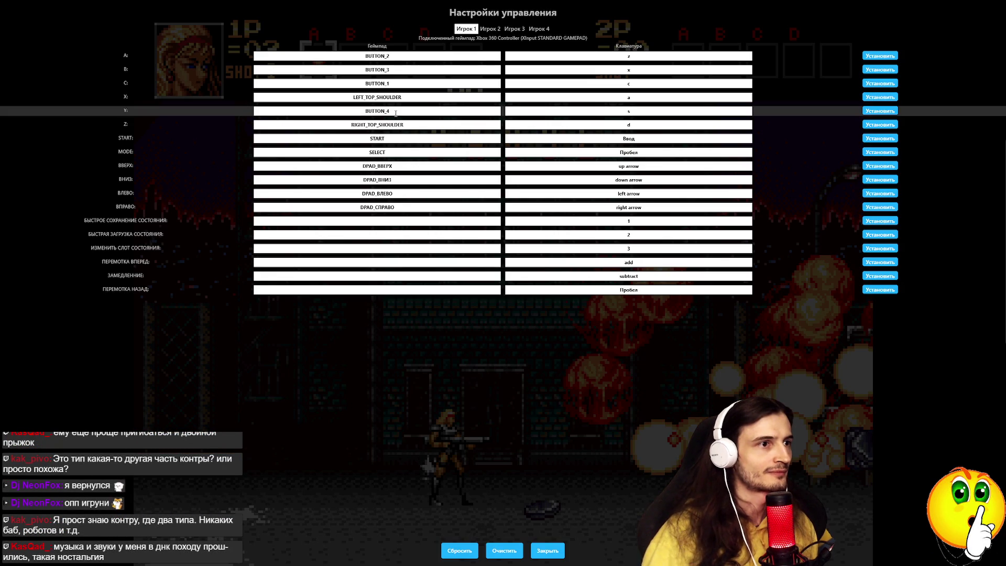
{"action": "left_click", "coordinate": [550, 553]}
Step: Resume stage 1, advance right shooting and dropping prone, then pause again
{"action": "key", "text": "Return"}
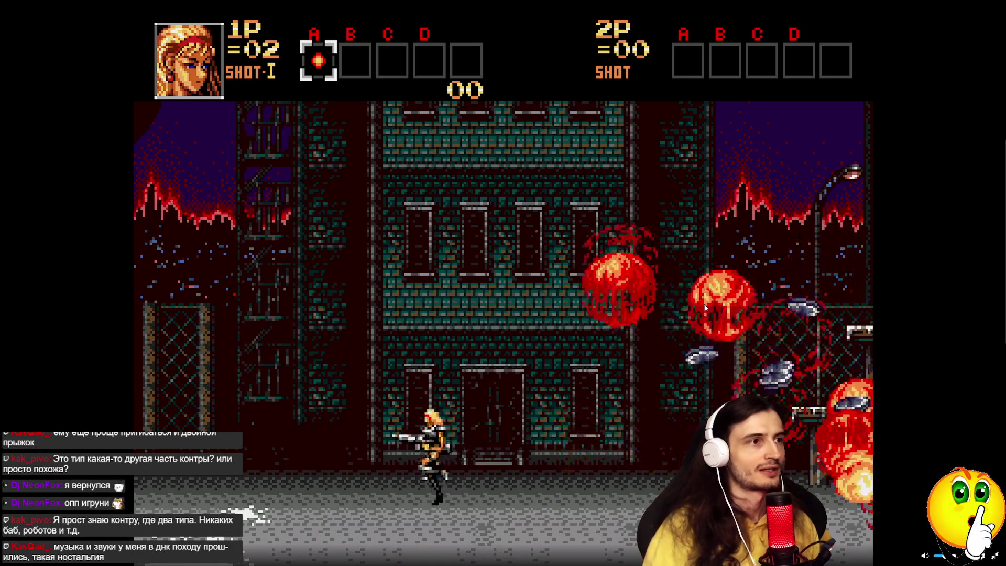
{"action": "key", "text": "Right"}
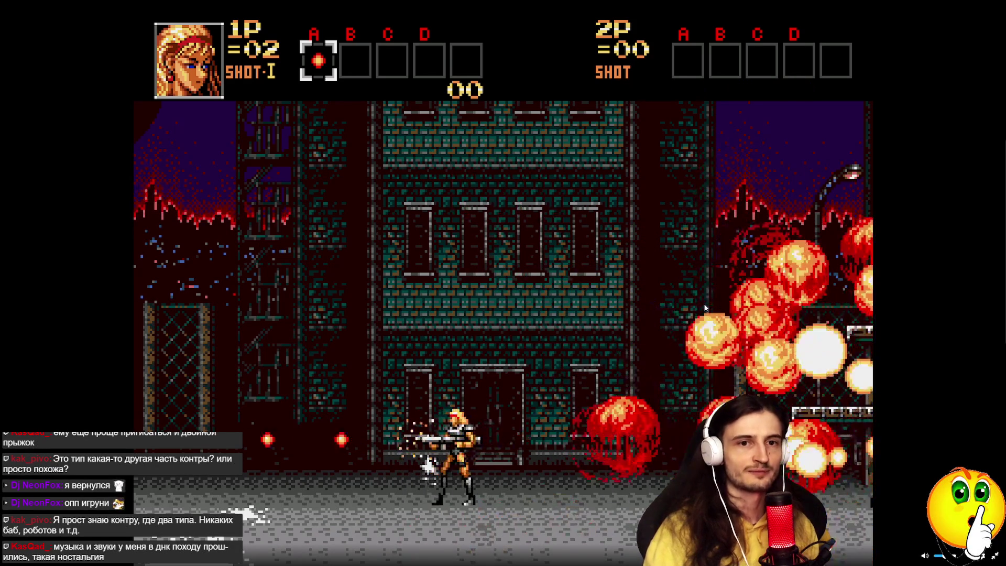
{"action": "key", "text": "Left"}
{"action": "key", "text": "Down"}
{"action": "key", "text": "Right"}
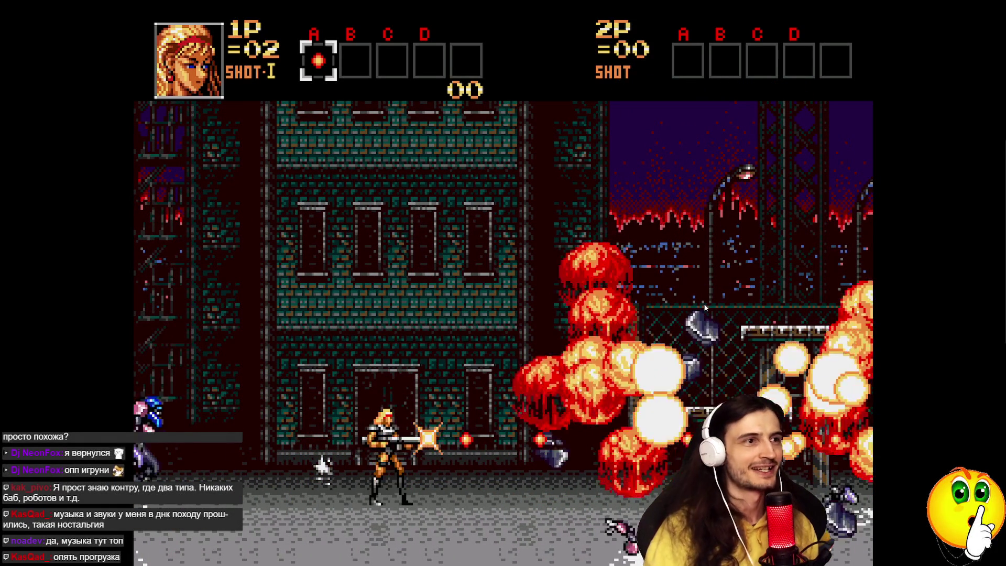
{"action": "key", "text": "Left"}
{"action": "key", "text": "Return"}
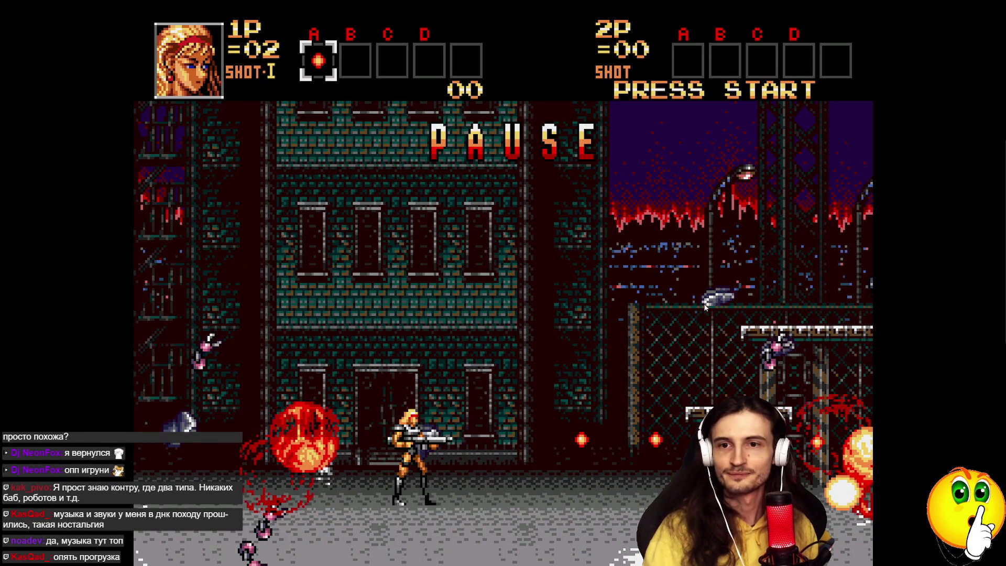